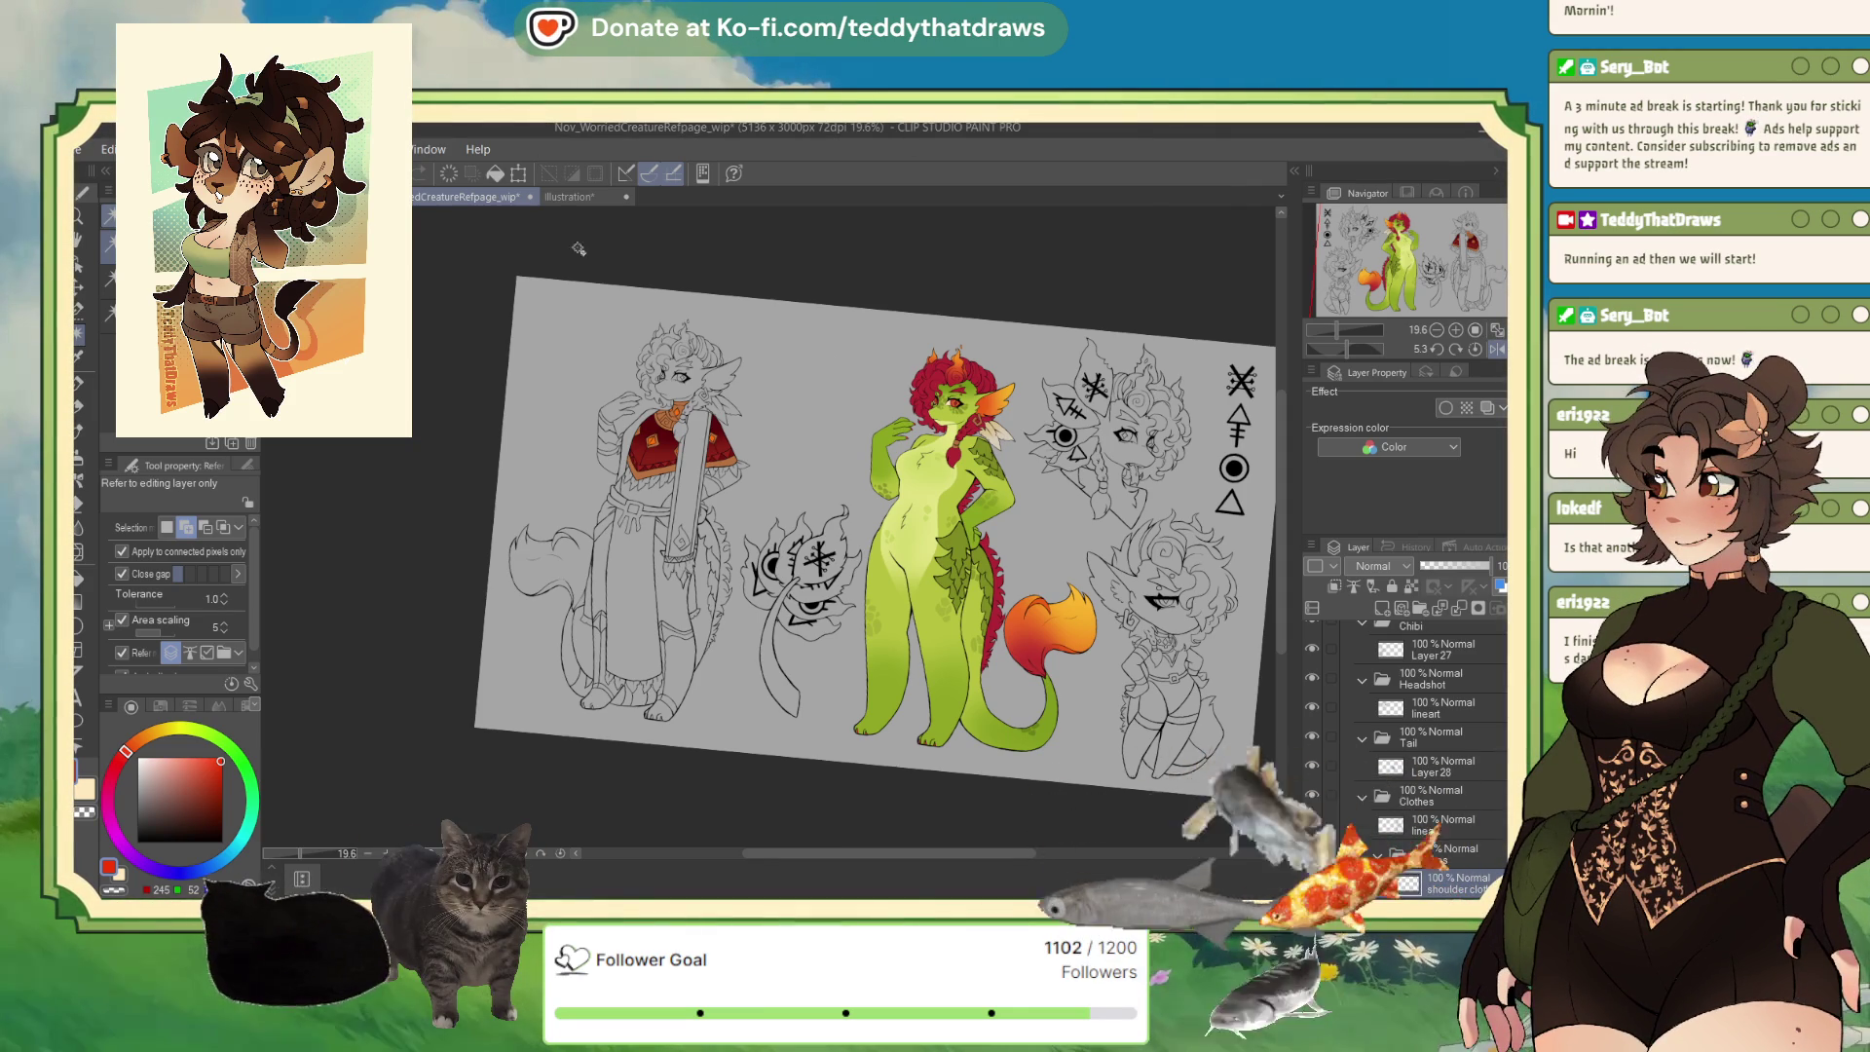
# Switch from the creature reference sheet to the Nov_streamingpanel_wip document with the RULES banner.
pyautogui.scroll(-1, 601, 581)
pyautogui.scroll(2, 602, 581)
pyautogui.scroll(-2, 602, 581)
pyautogui.scroll(3, 614, 506)
pyautogui.scroll(2, 627, 413)
pyautogui.scroll(-1, 627, 413)
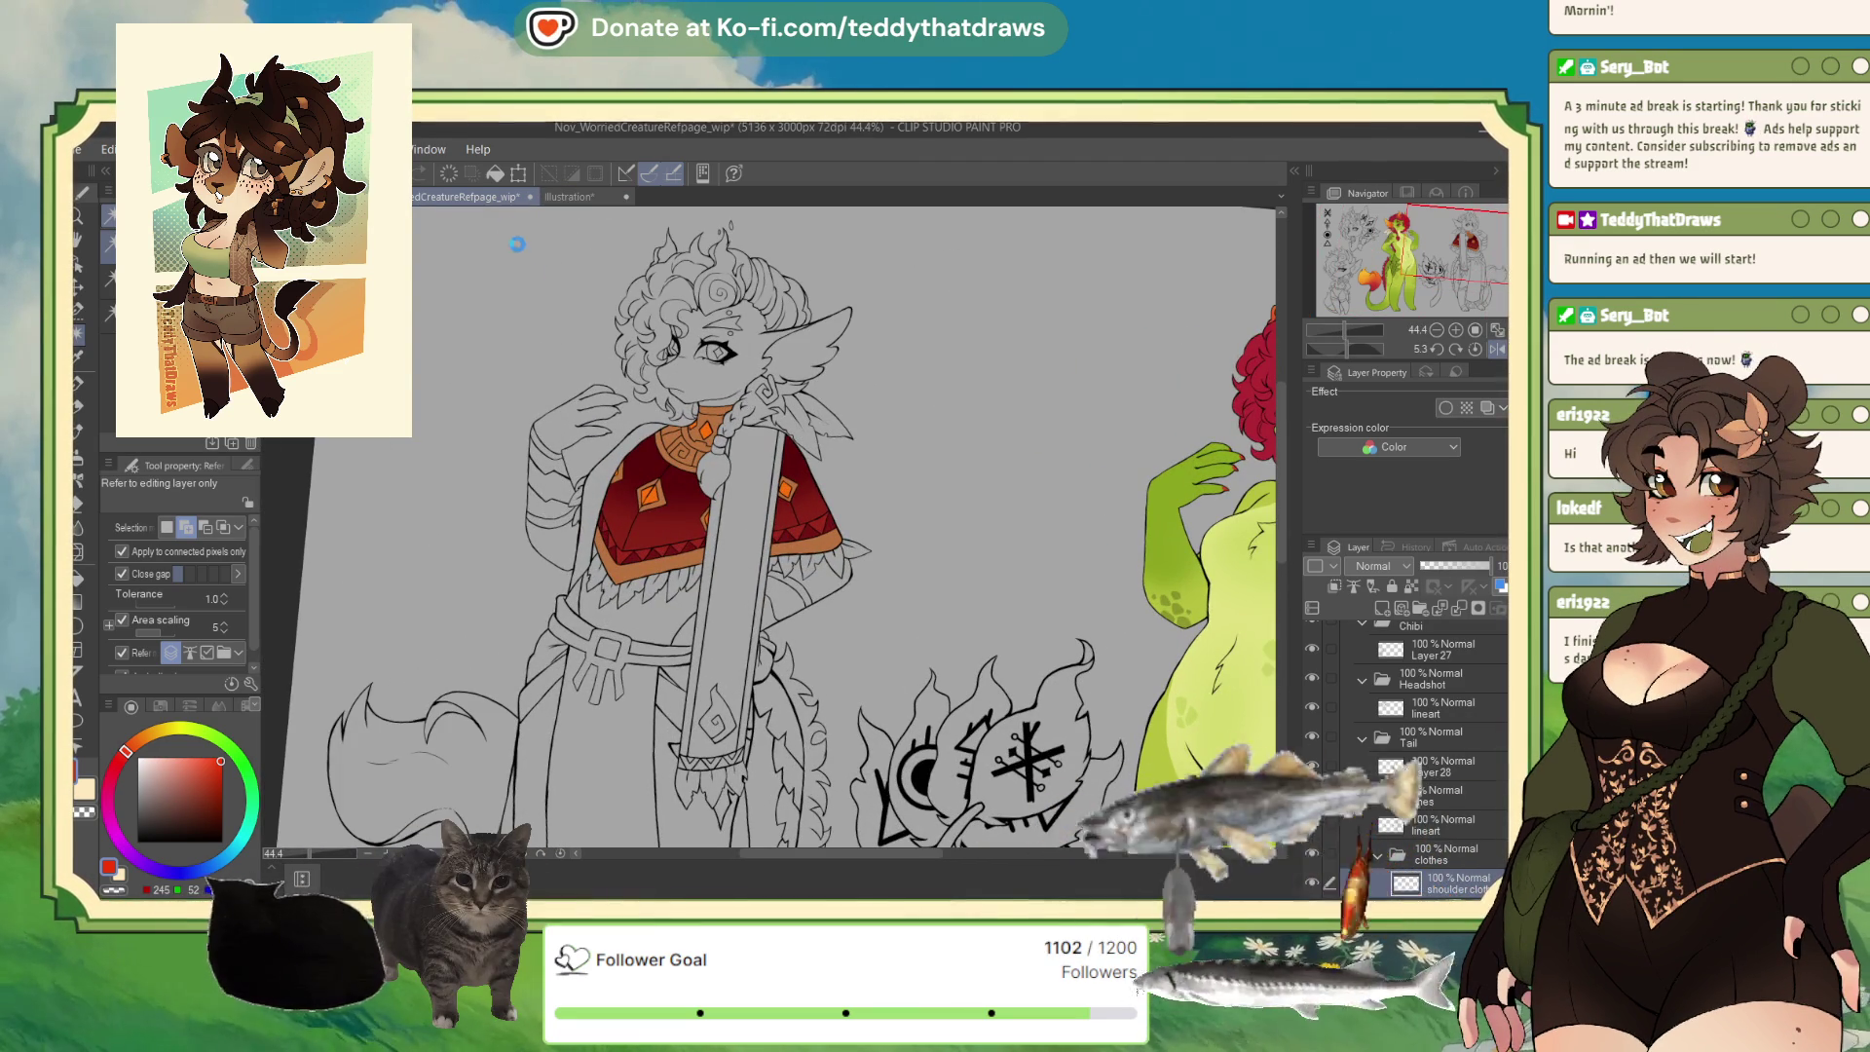
pyautogui.click(570, 197)
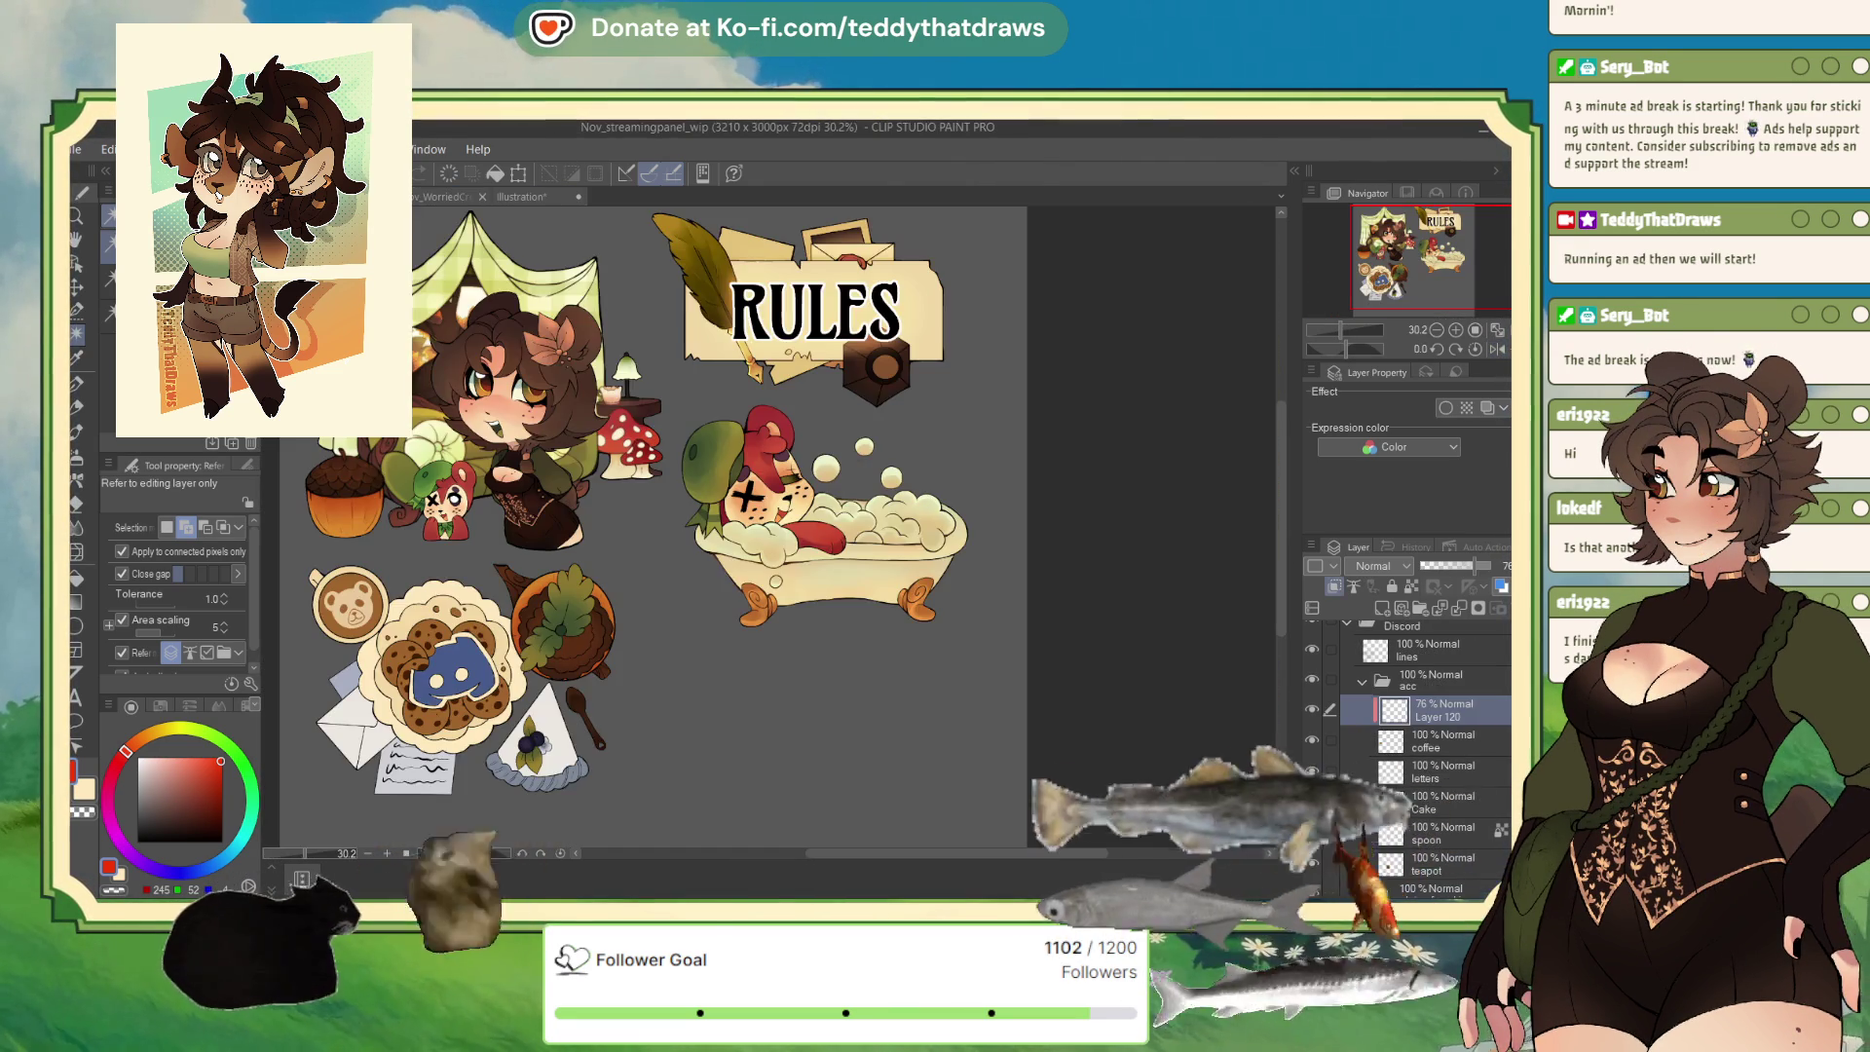
pyautogui.scroll(1, 647, 595)
pyautogui.scroll(1, 648, 594)
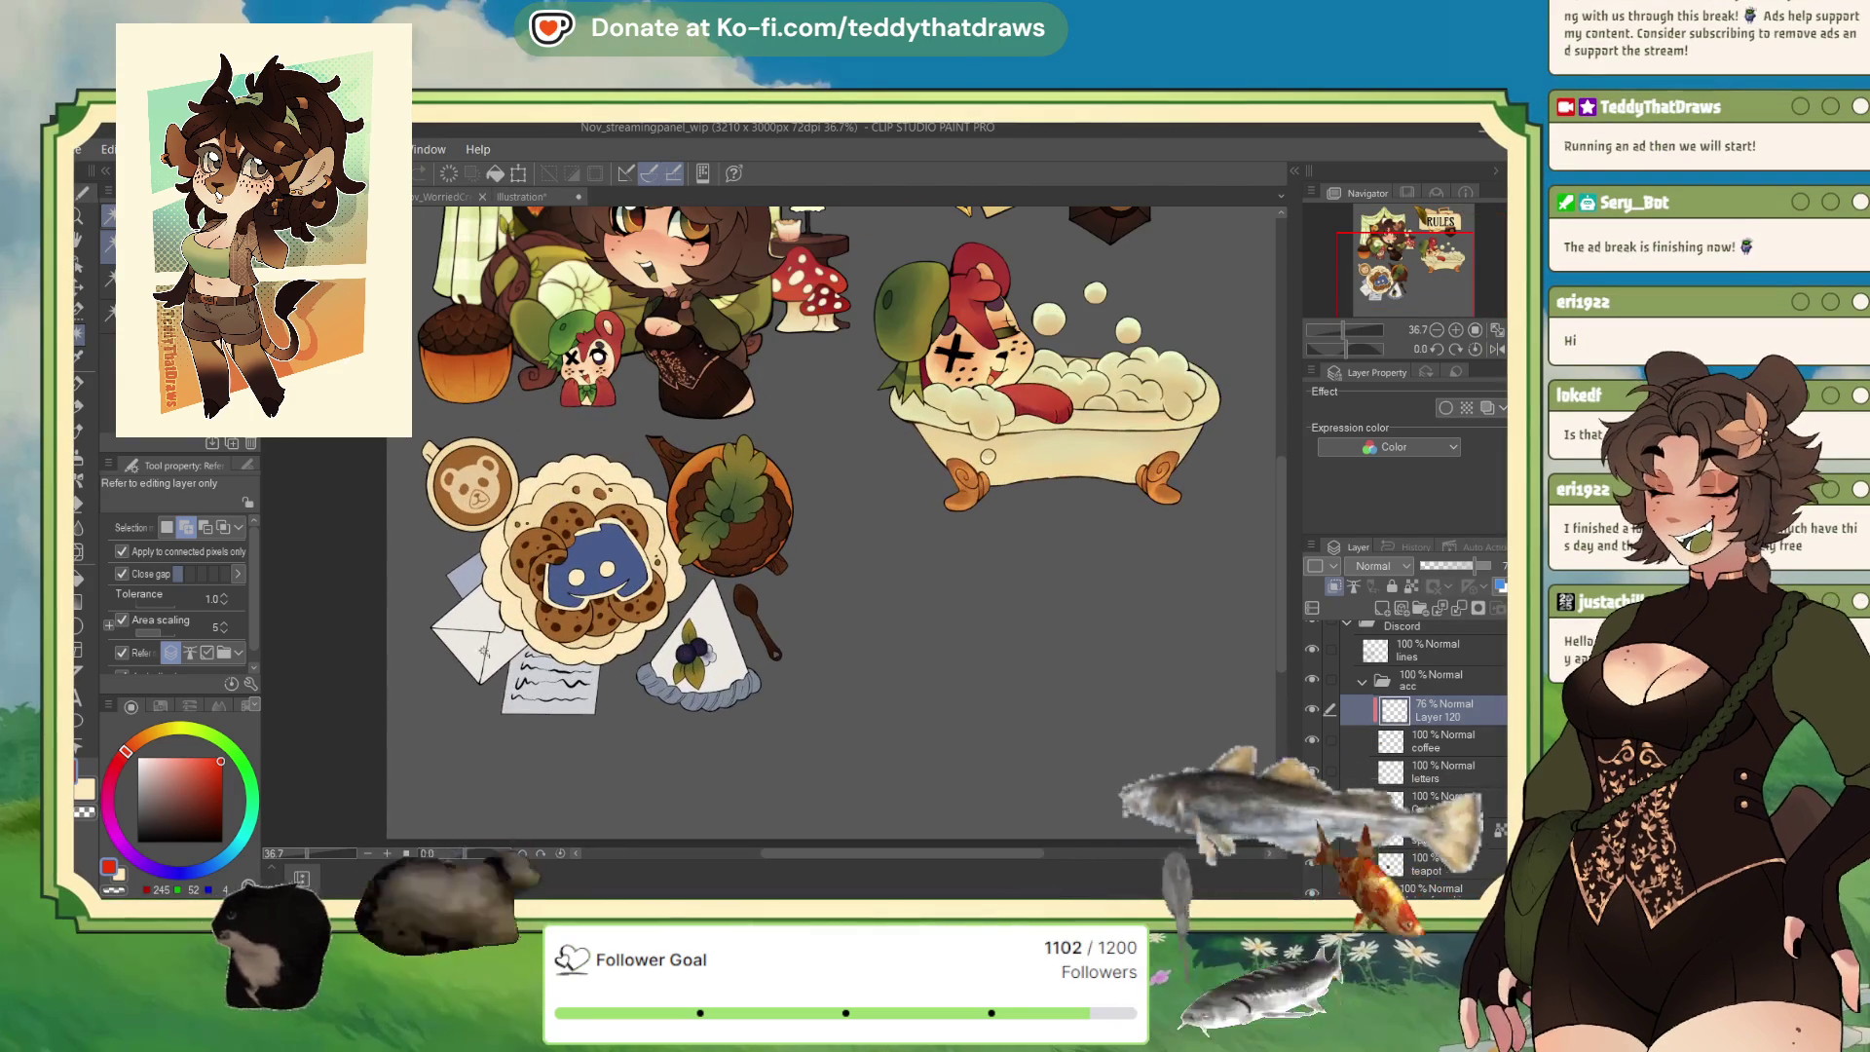
pyautogui.scroll(-2, 596, 539)
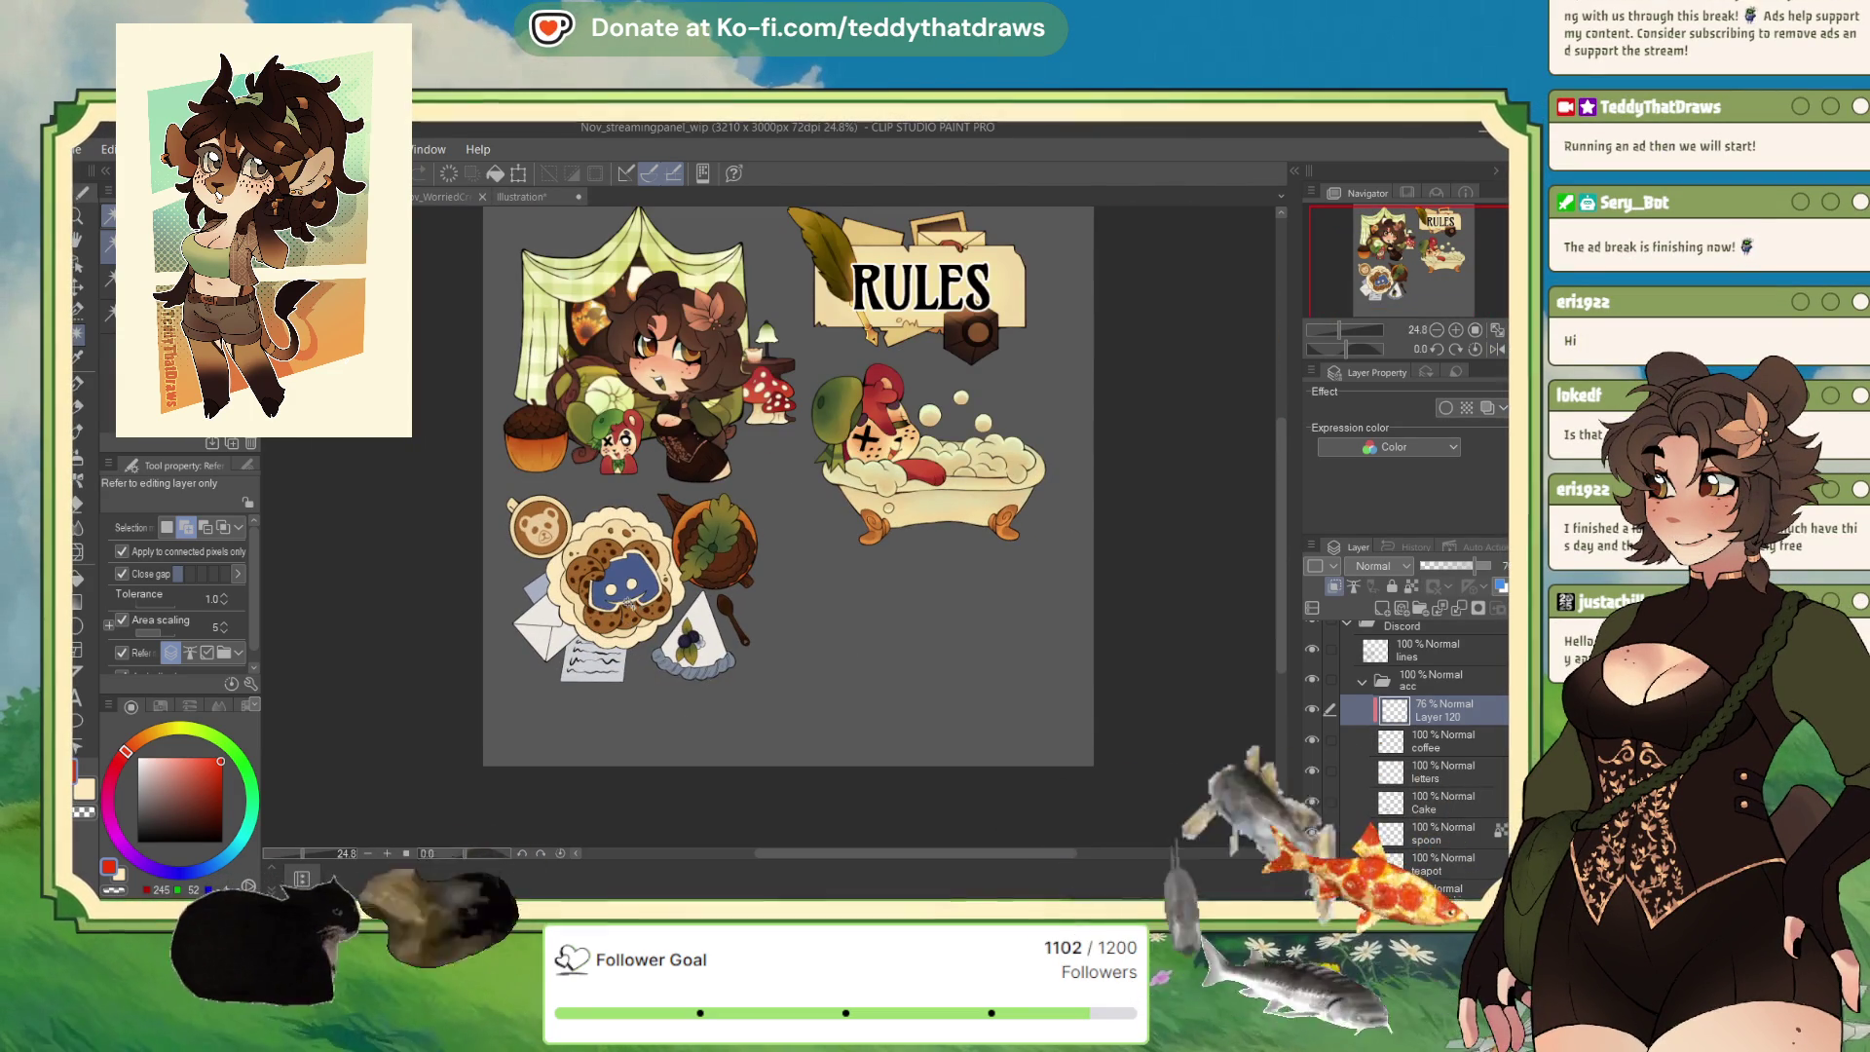
pyautogui.scroll(1, 629, 601)
pyautogui.scroll(1, 629, 601)
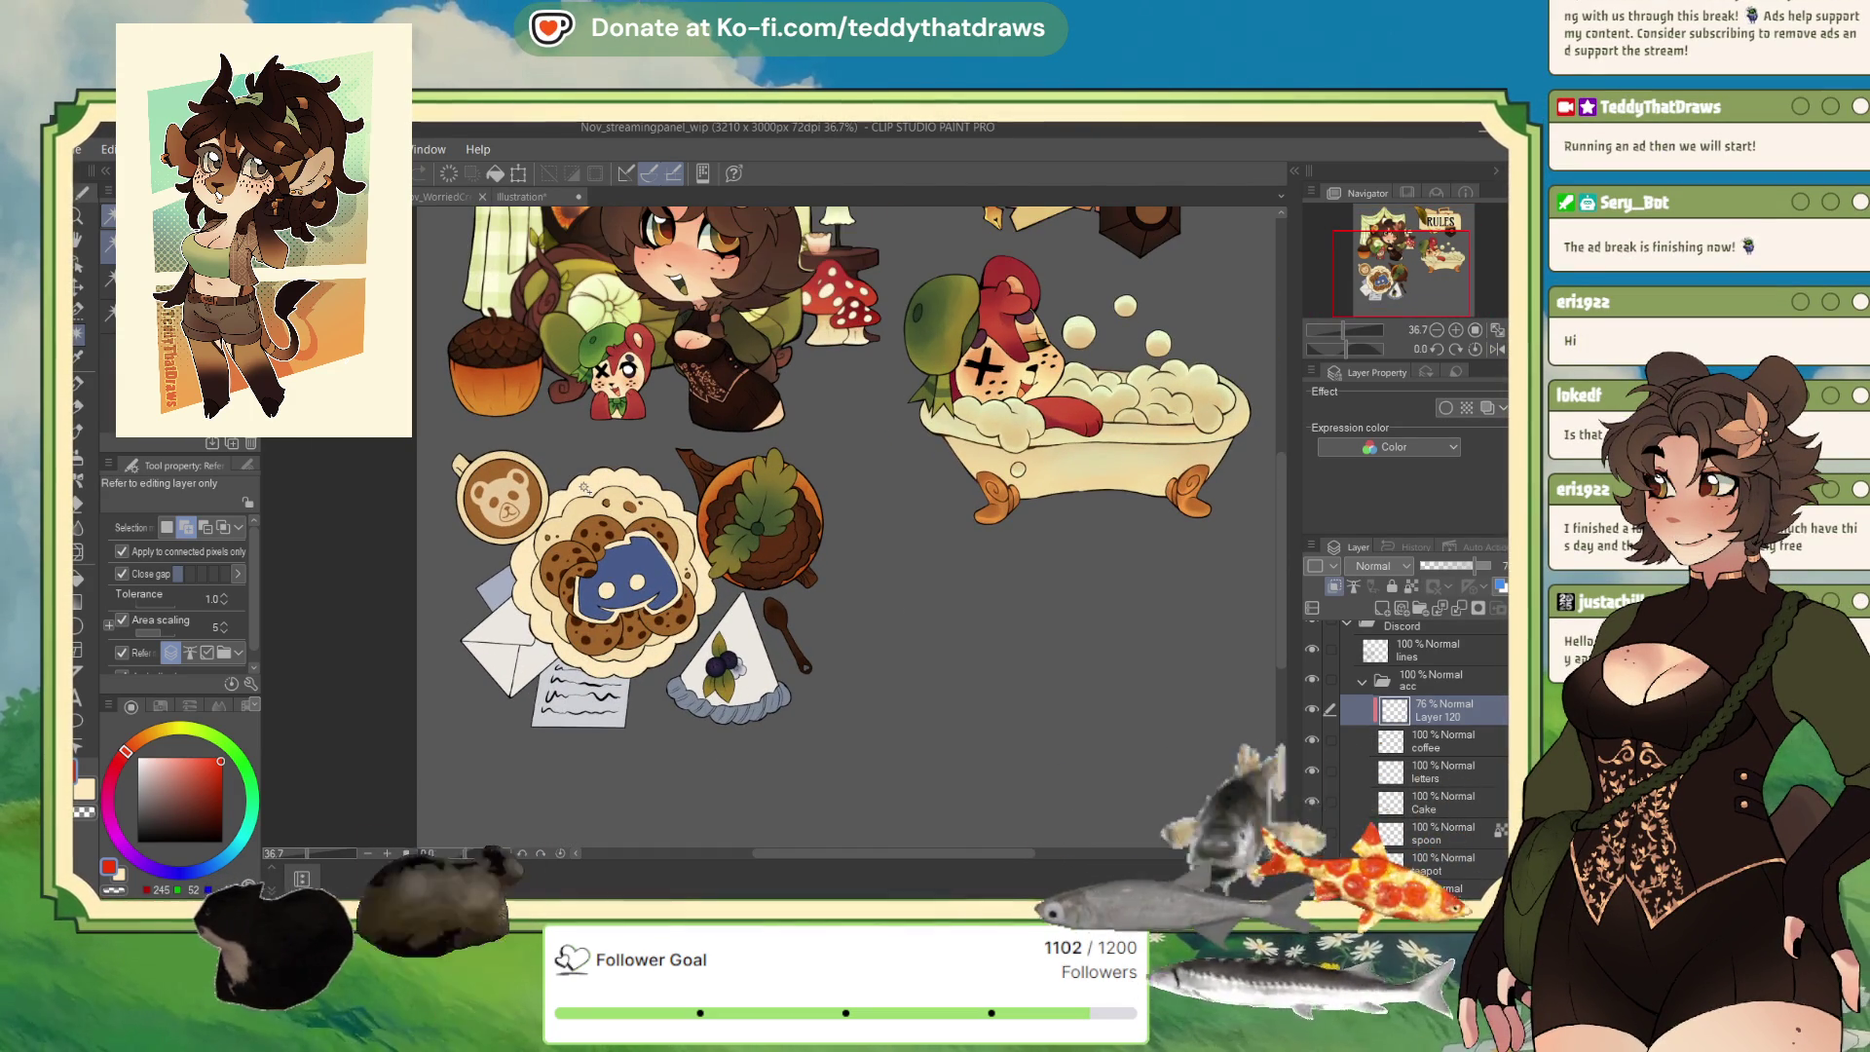
pyautogui.scroll(1, 599, 476)
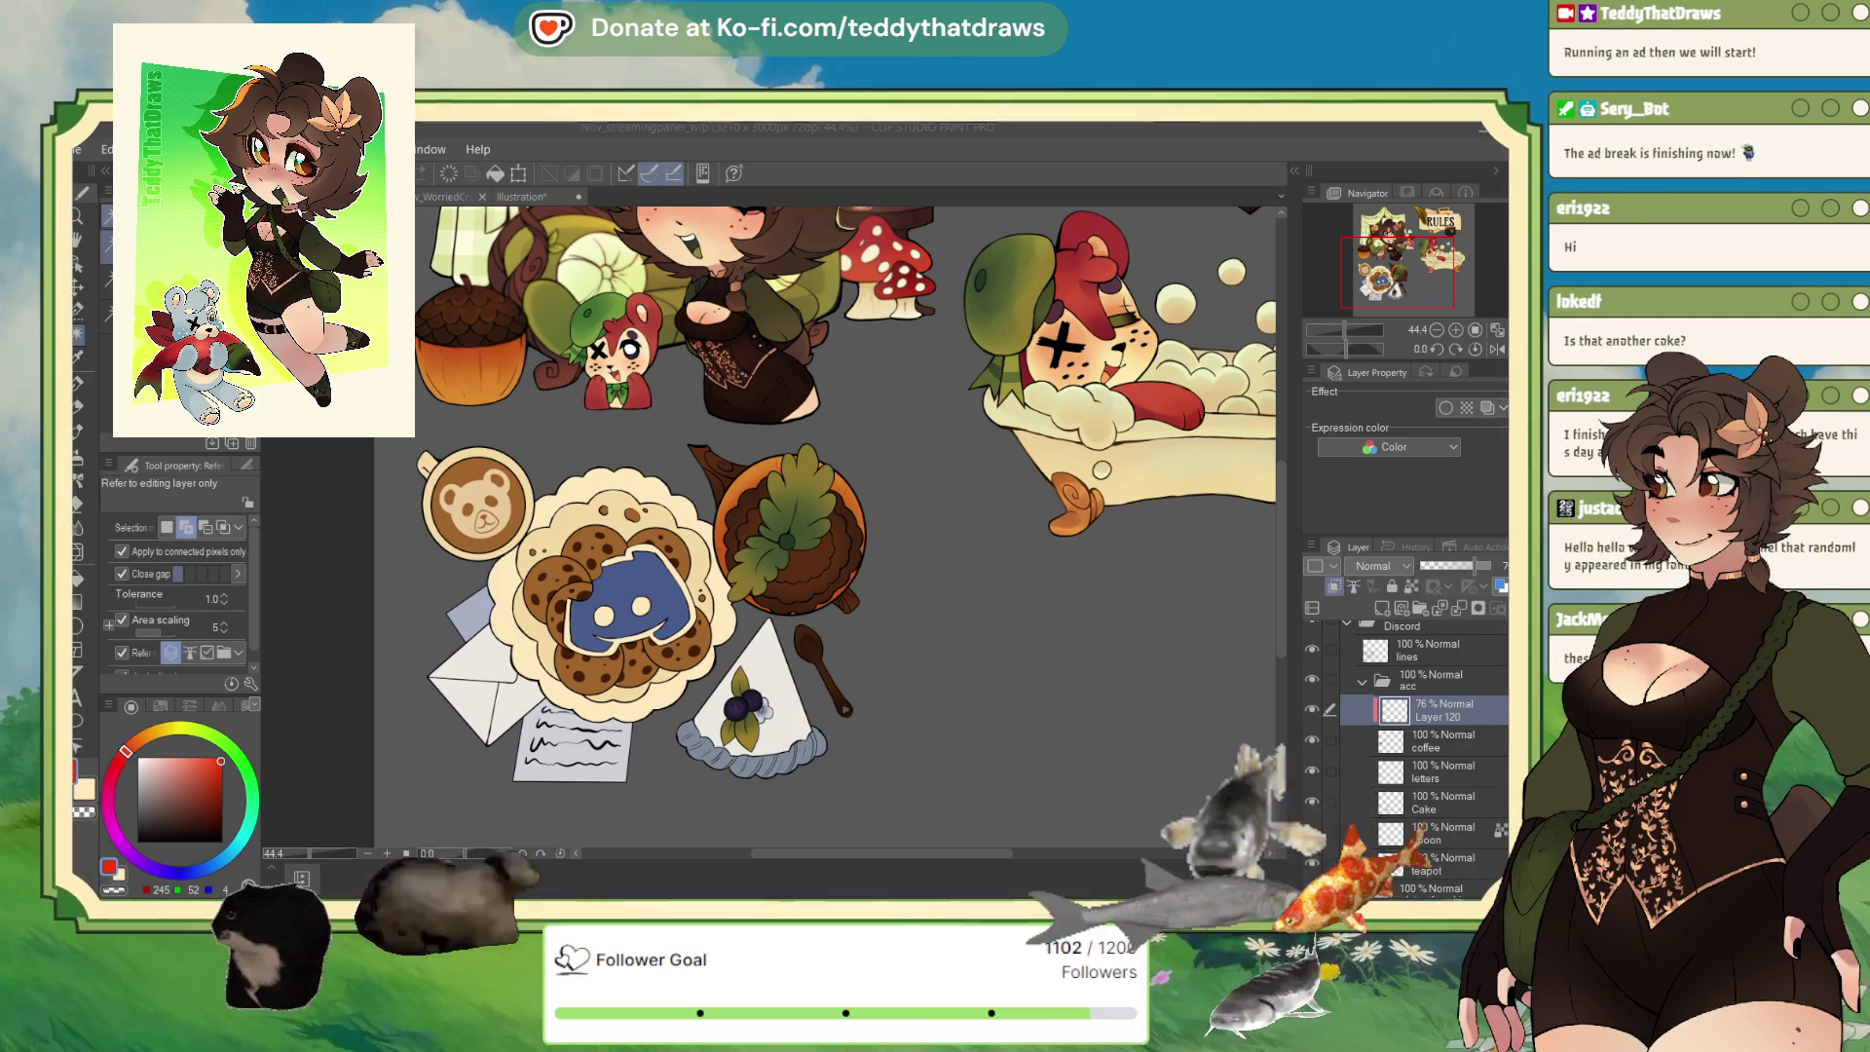
pyautogui.scroll(-3, 443, 831)
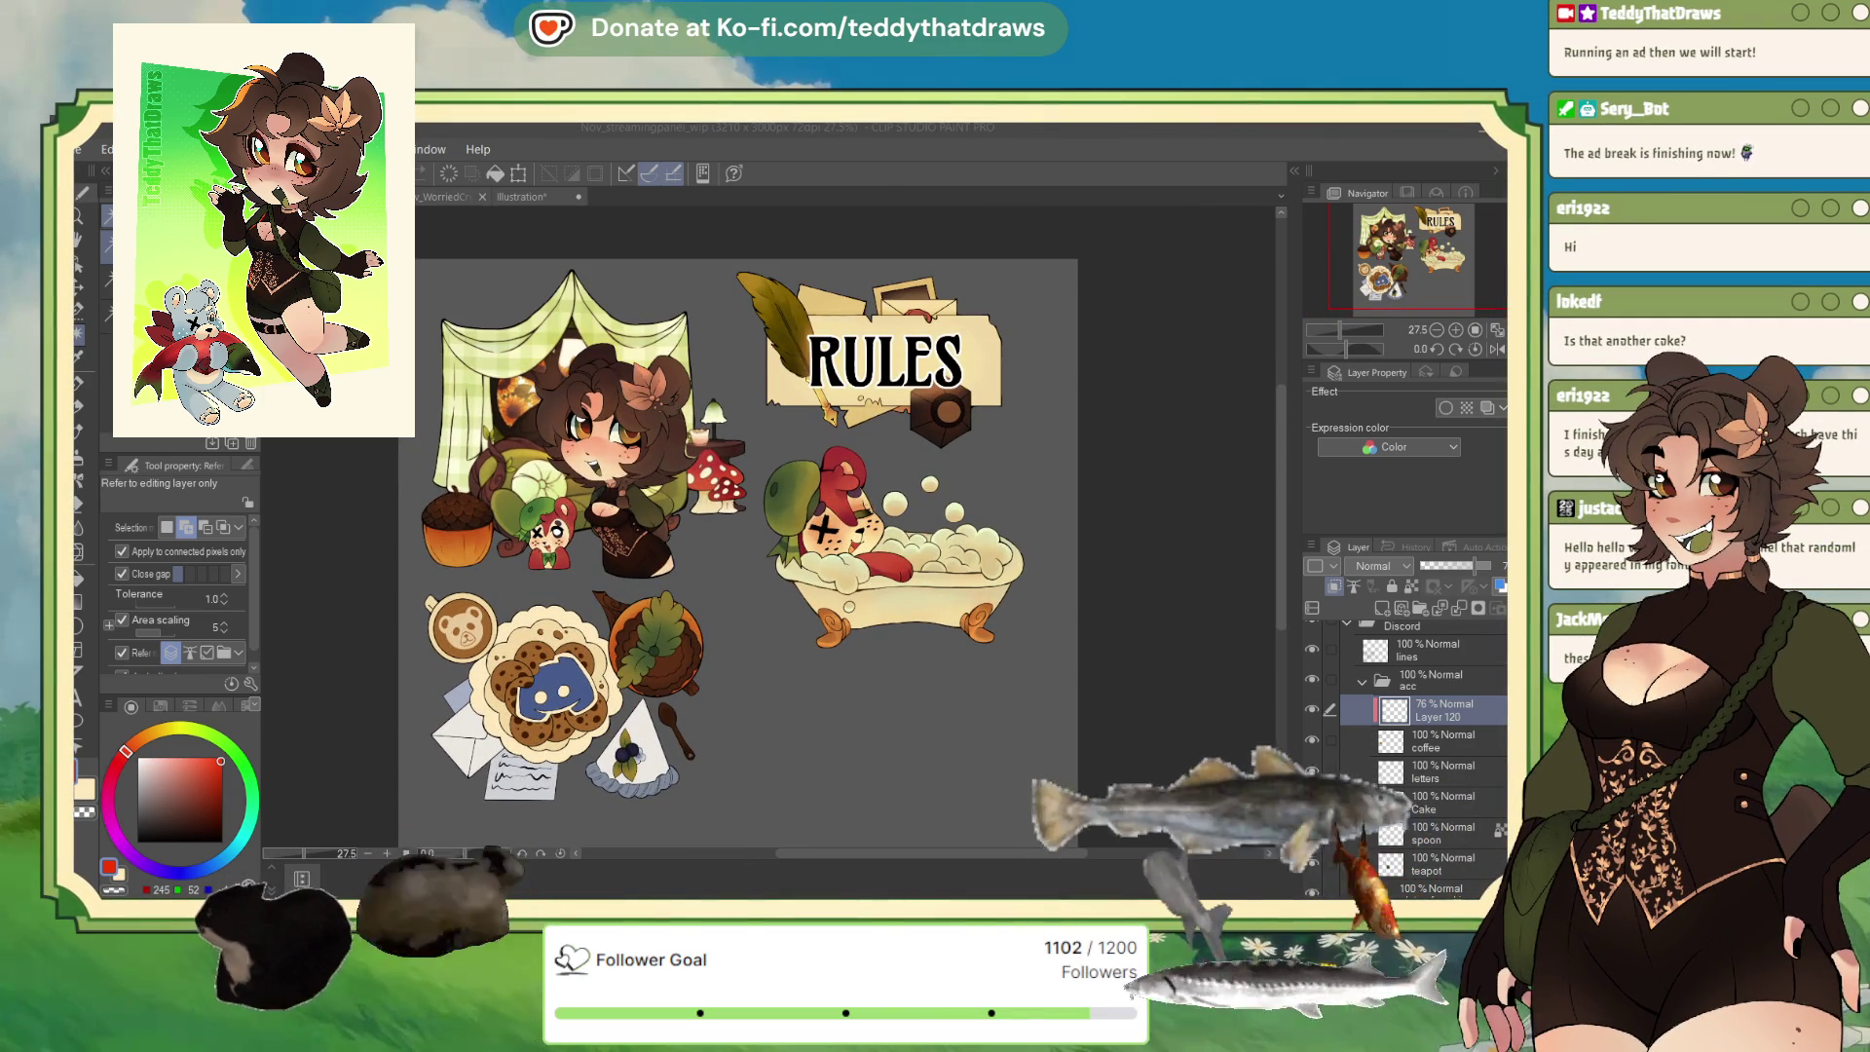
pyautogui.scroll(3, 439, 755)
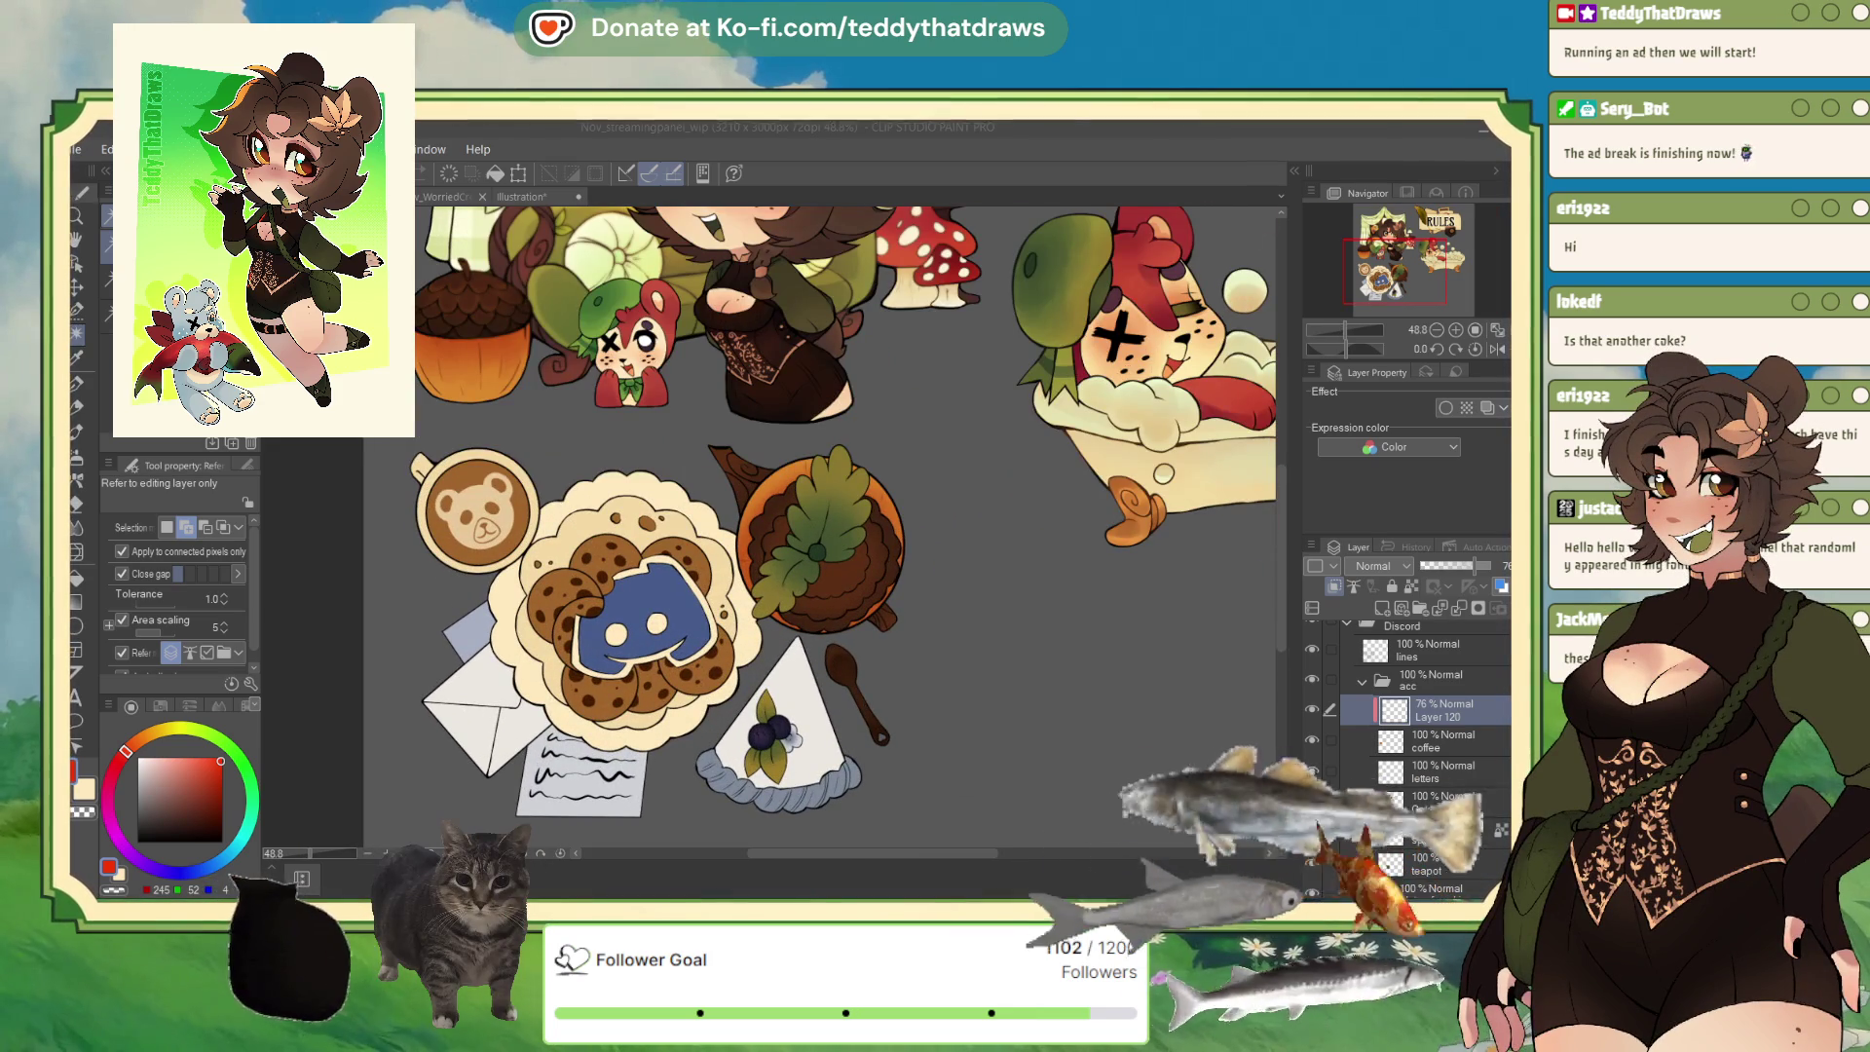
pyautogui.scroll(-3, 623, 585)
pyautogui.scroll(2, 624, 585)
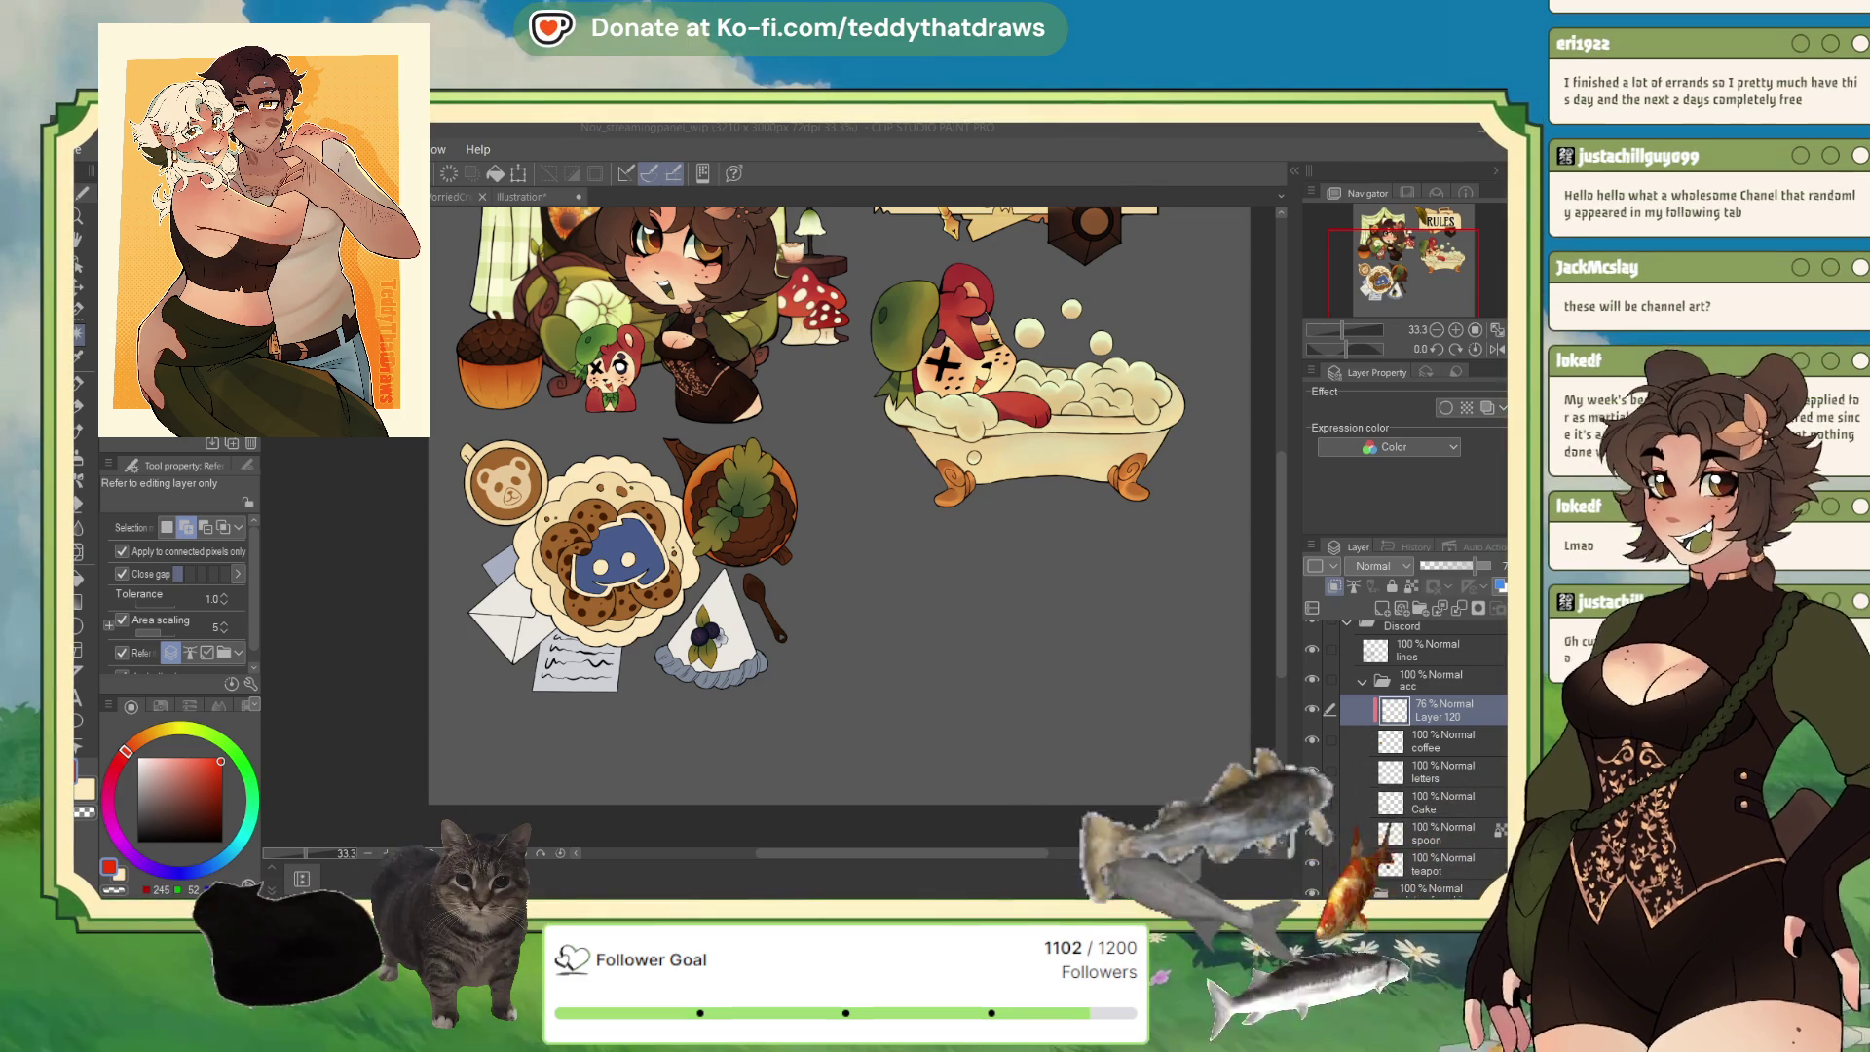
# Return to the creature reference sheet, reset its view rotation and mirror it horizontally.
pyautogui.hotkey('ctrl', 'w')
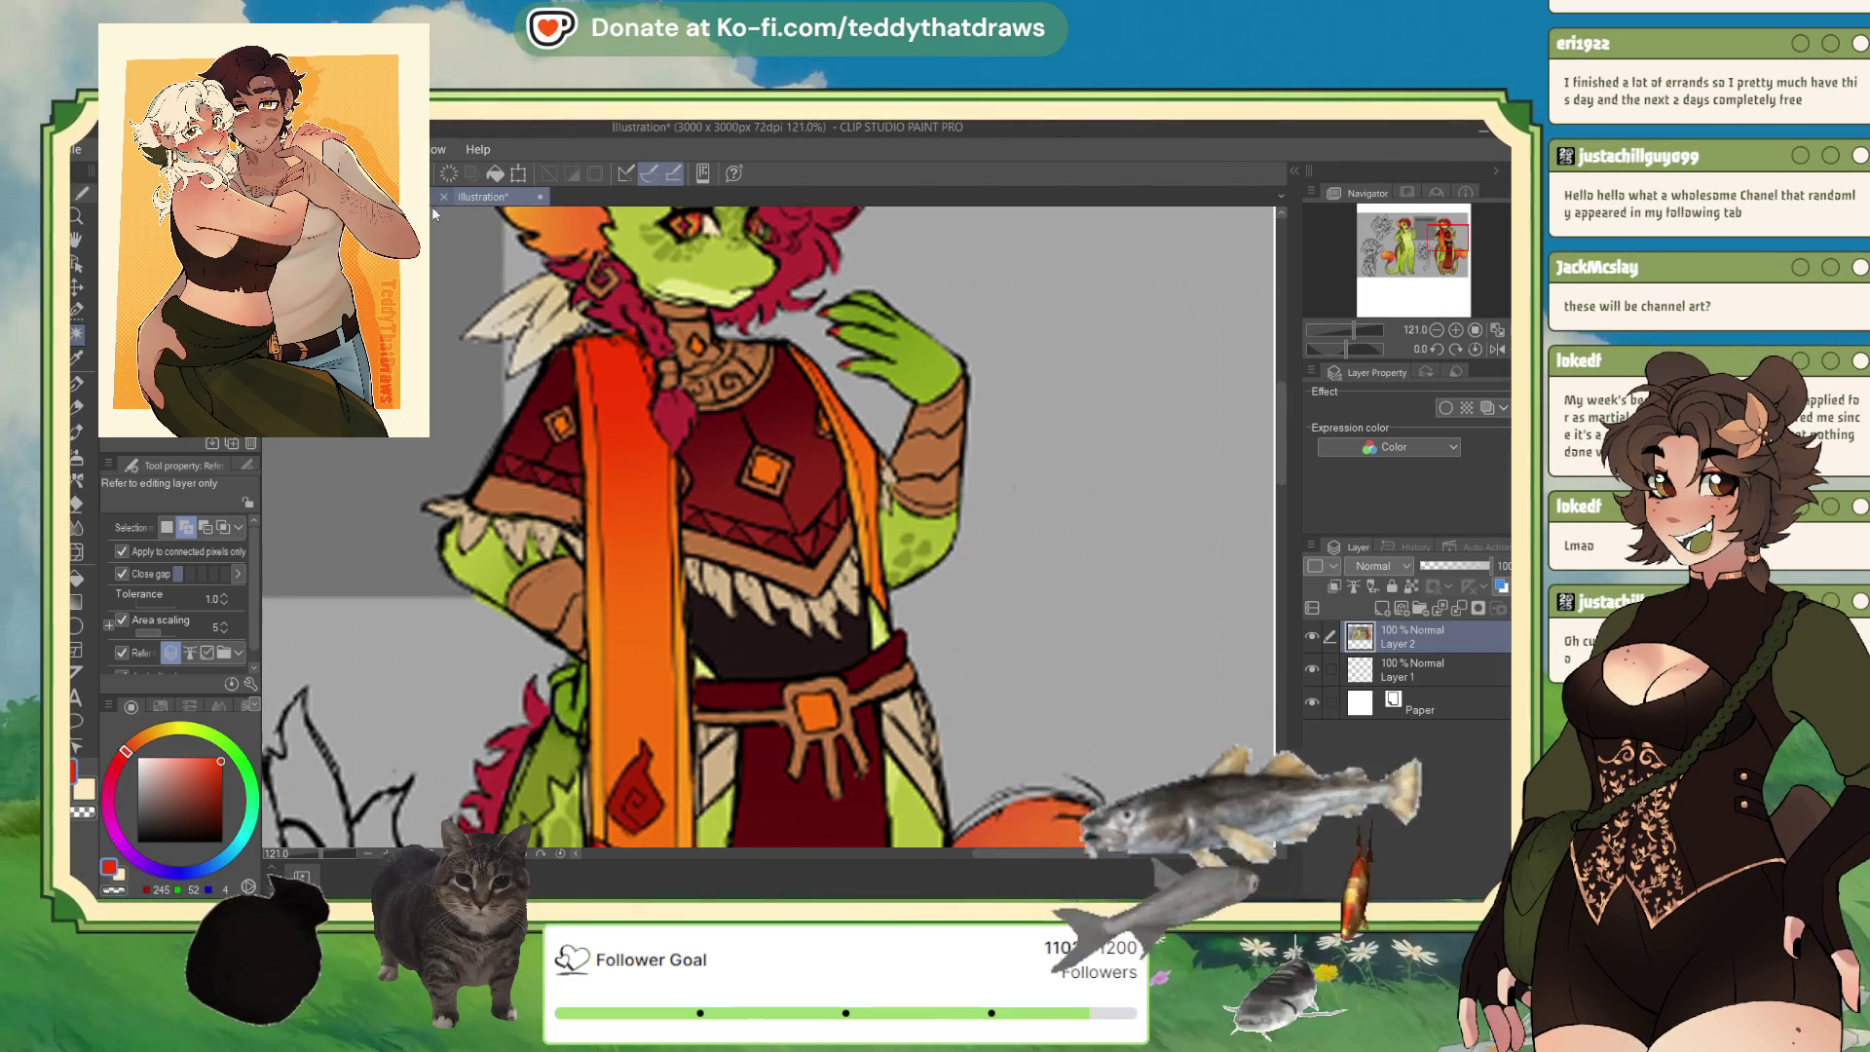
pyautogui.hotkey('ctrl', 'Tab')
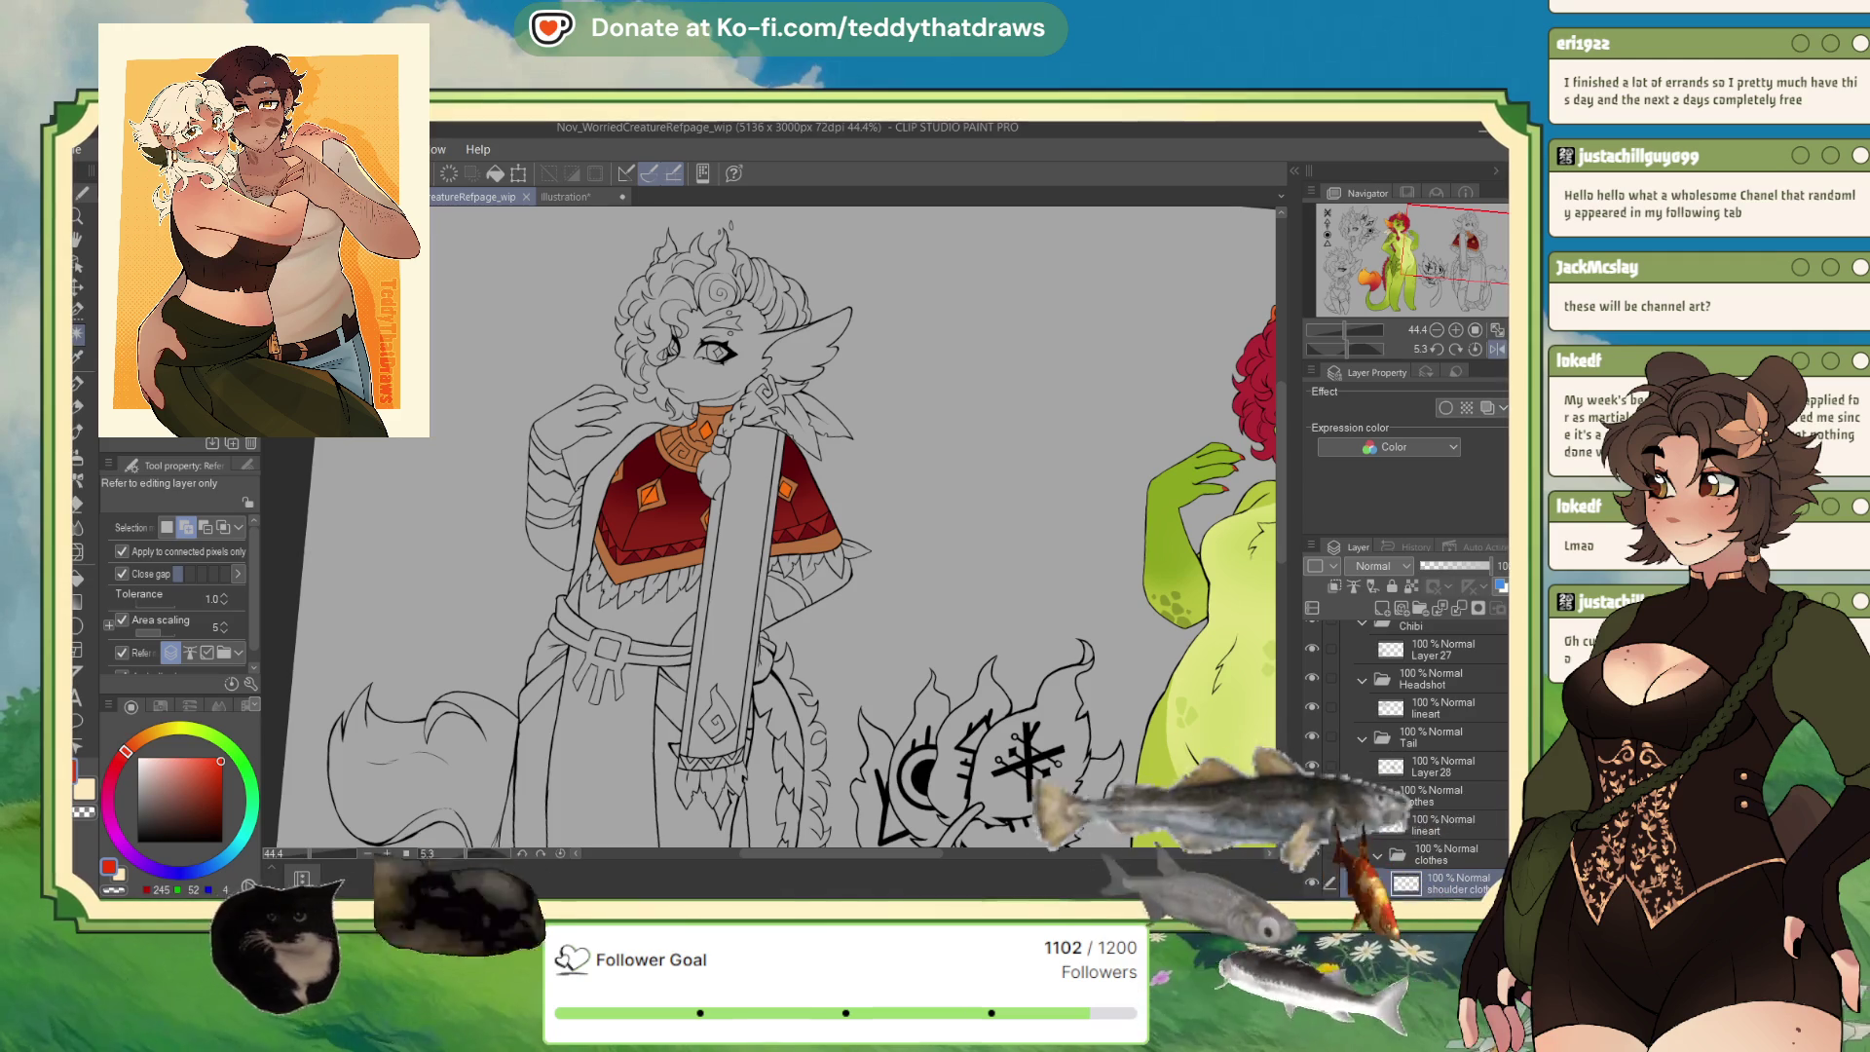
pyautogui.click(1476, 349)
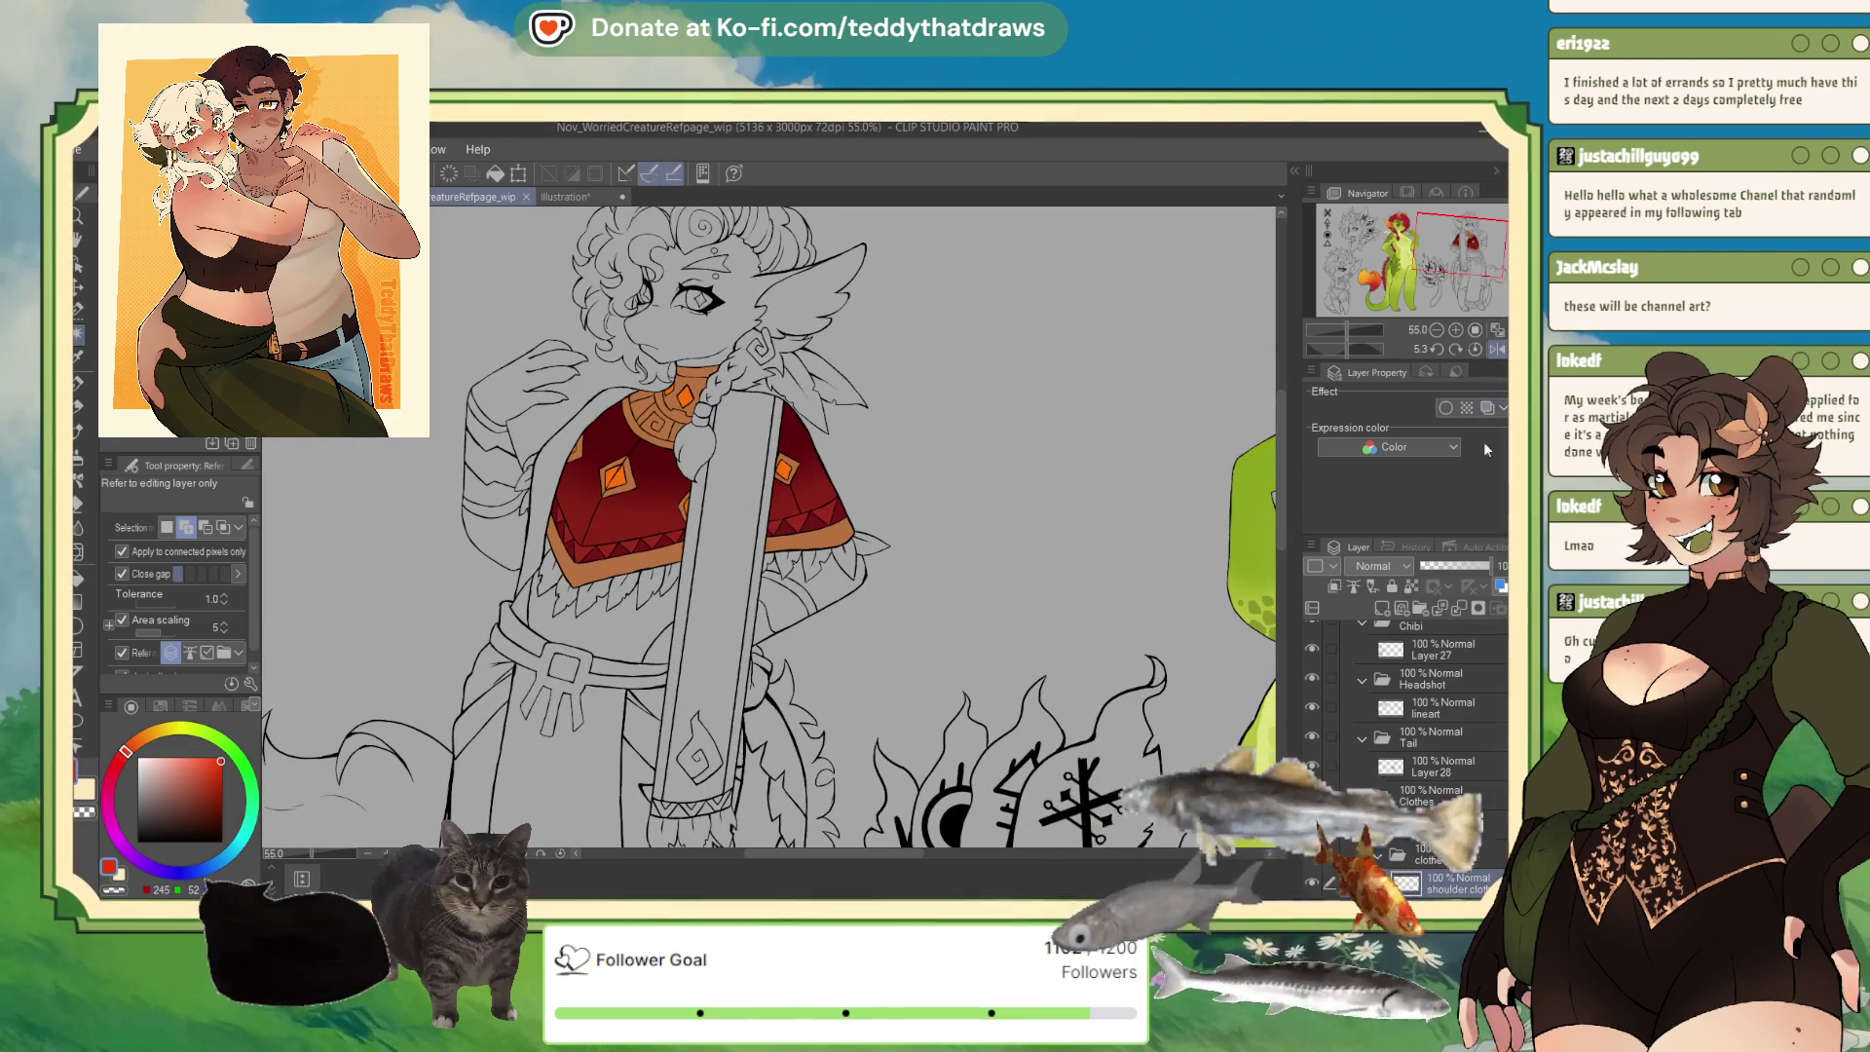
pyautogui.click(1497, 348)
pyautogui.scroll(-3, 830, 541)
pyautogui.scroll(1, 830, 541)
pyautogui.scroll(3, 830, 541)
# Auto-select the scarf strip, compare it with the Illustration document, then pick the Headshot lineart layer.
pyautogui.click(830, 541)
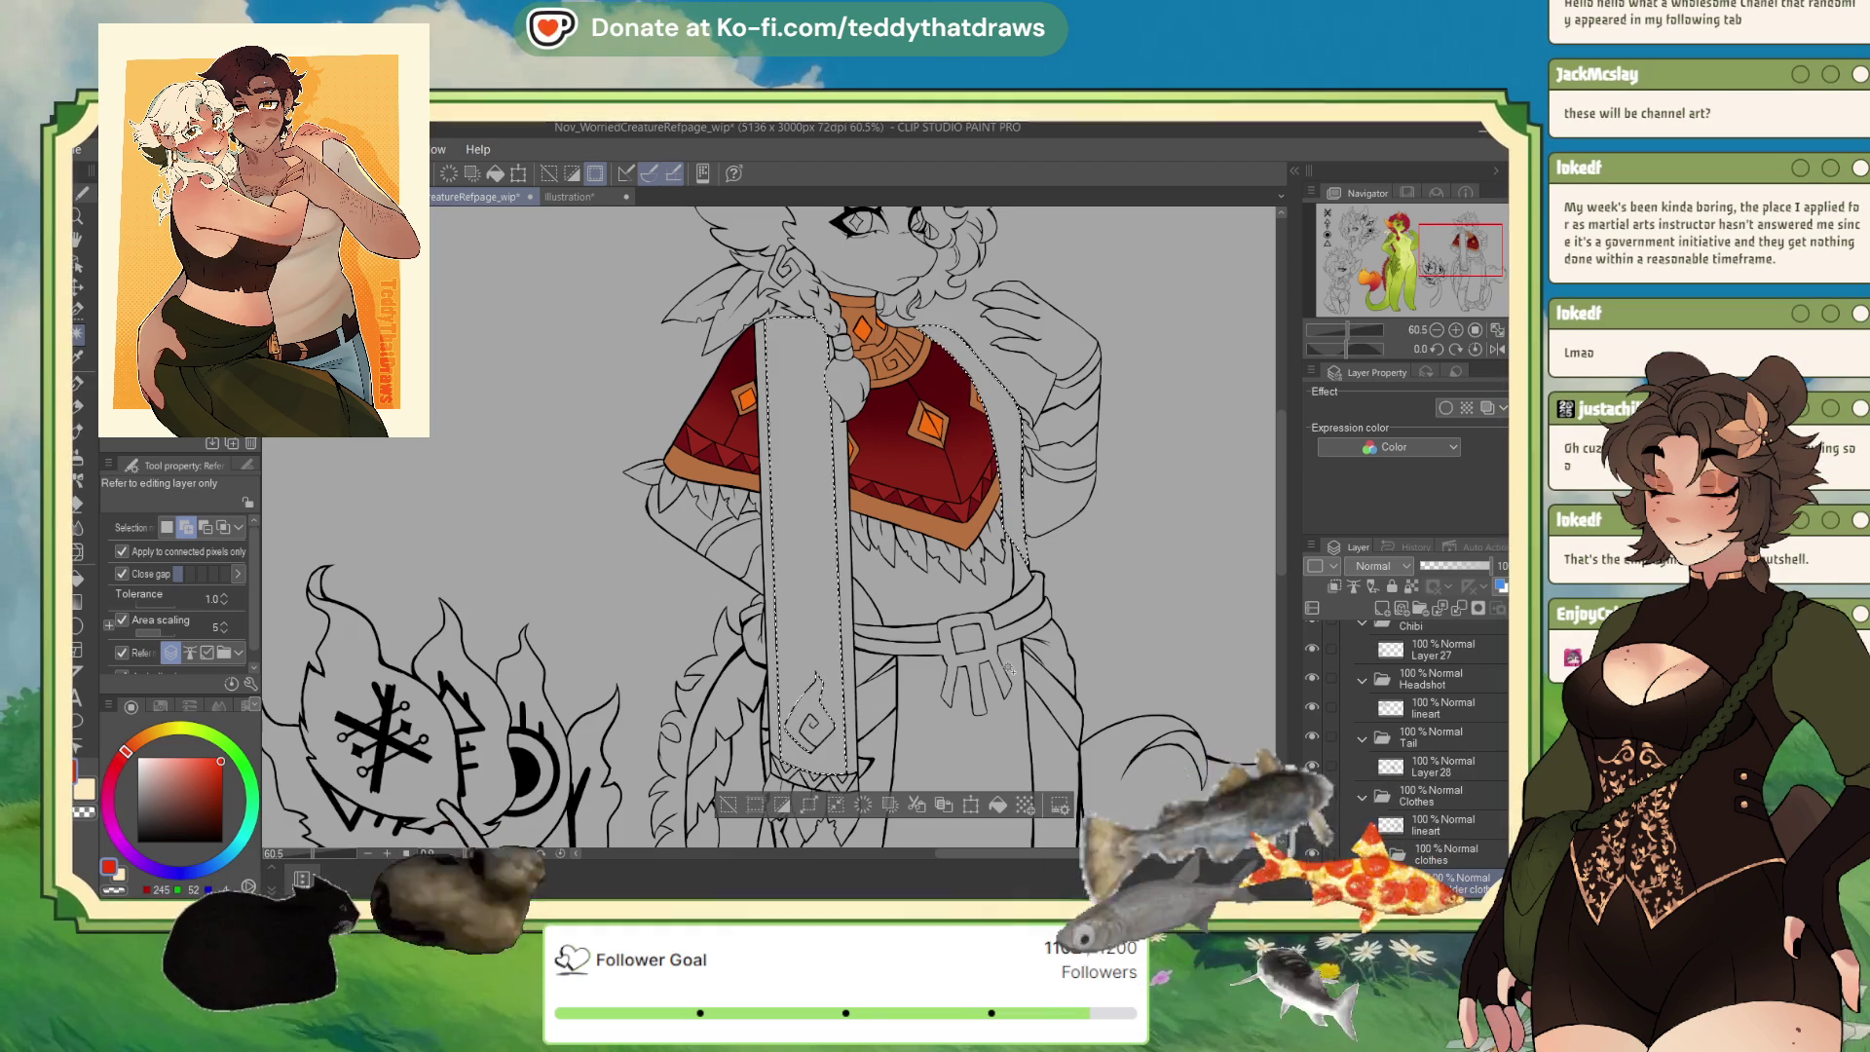
pyautogui.click(575, 196)
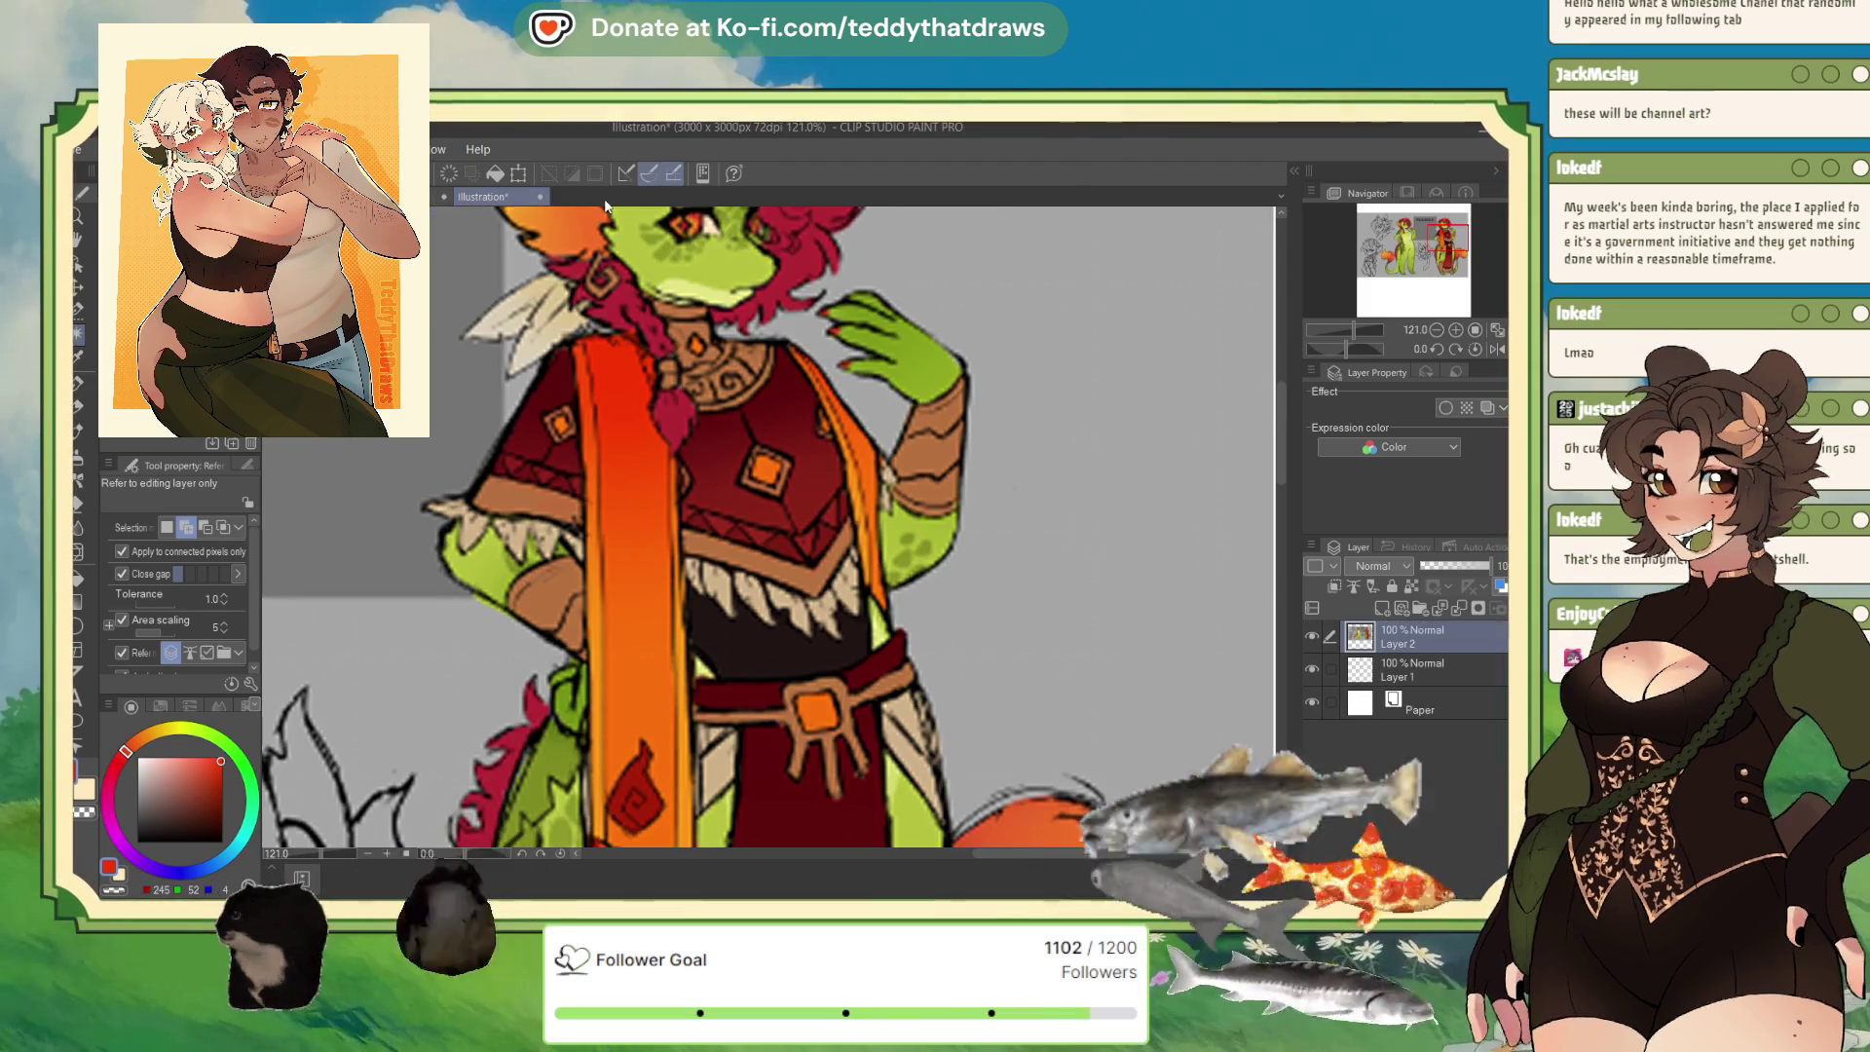
pyautogui.hotkey('ctrl', 'Tab')
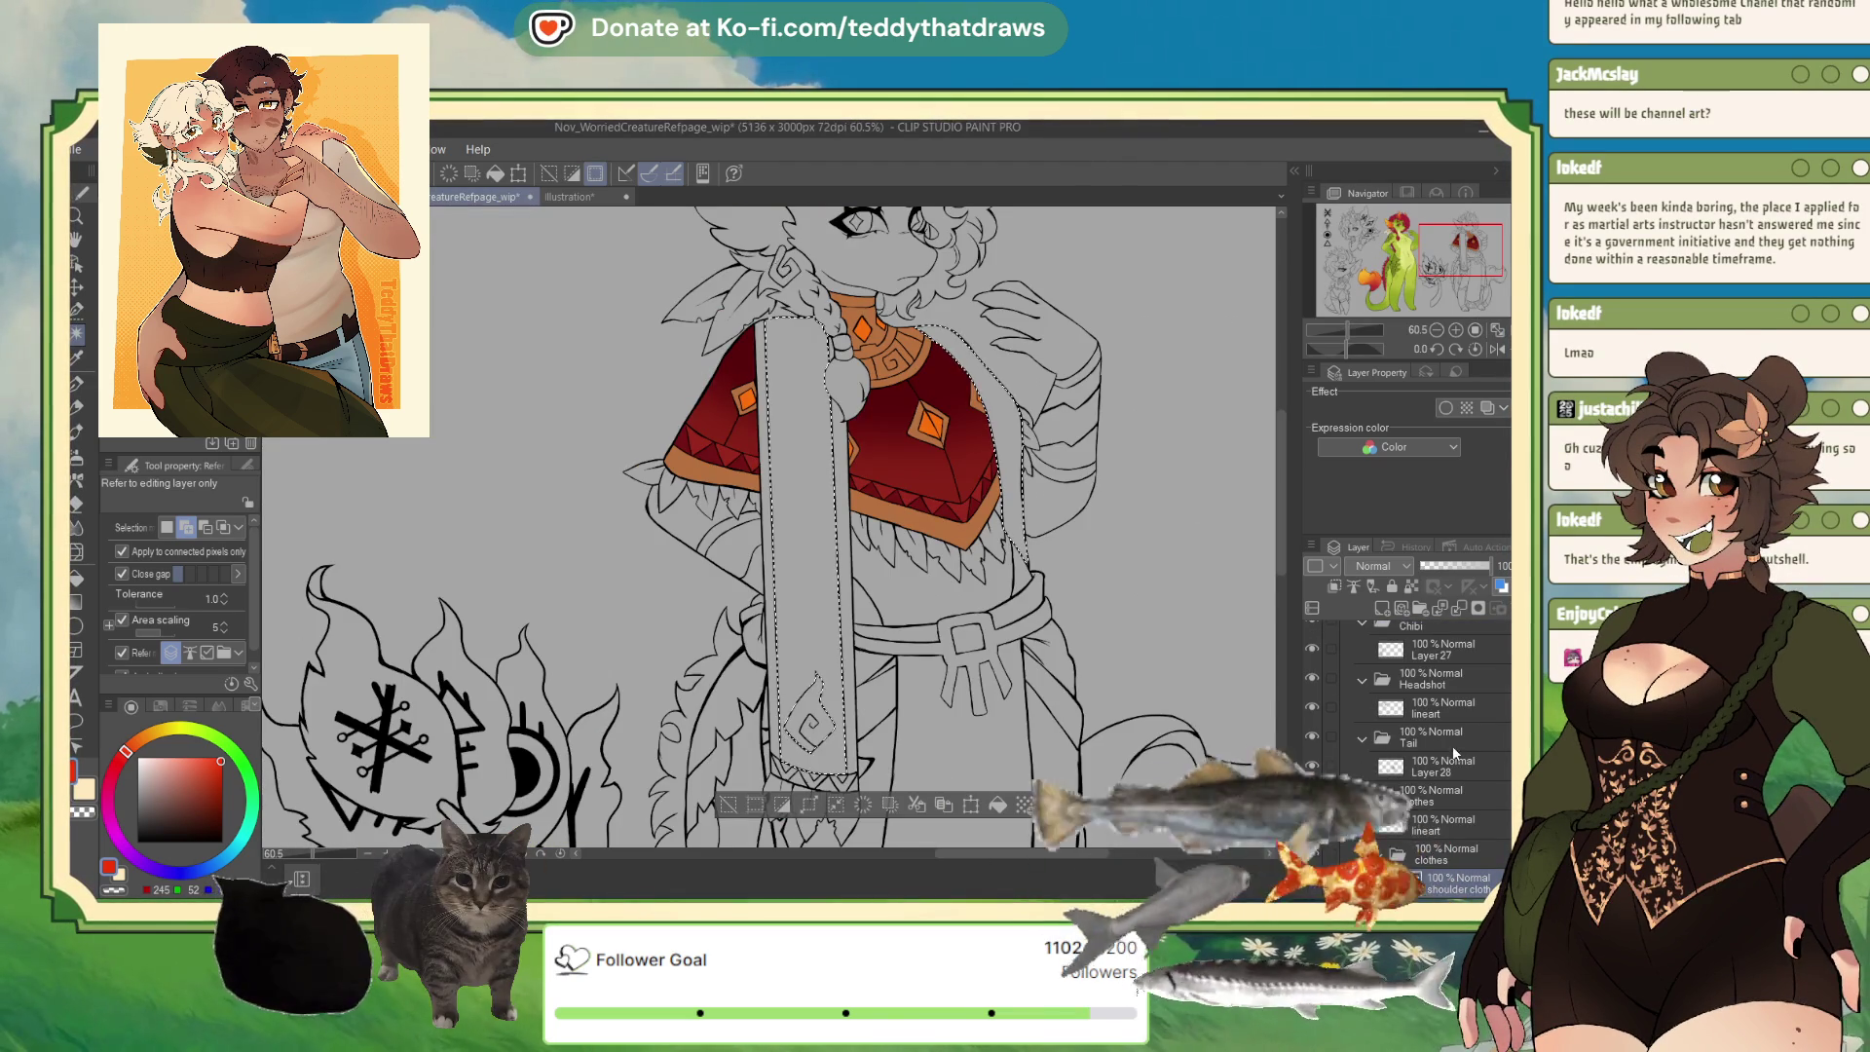
pyautogui.click(1452, 708)
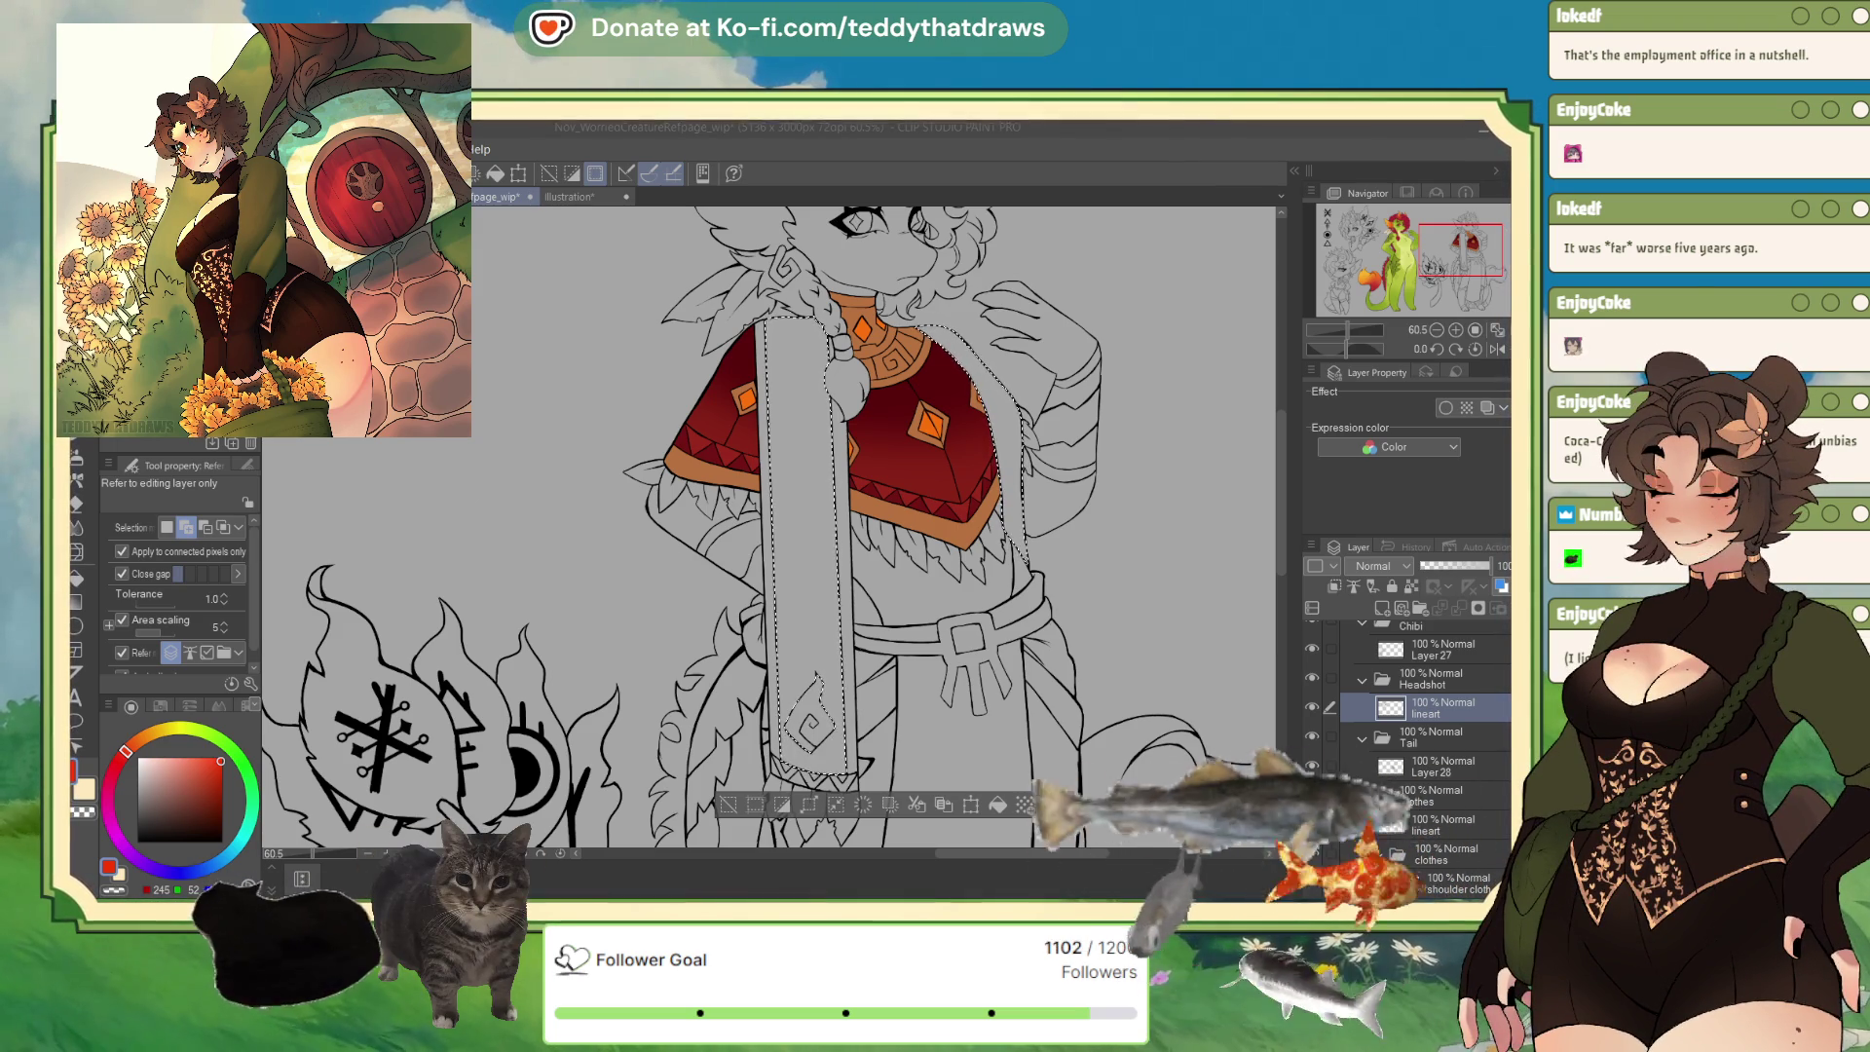
# Zoom in on the mirrored poncho, clear the scarf selection and switch to the pen.
pyautogui.hotkey('ctrl', '-')
pyautogui.hotkey('ctrl', '+')
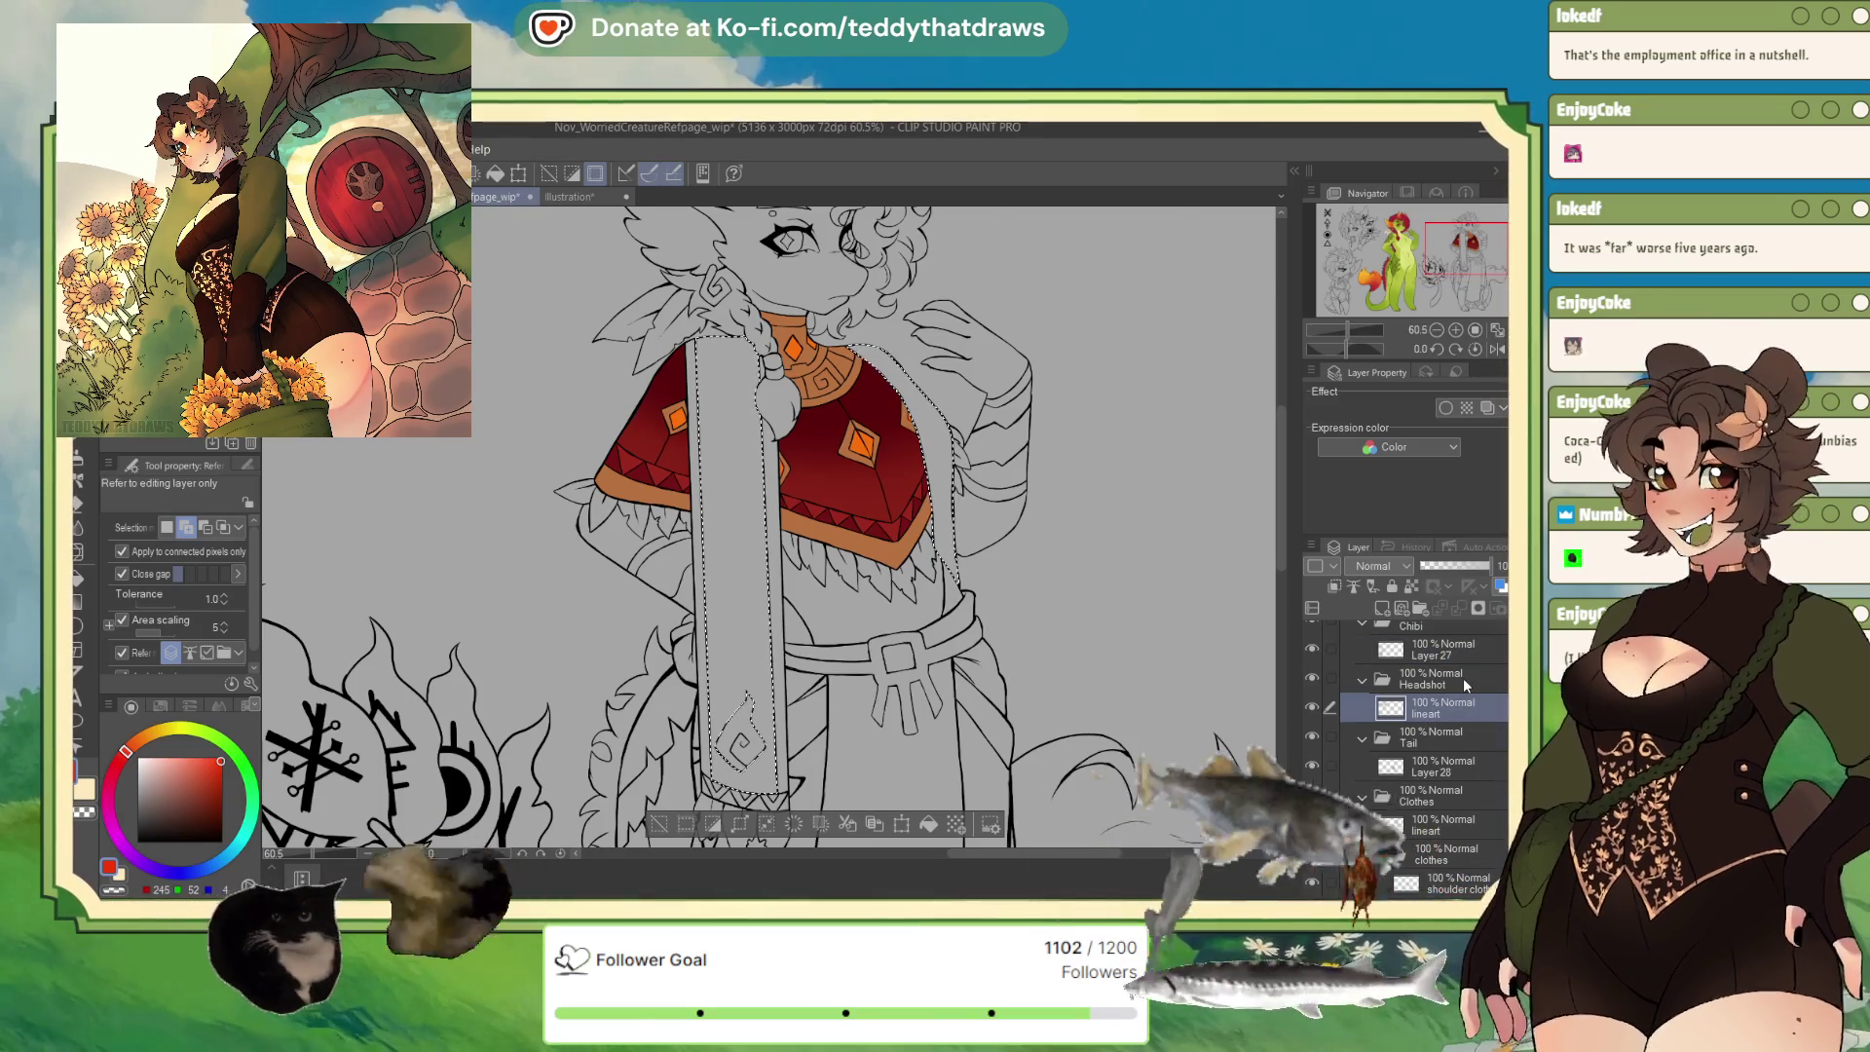
pyautogui.press('h')
pyautogui.hotkey('ctrl', '+')
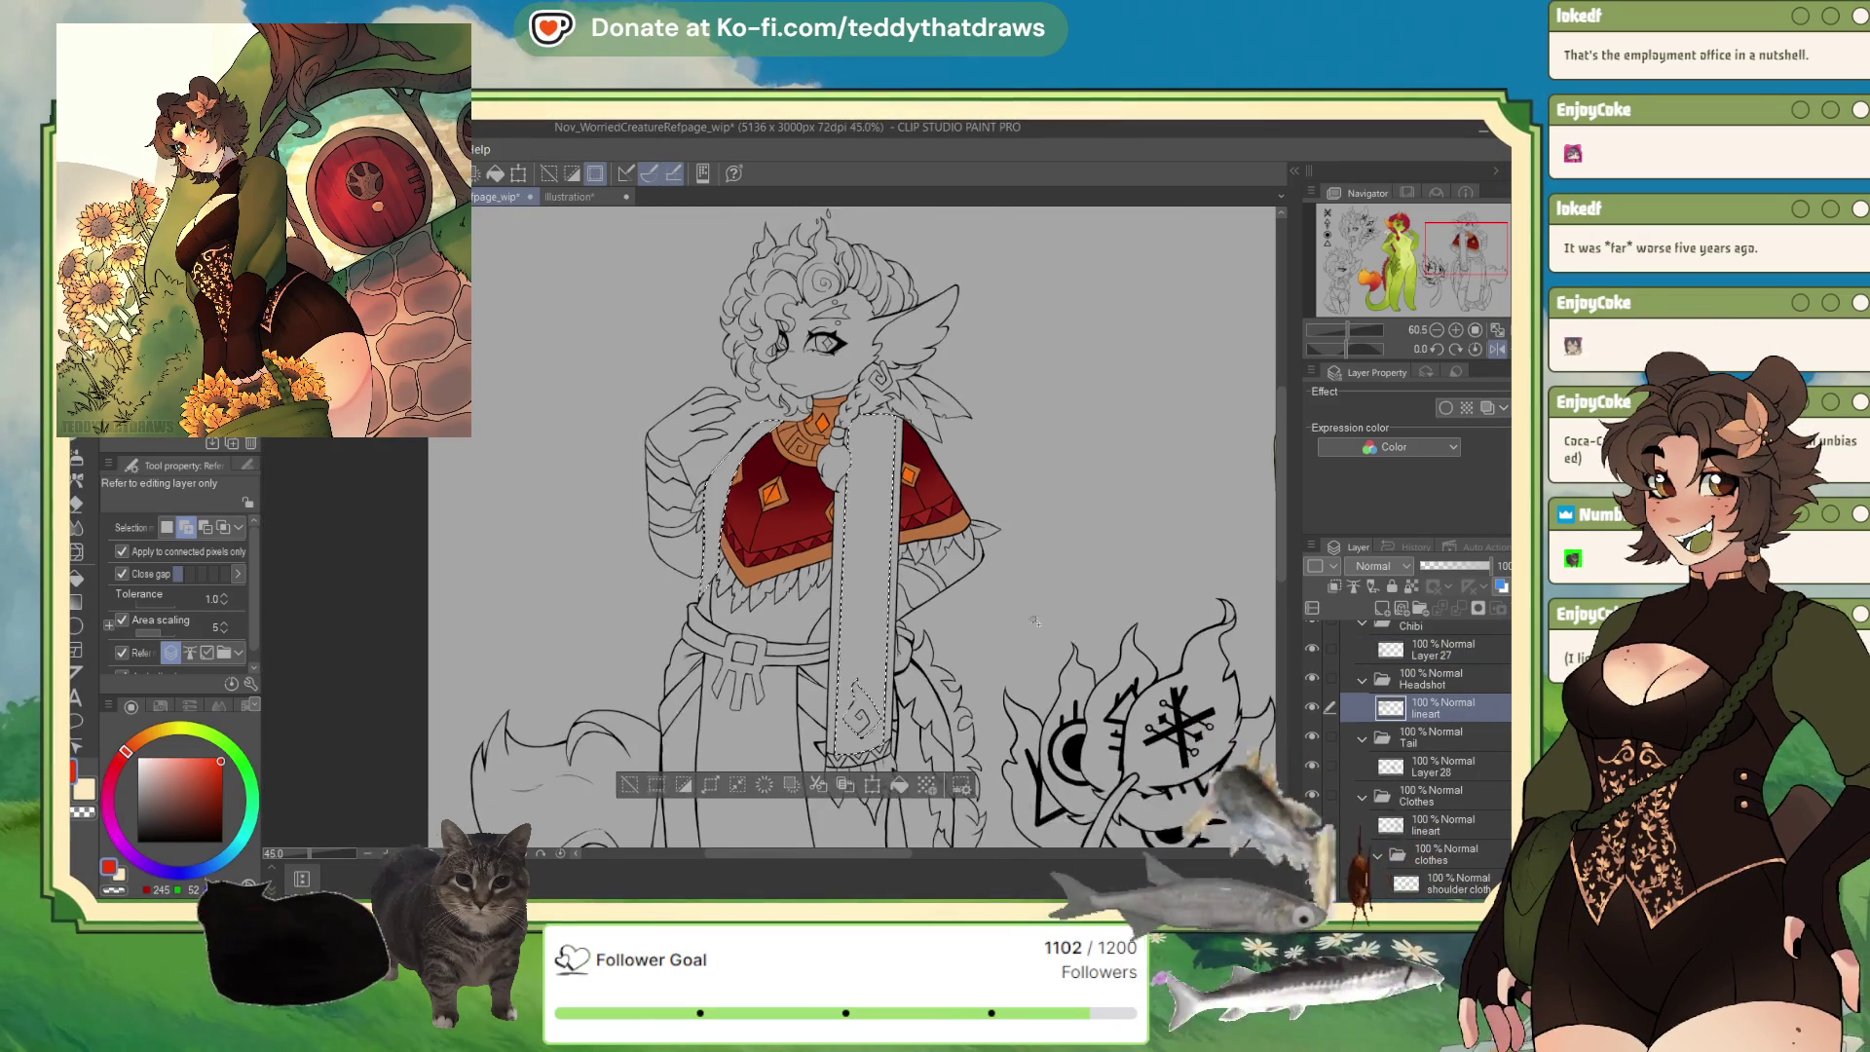
pyautogui.hotkey('ctrl', '+')
pyautogui.hotkey('ctrl', '+')
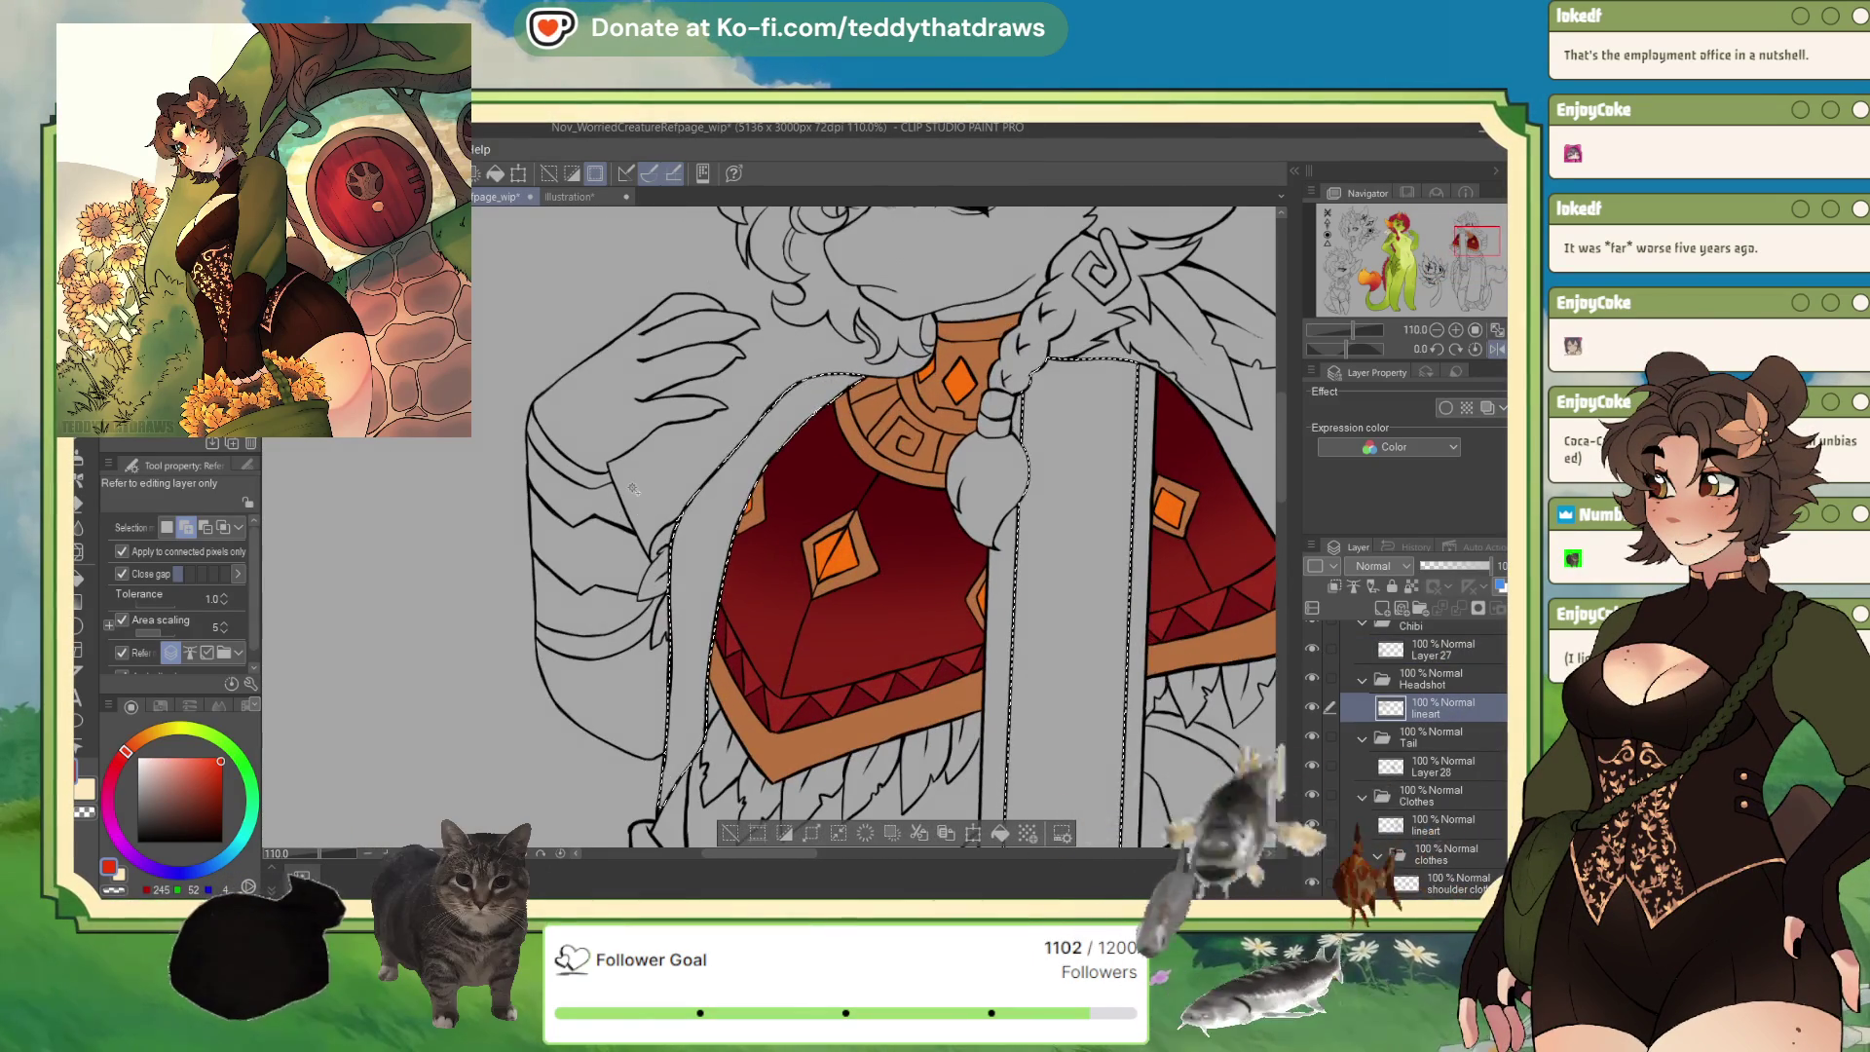
pyautogui.hotkey('ctrl', 'd')
pyautogui.press('p')
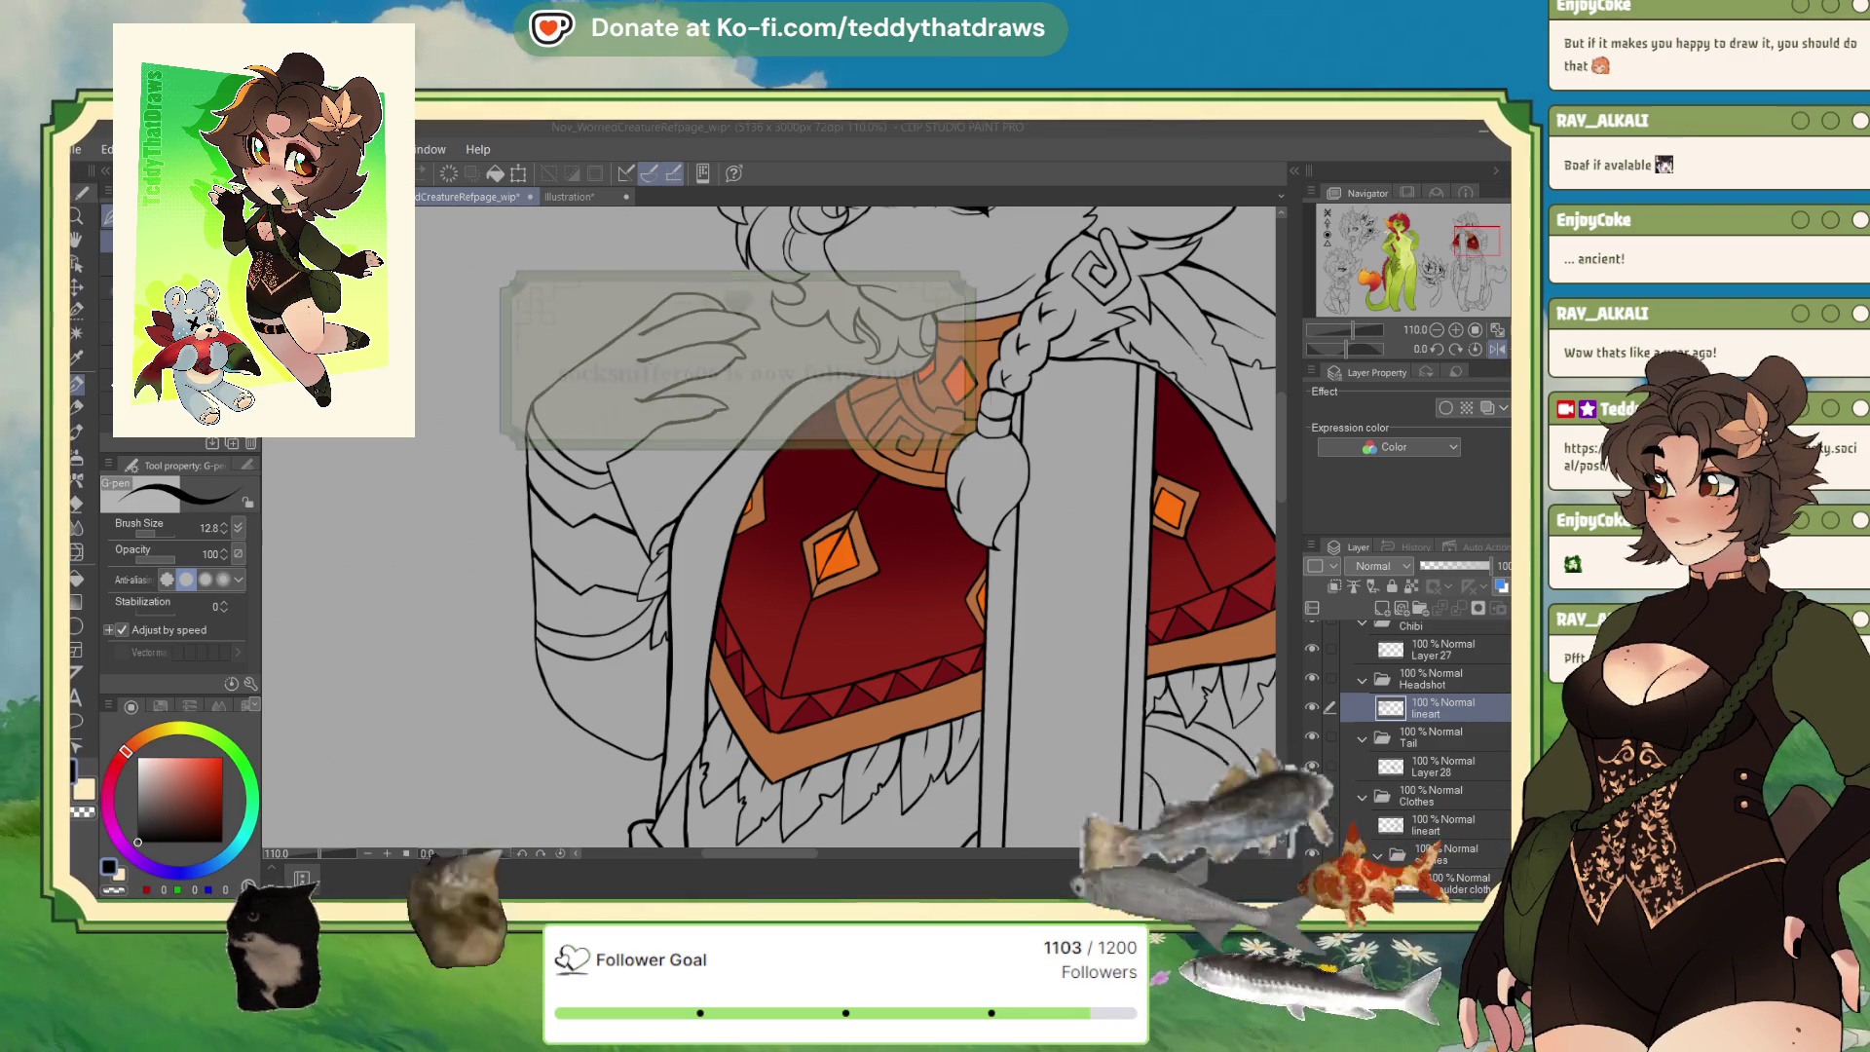
pyautogui.scroll(-2, 672, 477)
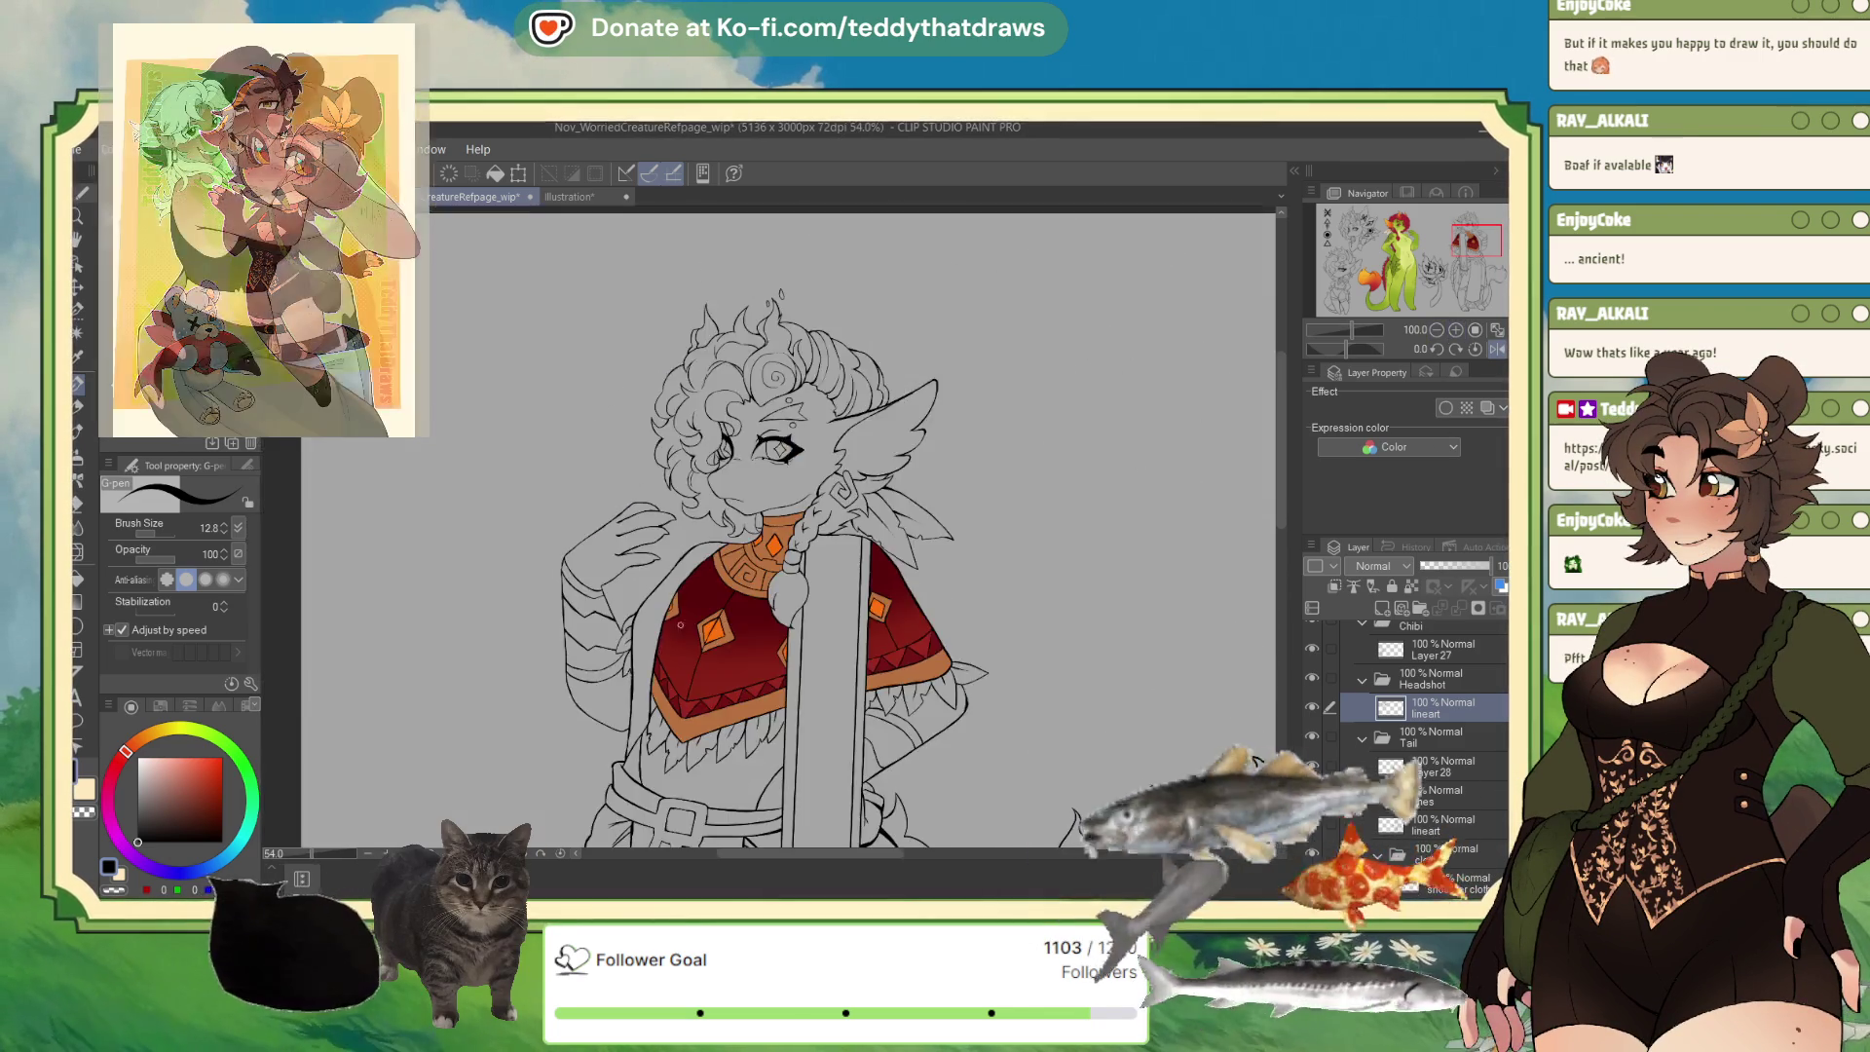
# Rotate and pan the canvas to frame the fringe below the poncho.
pyautogui.scroll(-2, 672, 477)
pyautogui.scroll(-1, 672, 477)
pyautogui.scroll(3, 672, 477)
pyautogui.scroll(1, 589, 552)
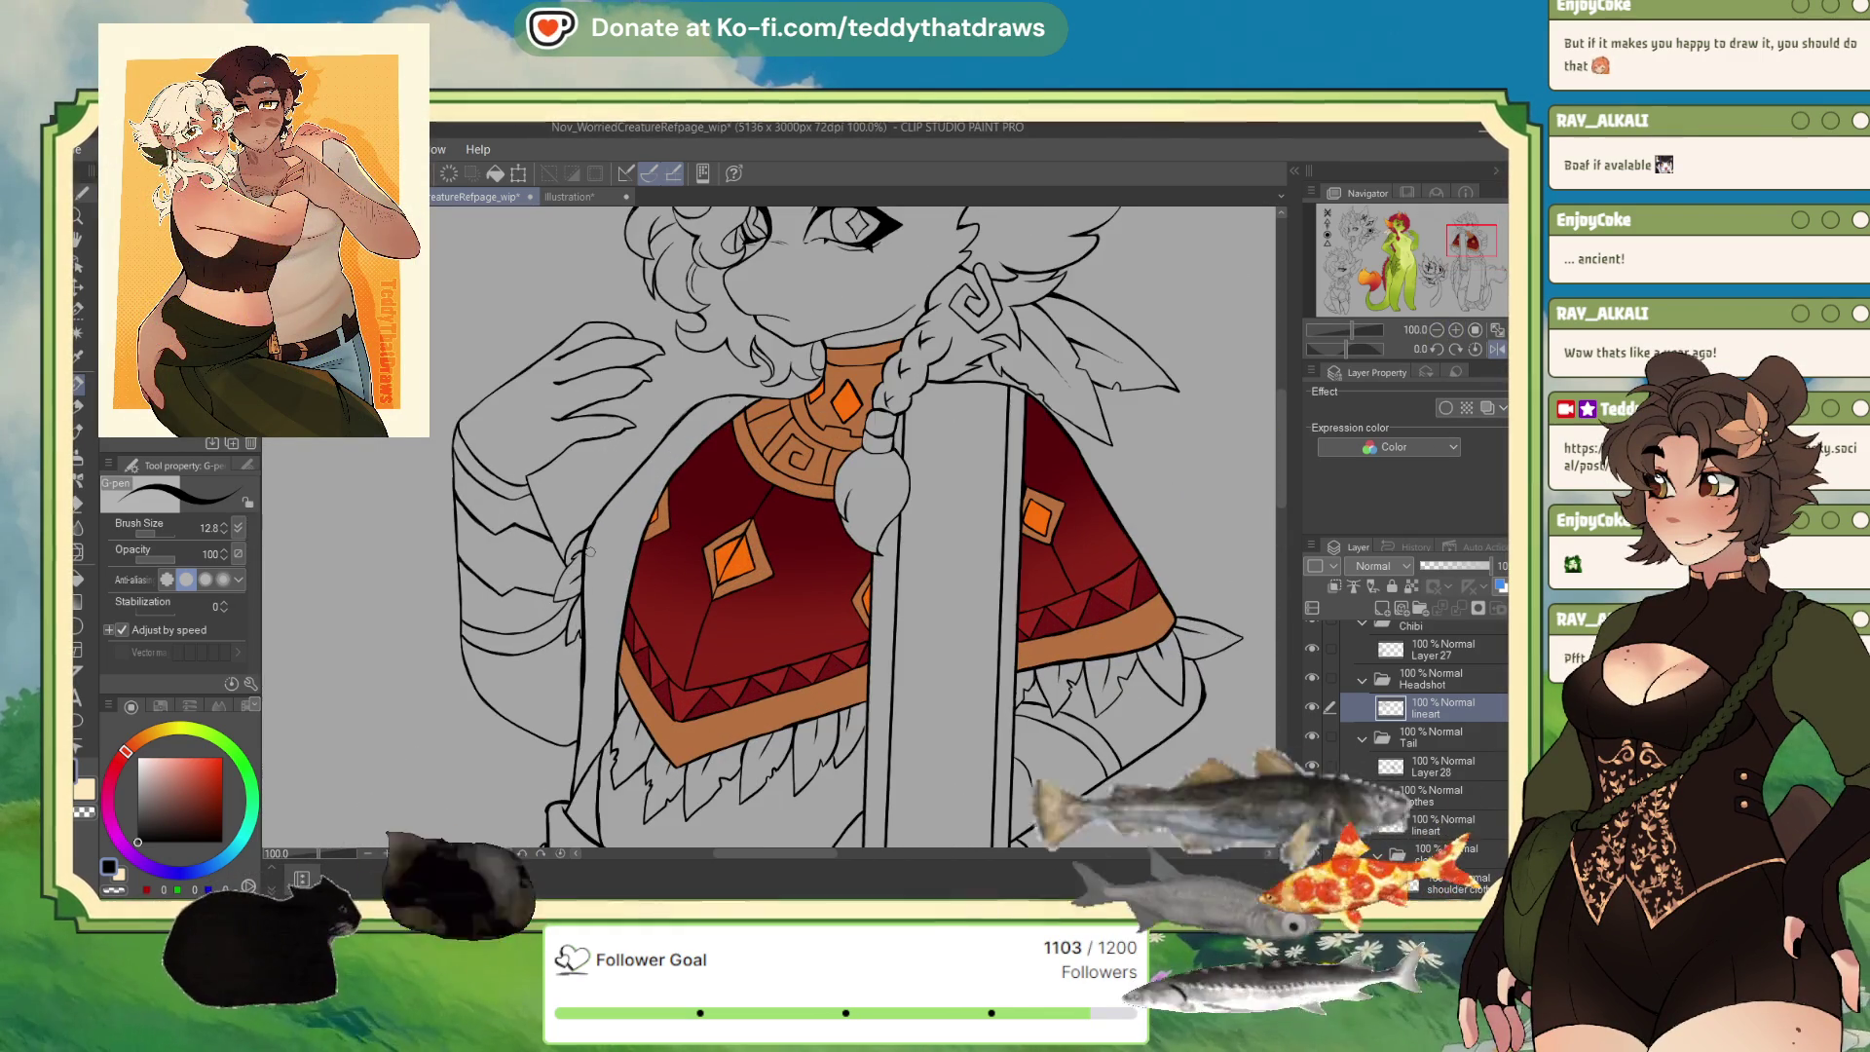
pyautogui.moveTo(1071, 585); pyautogui.dragTo(1023, 341)
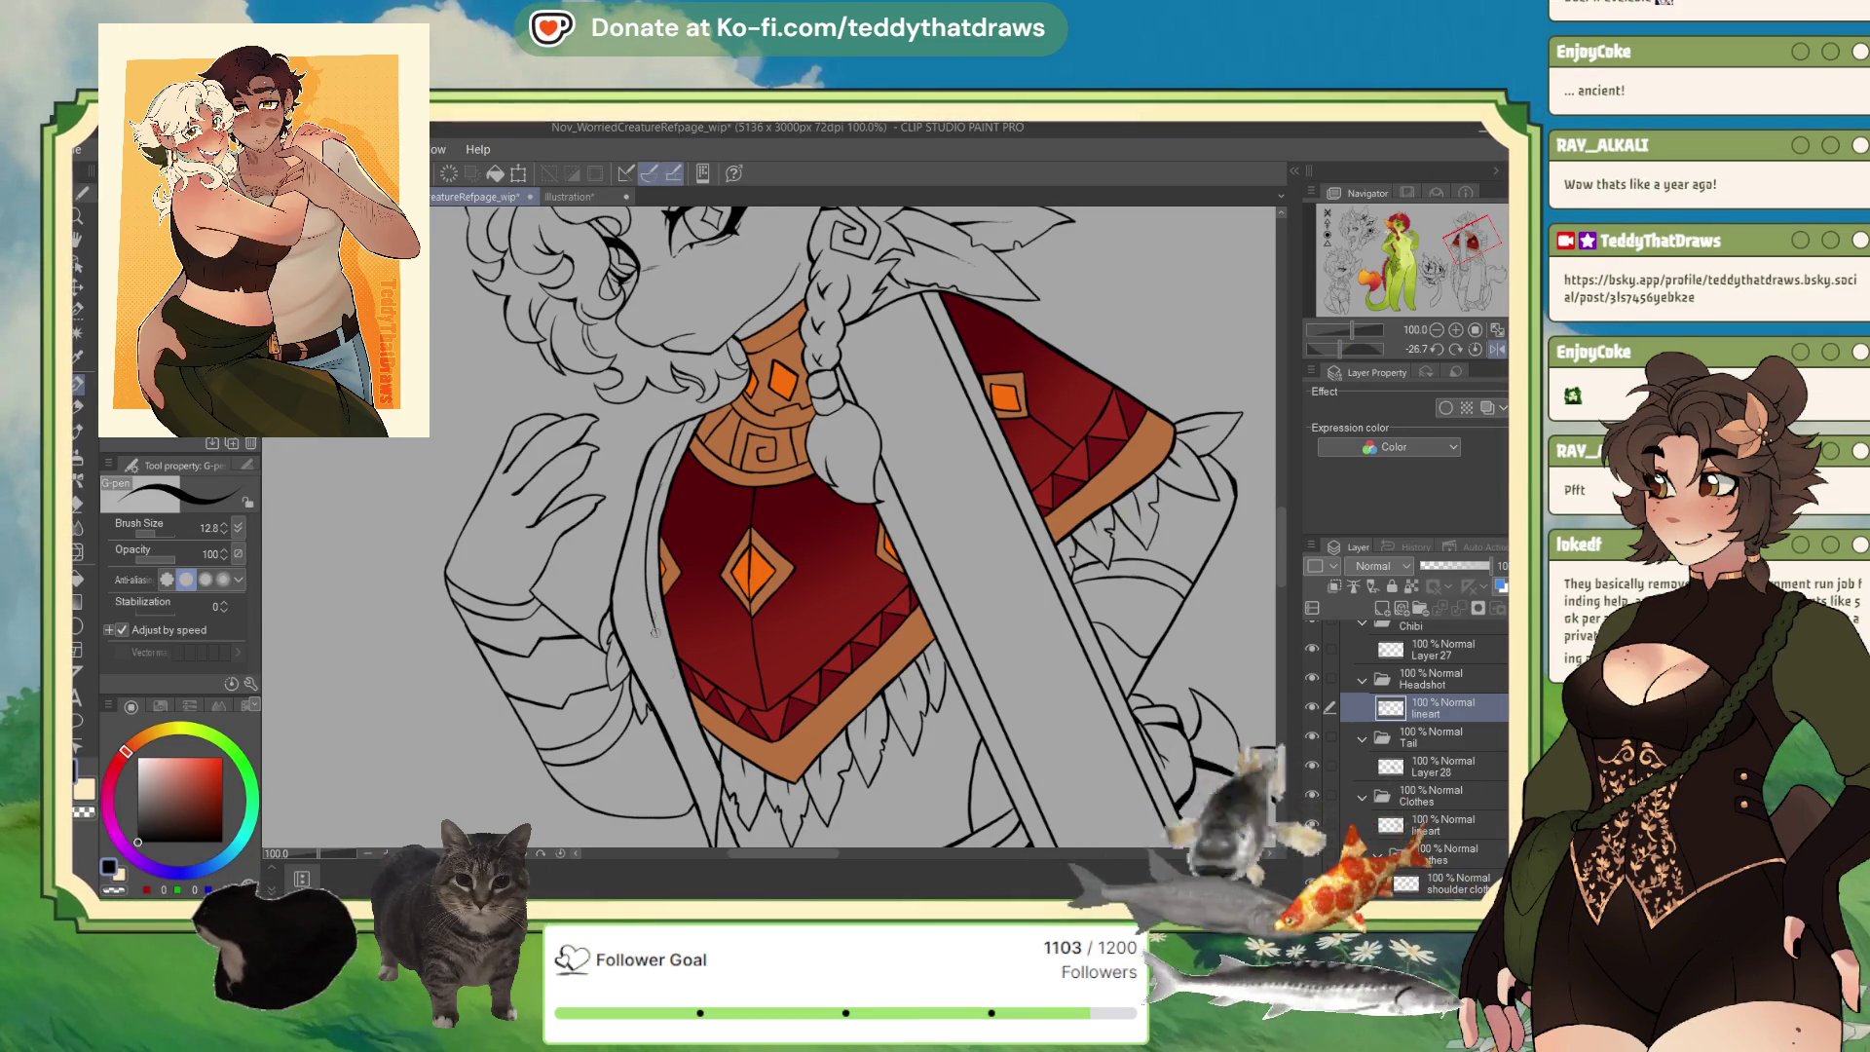
pyautogui.scroll(-2, 685, 617)
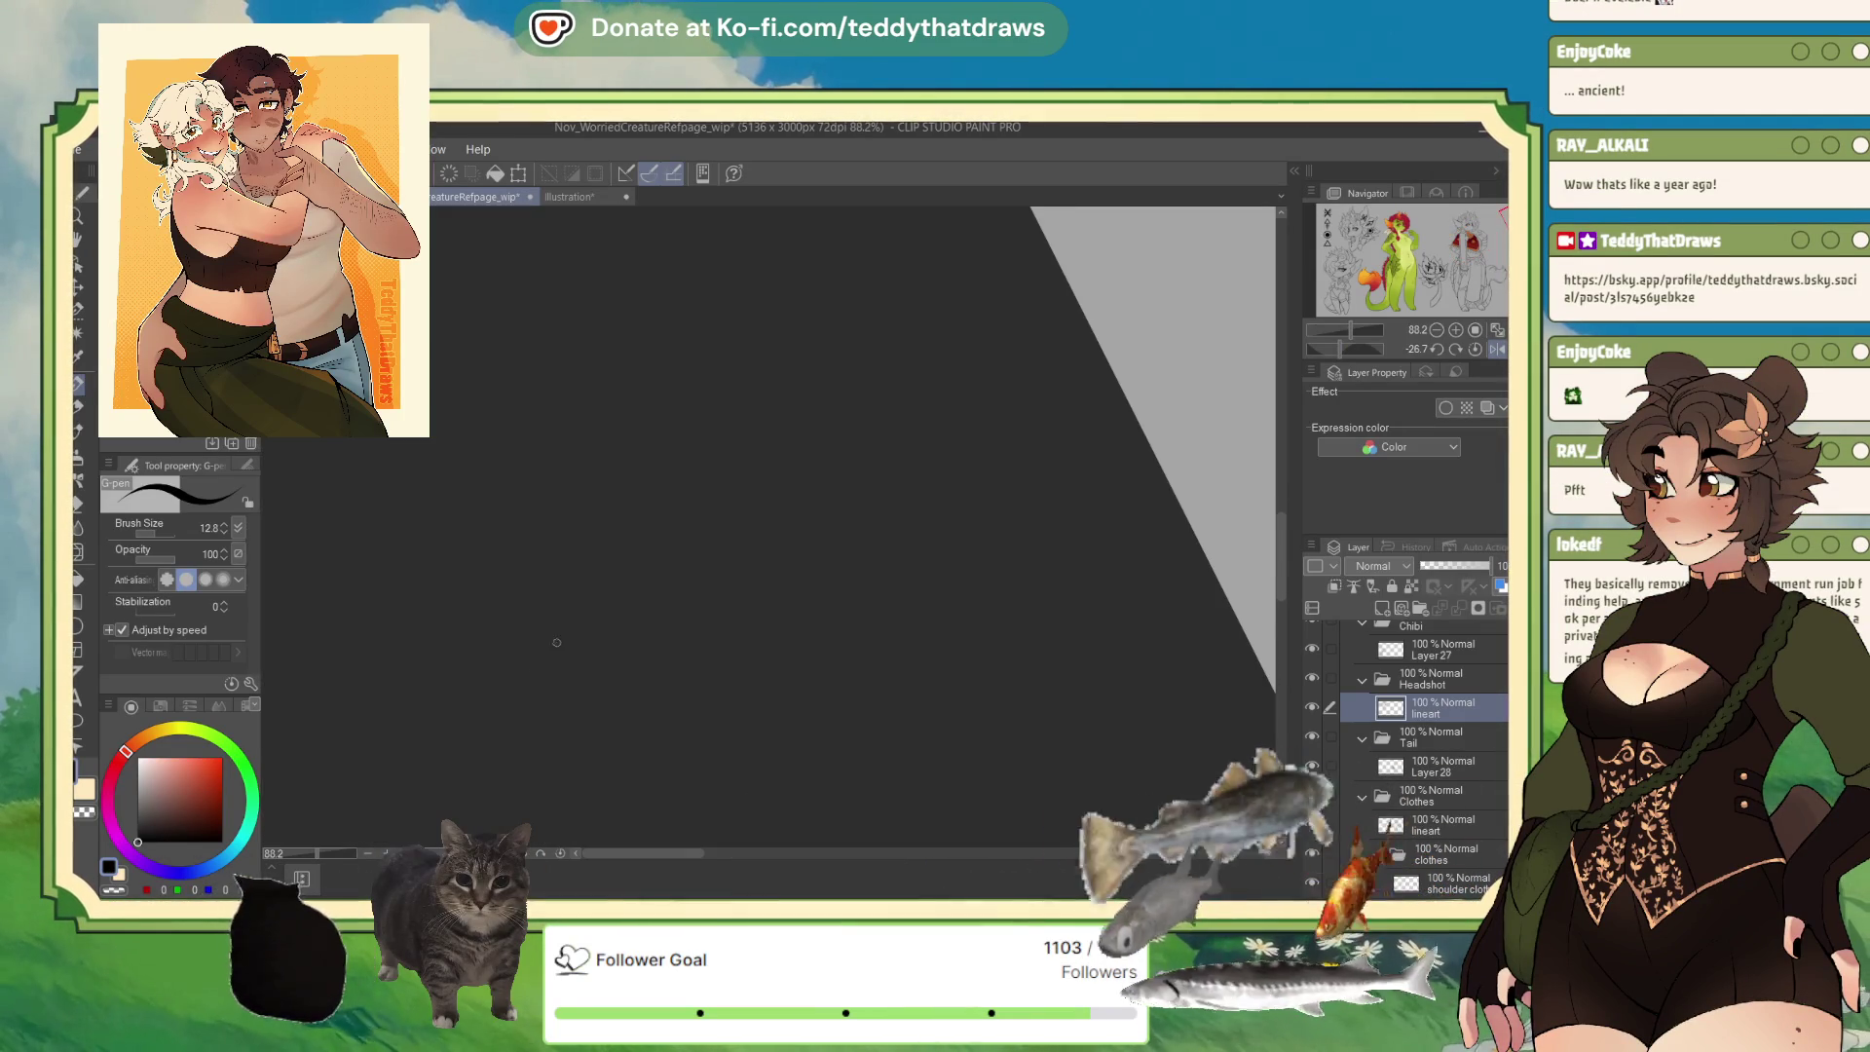
pyautogui.moveTo(658, 392); pyautogui.dragTo(784, 712)
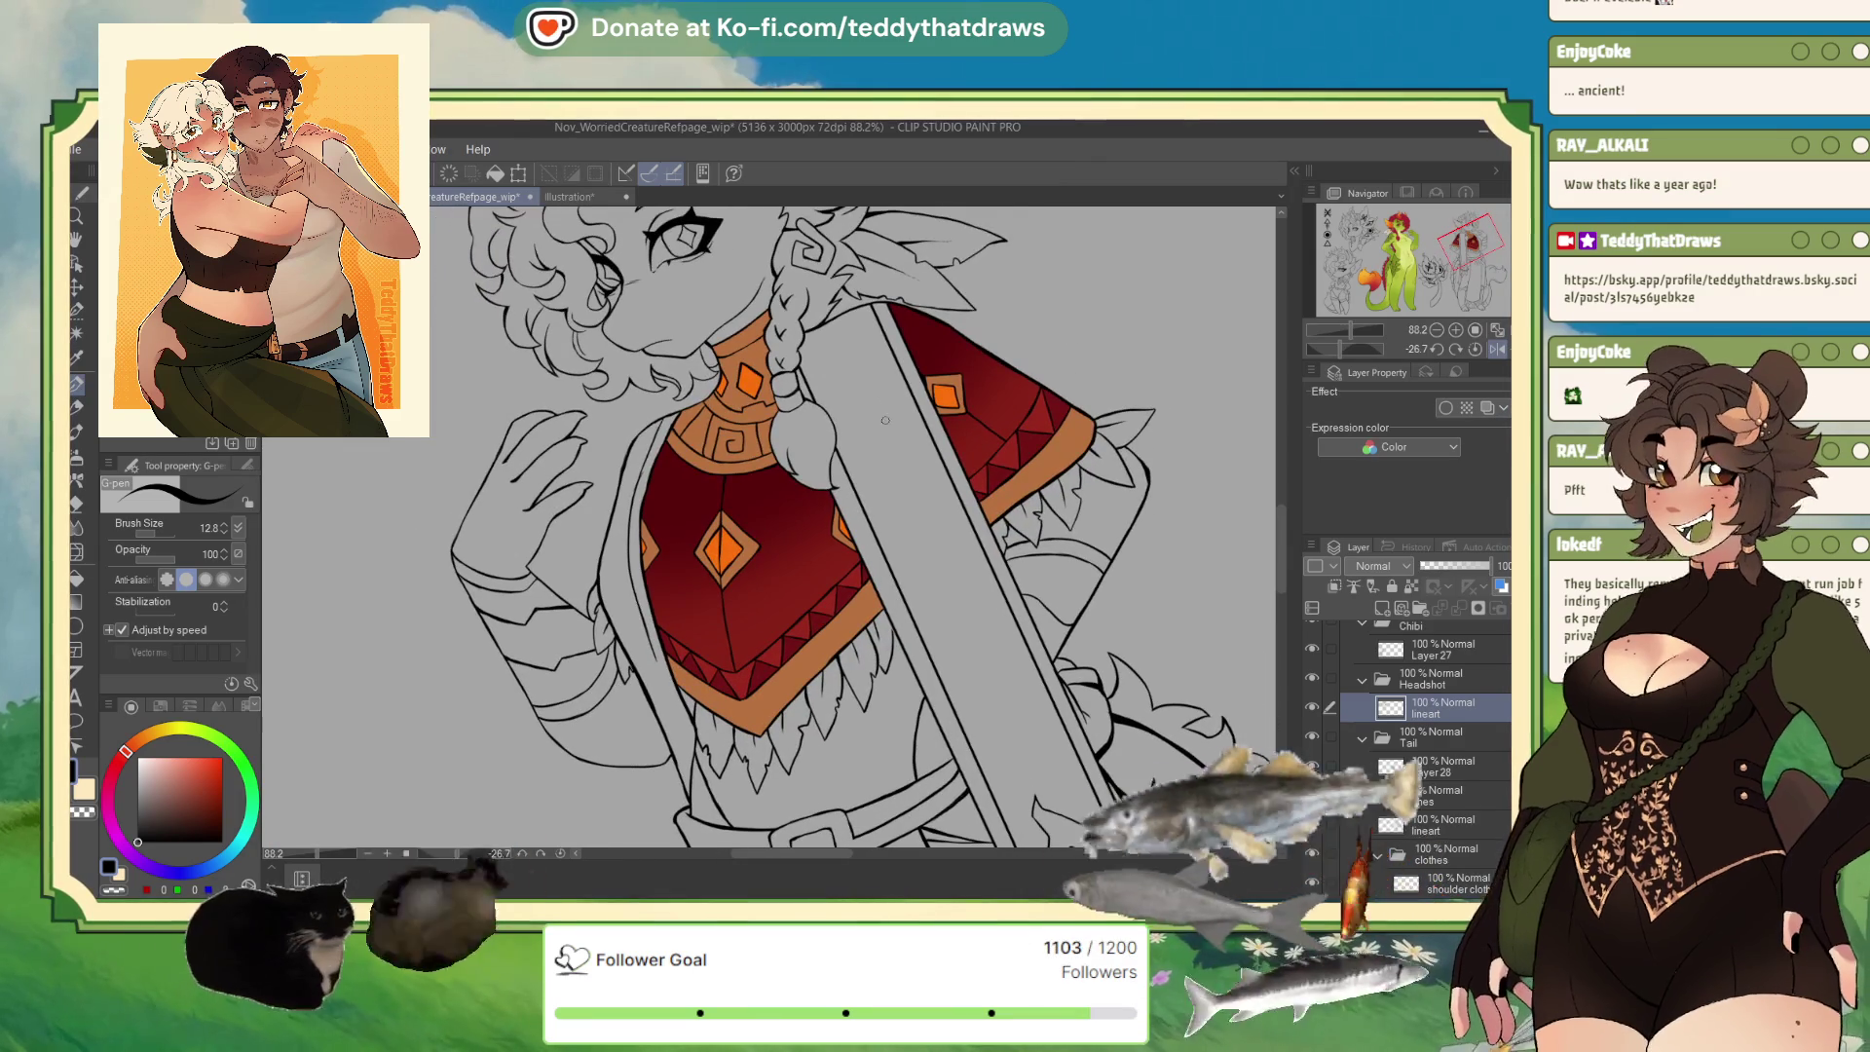
pyautogui.scroll(3, 785, 713)
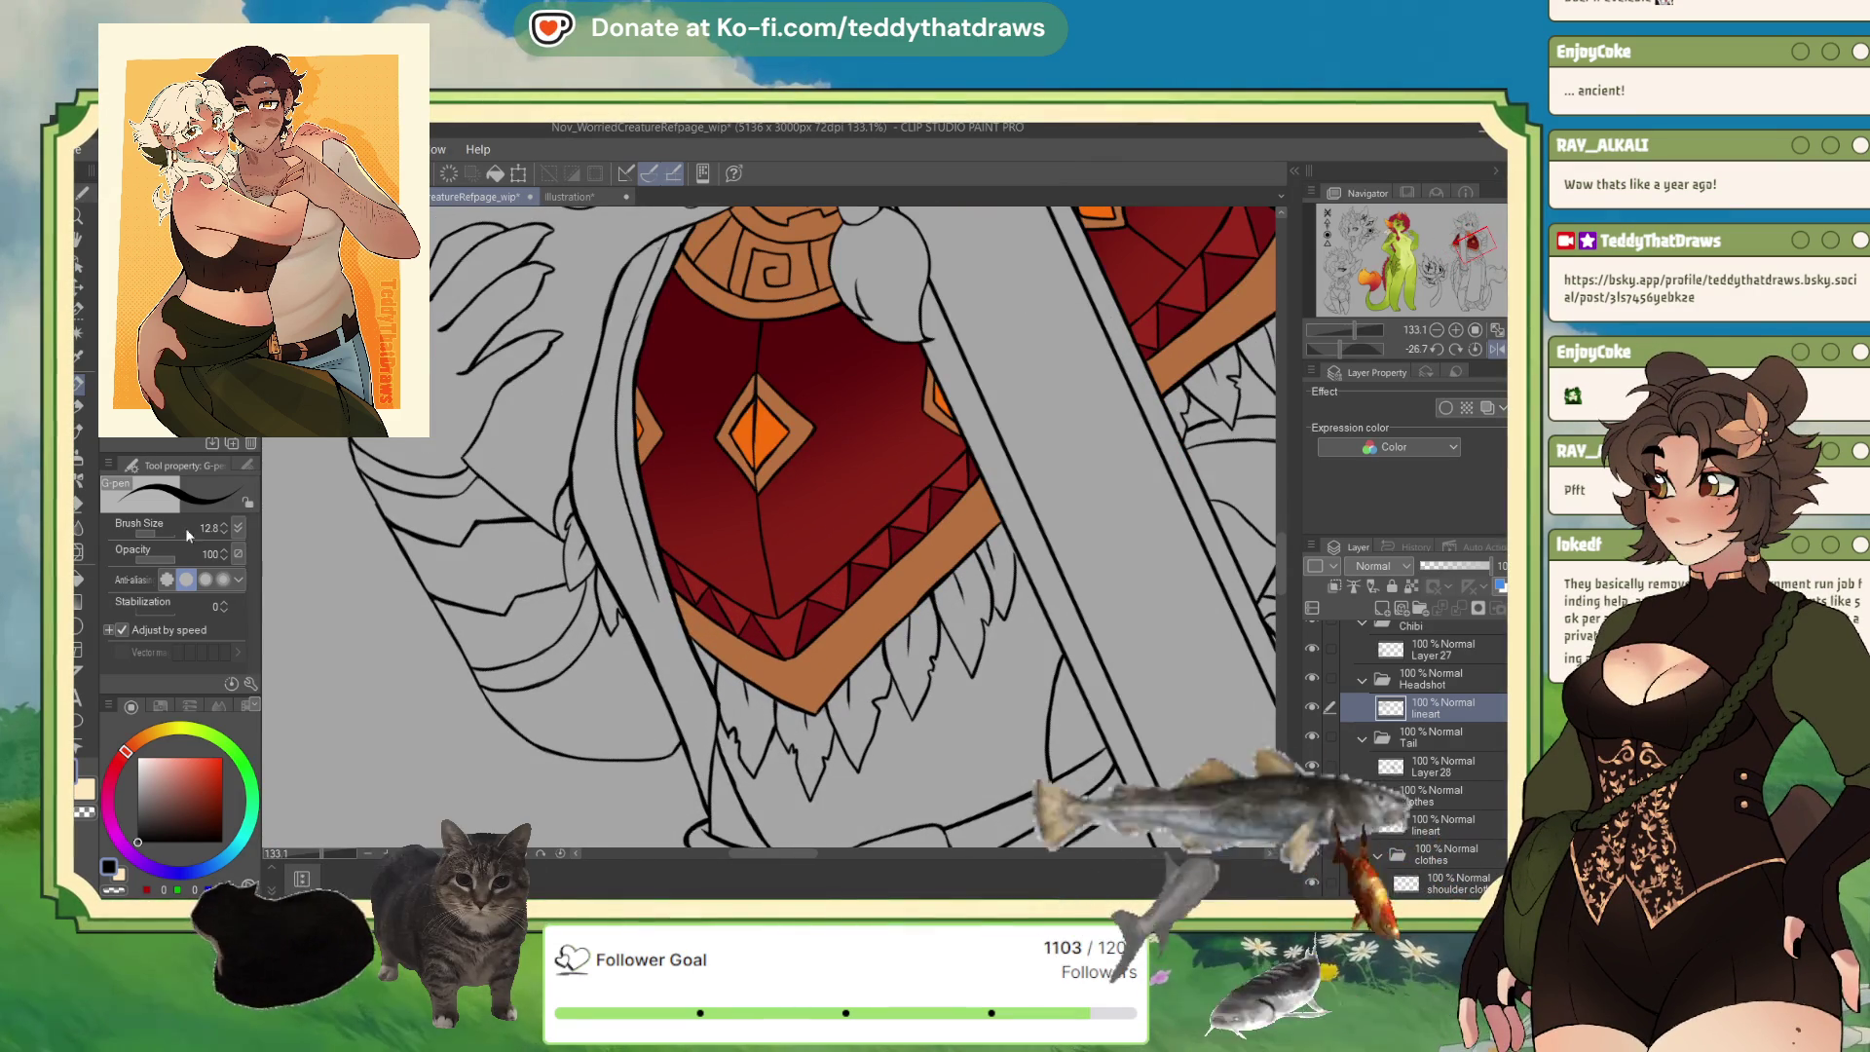
# At brush size 14.0, redraw the fringe line beneath the poncho and zoom back out.
pyautogui.moveTo(223, 527); pyautogui.dragTo(271, 486)
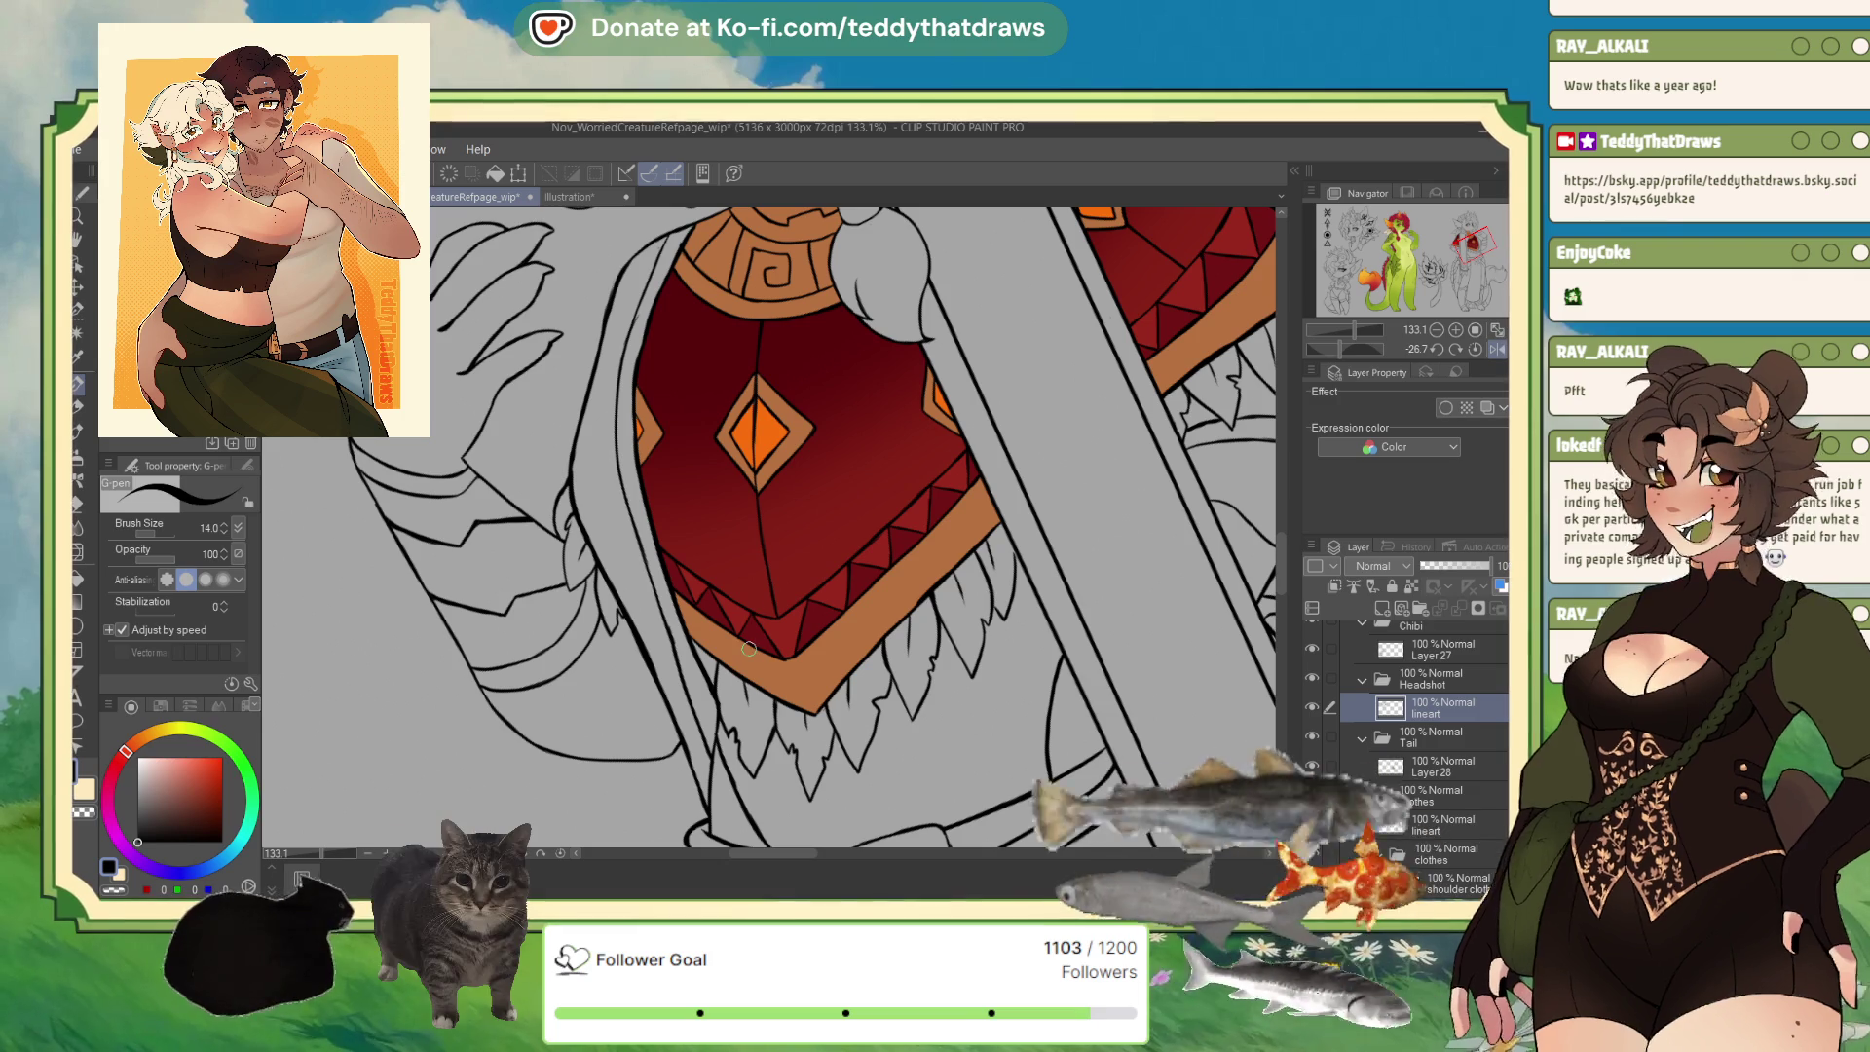
pyautogui.moveTo(547, 555); pyautogui.dragTo(577, 531)
pyautogui.scroll(1, 577, 531)
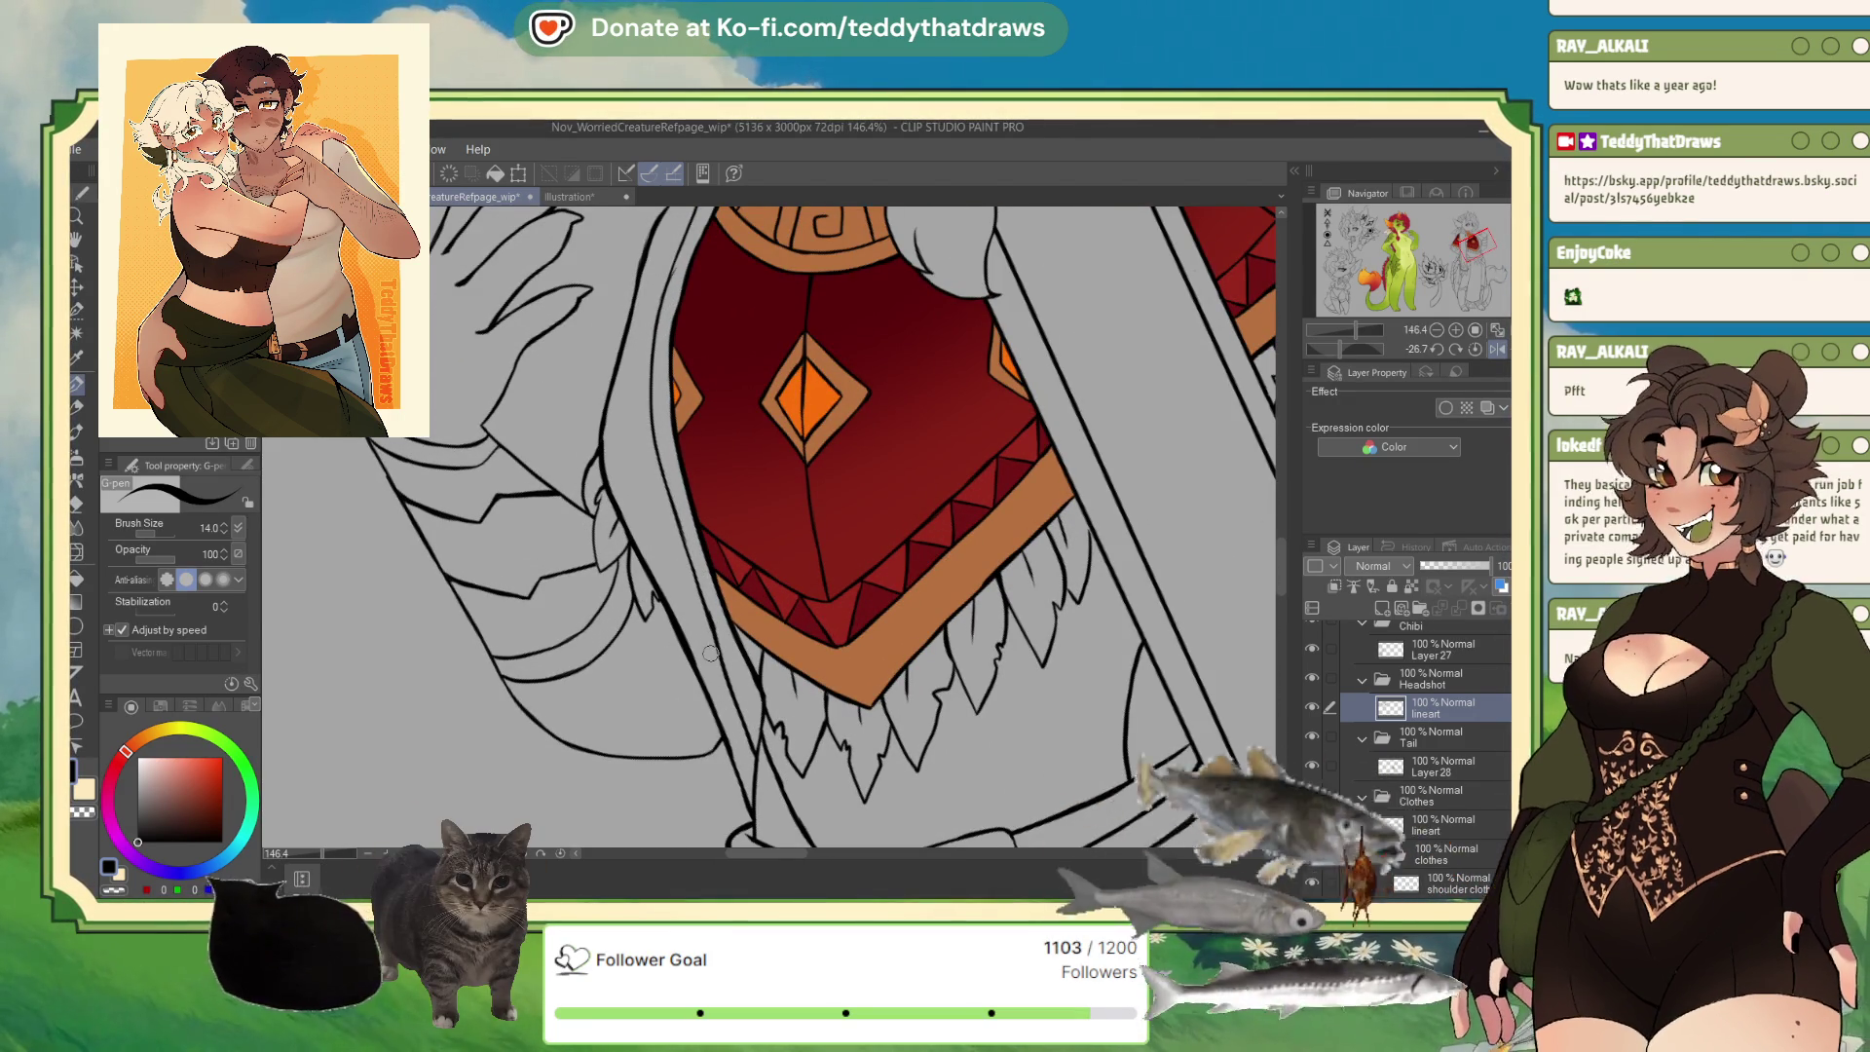
pyautogui.scroll(3, 718, 640)
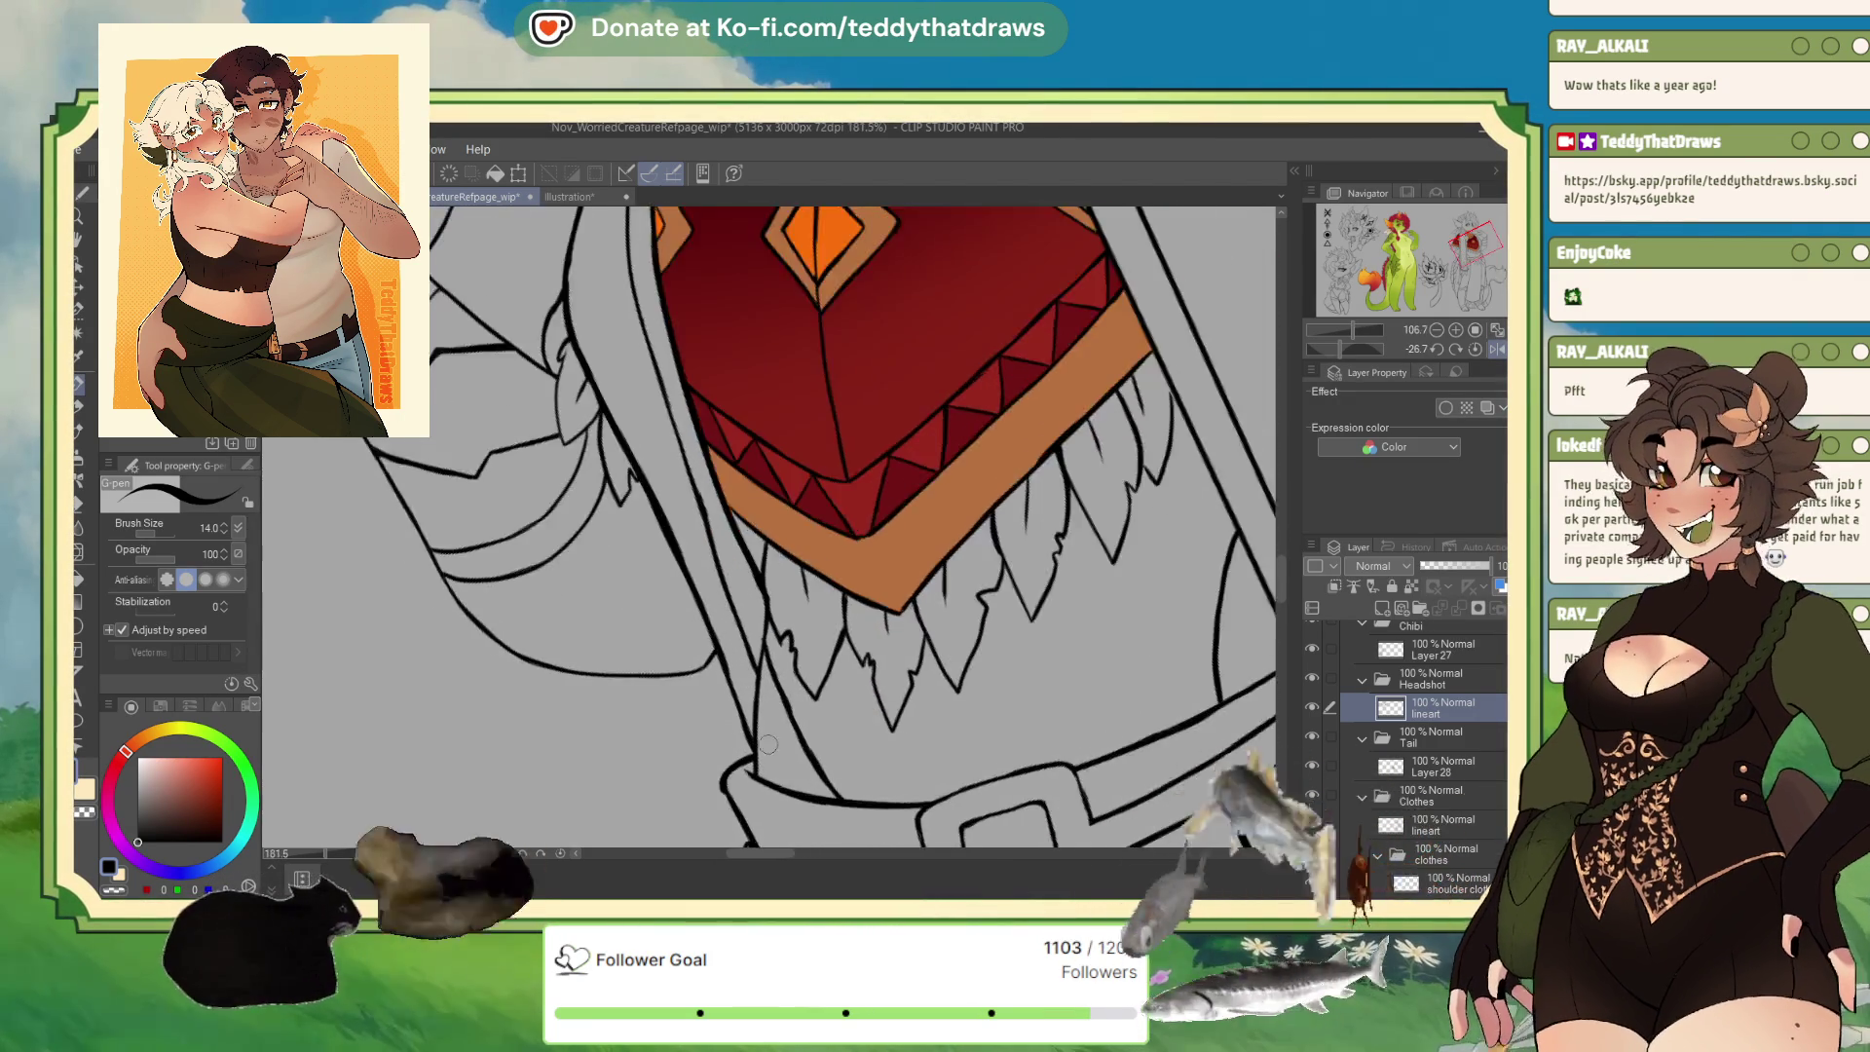
pyautogui.scroll(3, 691, 526)
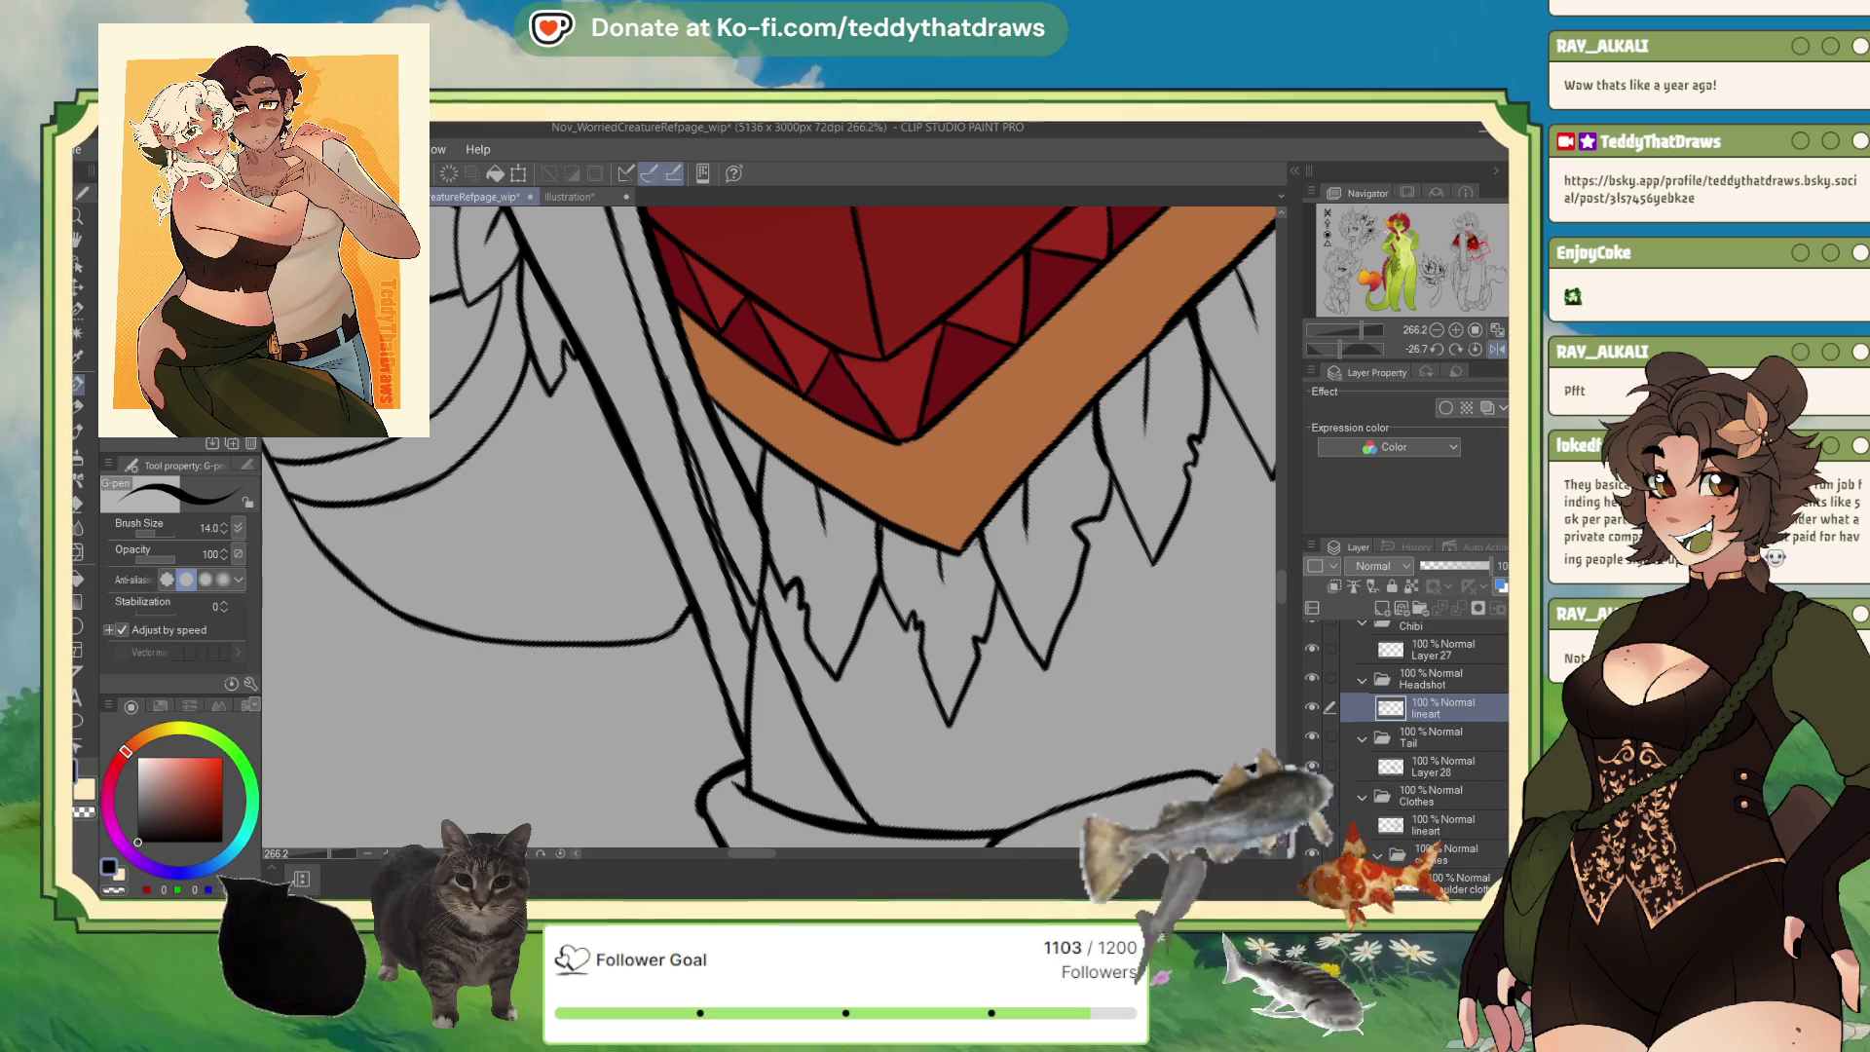
pyautogui.moveTo(763, 597); pyautogui.dragTo(712, 516)
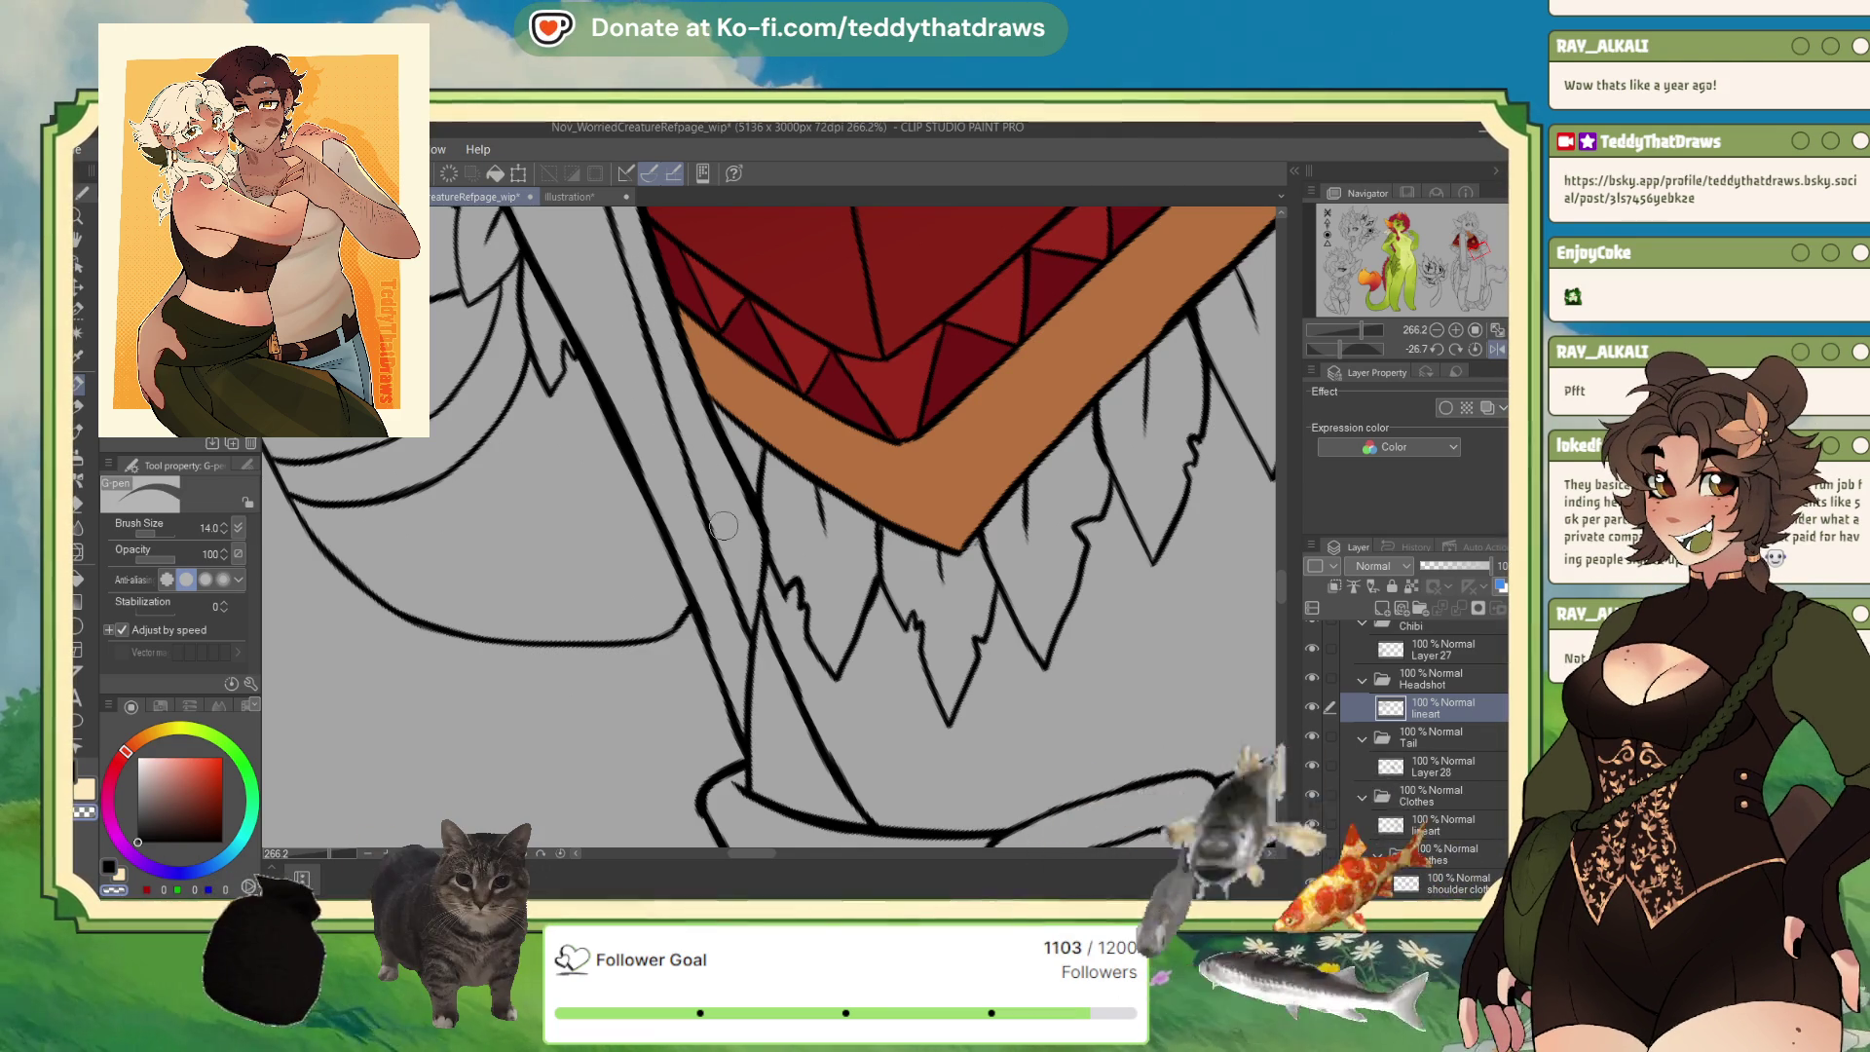
pyautogui.scroll(-3, 682, 439)
pyautogui.scroll(-2, 730, 582)
pyautogui.scroll(-1, 730, 582)
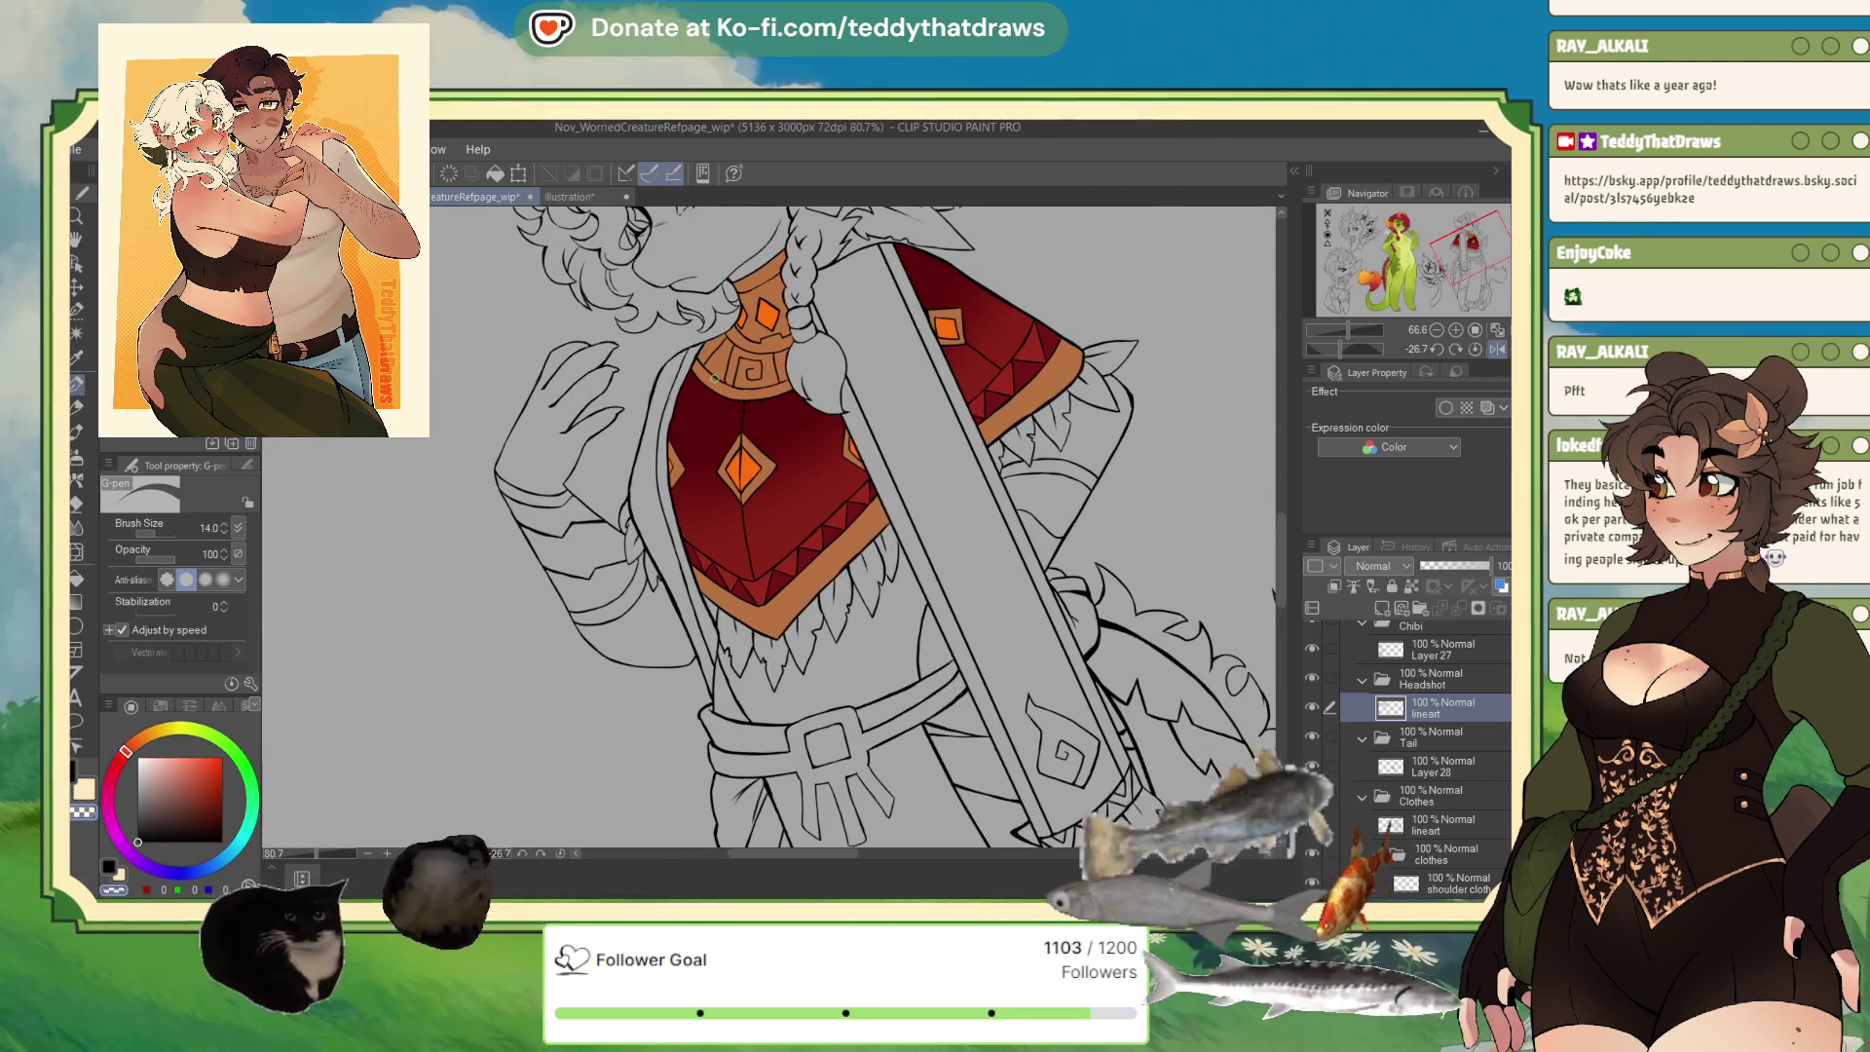
# Auto-select the area inside the diagonal strap.
pyautogui.click(77, 335)
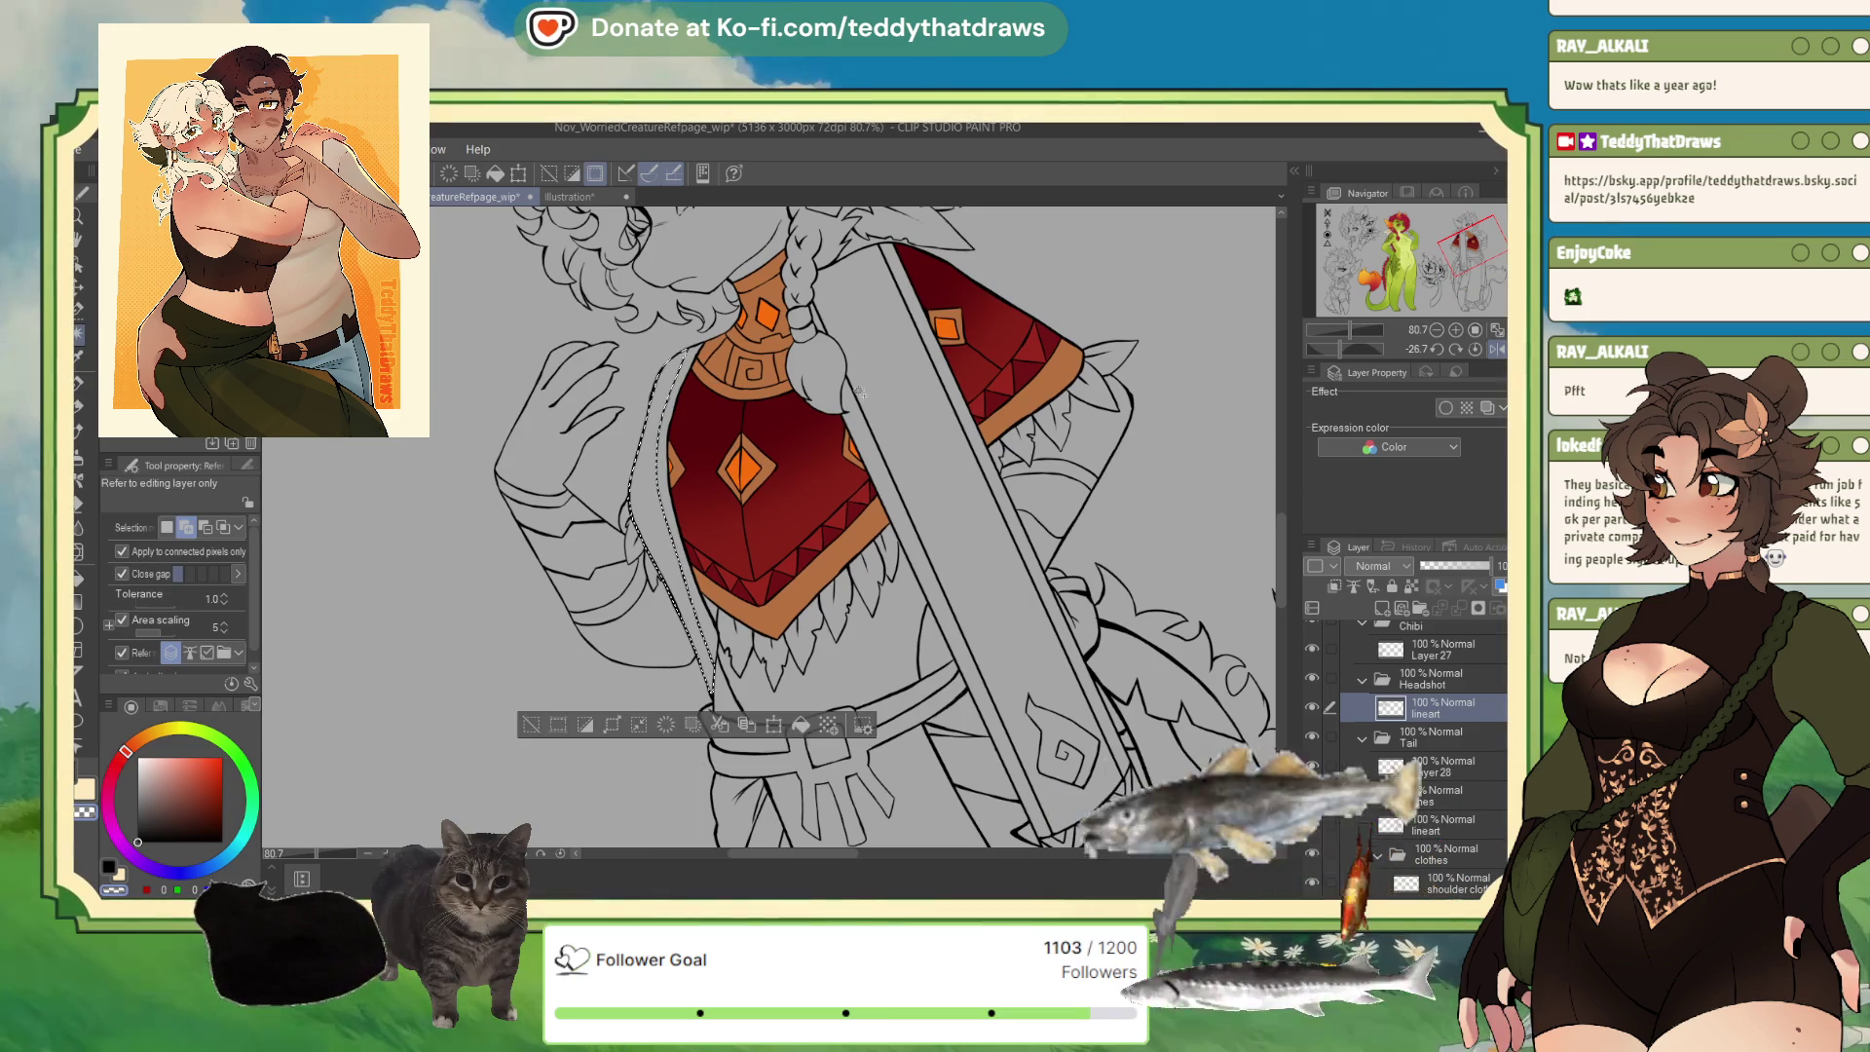
pyautogui.click(921, 441)
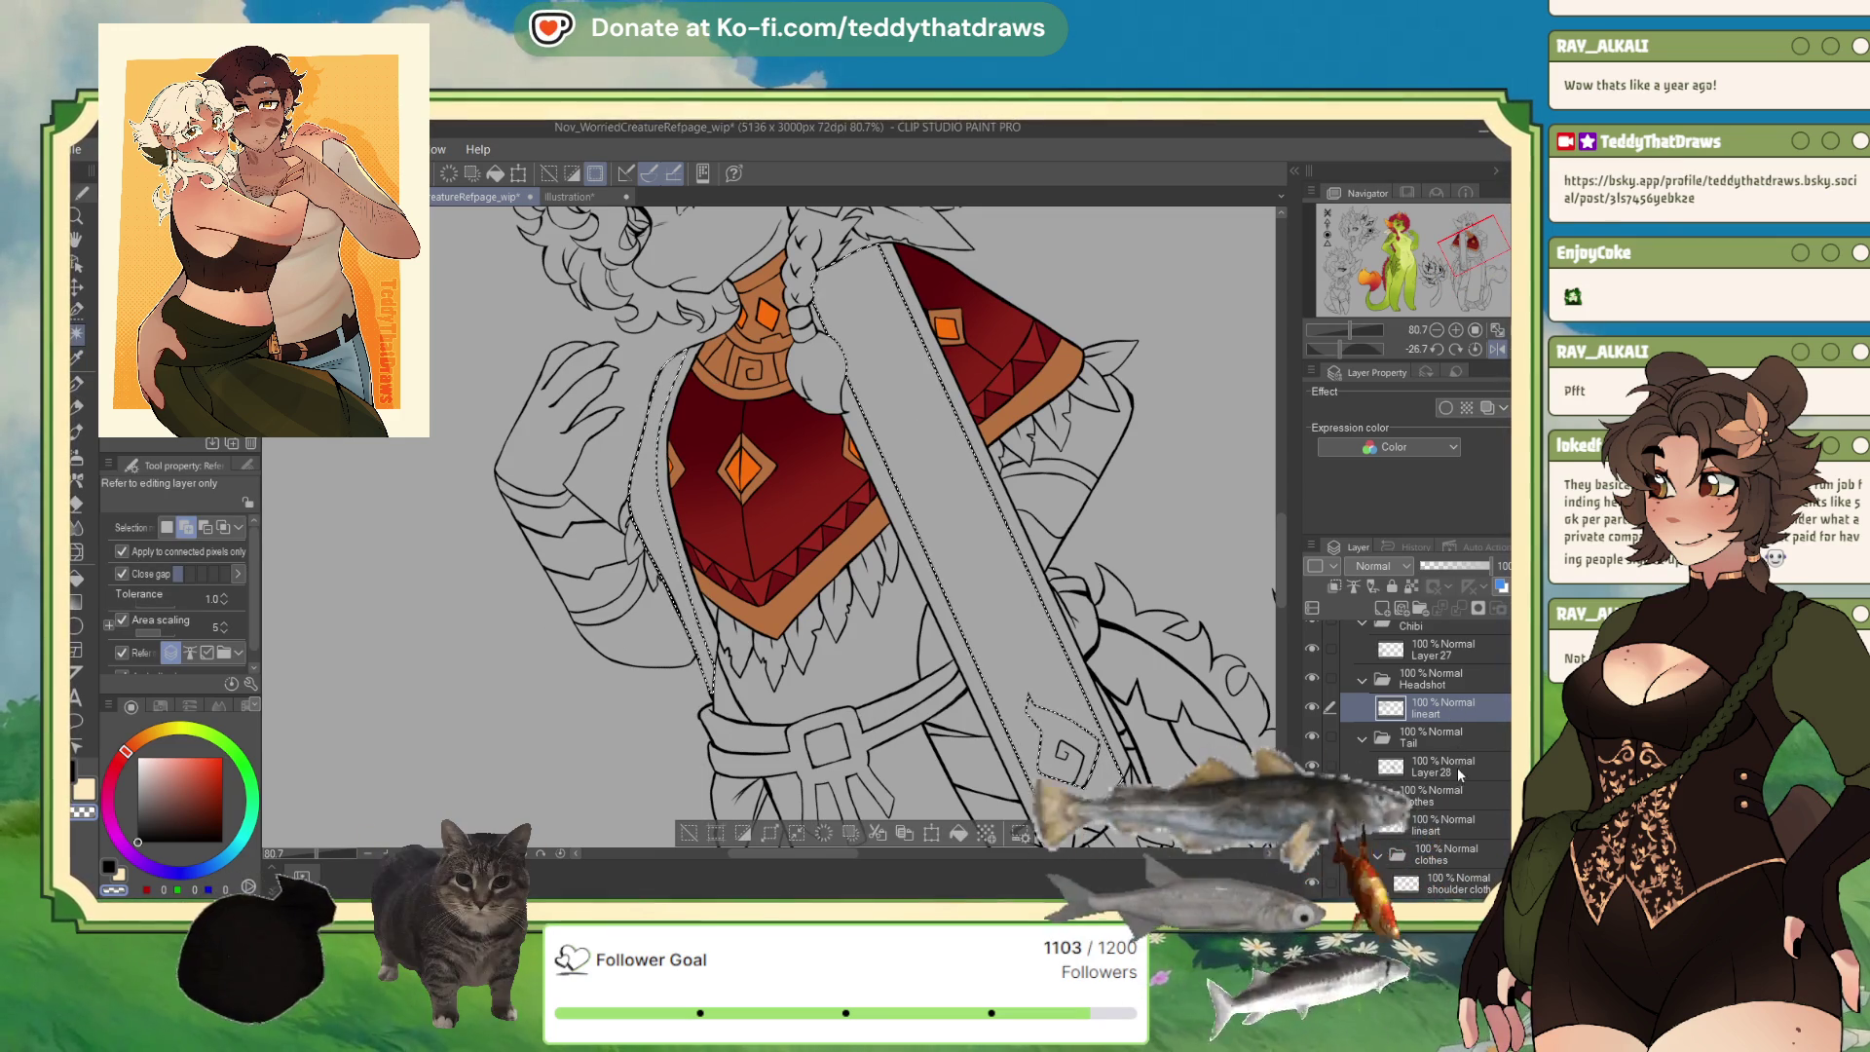
pyautogui.scroll(-1, 1455, 836)
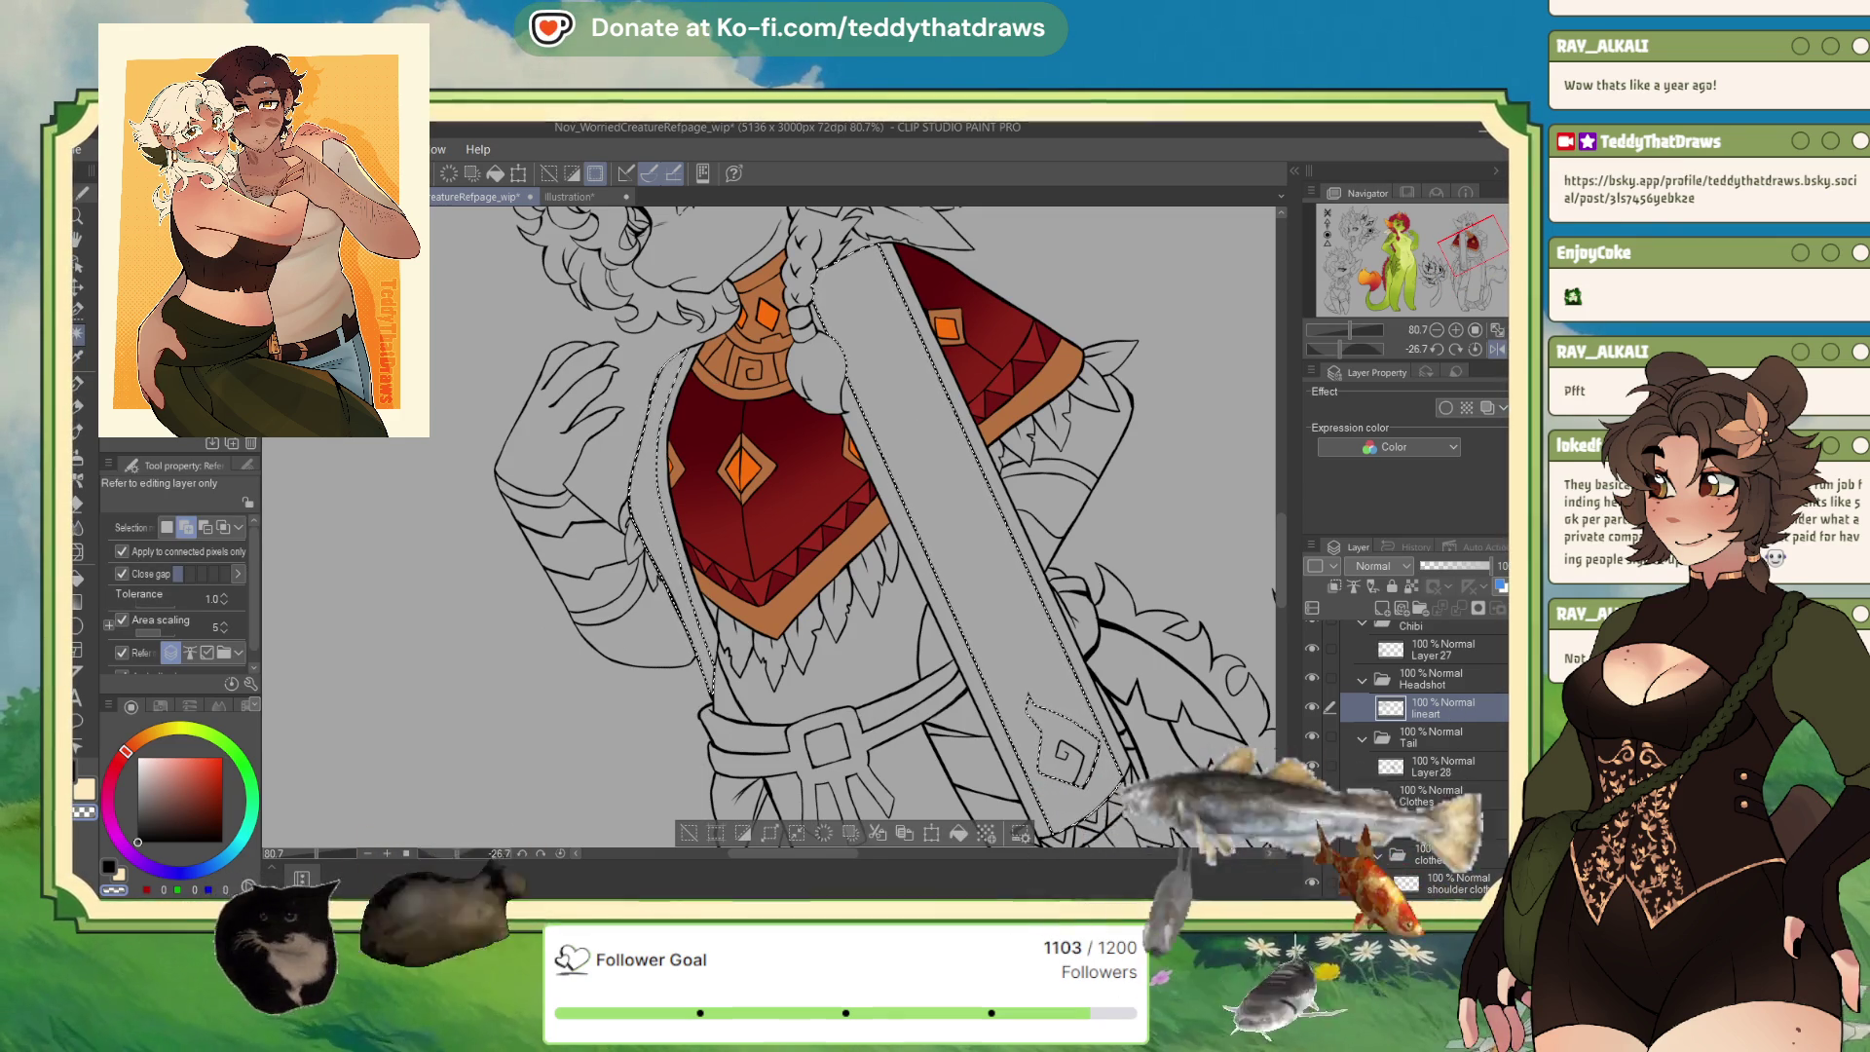
pyautogui.scroll(1, 1456, 836)
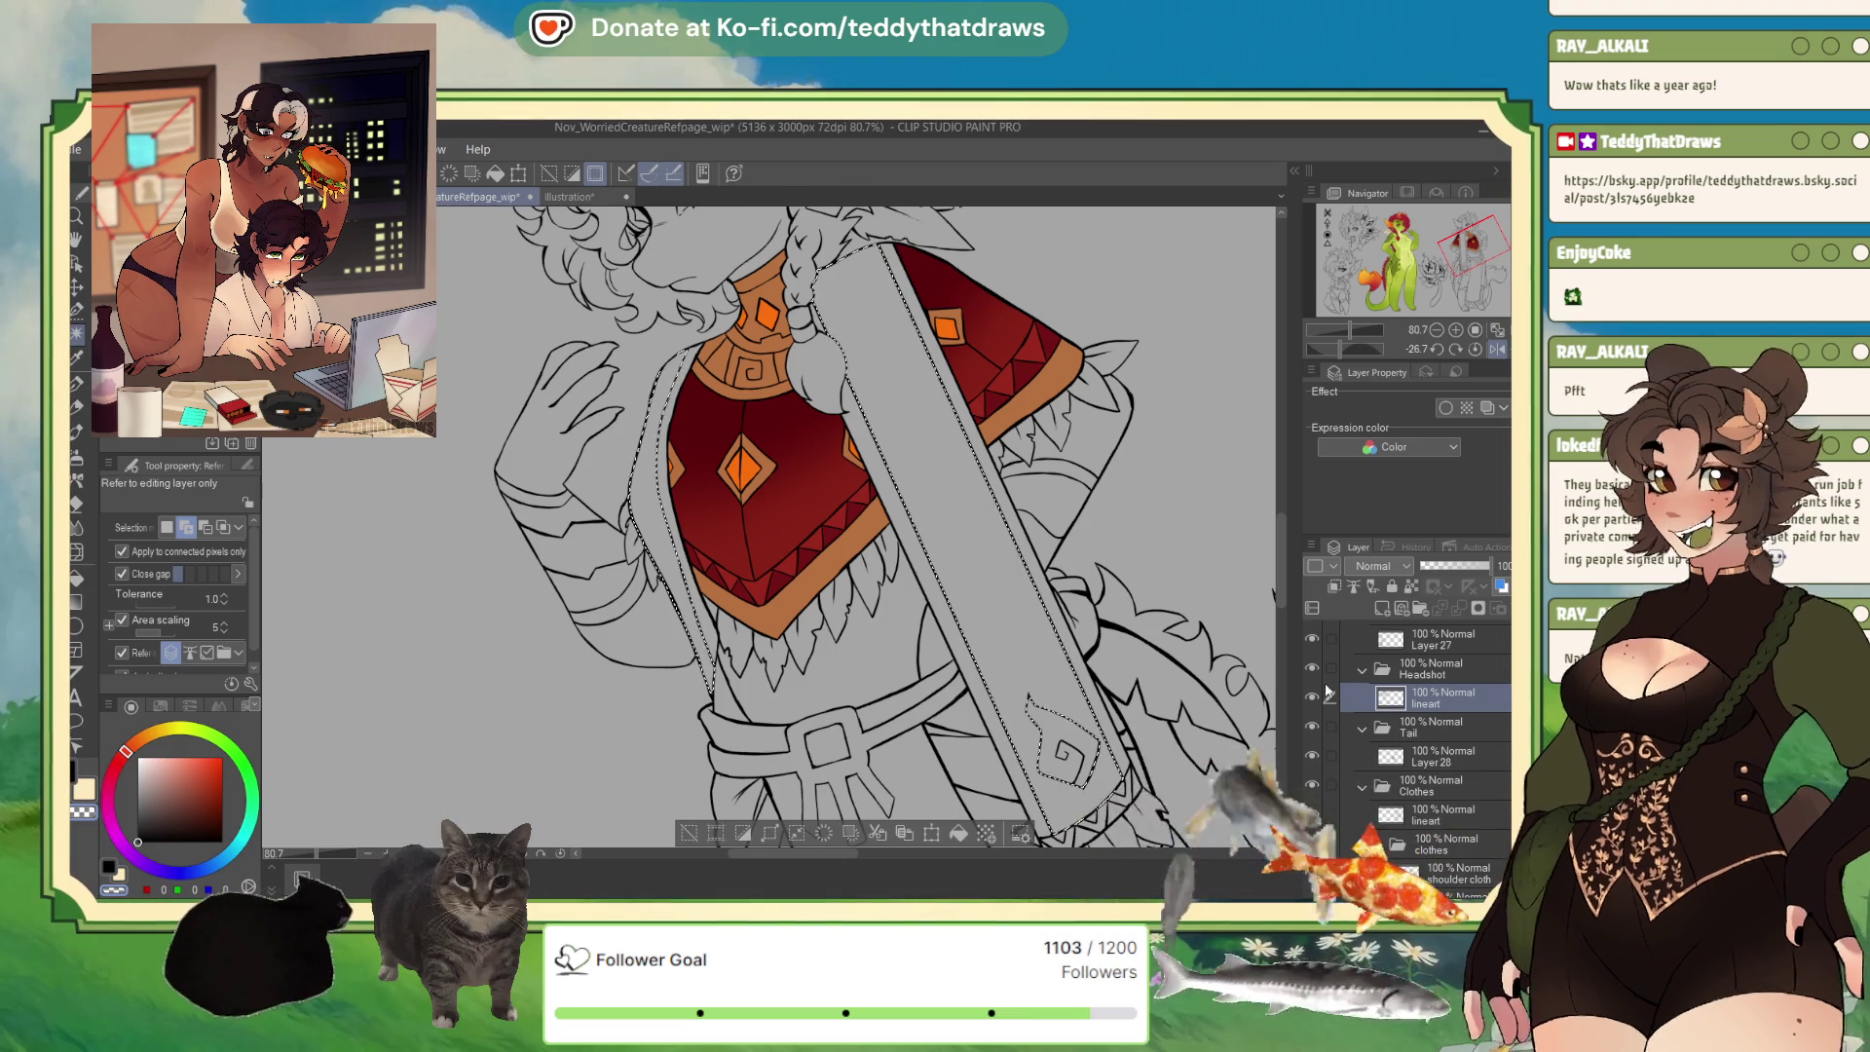
# On the Headshot folder, paint a selection down the poncho's left edge with the Selection pen.
pyautogui.click(1423, 669)
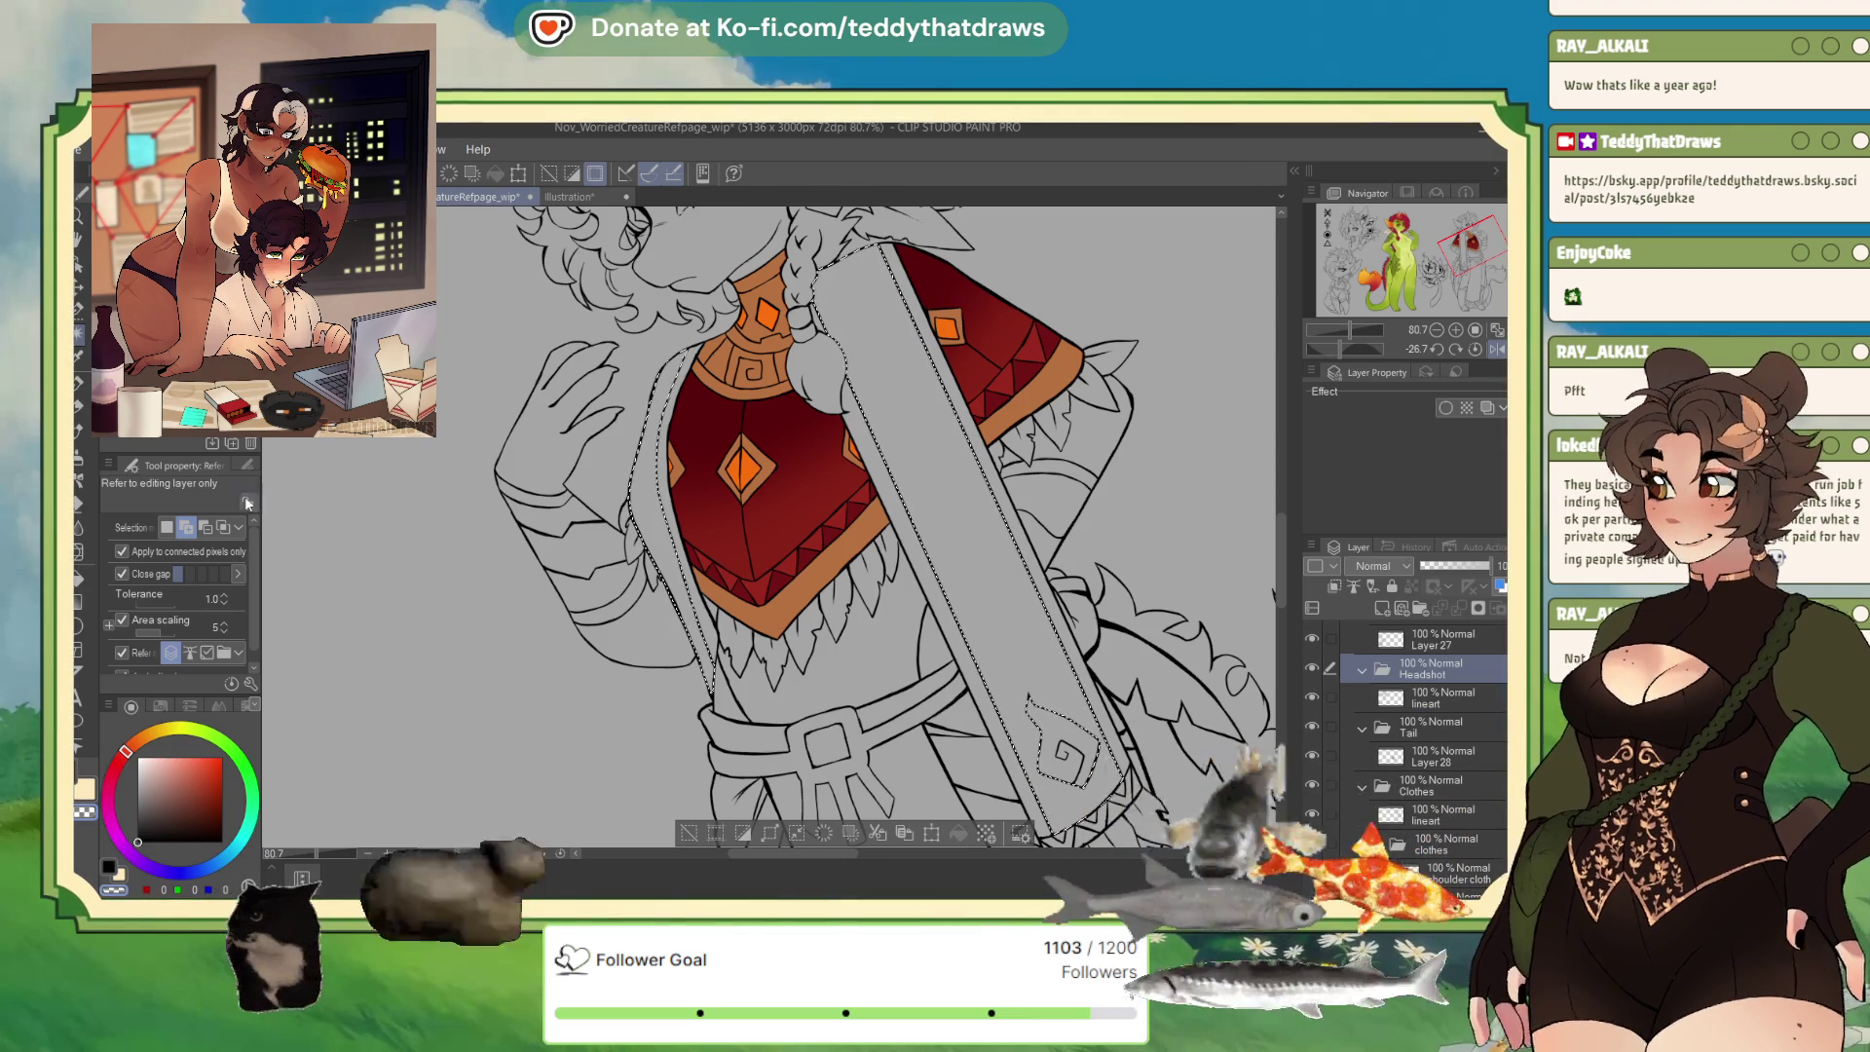
pyautogui.click(691, 831)
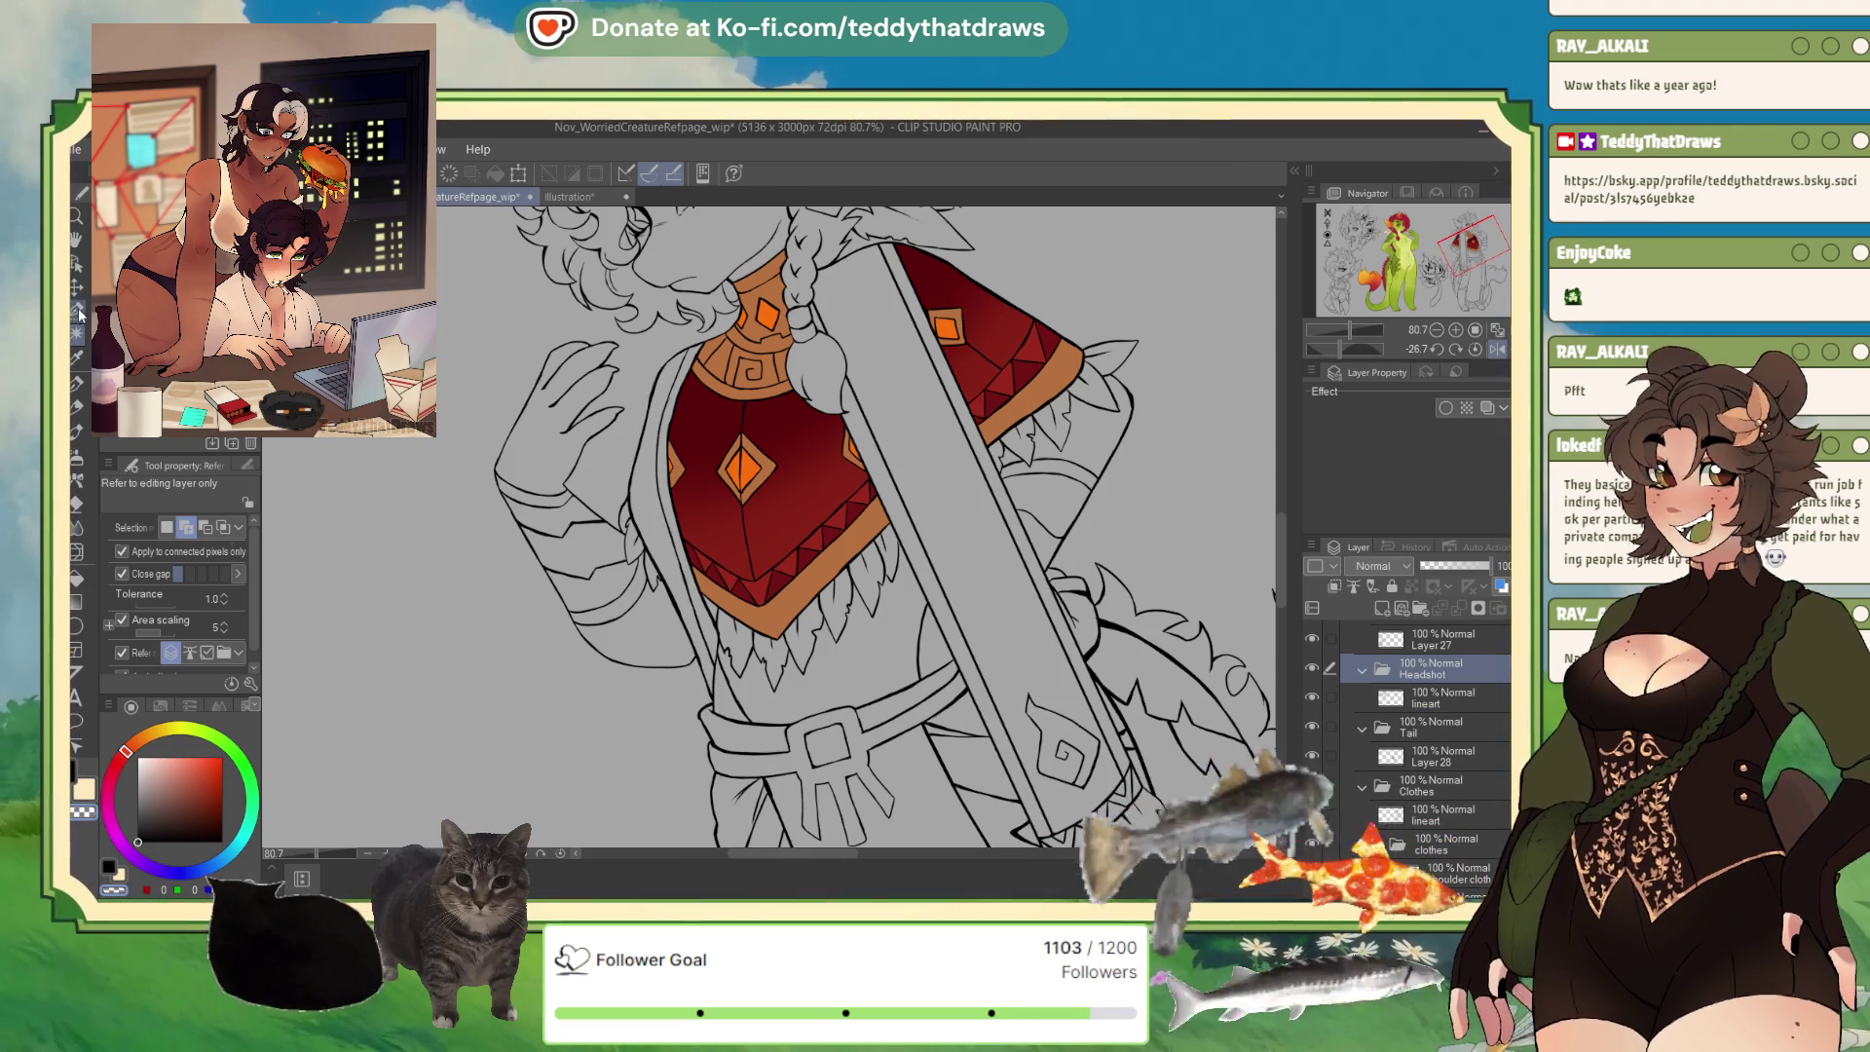
pyautogui.press('m')
pyautogui.moveTo(693, 339)
pyautogui.mouseDown()
pyautogui.moveTo(684, 573)
pyautogui.moveTo(712, 666)
pyautogui.mouseUp()
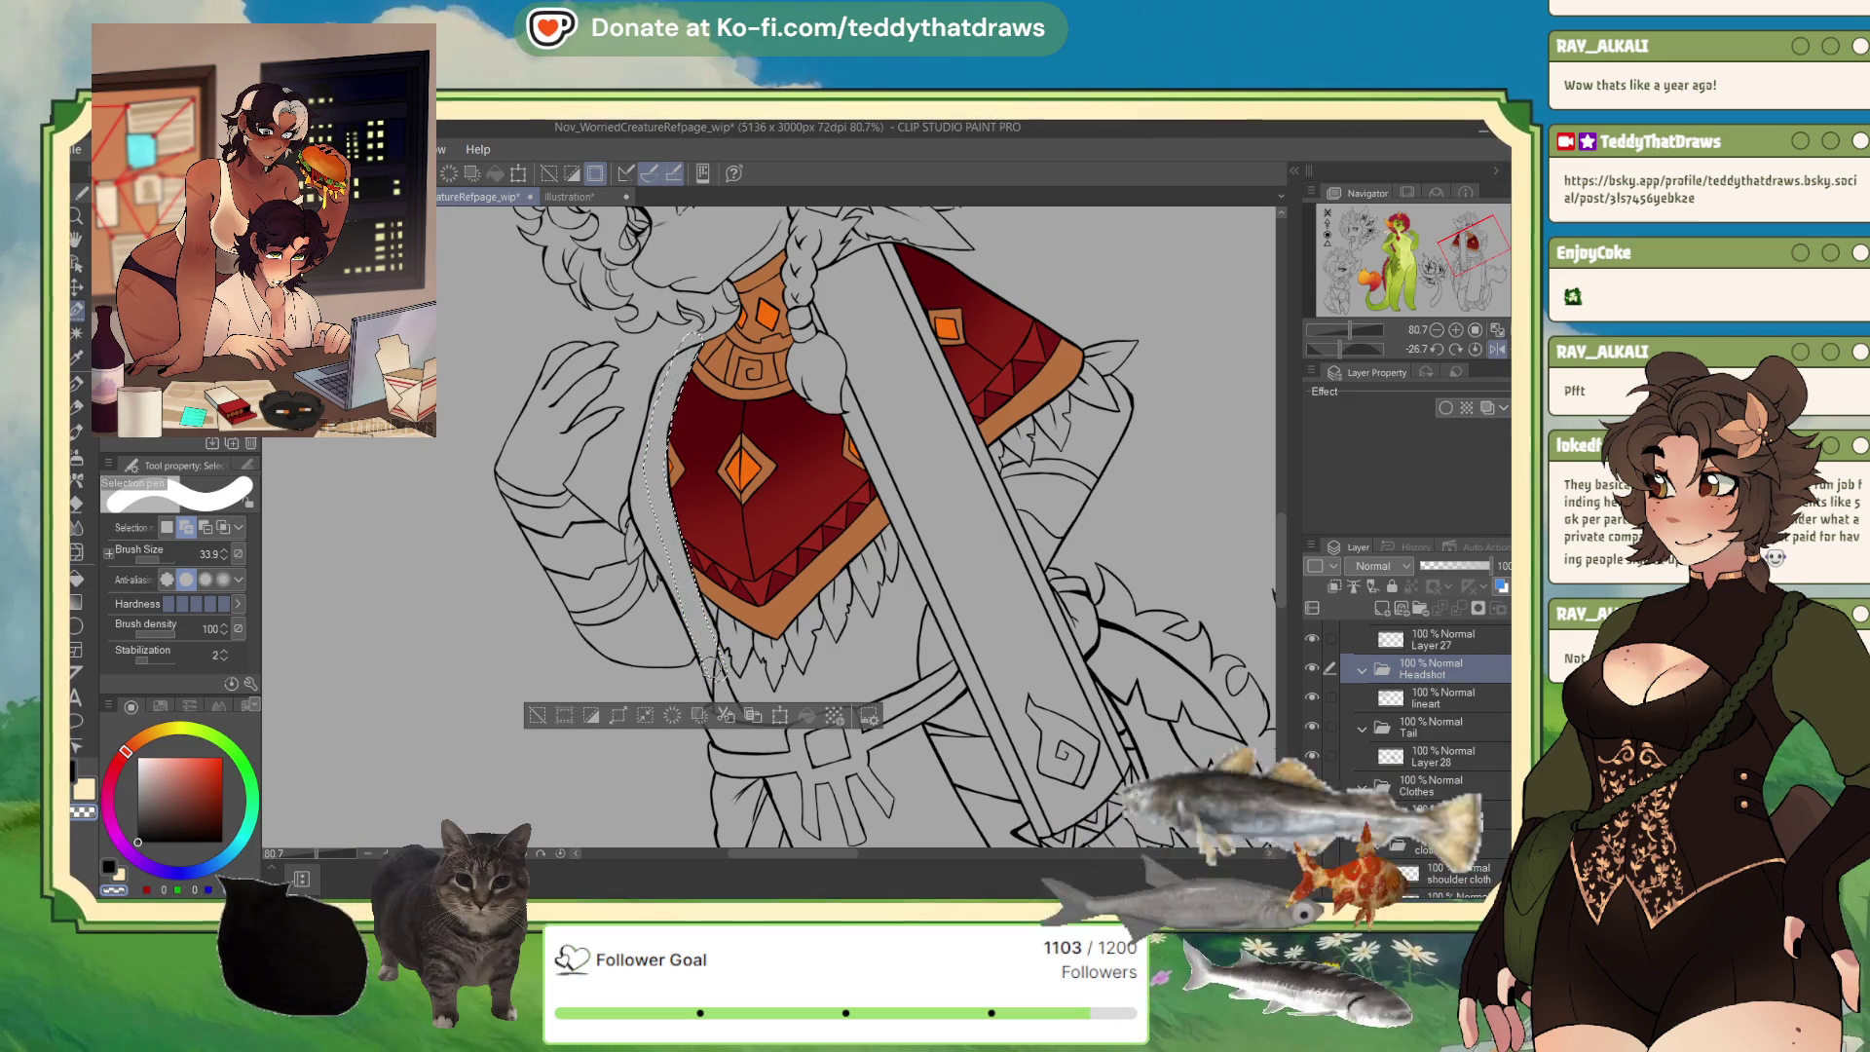
# Duplicate the Headshot folder, move its lineart copy into the Clothes folder, and deselect.
pyautogui.moveTo(1471, 816); pyautogui.dragTo(1467, 814)
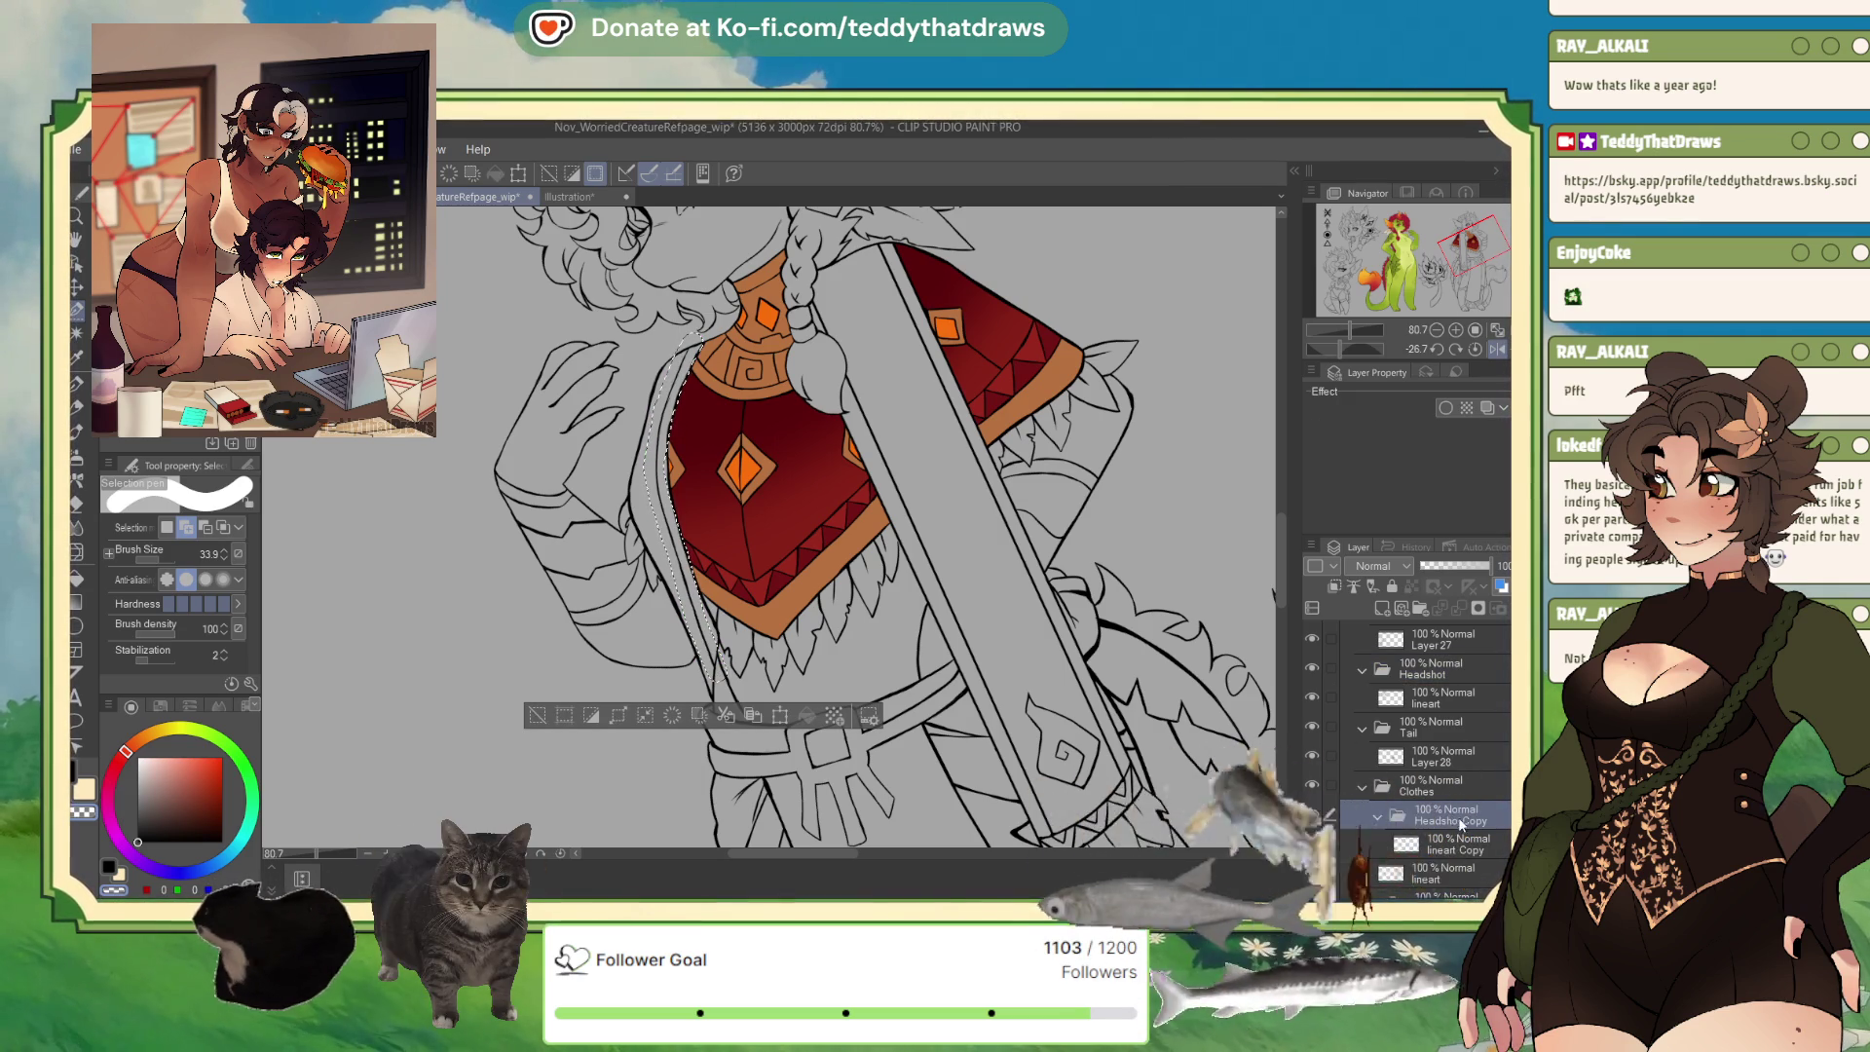
pyautogui.moveTo(1455, 848); pyautogui.dragTo(1455, 868)
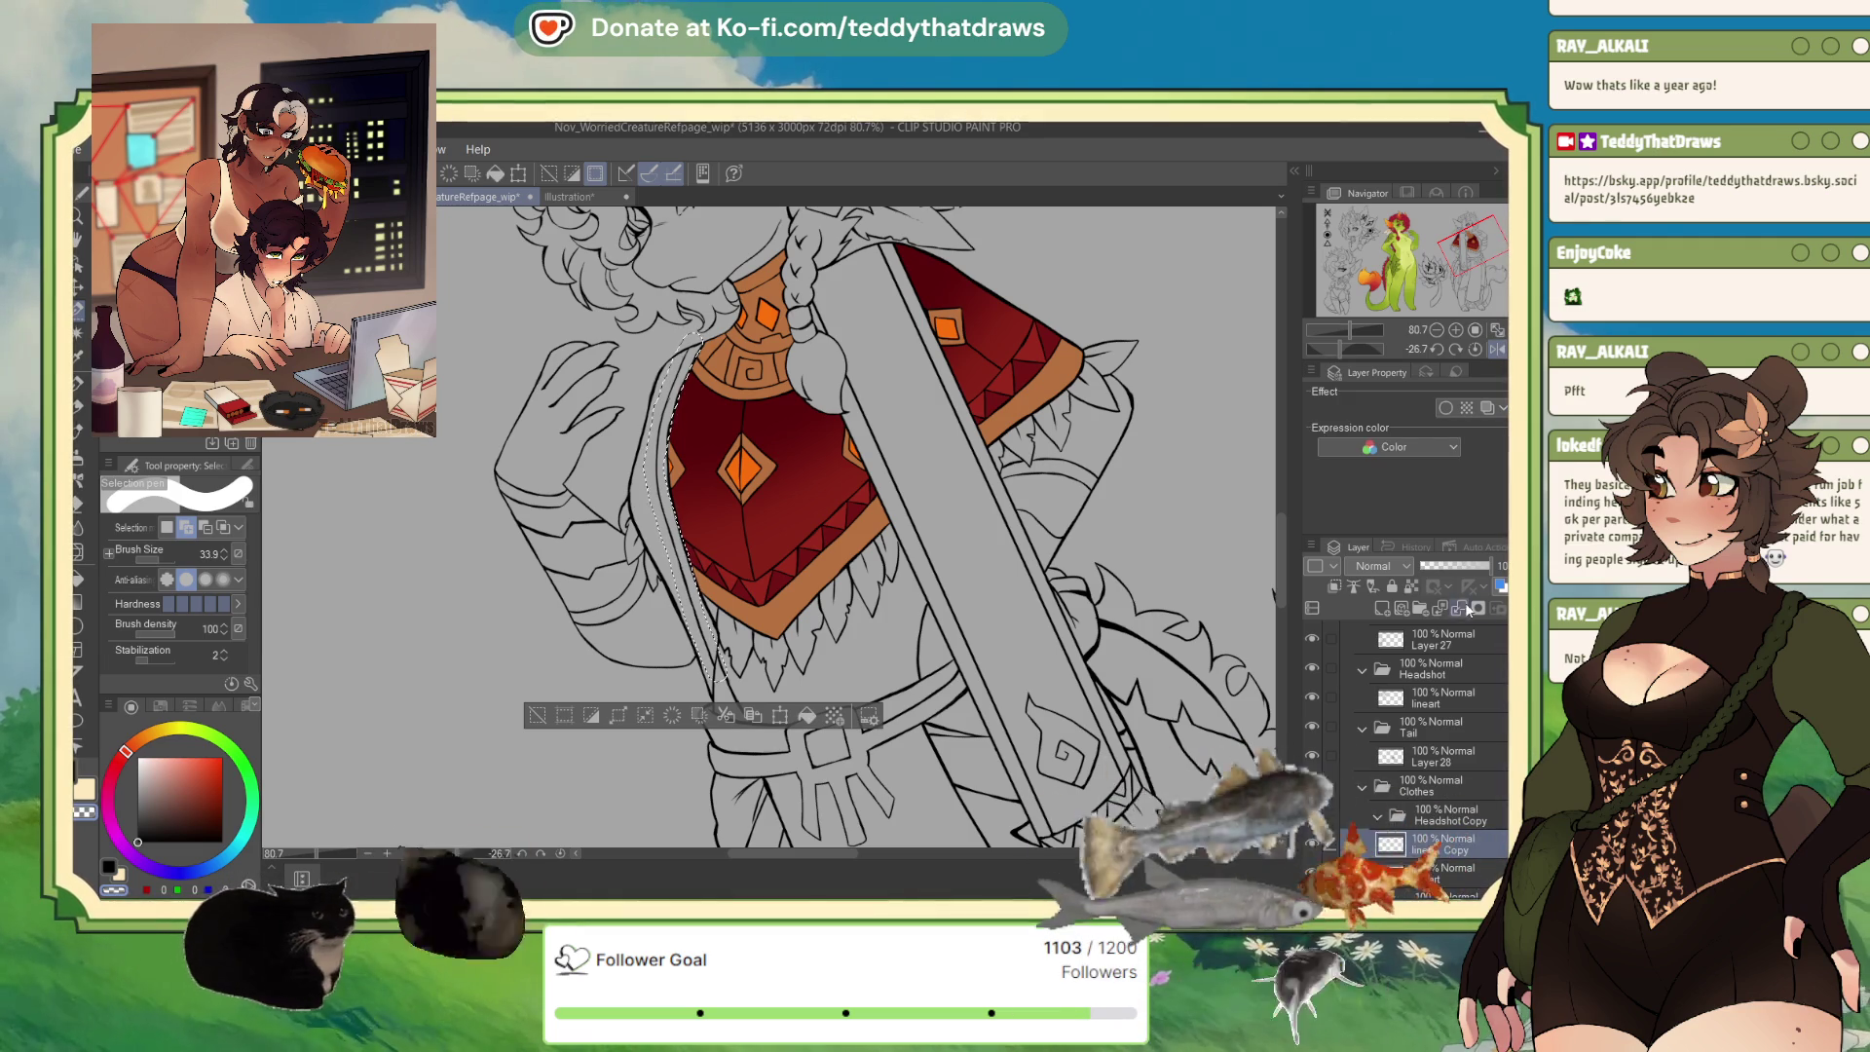
pyautogui.moveTo(1455, 868); pyautogui.dragTo(1456, 800)
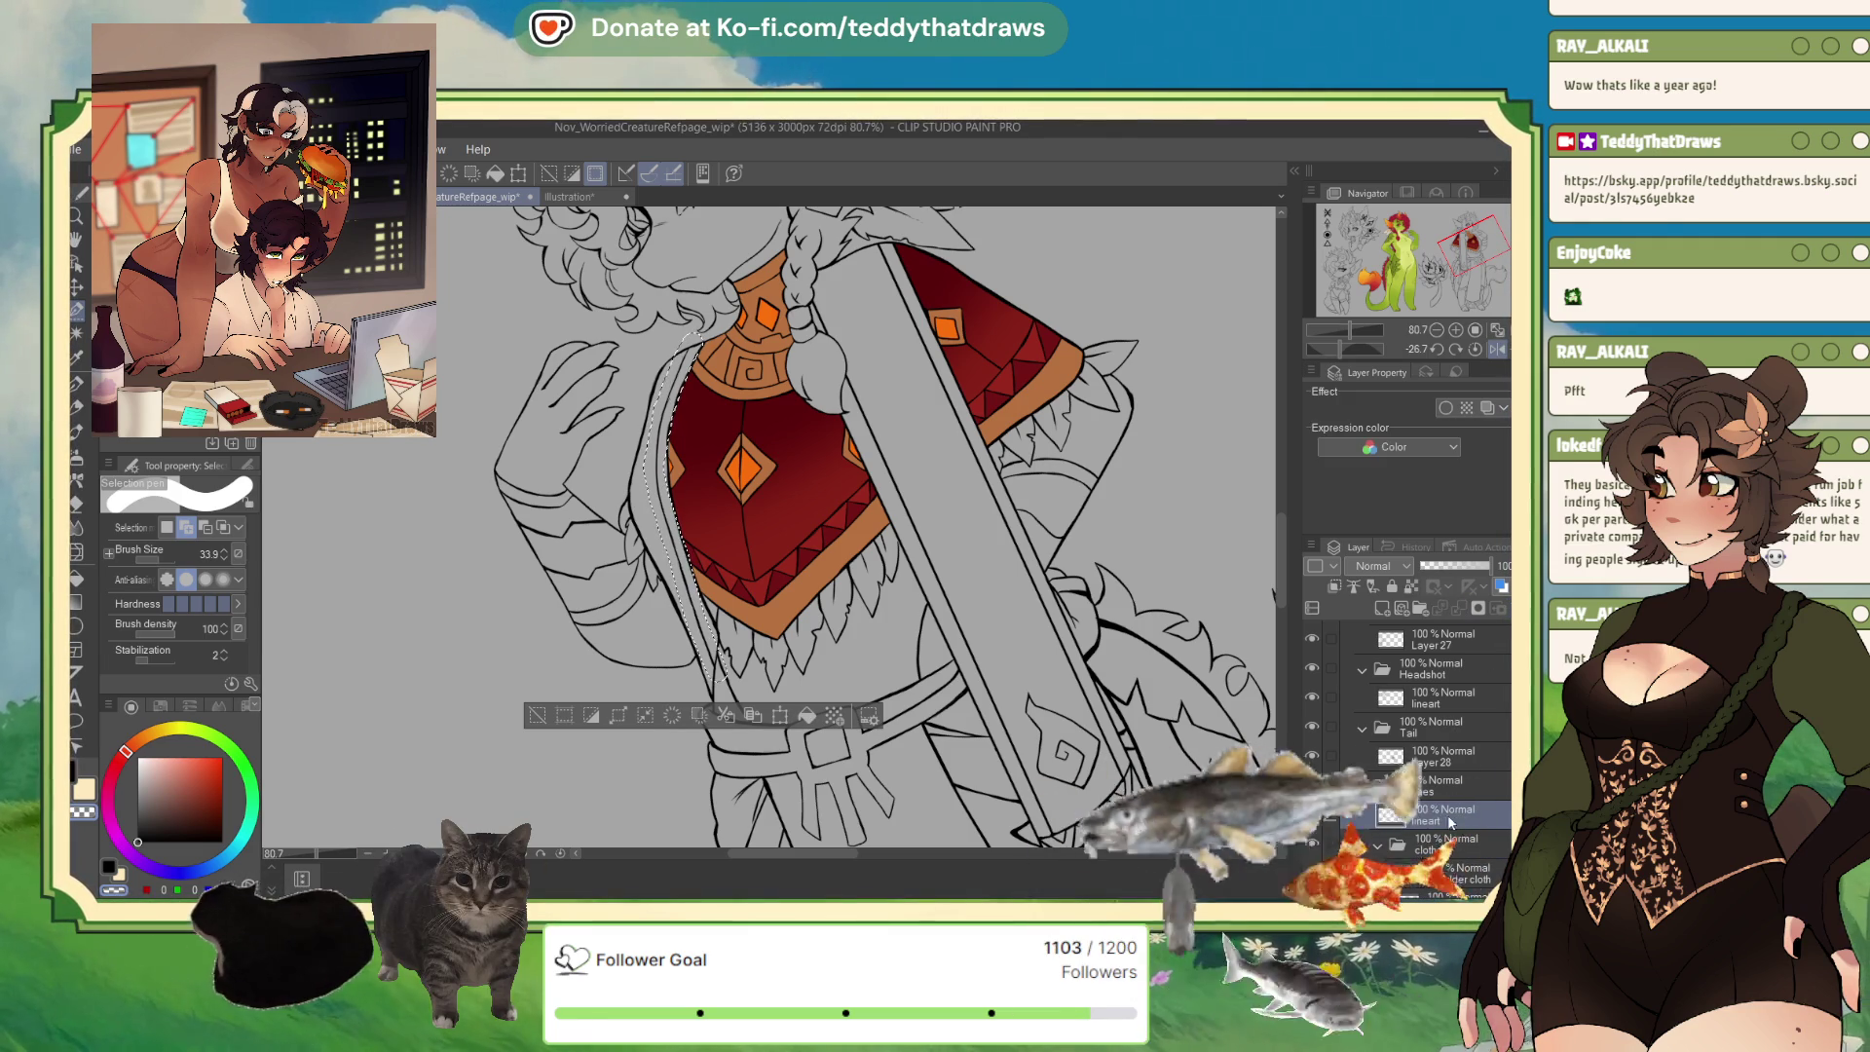
pyautogui.hotkey('ctrl', 'd')
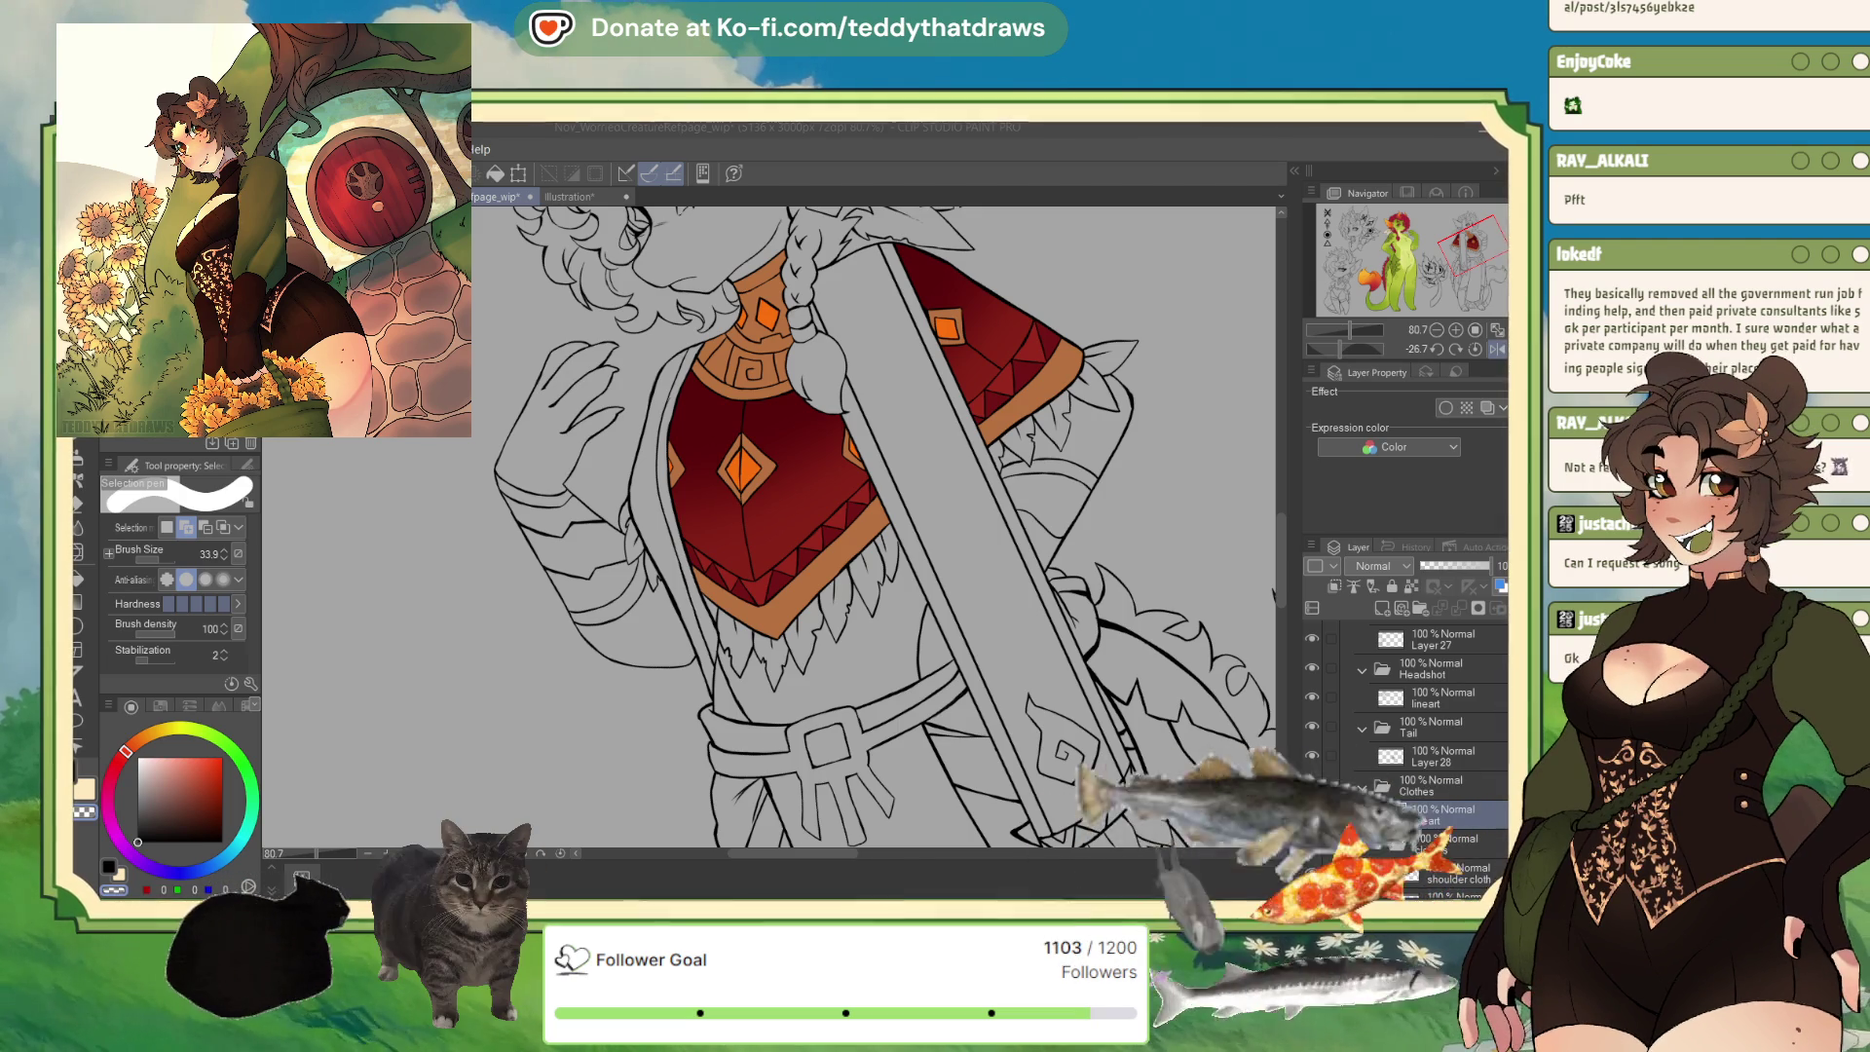
pyautogui.moveTo(927, 740); pyautogui.dragTo(849, 779)
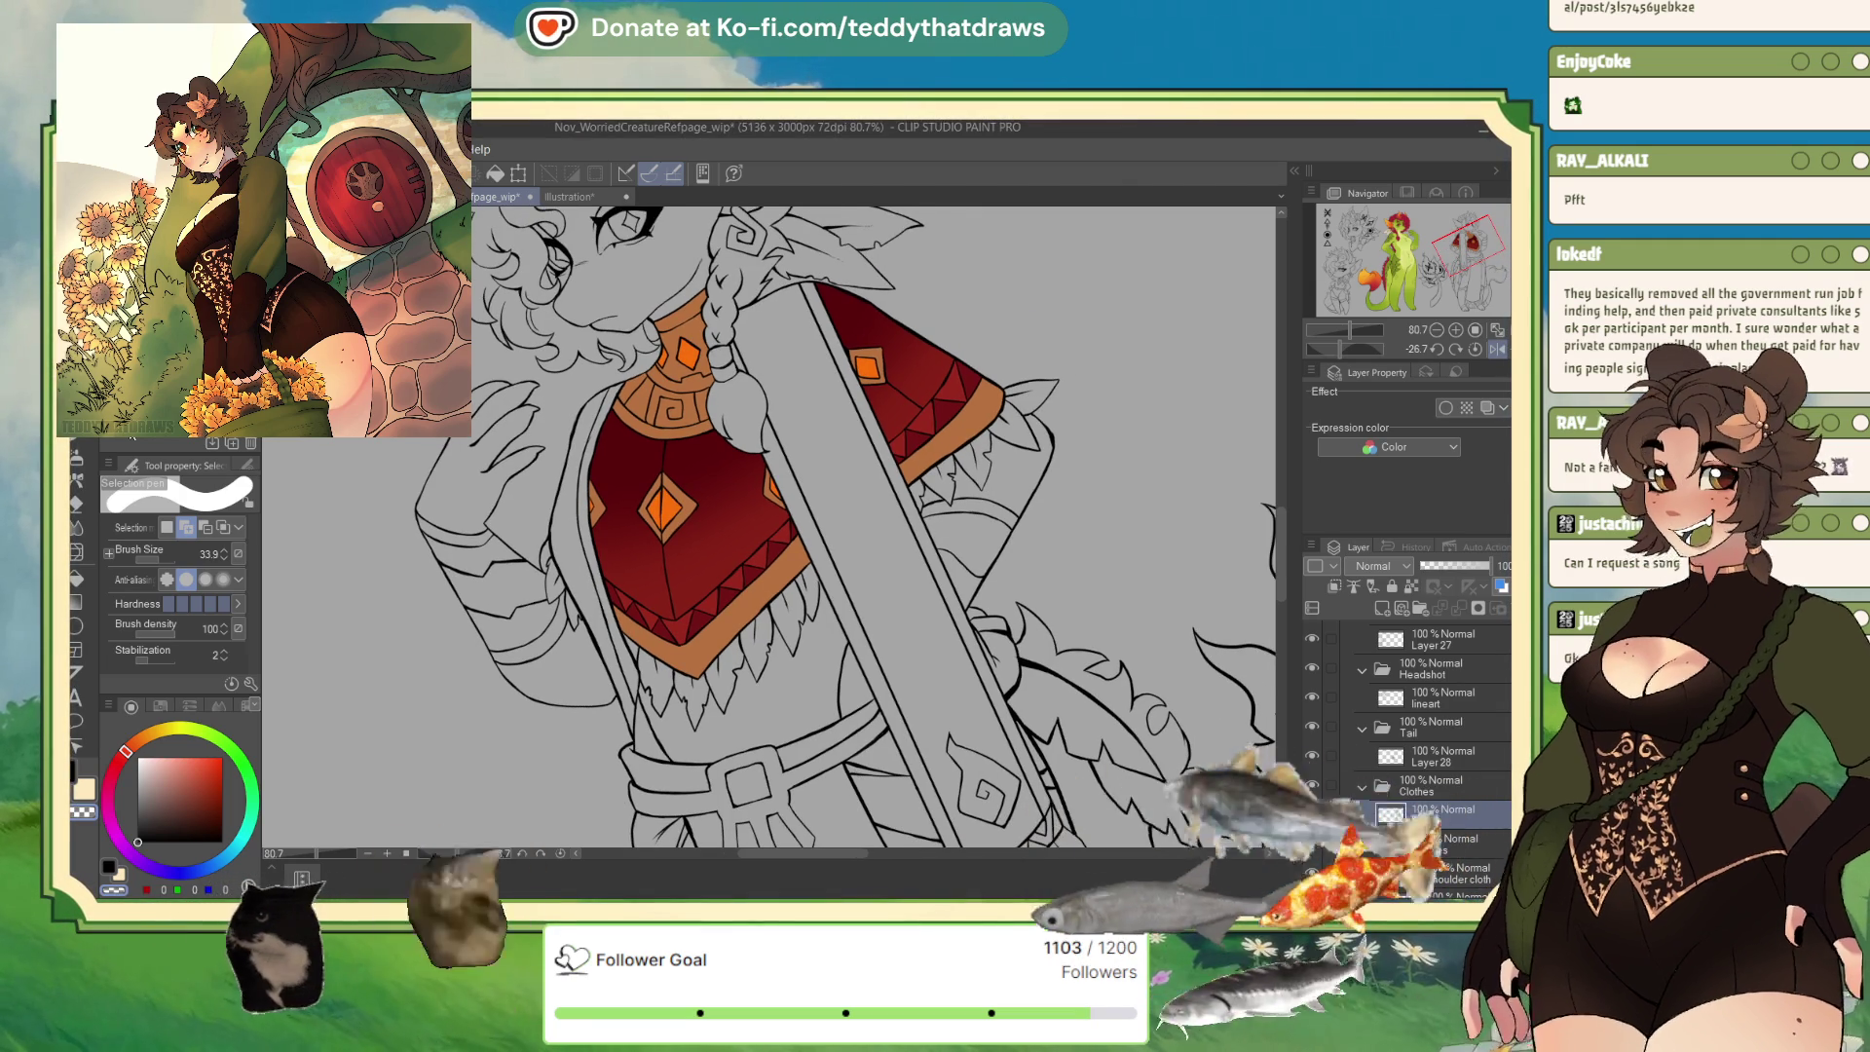
# Select the diagonal strap and left strip, then fill them red on the shoulder cloth layer.
pyautogui.press('g')
pyautogui.click(806, 409)
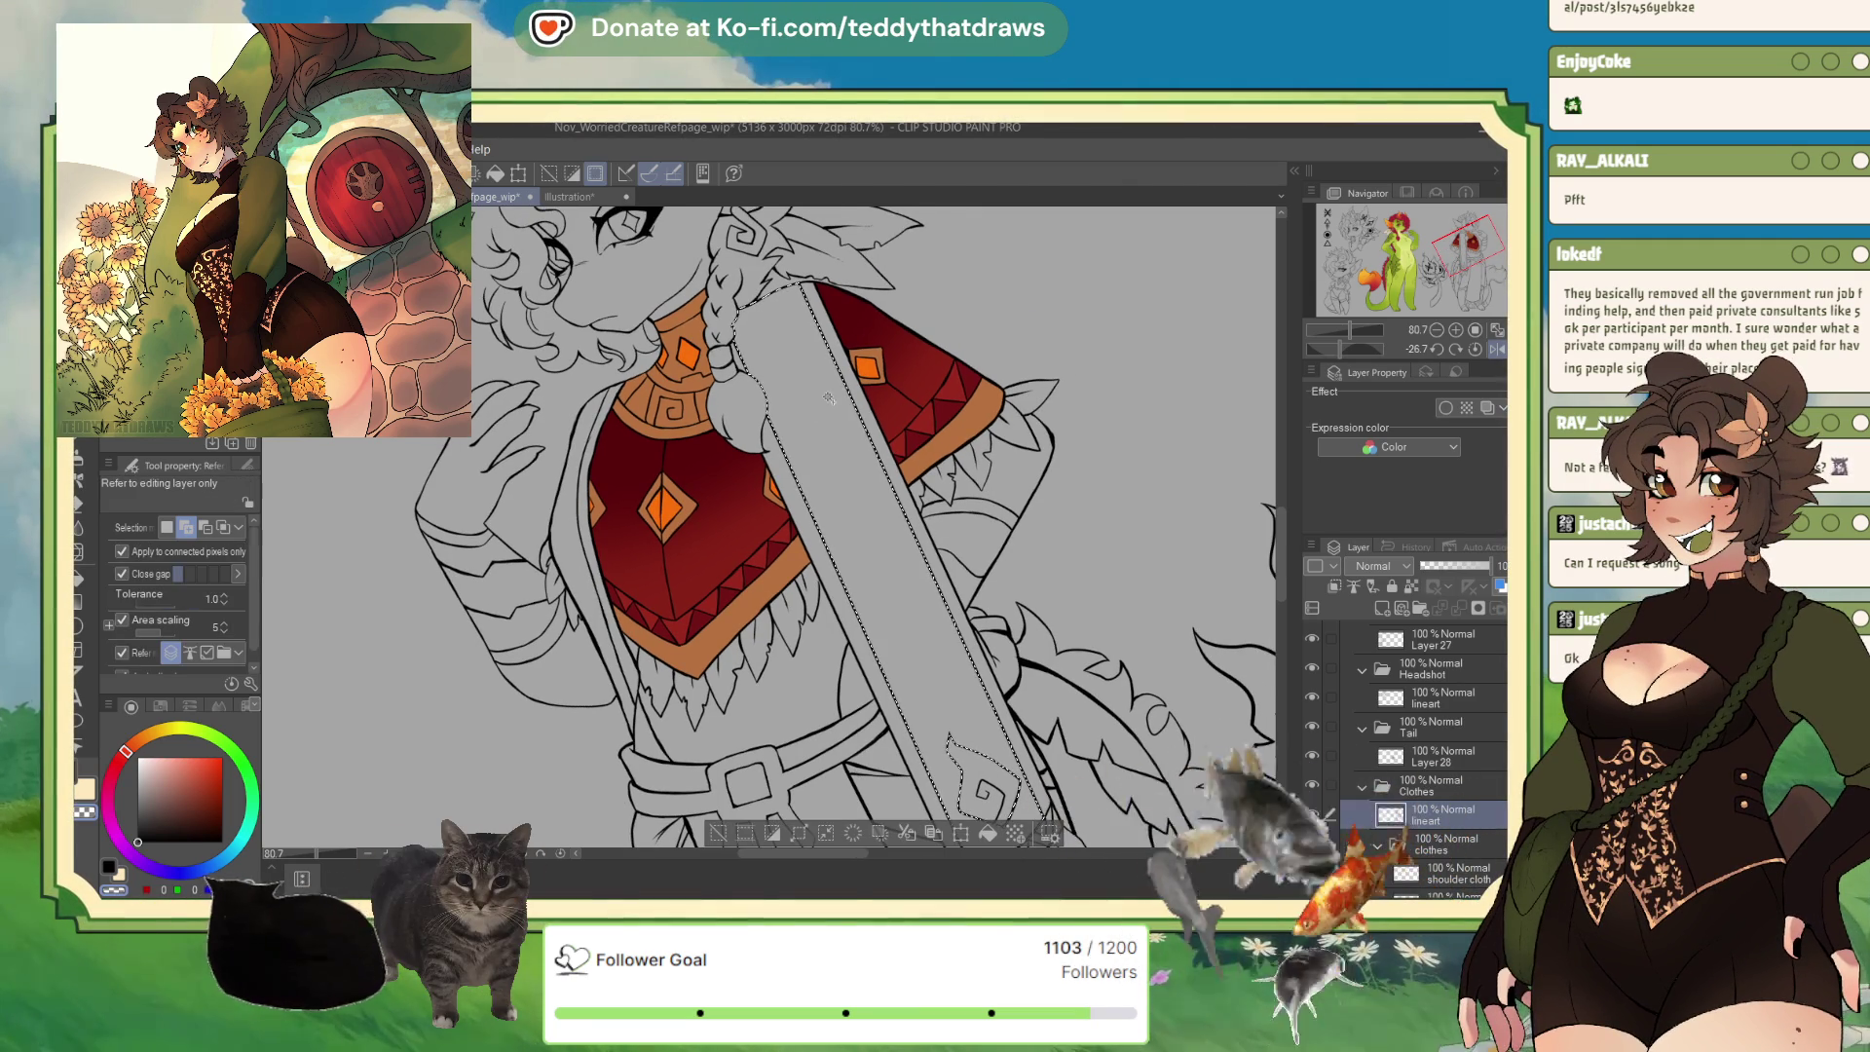
pyautogui.click(1442, 873)
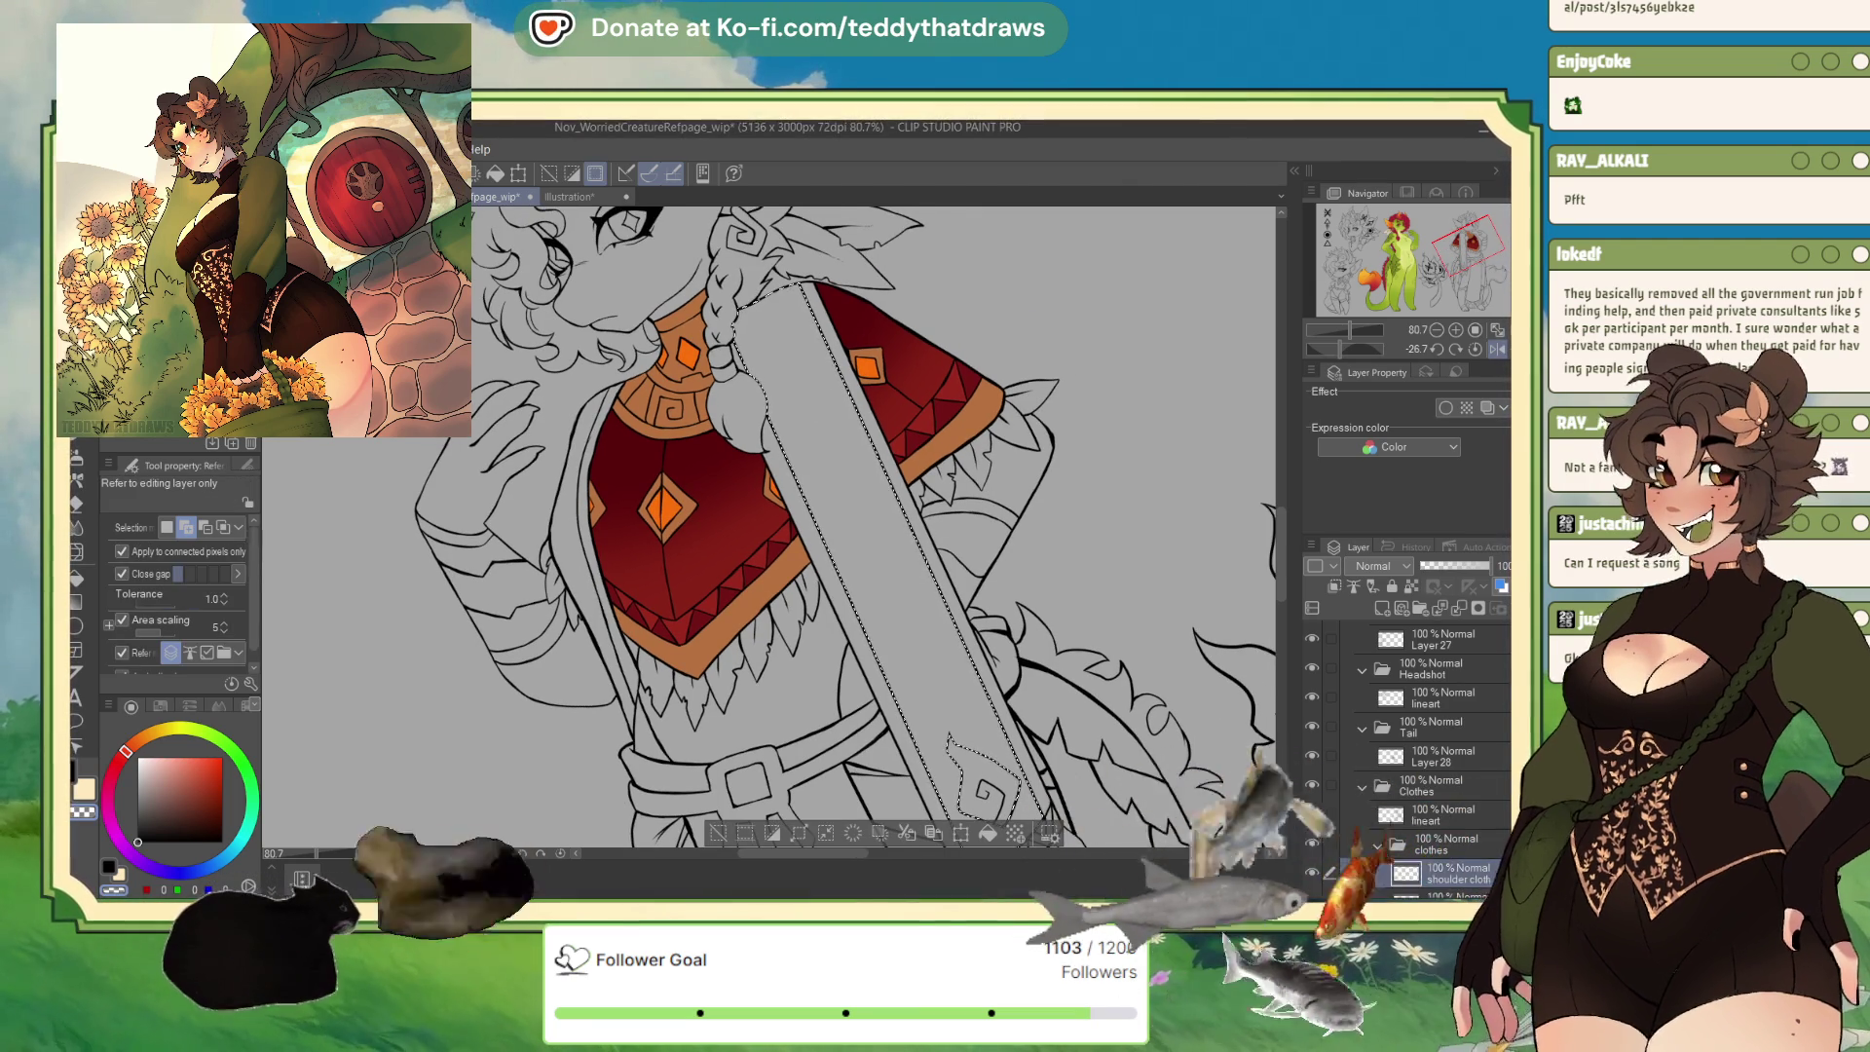
pyautogui.scroll(-2, 1442, 858)
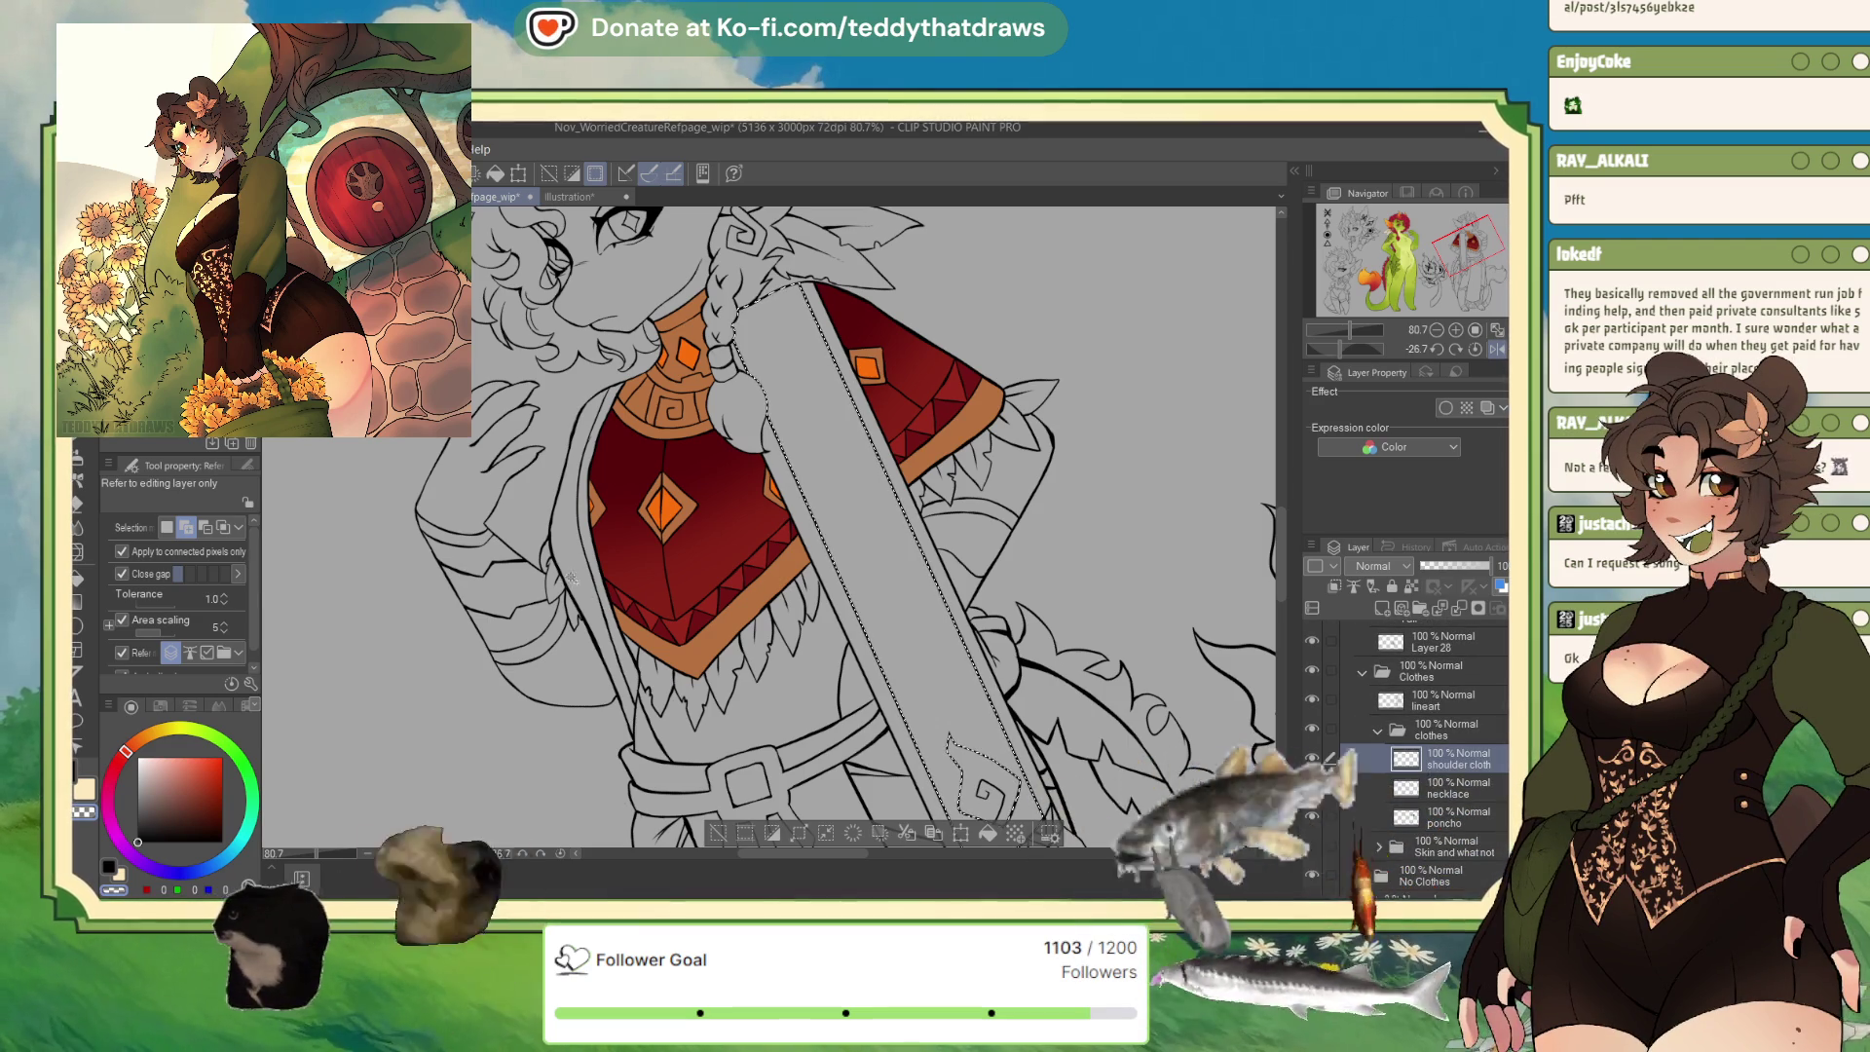
pyautogui.click(849, 699)
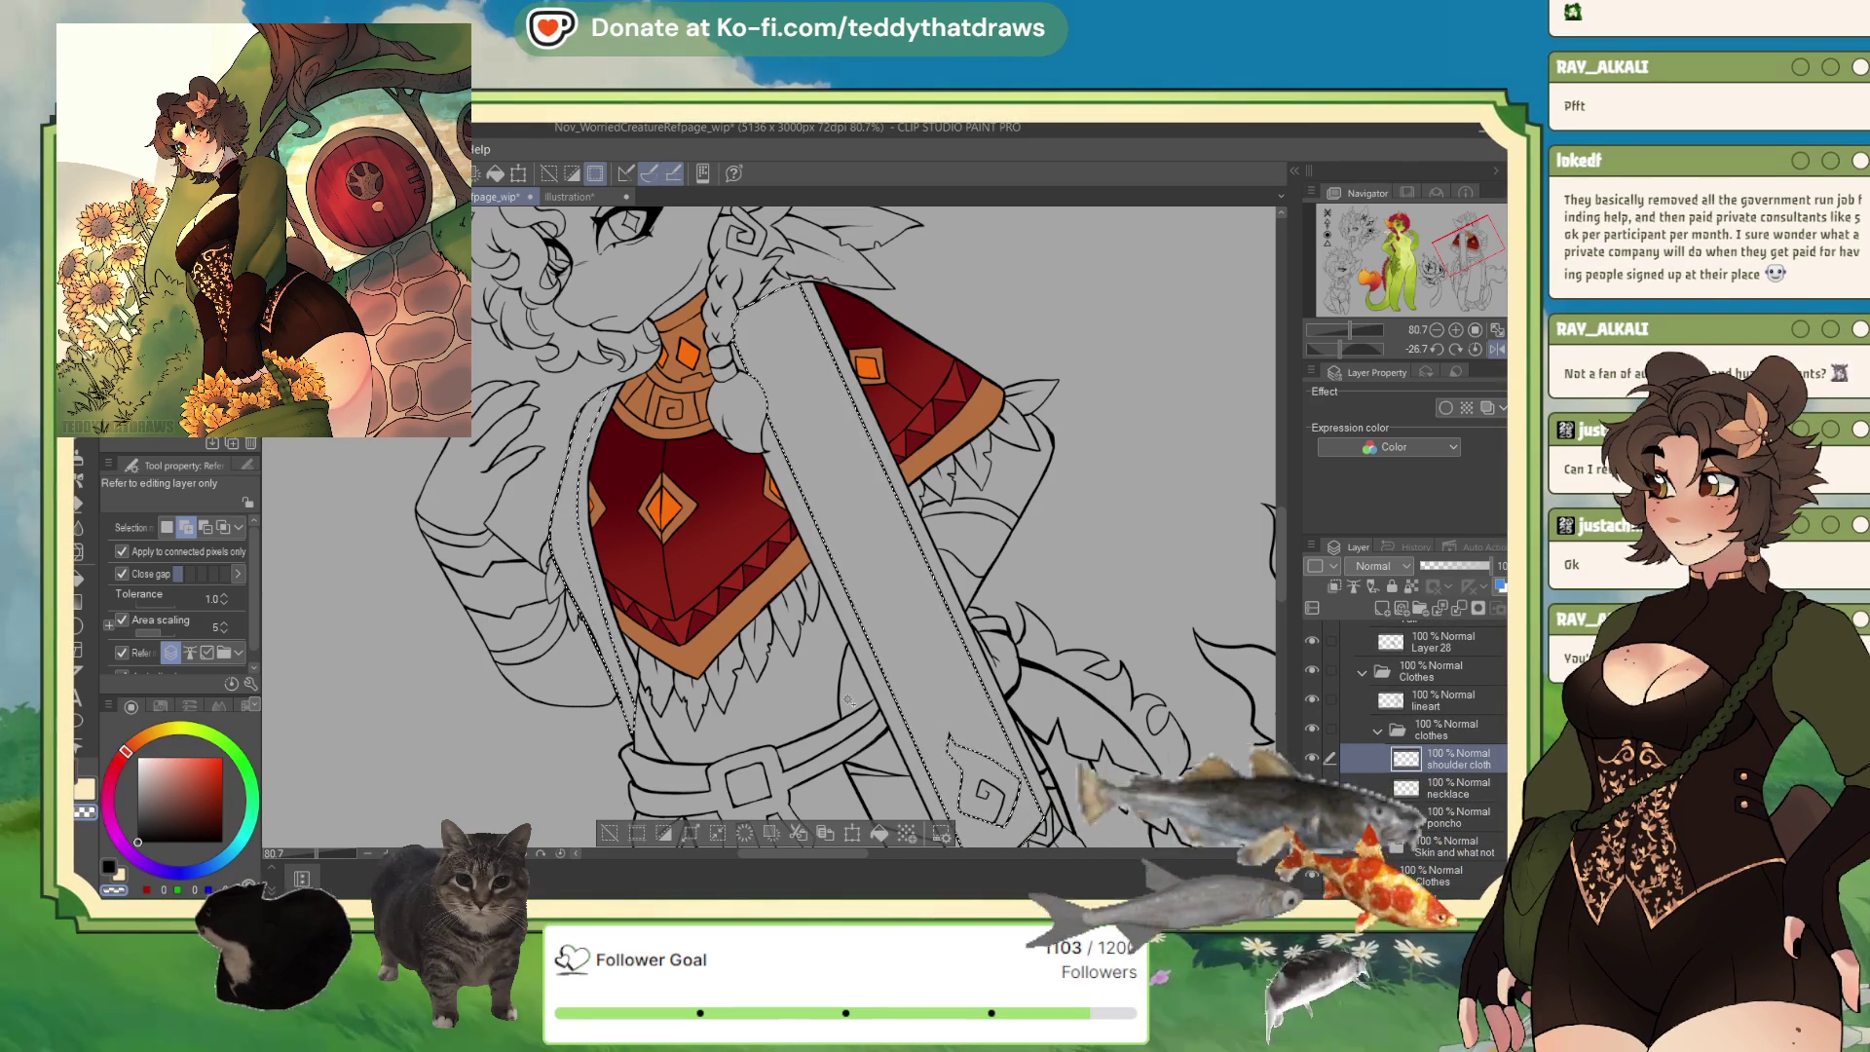
pyautogui.hotkey('ctrl', 'Tab')
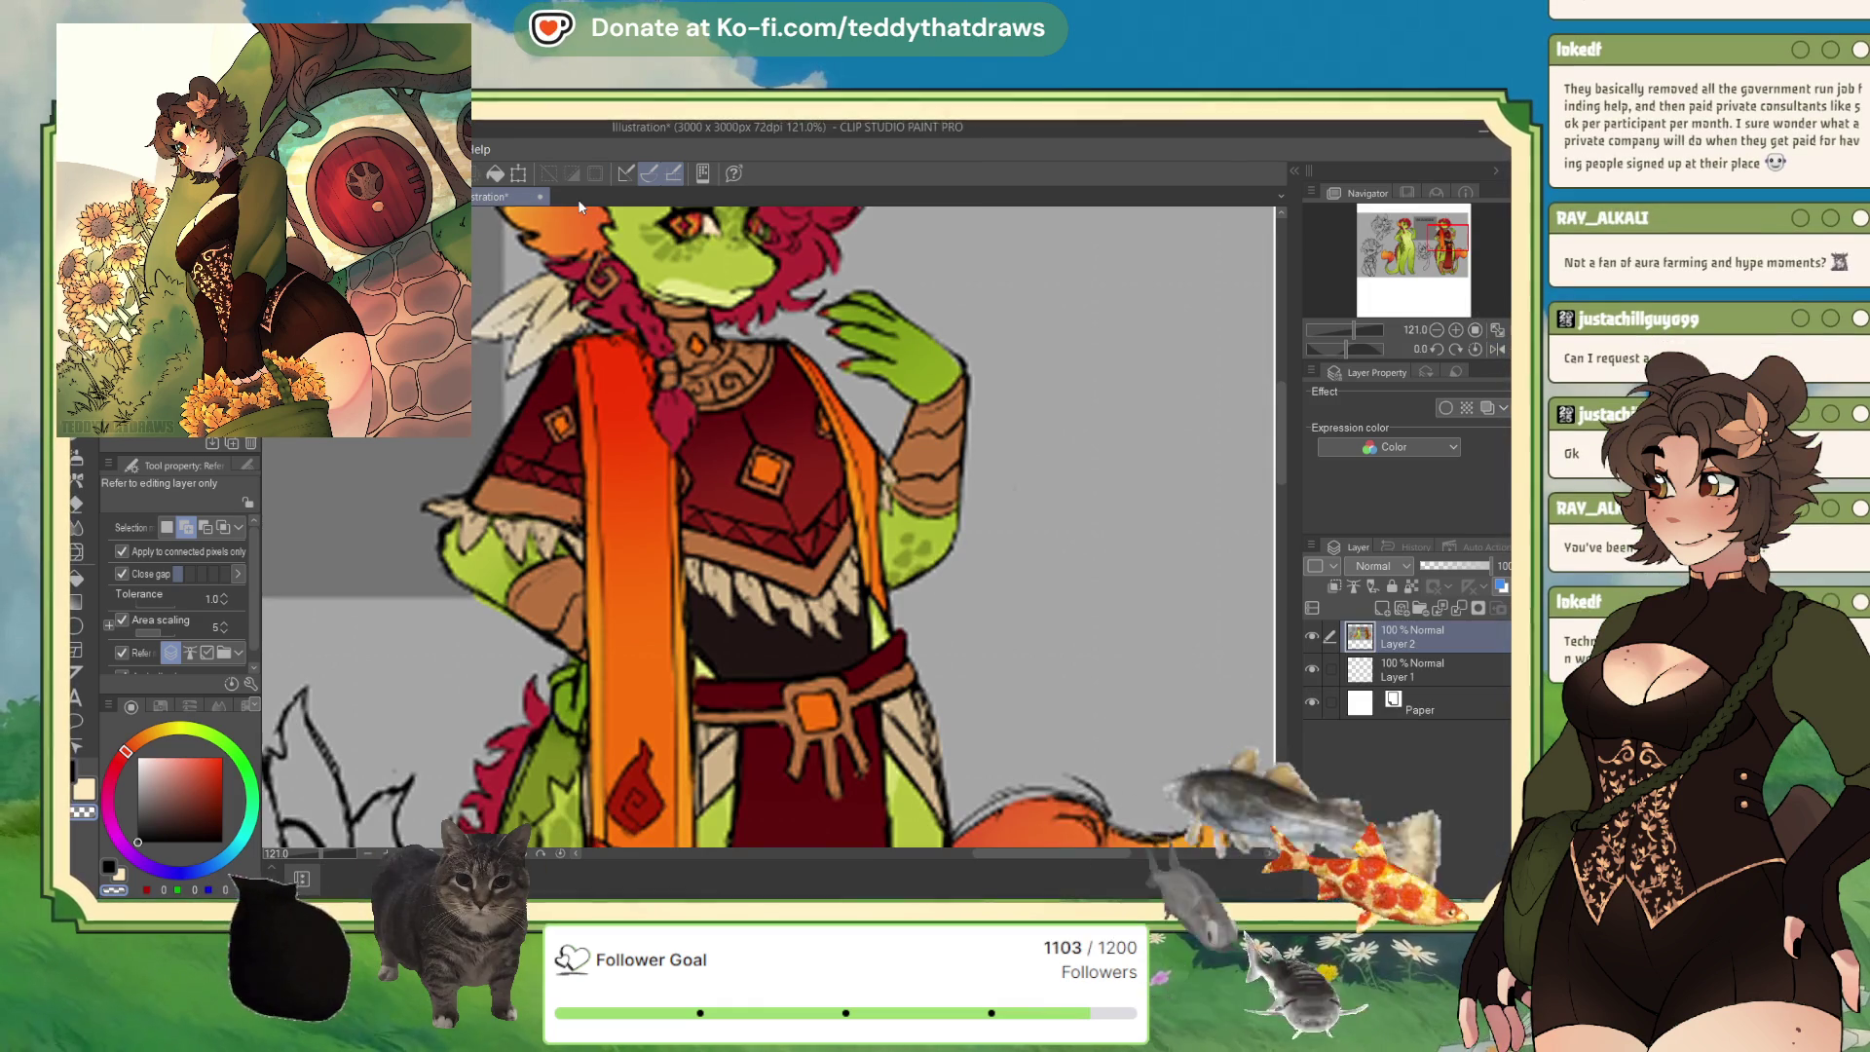
pyautogui.hotkey('ctrl', 'Tab')
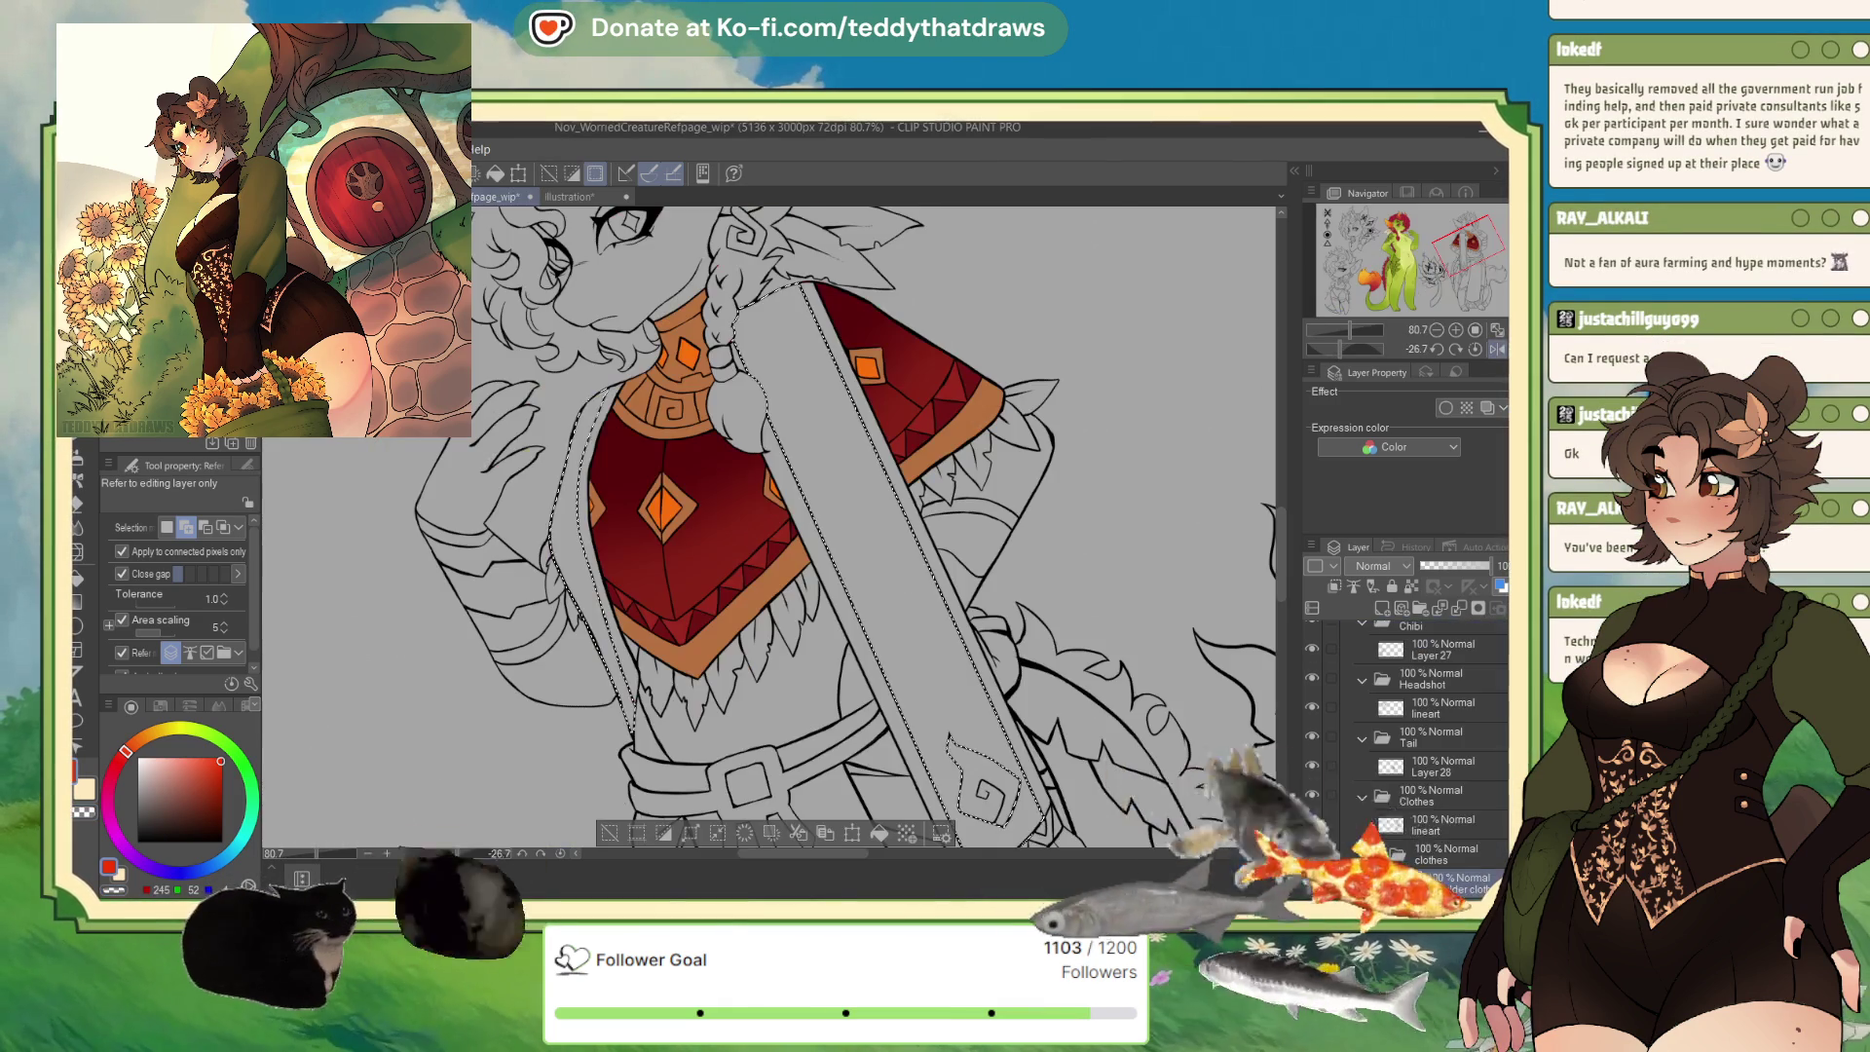
pyautogui.click(878, 835)
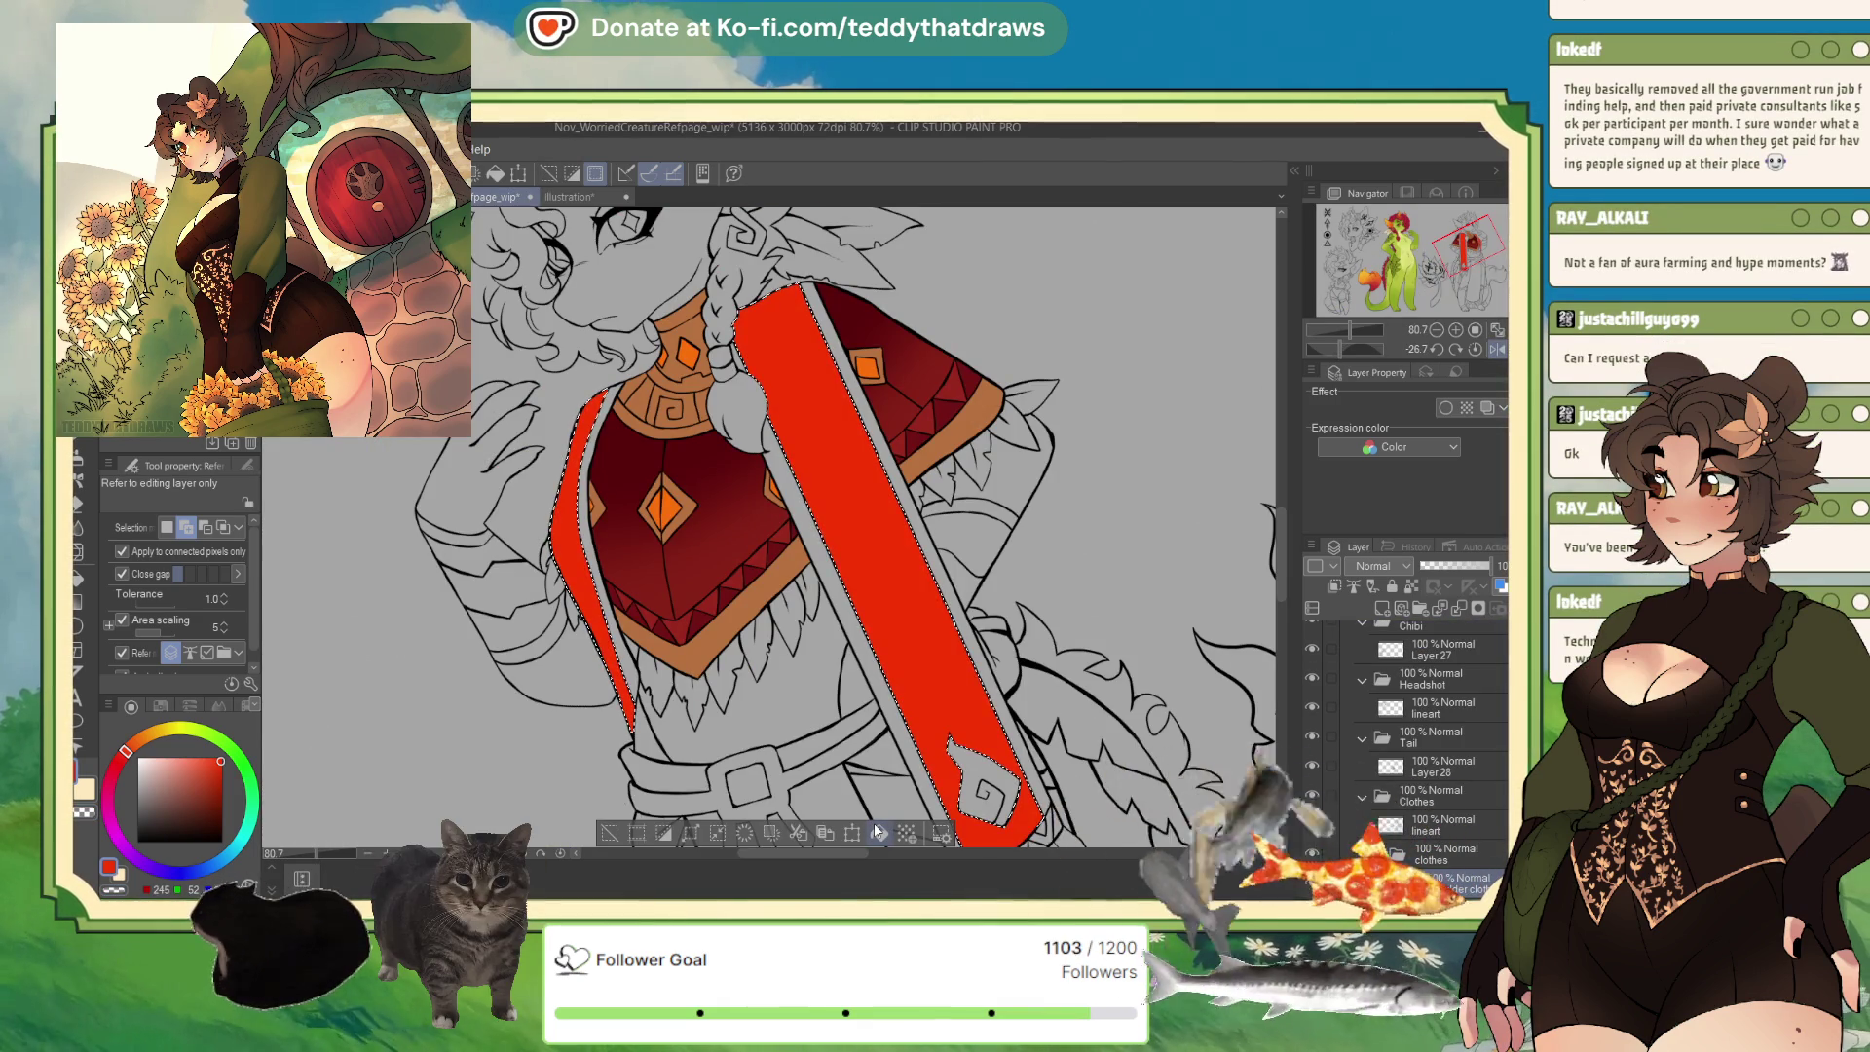
# Eyedrop the sash's orange from the Illustration document and return to the reference sheet.
pyautogui.click(588, 199)
pyautogui.keyDown('alt'); pyautogui.click(631, 572); pyautogui.keyUp('alt')
pyautogui.hotkey('ctrl', 'Tab')
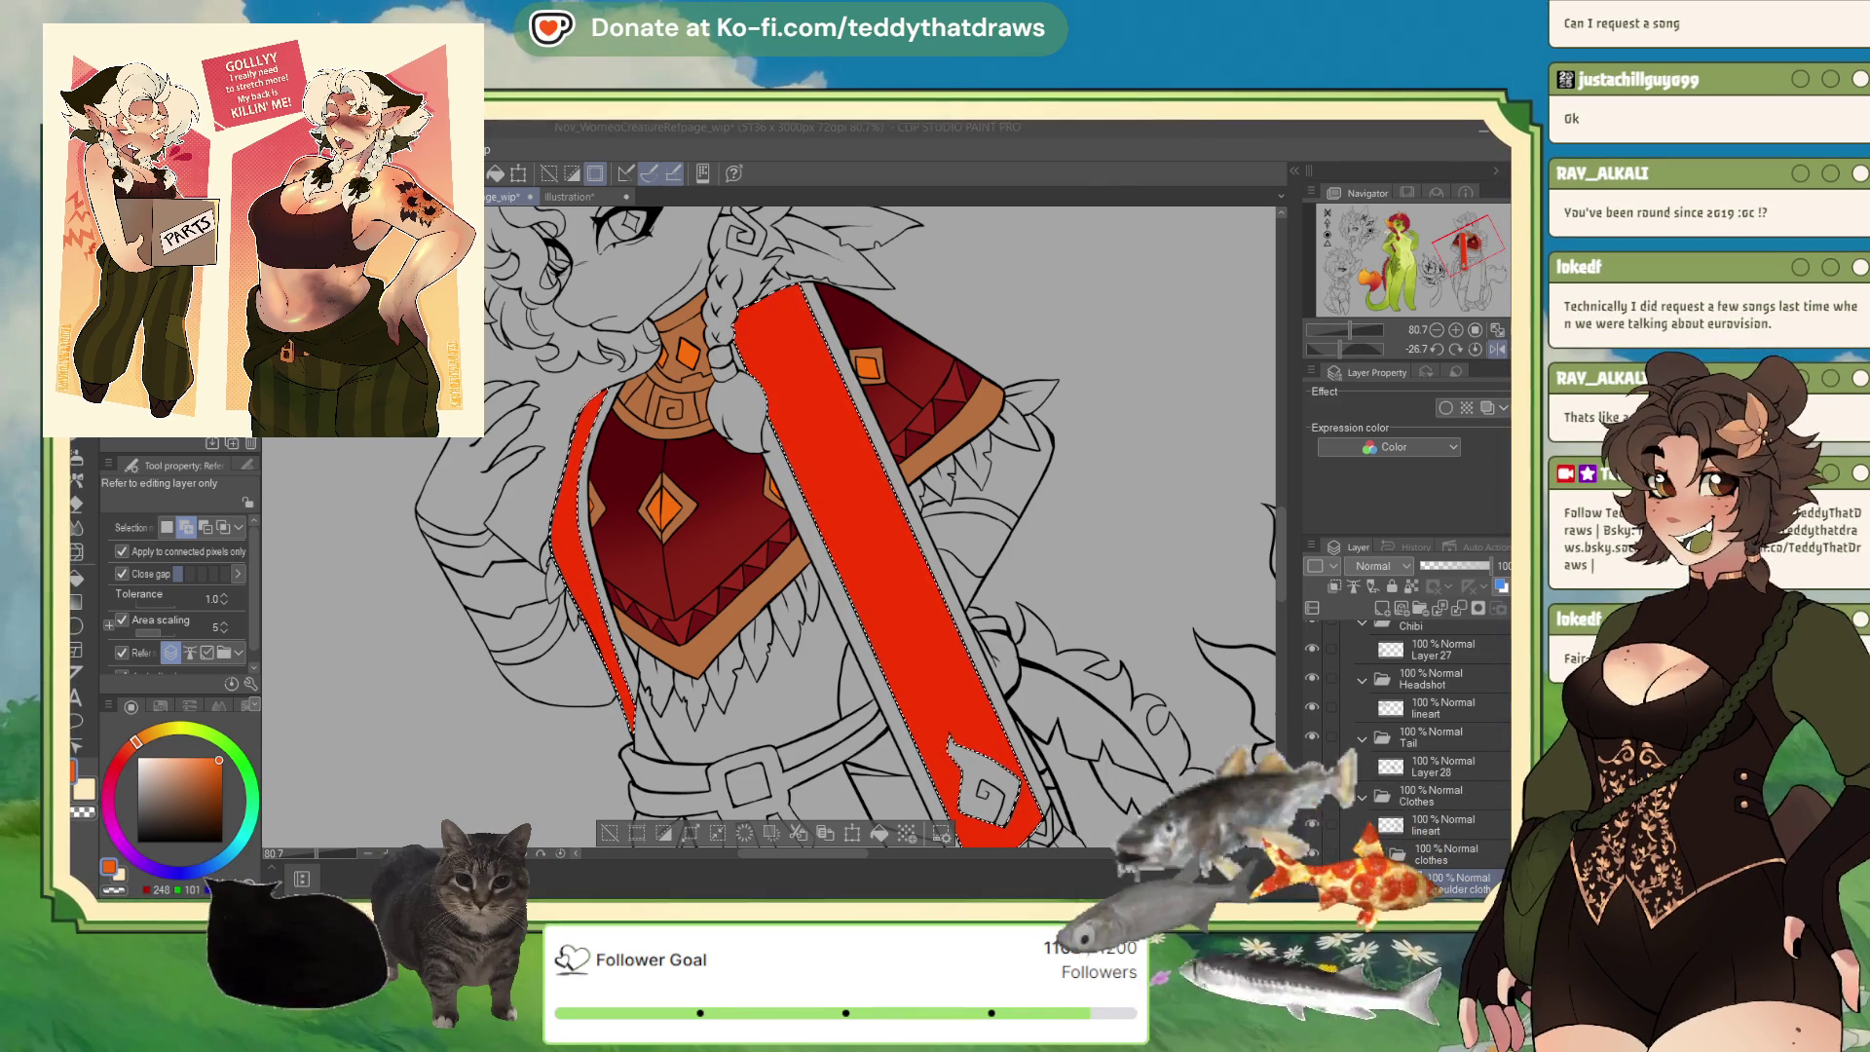
pyautogui.scroll(-3, 877, 526)
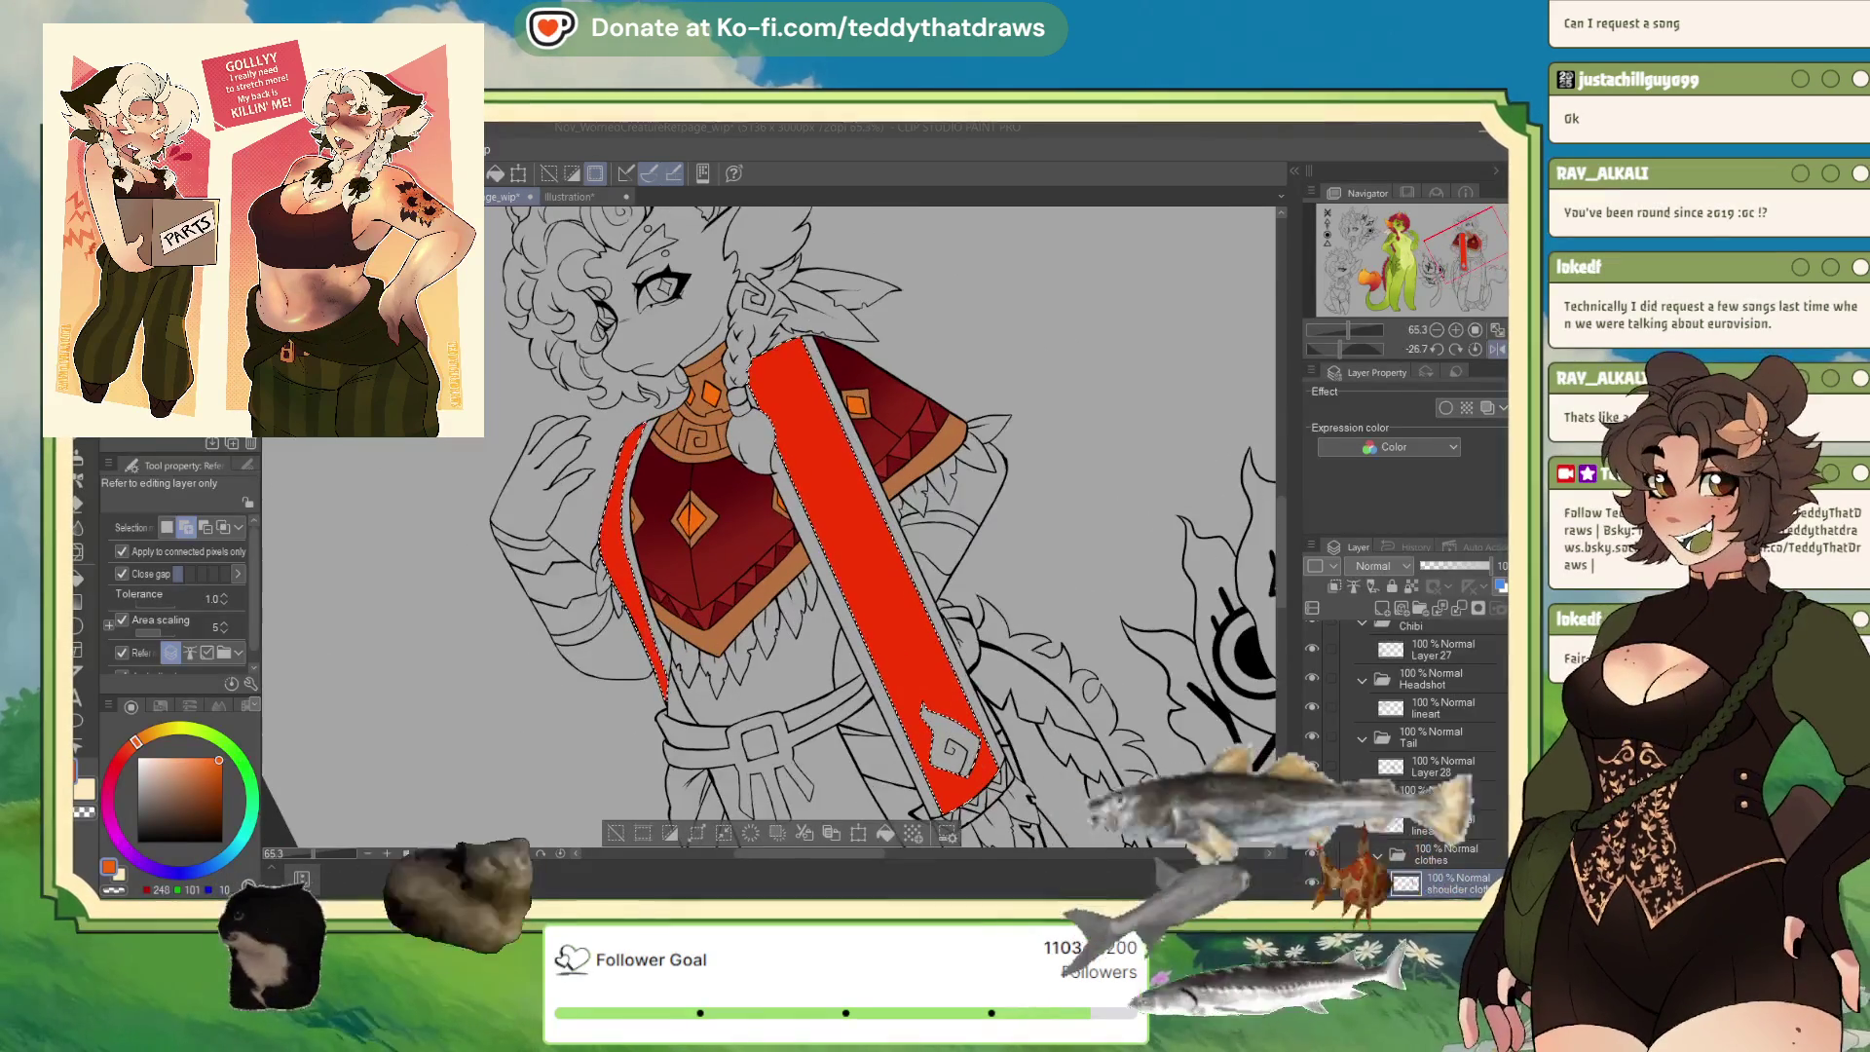
# Airbrush an orange gradient onto the lower strap and sample a lighter orange from the reference.
pyautogui.scroll(2, 789, 433)
pyautogui.press('b')
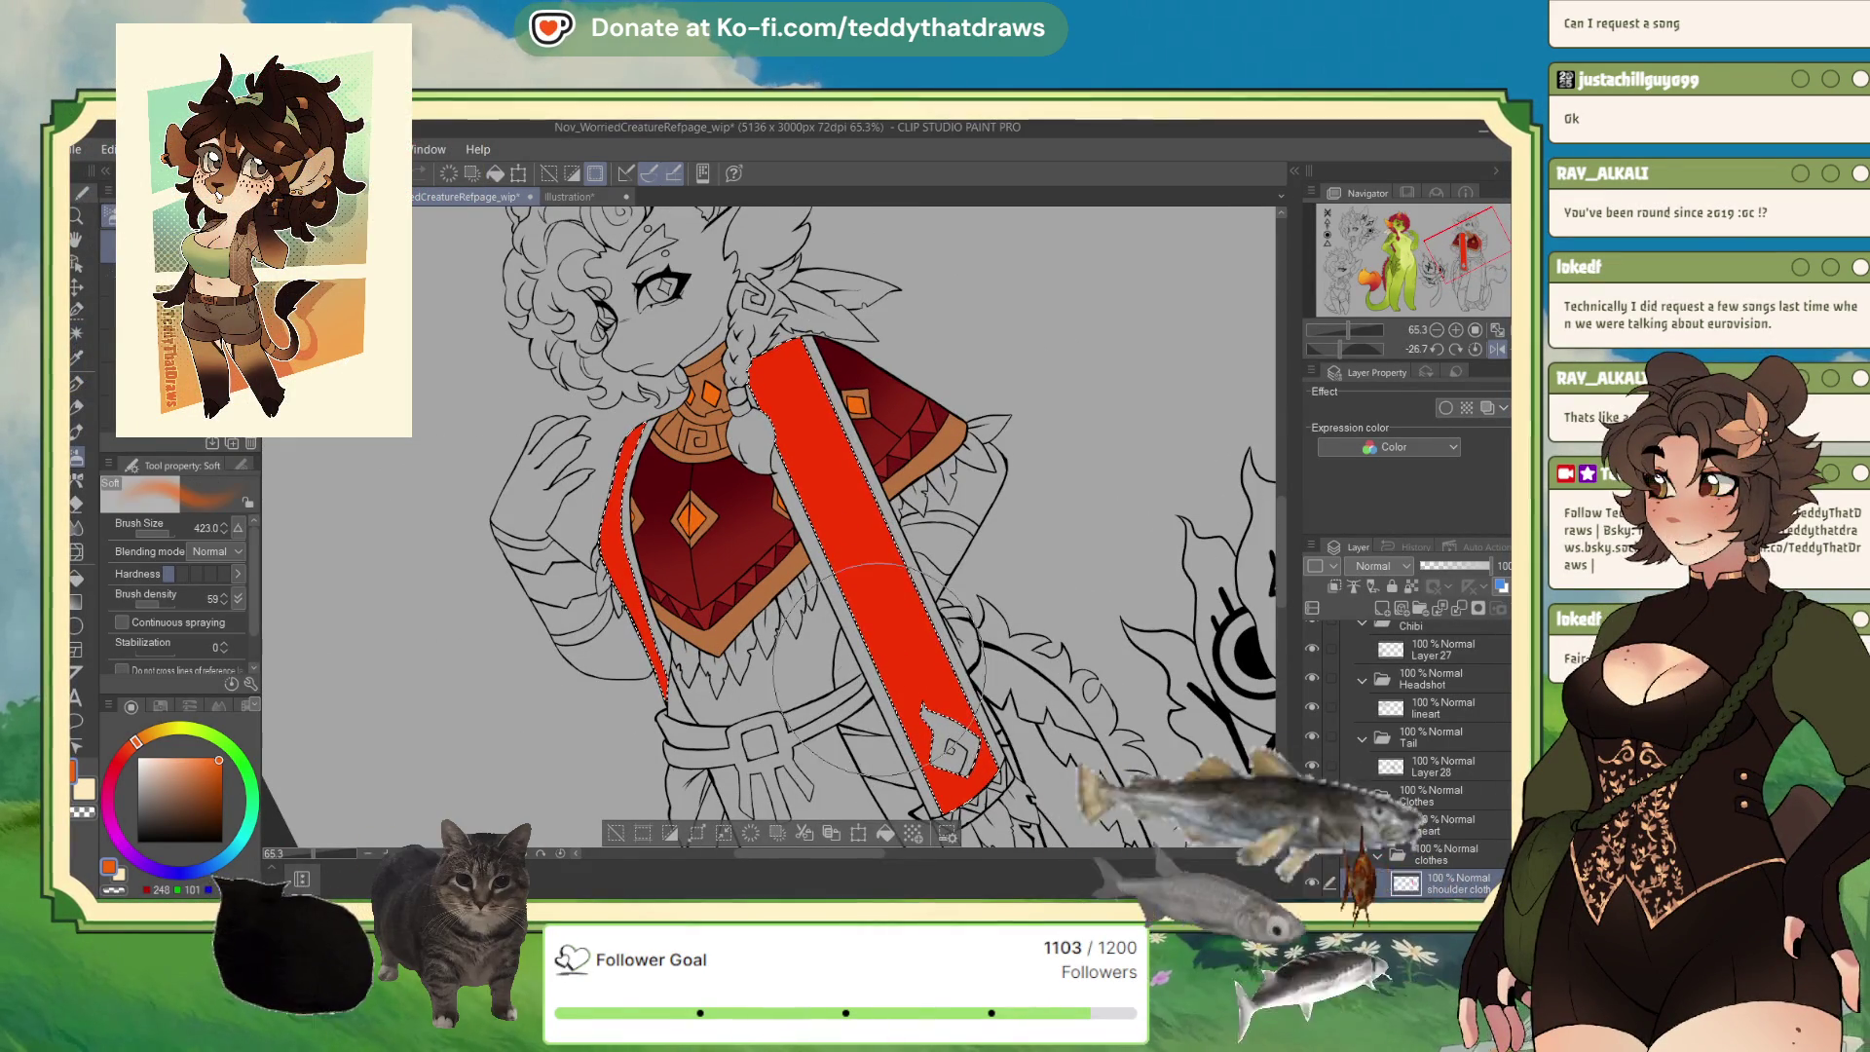
pyautogui.moveTo(935, 682)
pyautogui.mouseDown()
pyautogui.moveTo(973, 738)
pyautogui.moveTo(701, 614)
pyautogui.mouseUp()
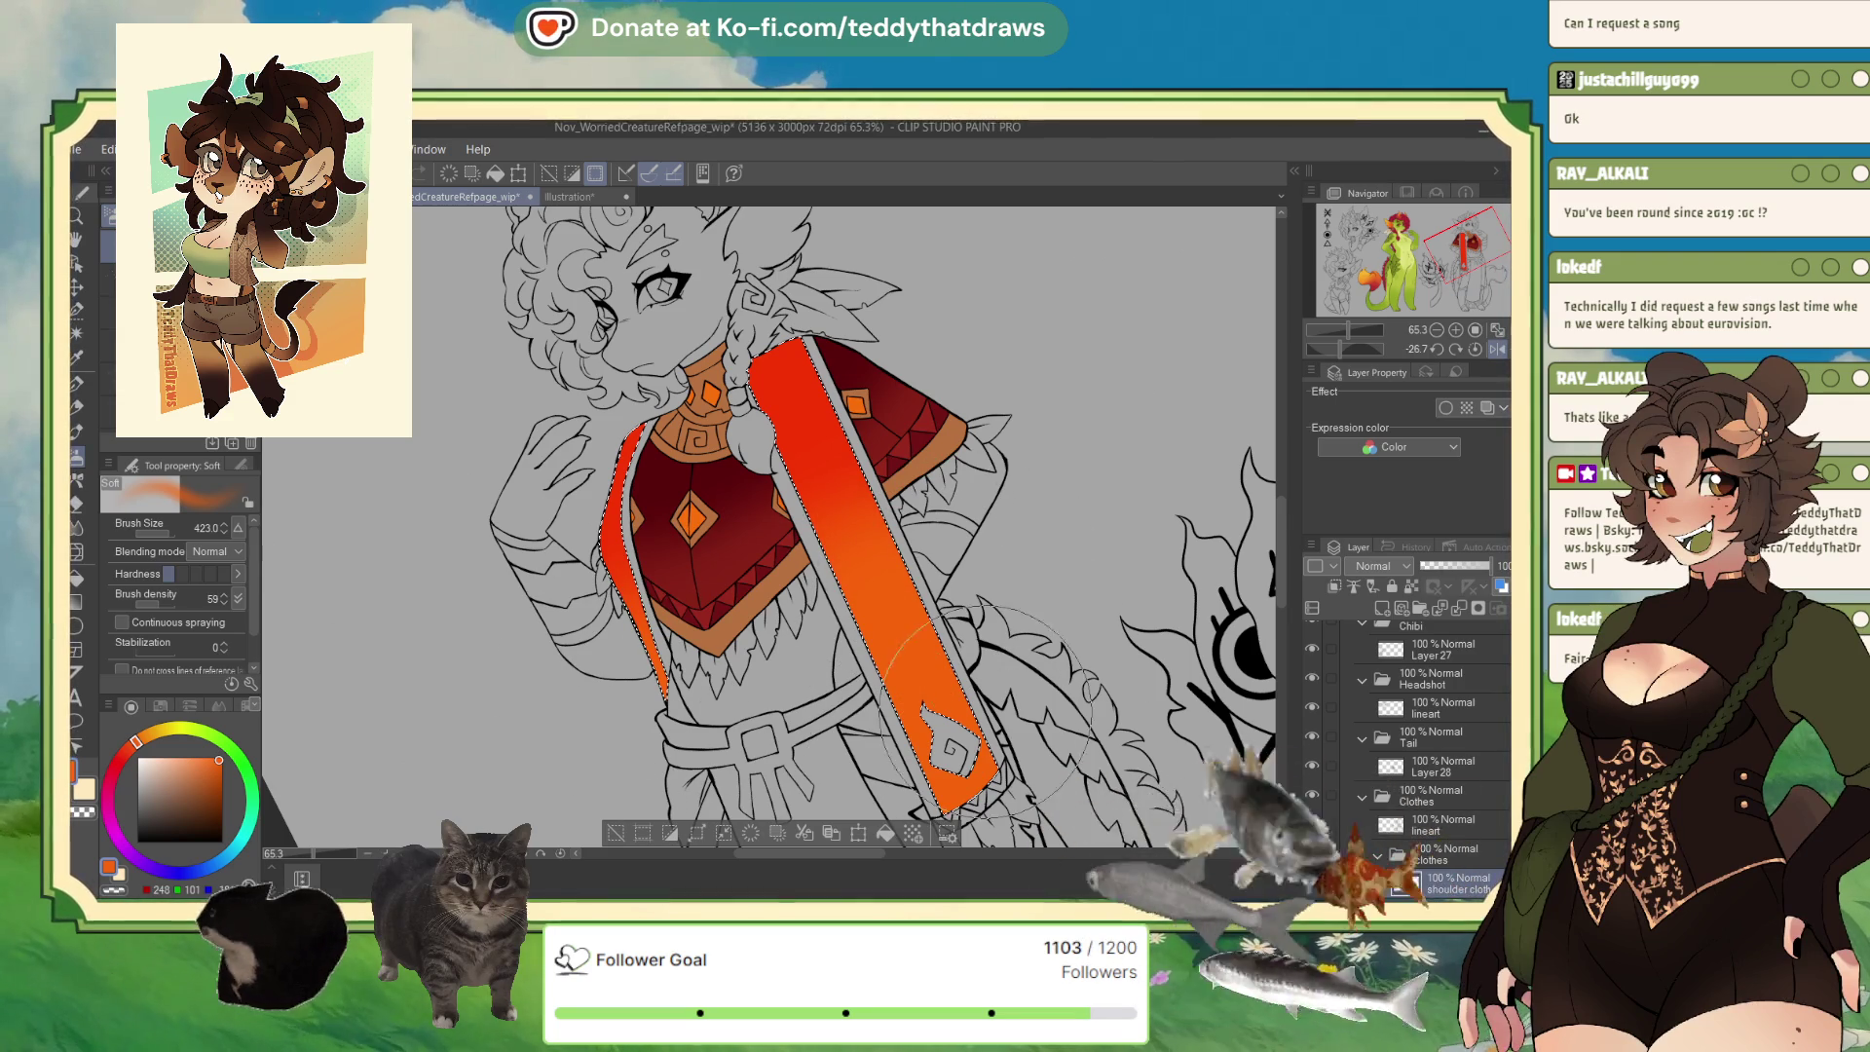
pyautogui.click(575, 196)
pyautogui.keyDown('alt'); pyautogui.click(666, 801); pyautogui.keyUp('alt')
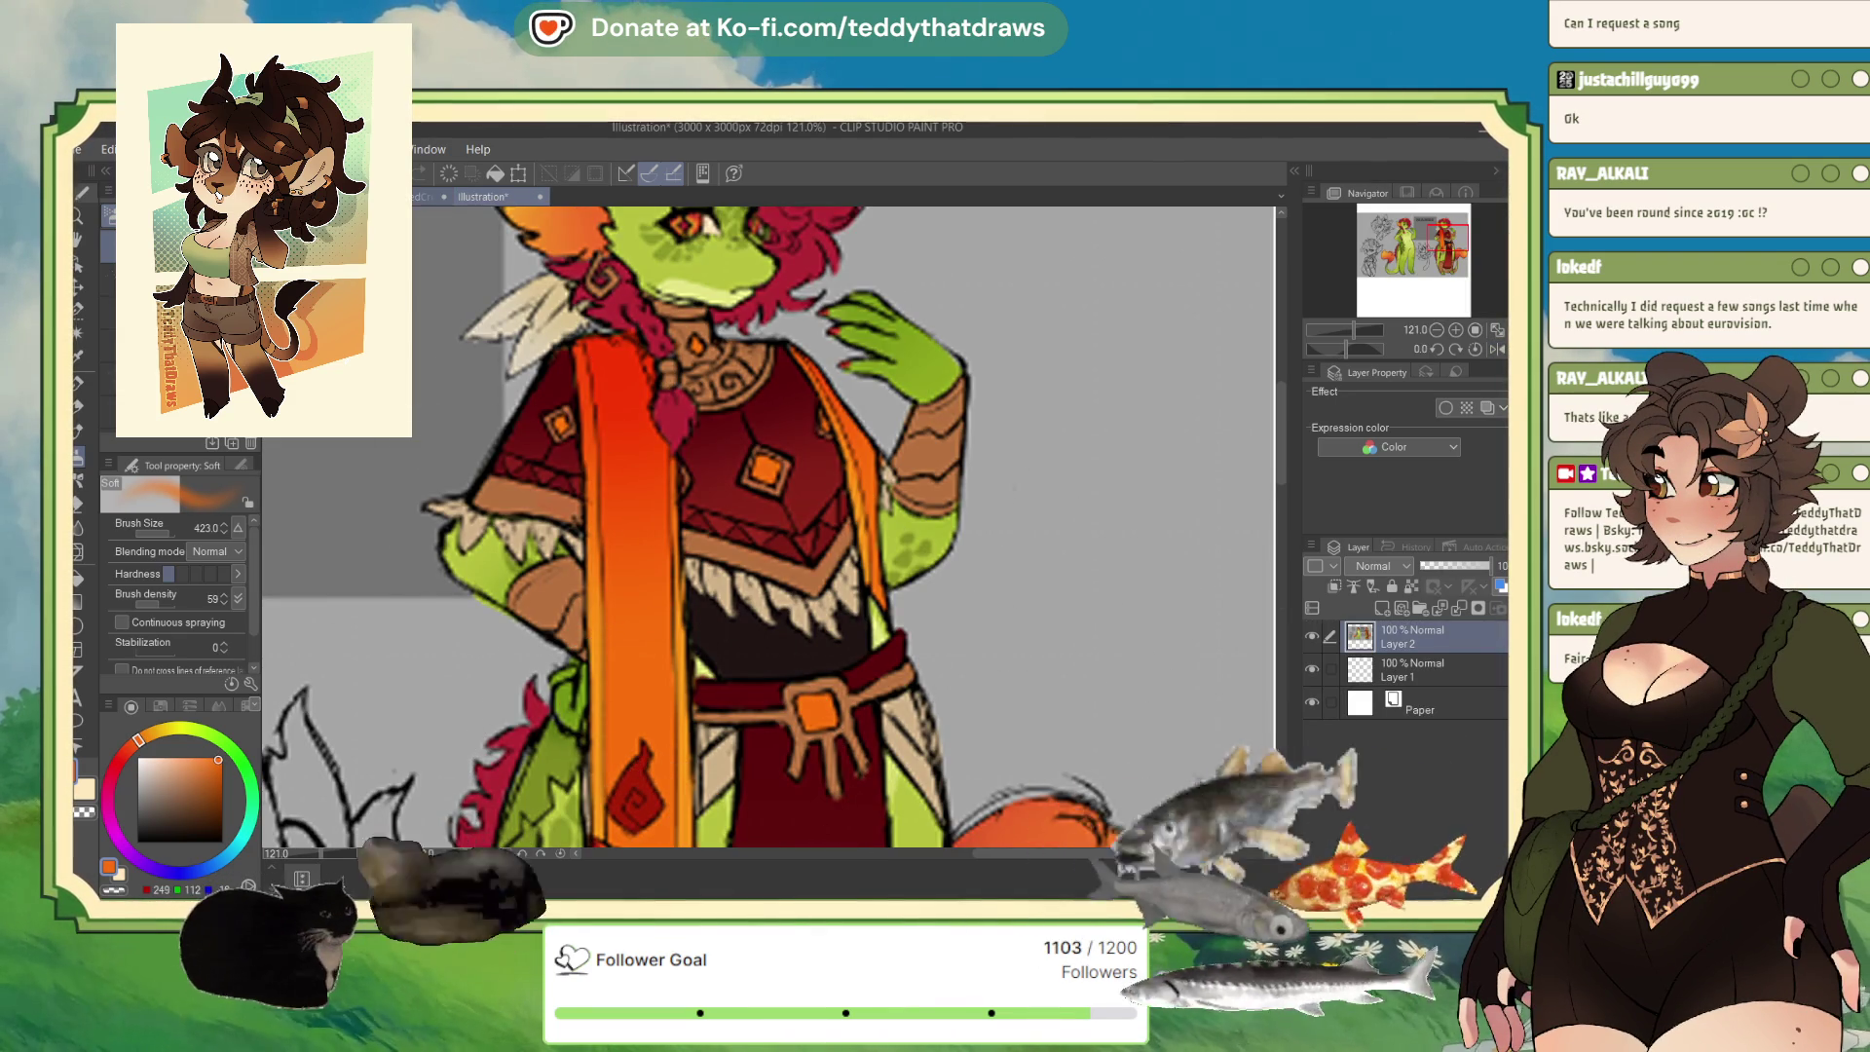
pyautogui.click(438, 195)
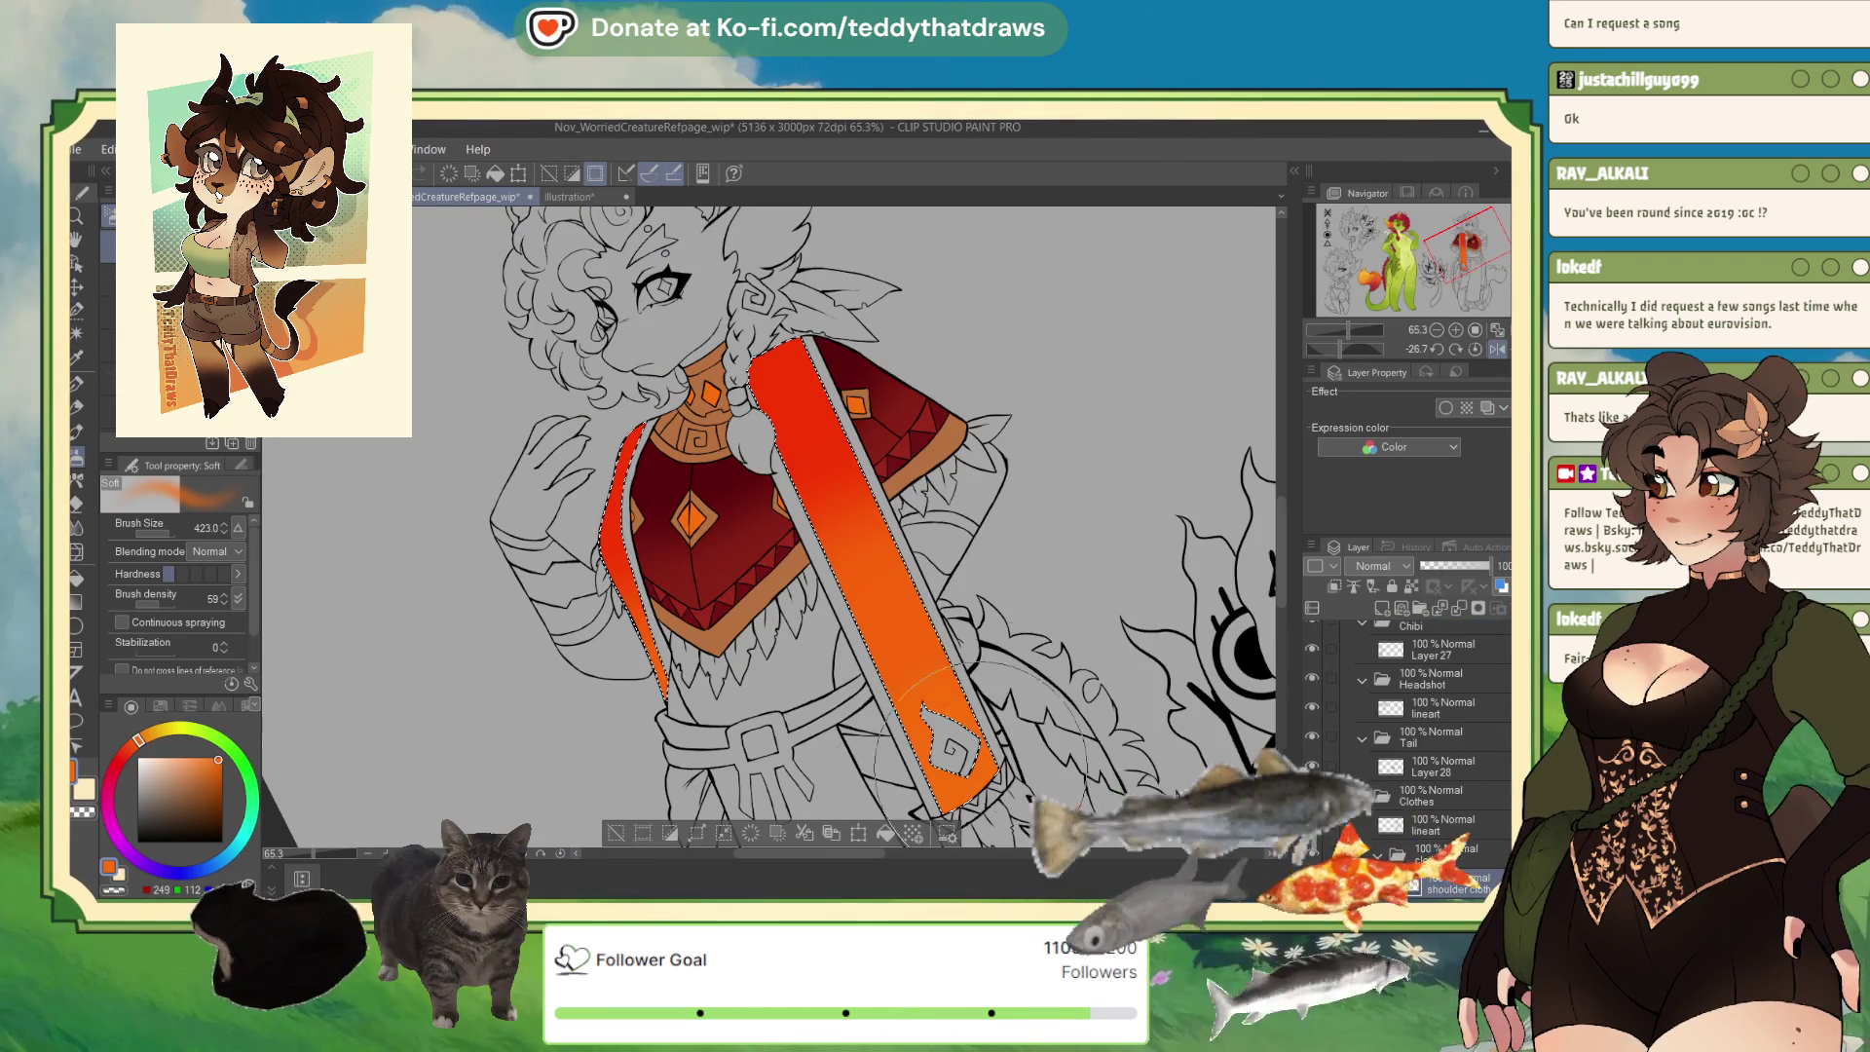
# Undo the accidental stroke on the reference, deselect the sash and choose Auto Select.
pyautogui.click(573, 199)
pyautogui.scroll(-5, 700, 578)
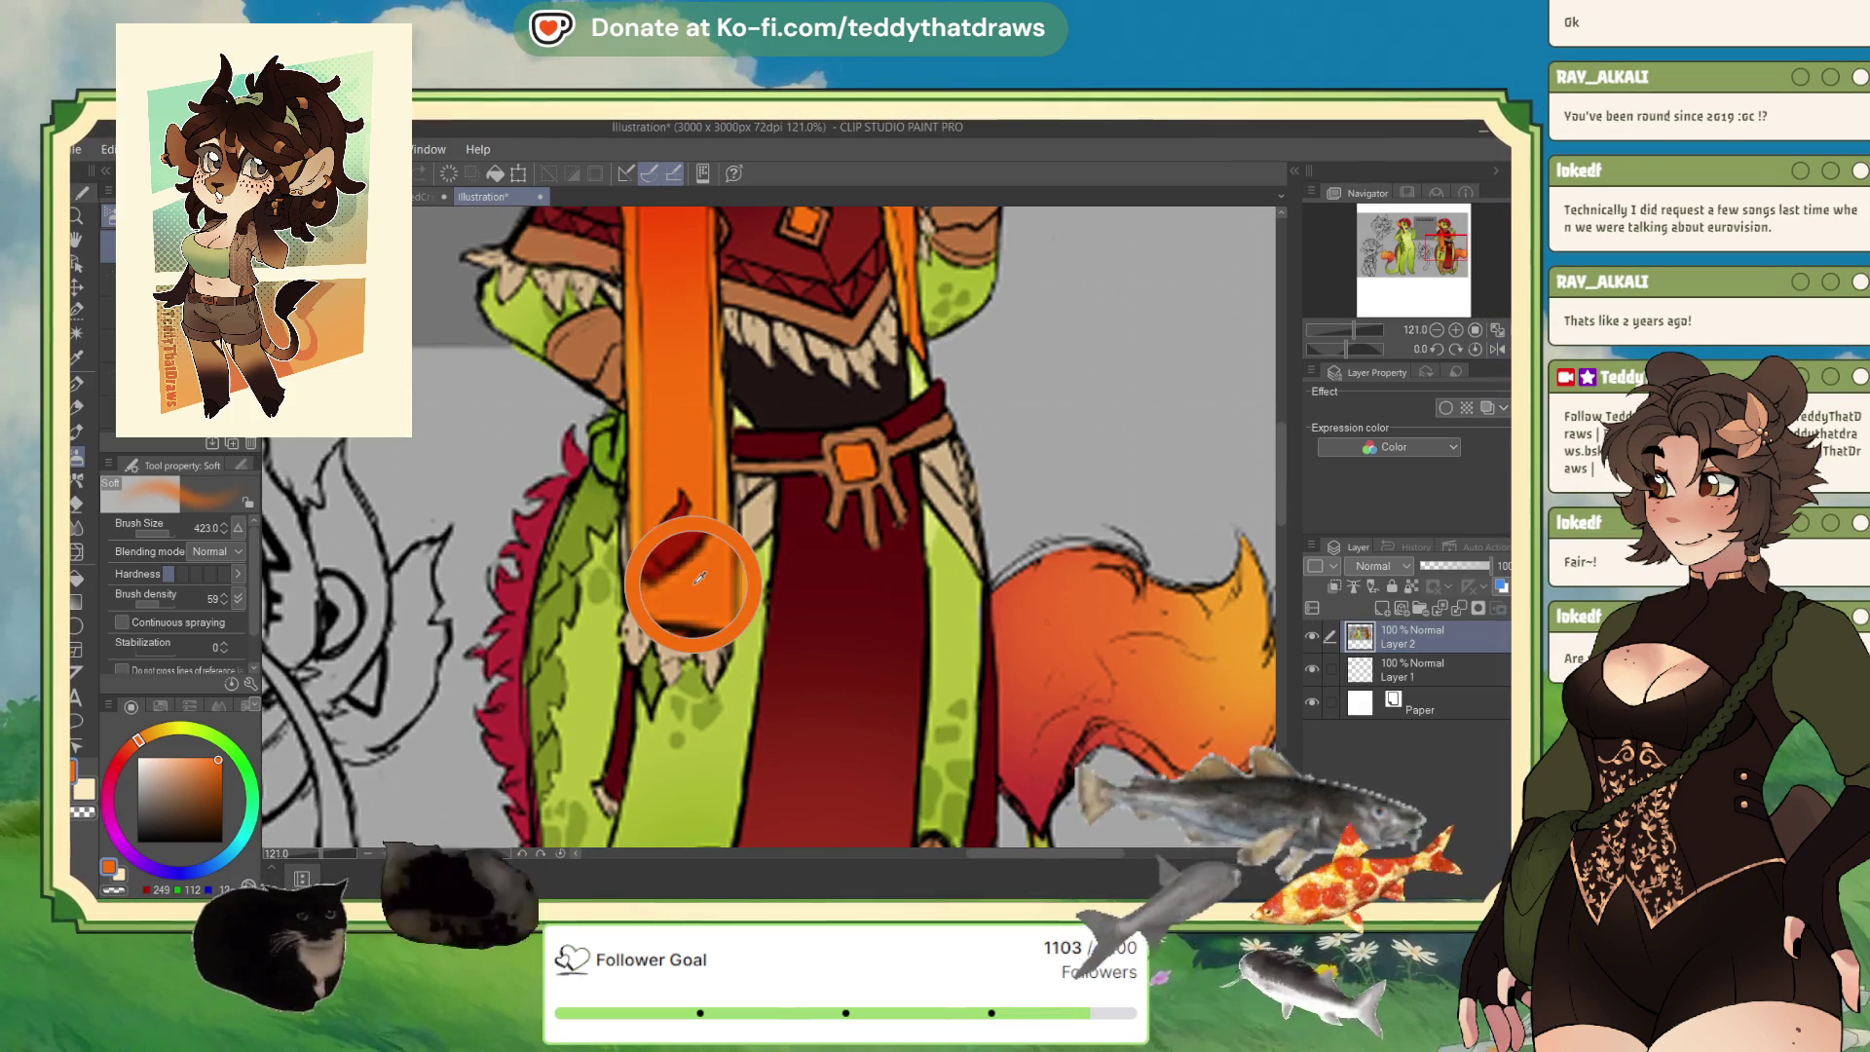
pyautogui.hotkey('ctrl', 'z')
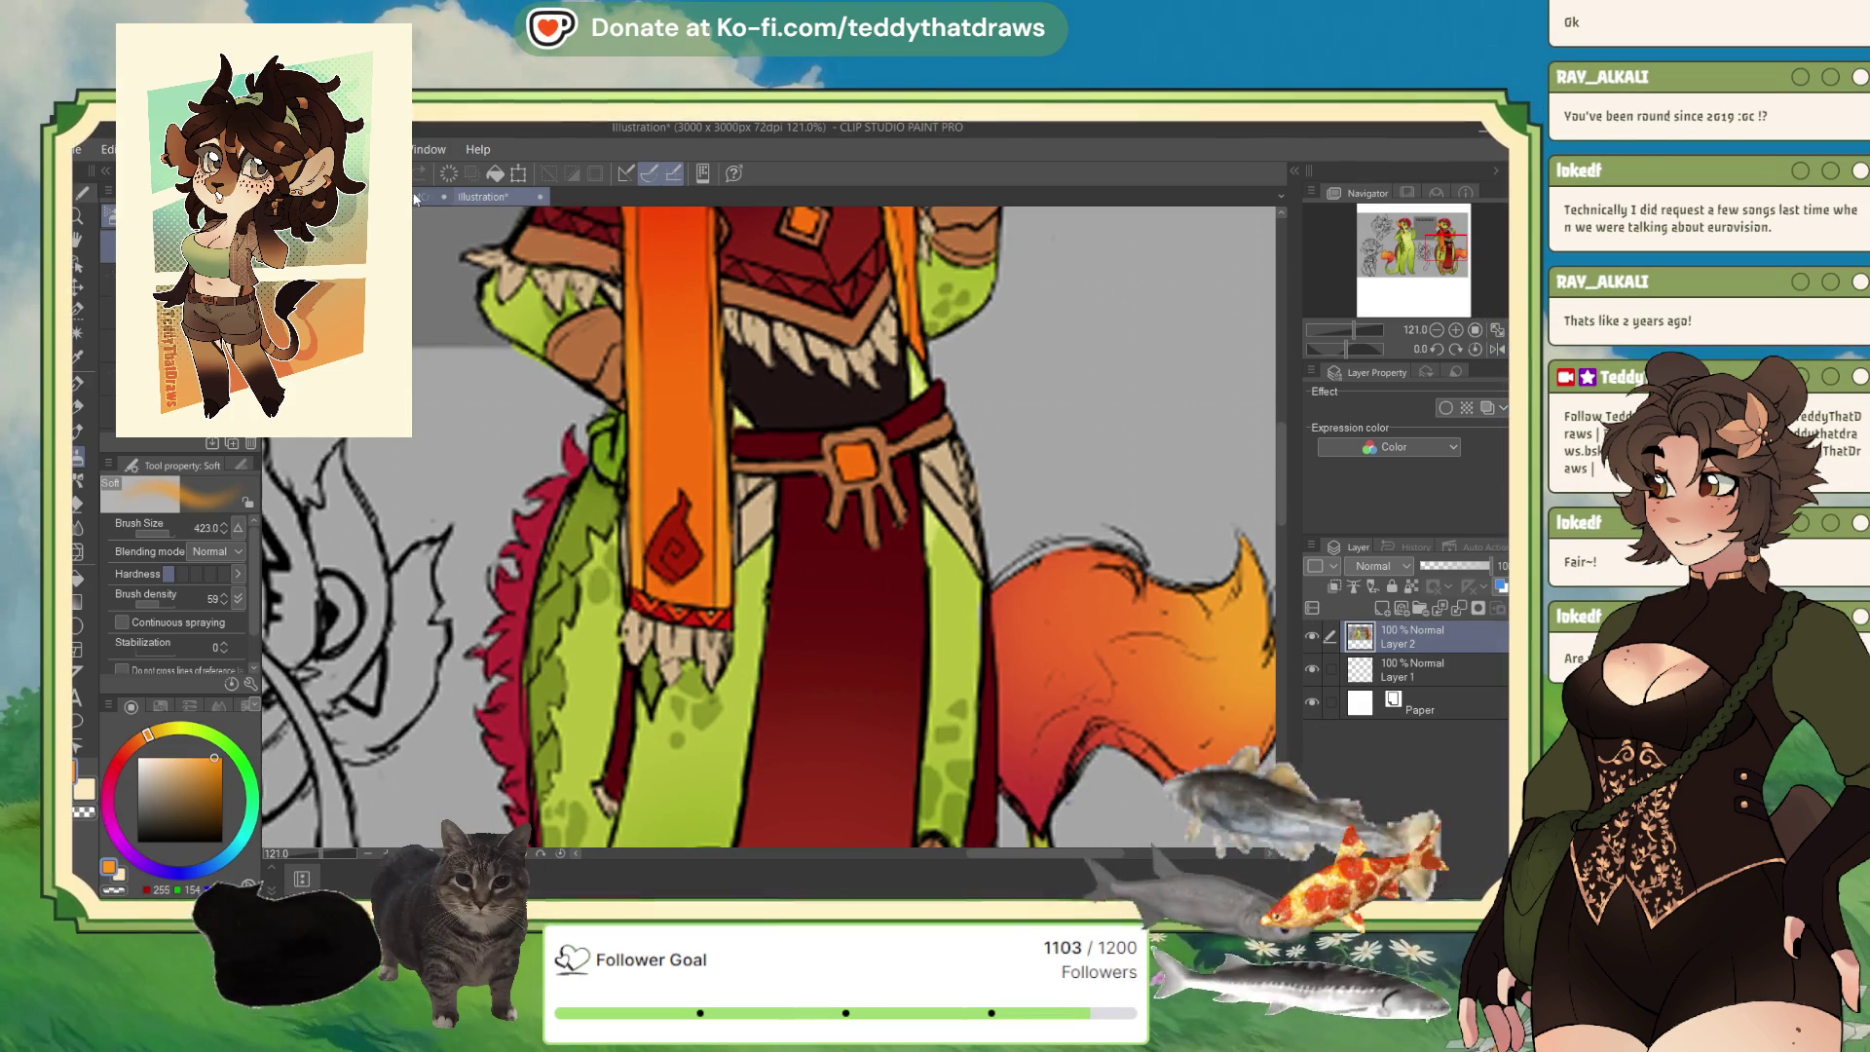
pyautogui.click(419, 197)
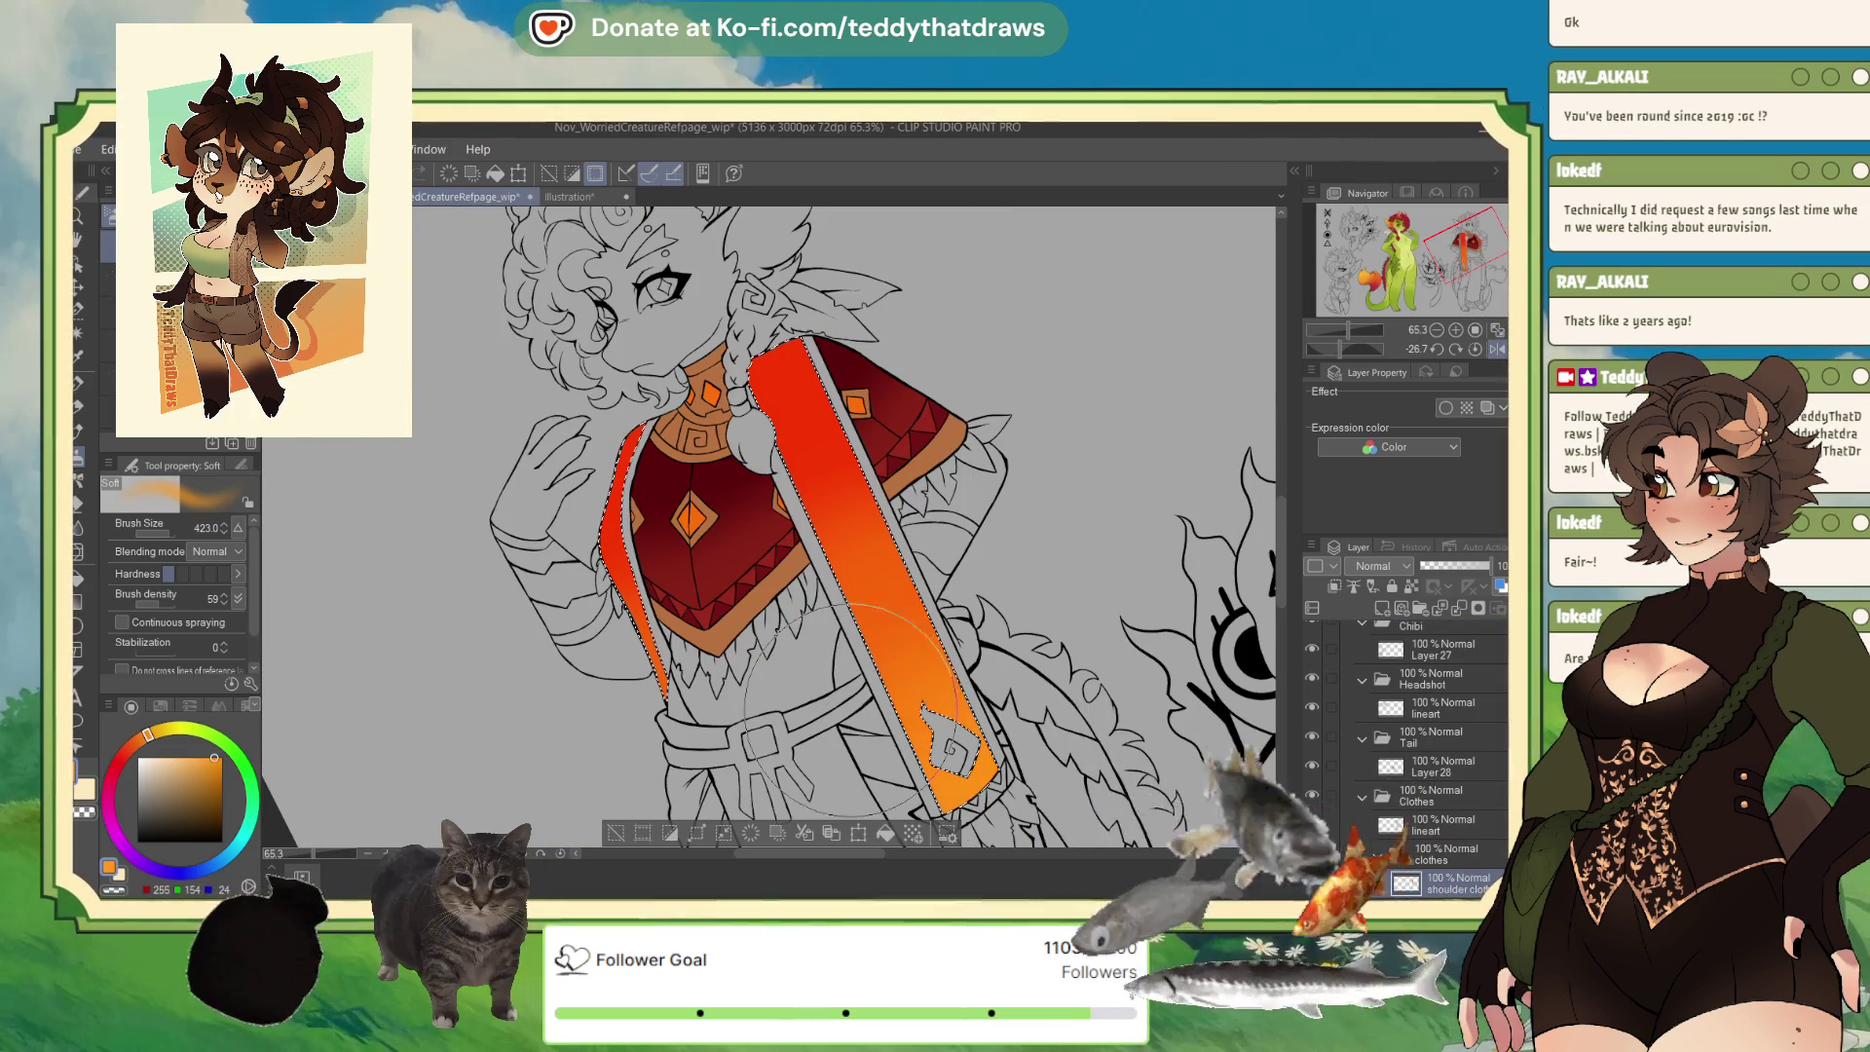
pyautogui.click(615, 833)
pyautogui.click(94, 339)
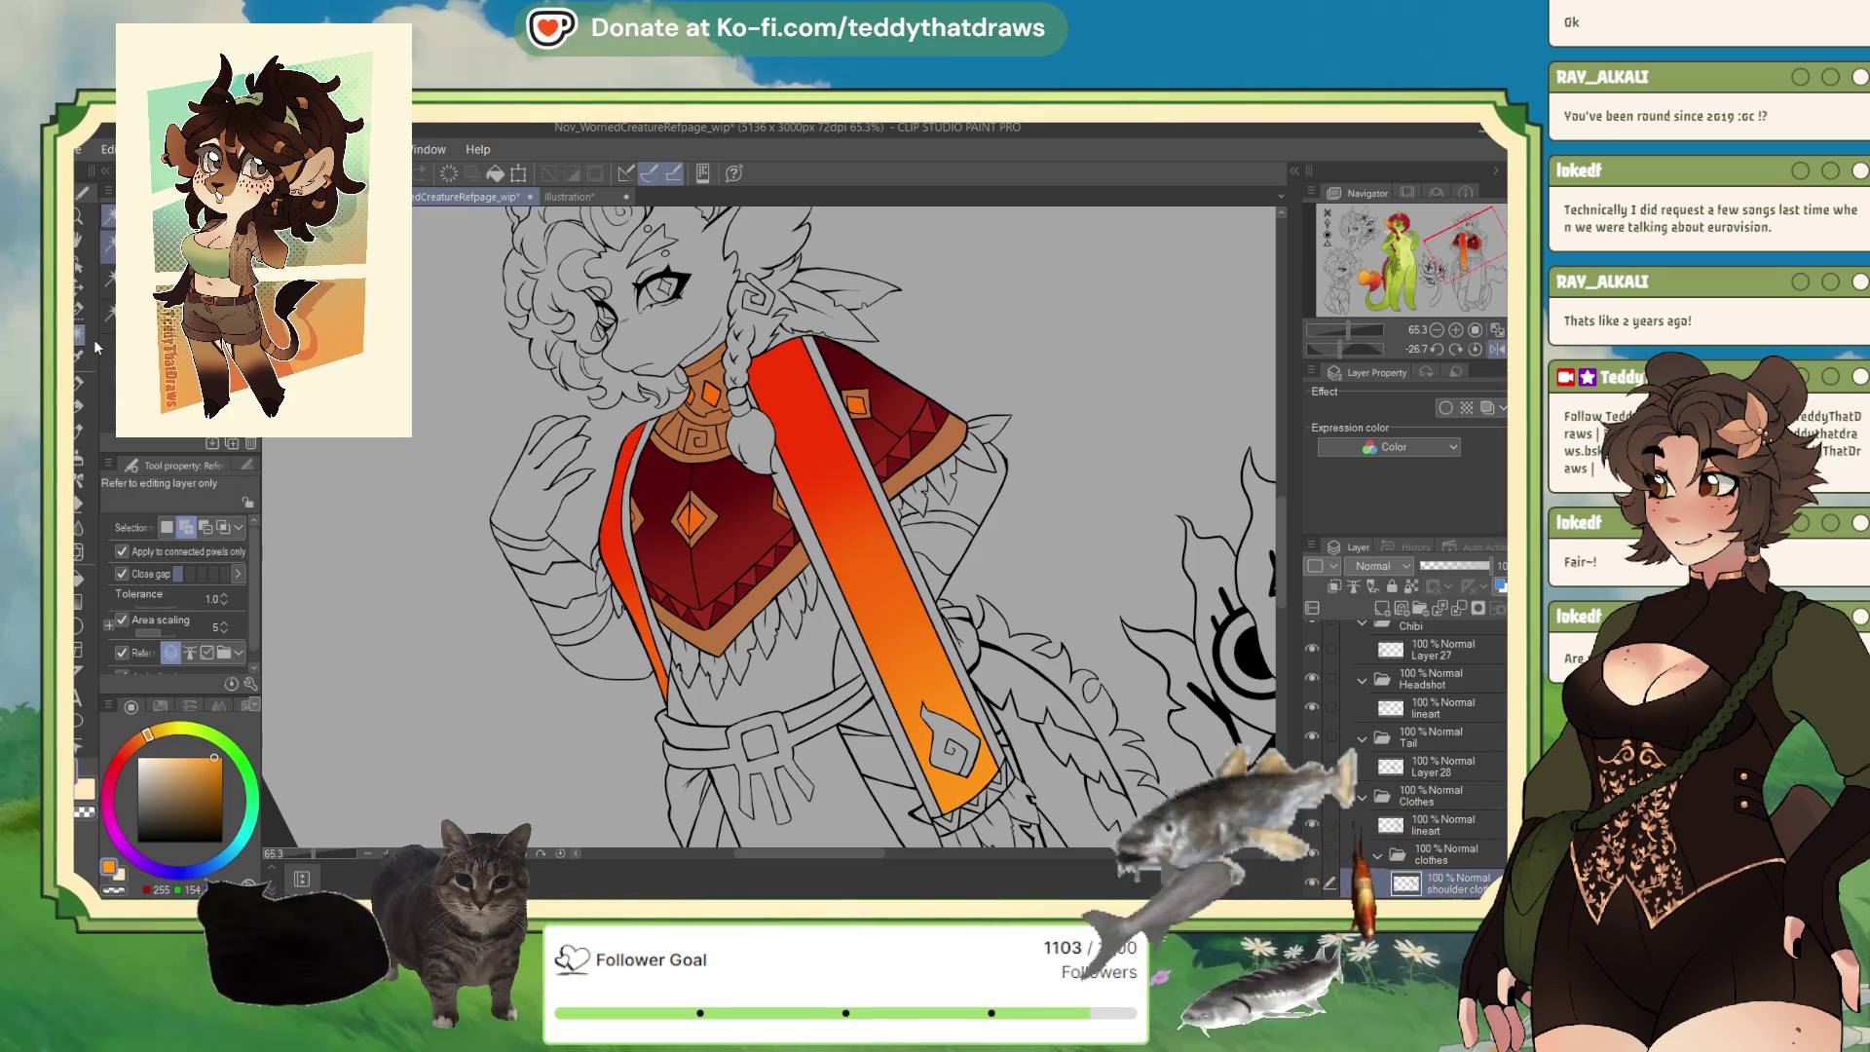
# Select the sash and poncho's left edge strip and fill their gaps with orange.
pyautogui.click(886, 584)
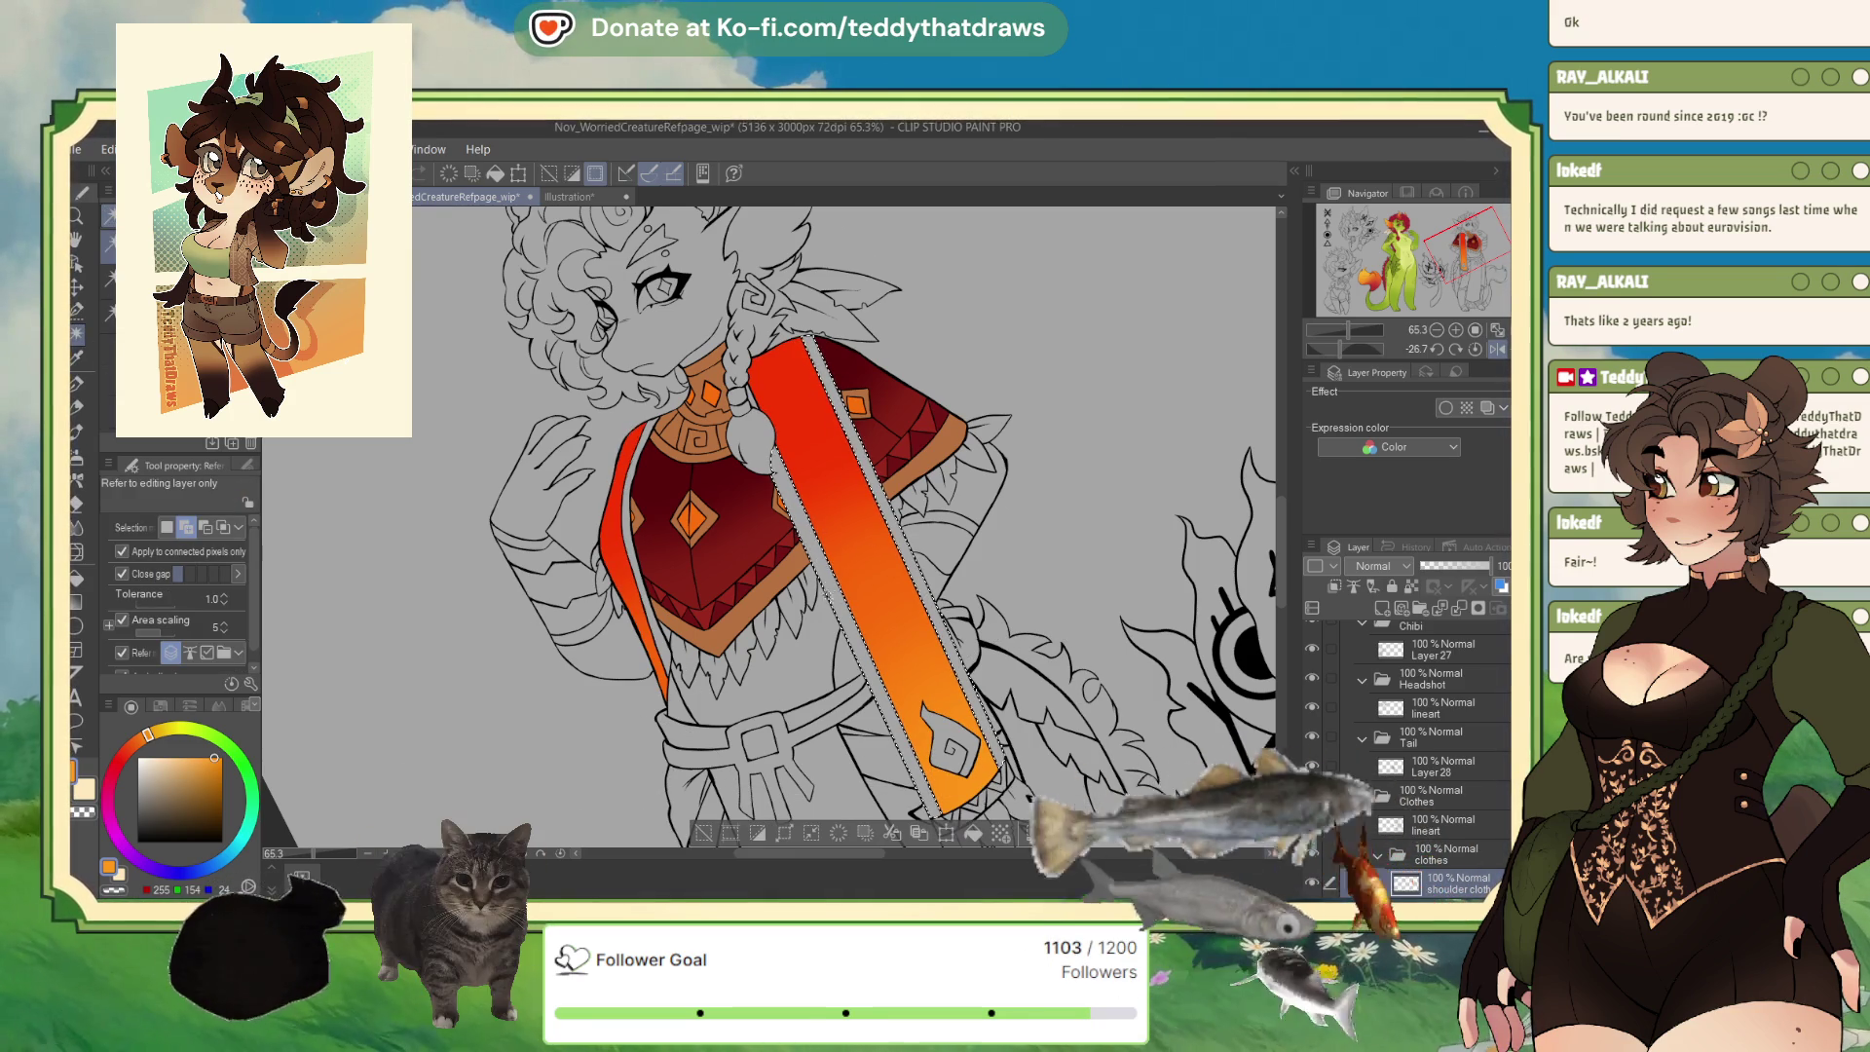
pyautogui.click(628, 545)
pyautogui.click(570, 196)
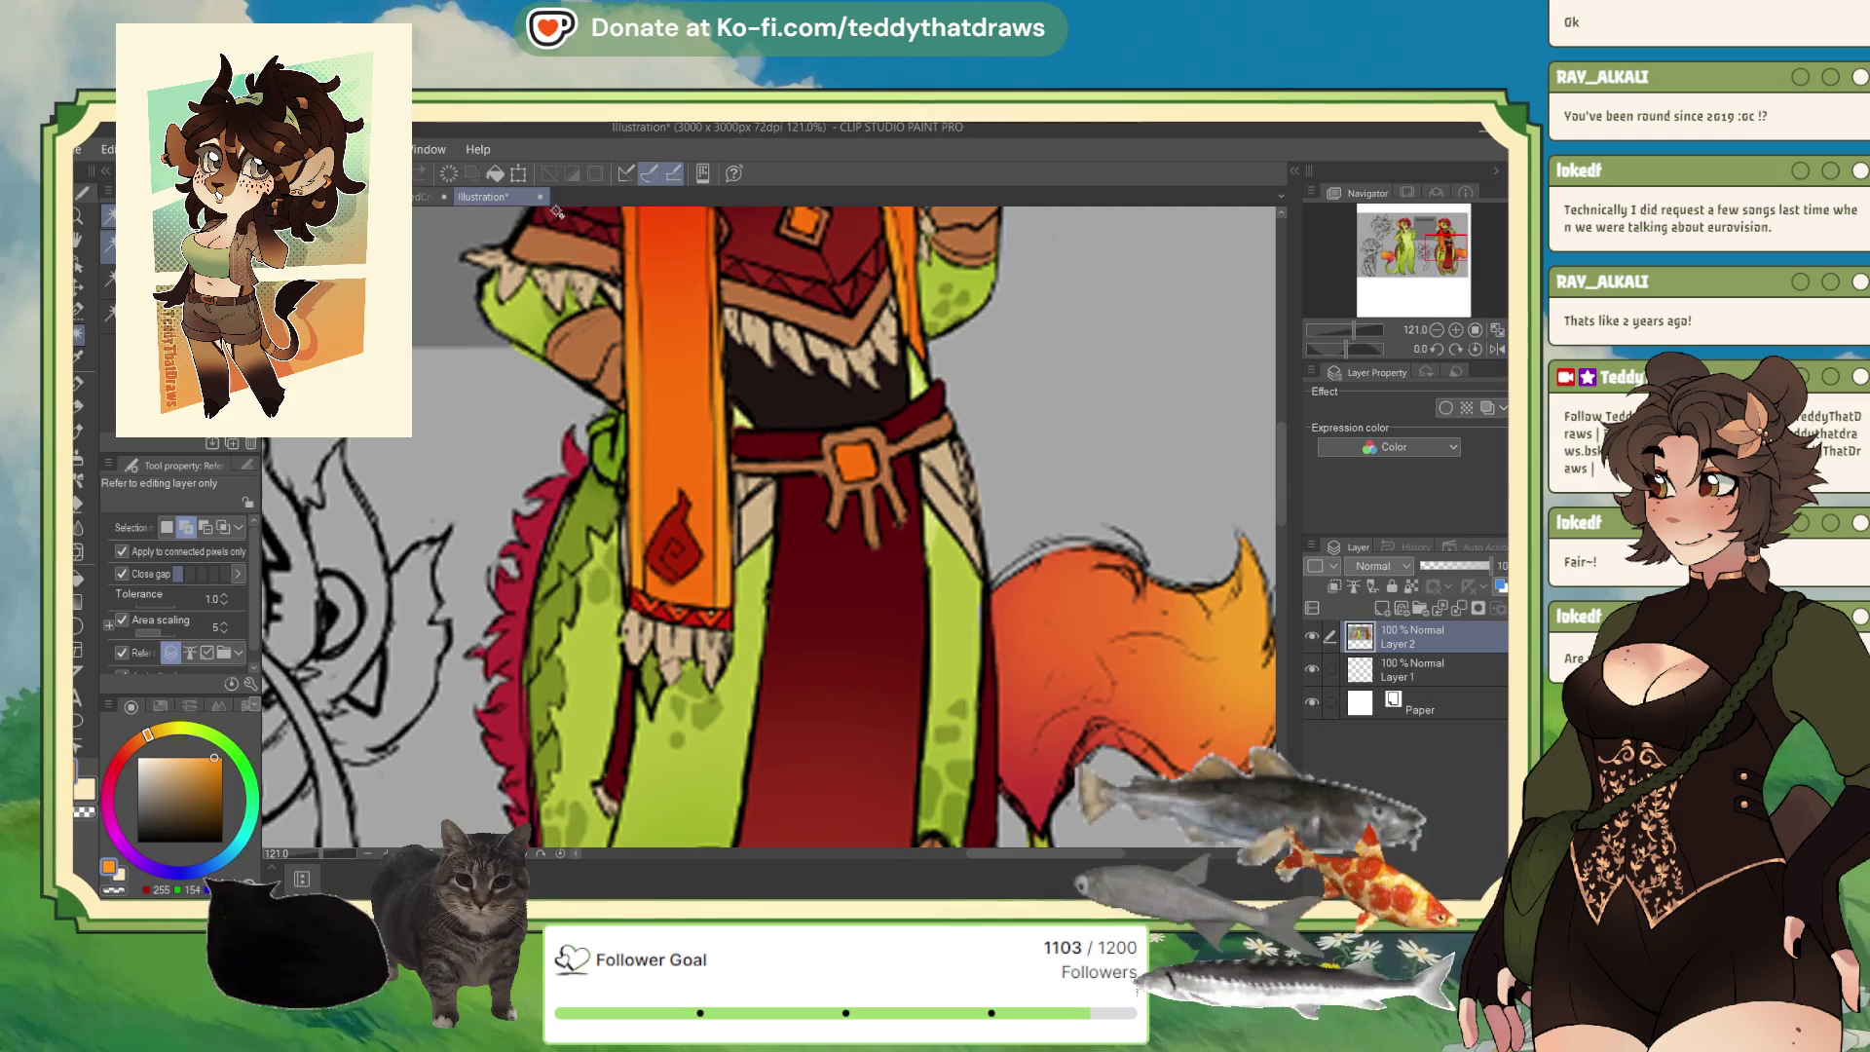
pyautogui.hotkey('ctrl', 'z')
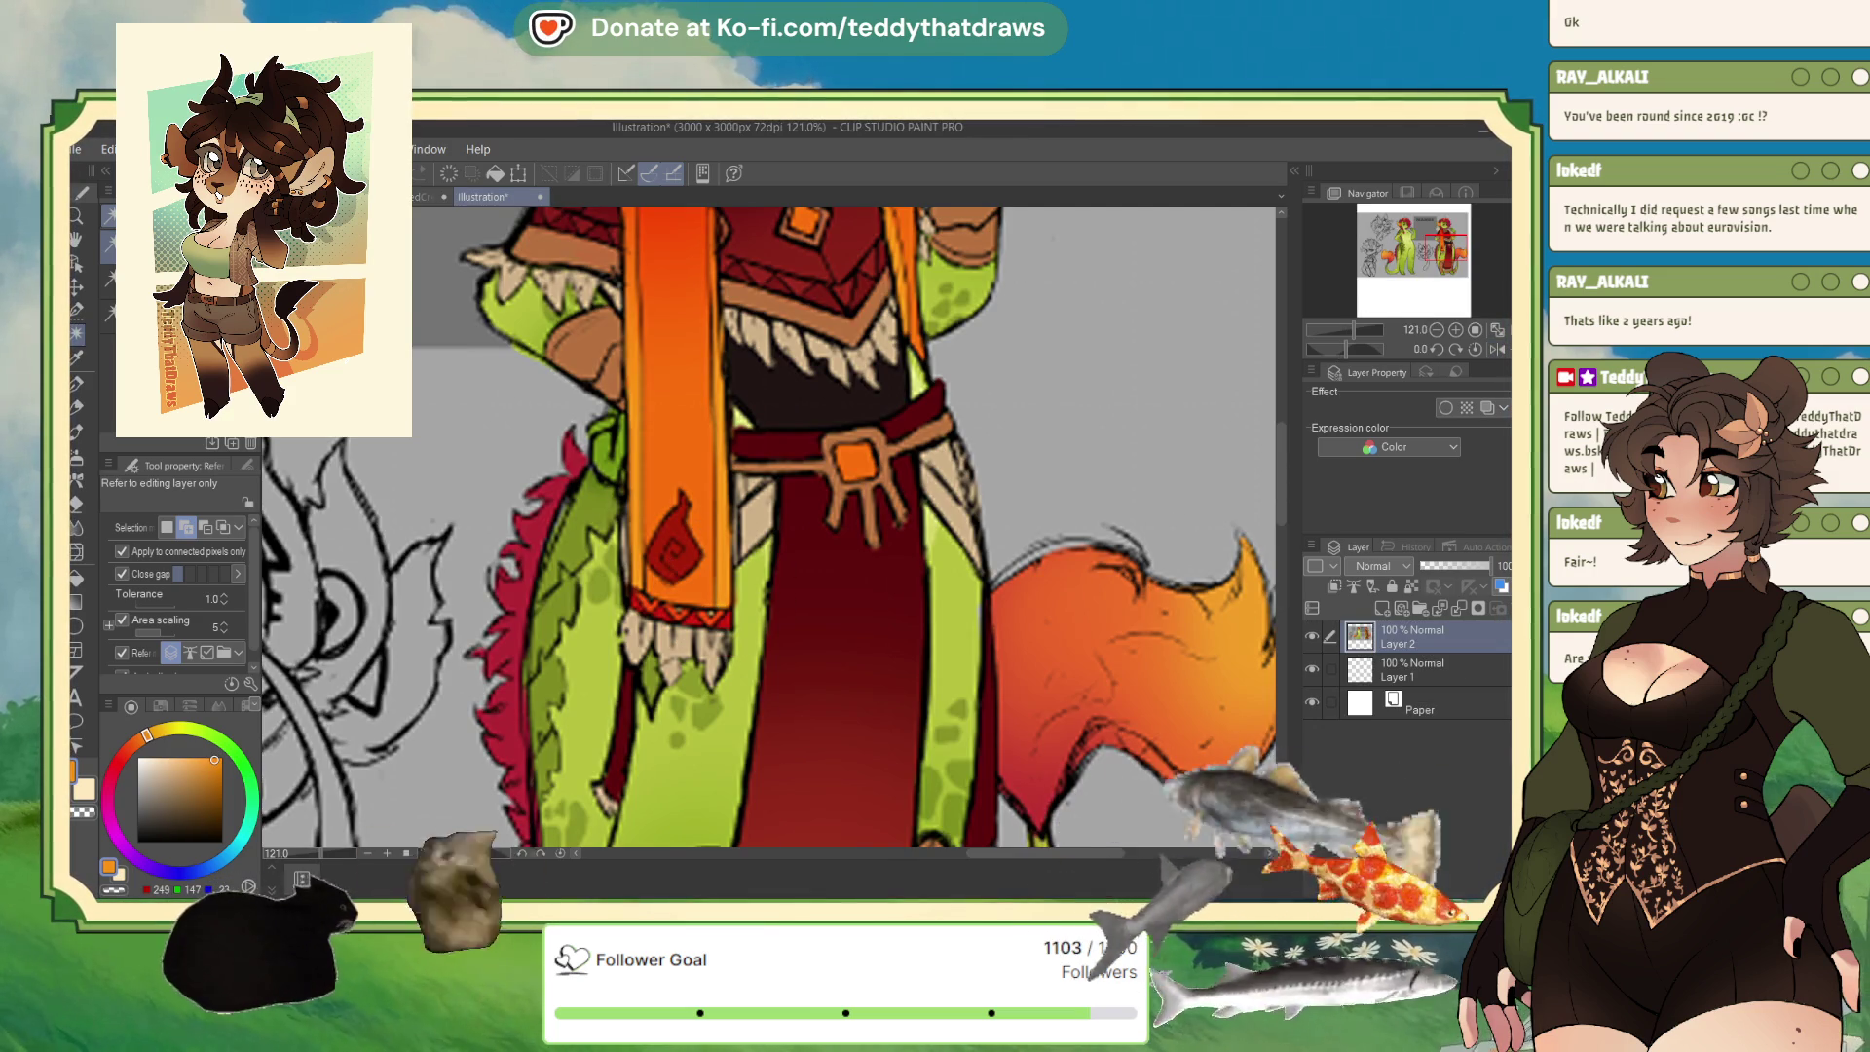
pyautogui.click(429, 196)
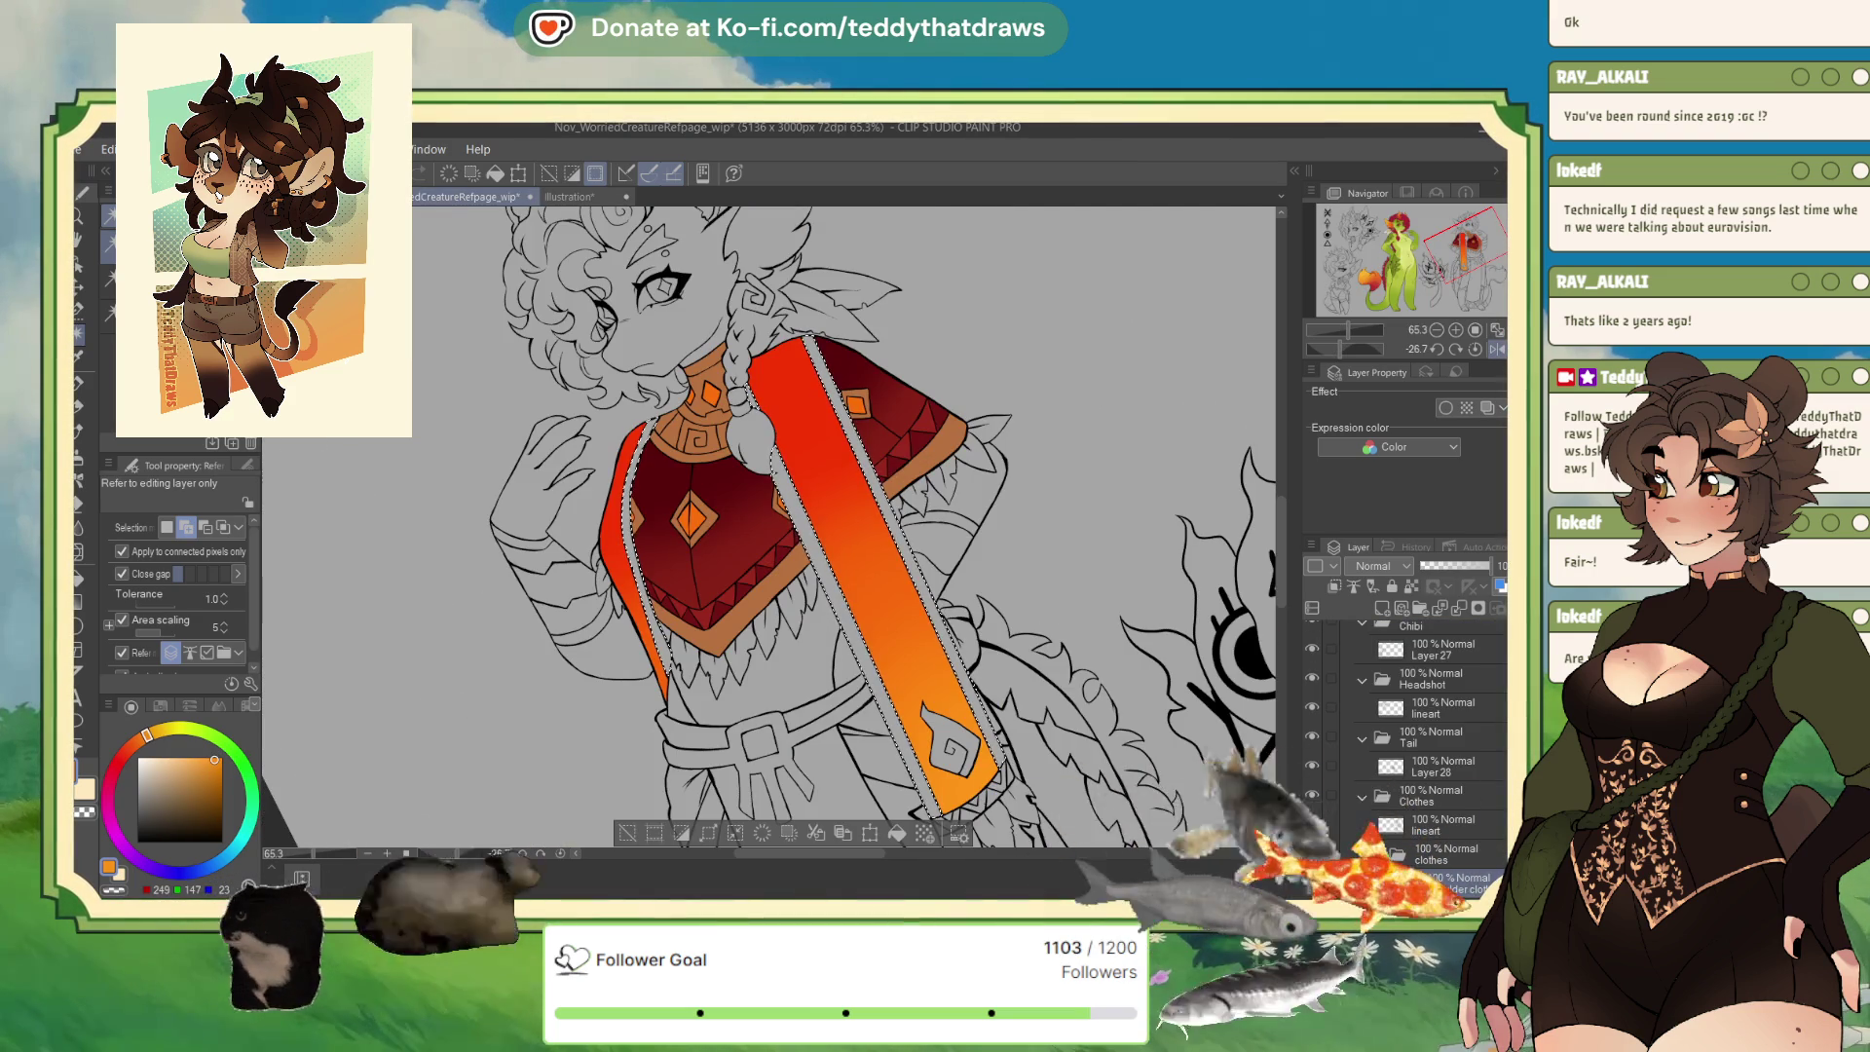
pyautogui.click(899, 834)
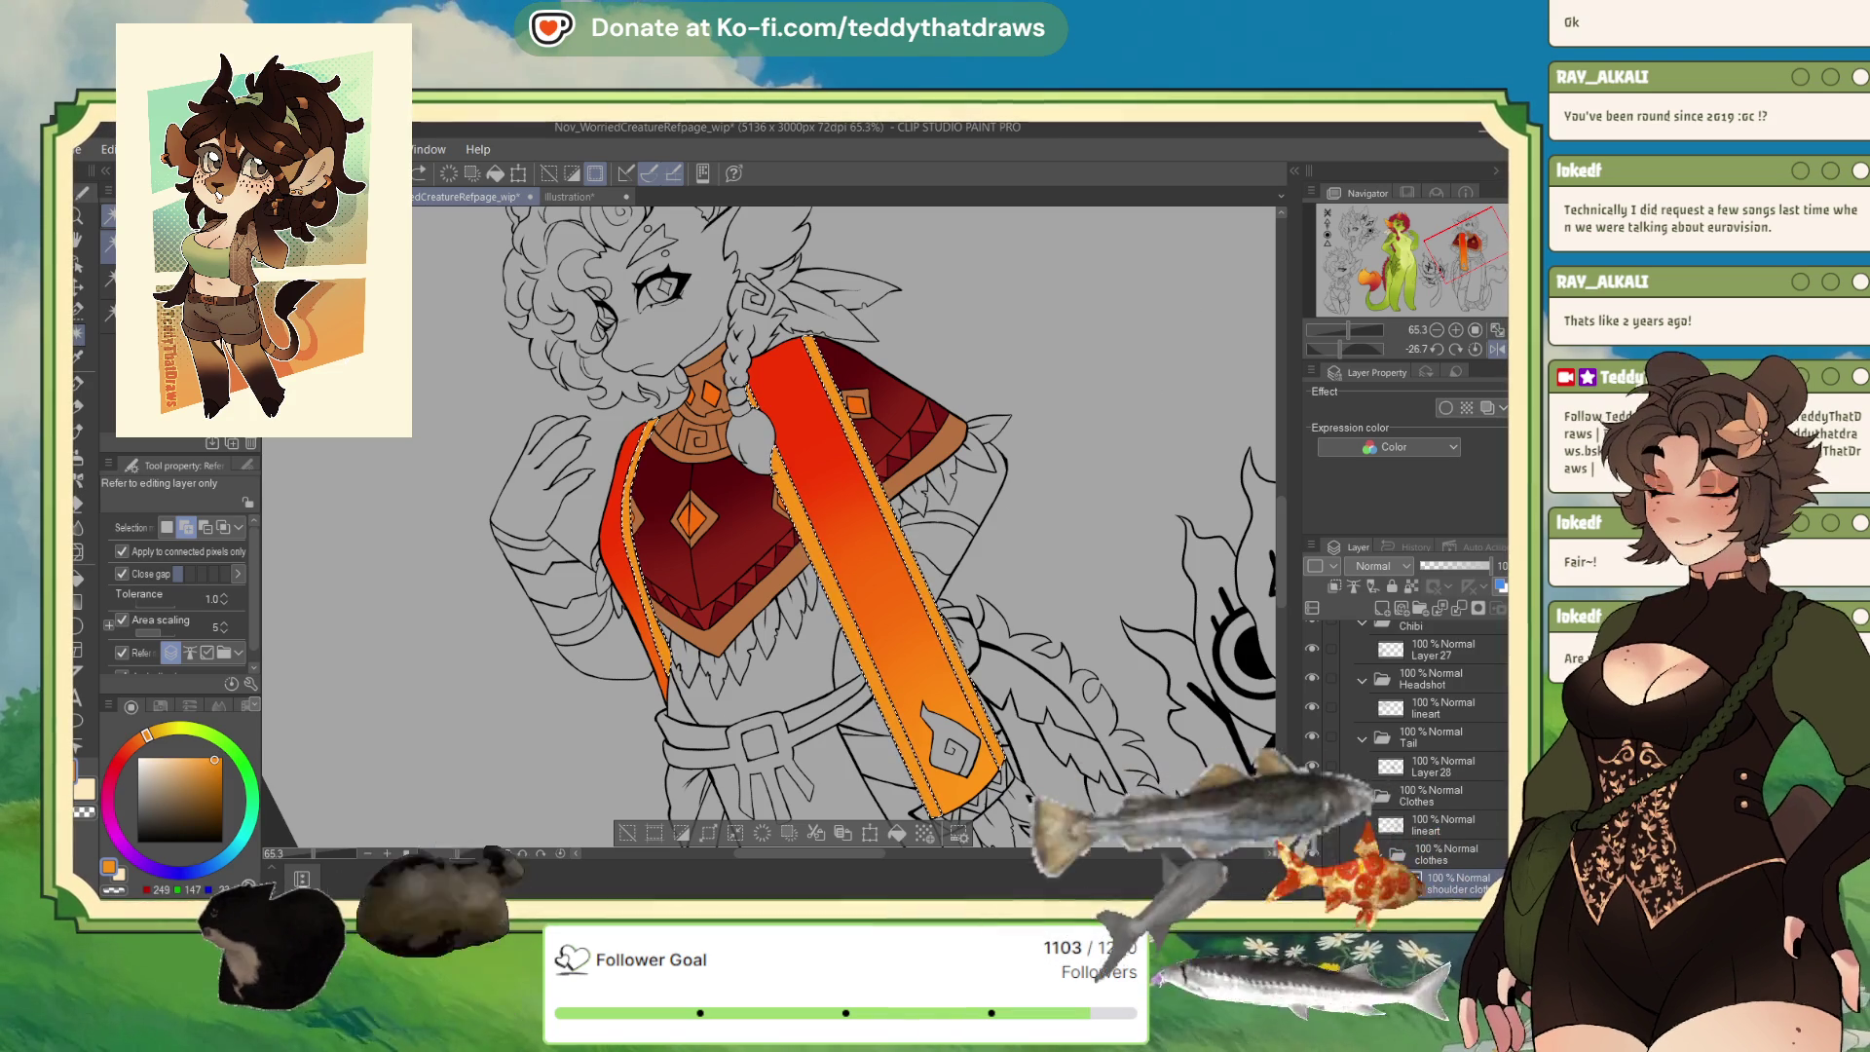
# Restore the darker orange at the sash bottom and select the sash and poncho grey border strips.
pyautogui.hotkey('ctrl', 'z')
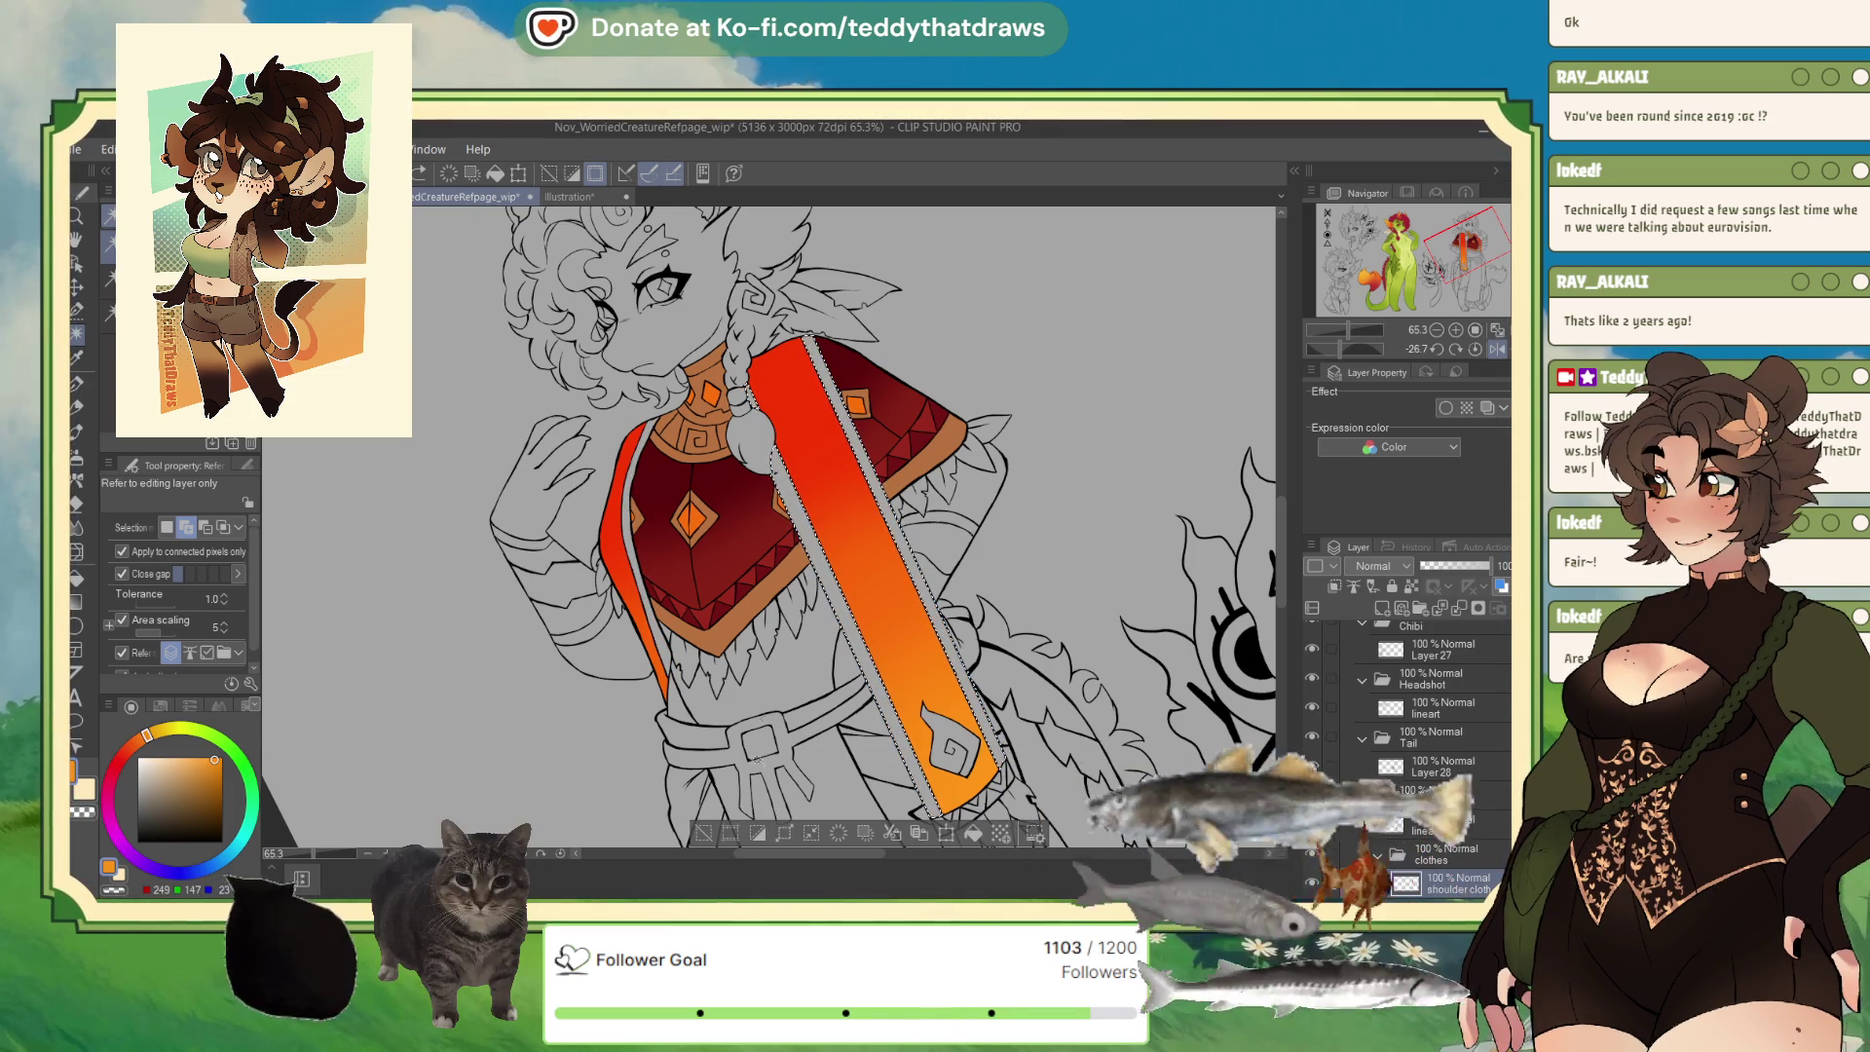
pyautogui.click(923, 742)
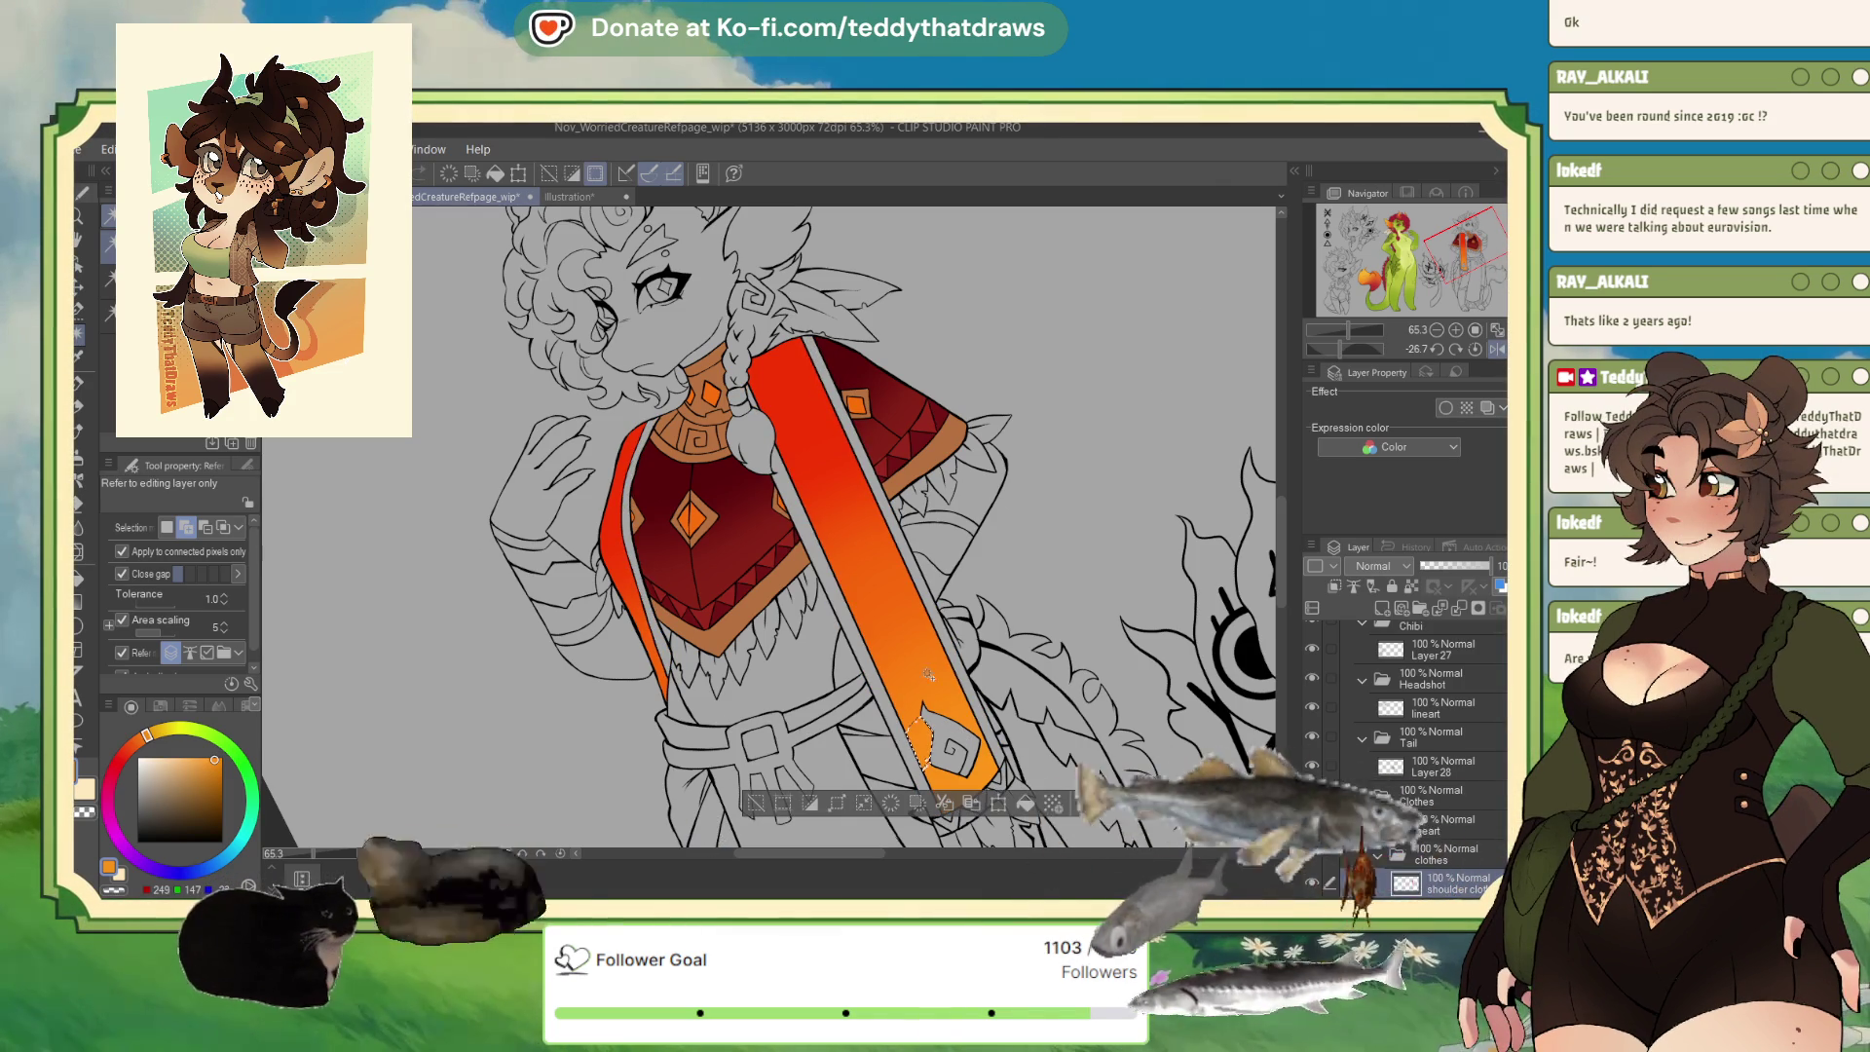
pyautogui.click(932, 685)
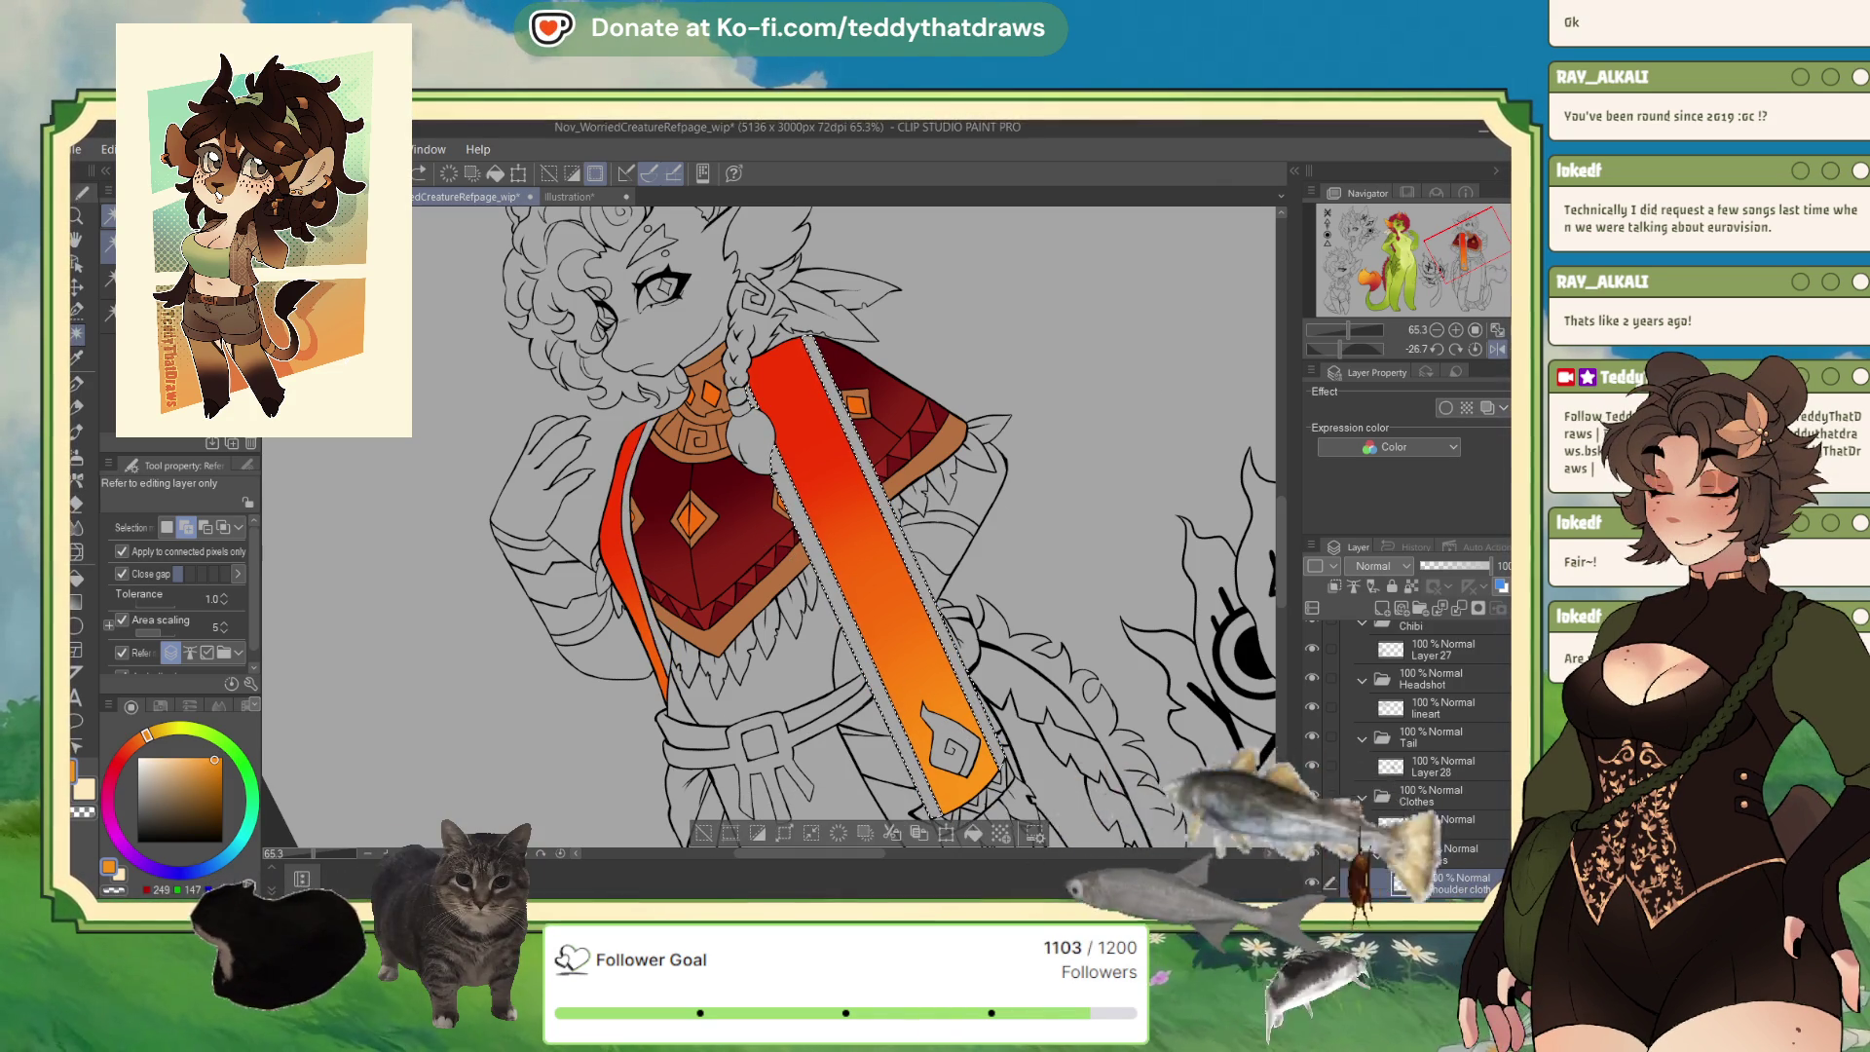
pyautogui.click(616, 545)
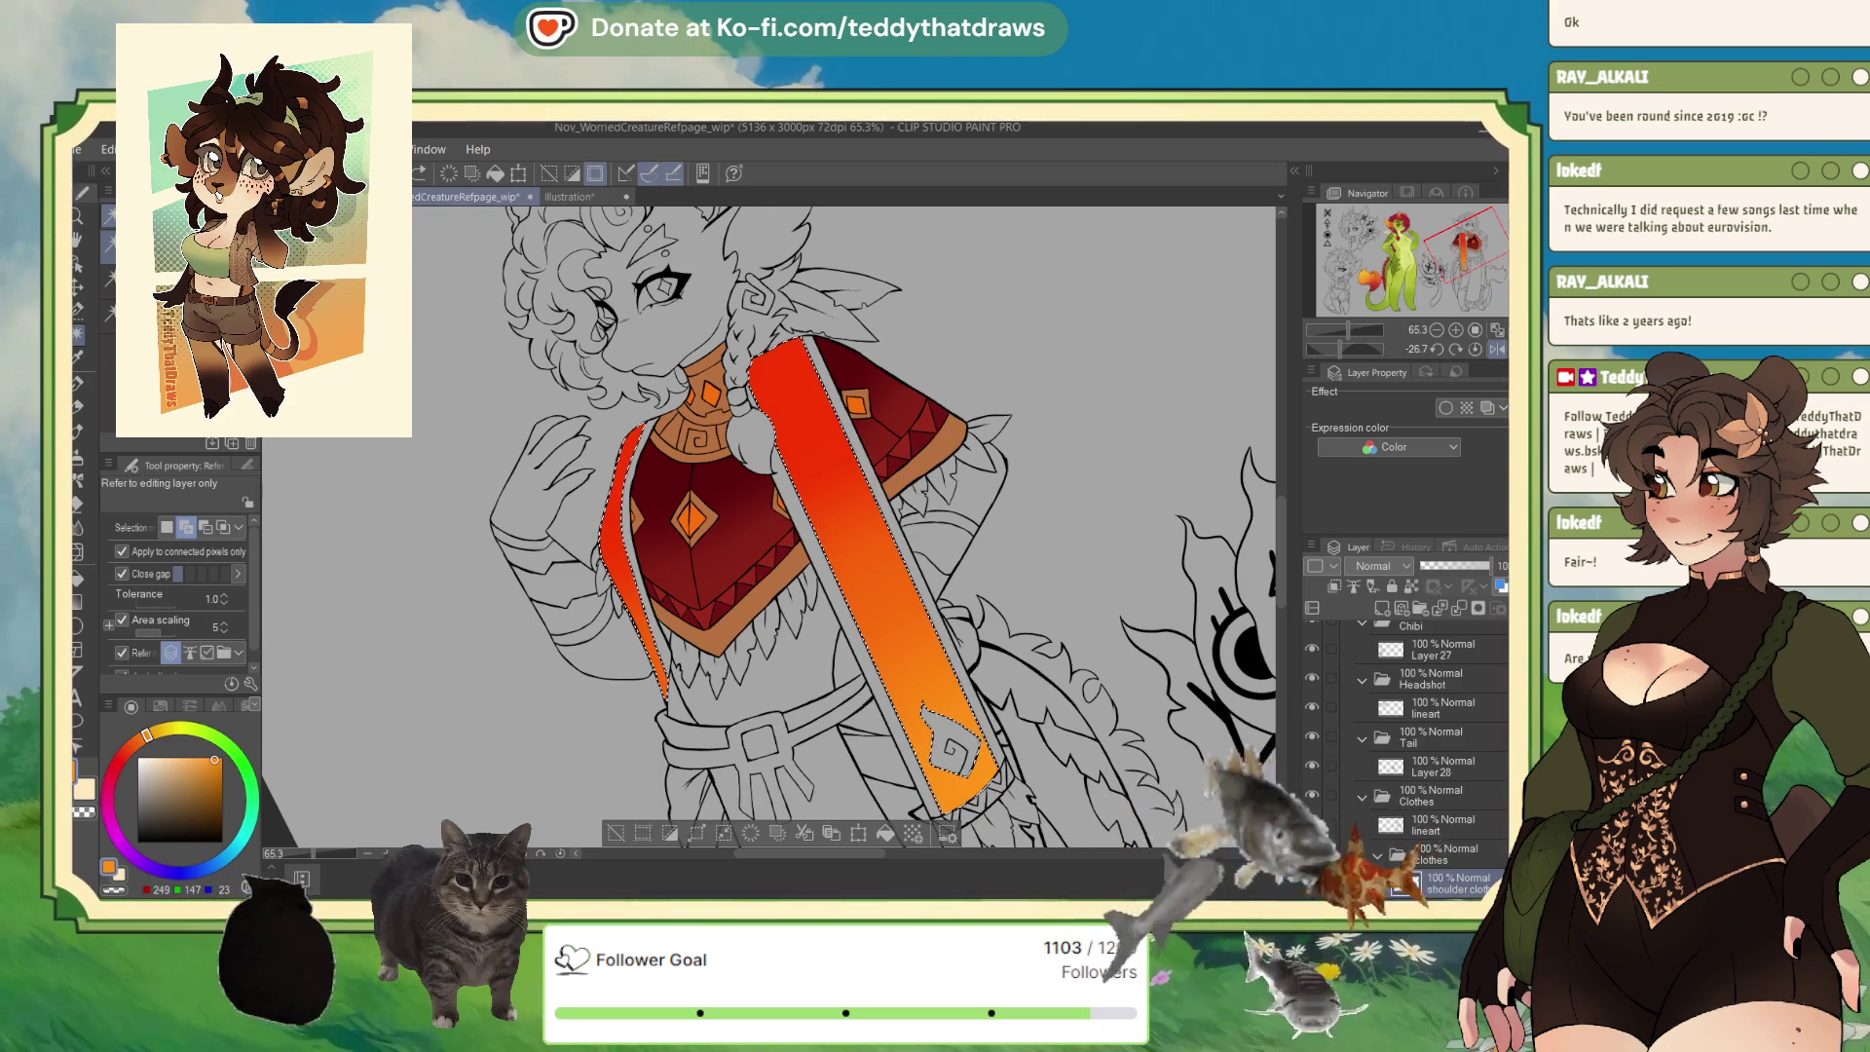
pyautogui.hotkey('ctrl', 'd')
pyautogui.click(838, 596)
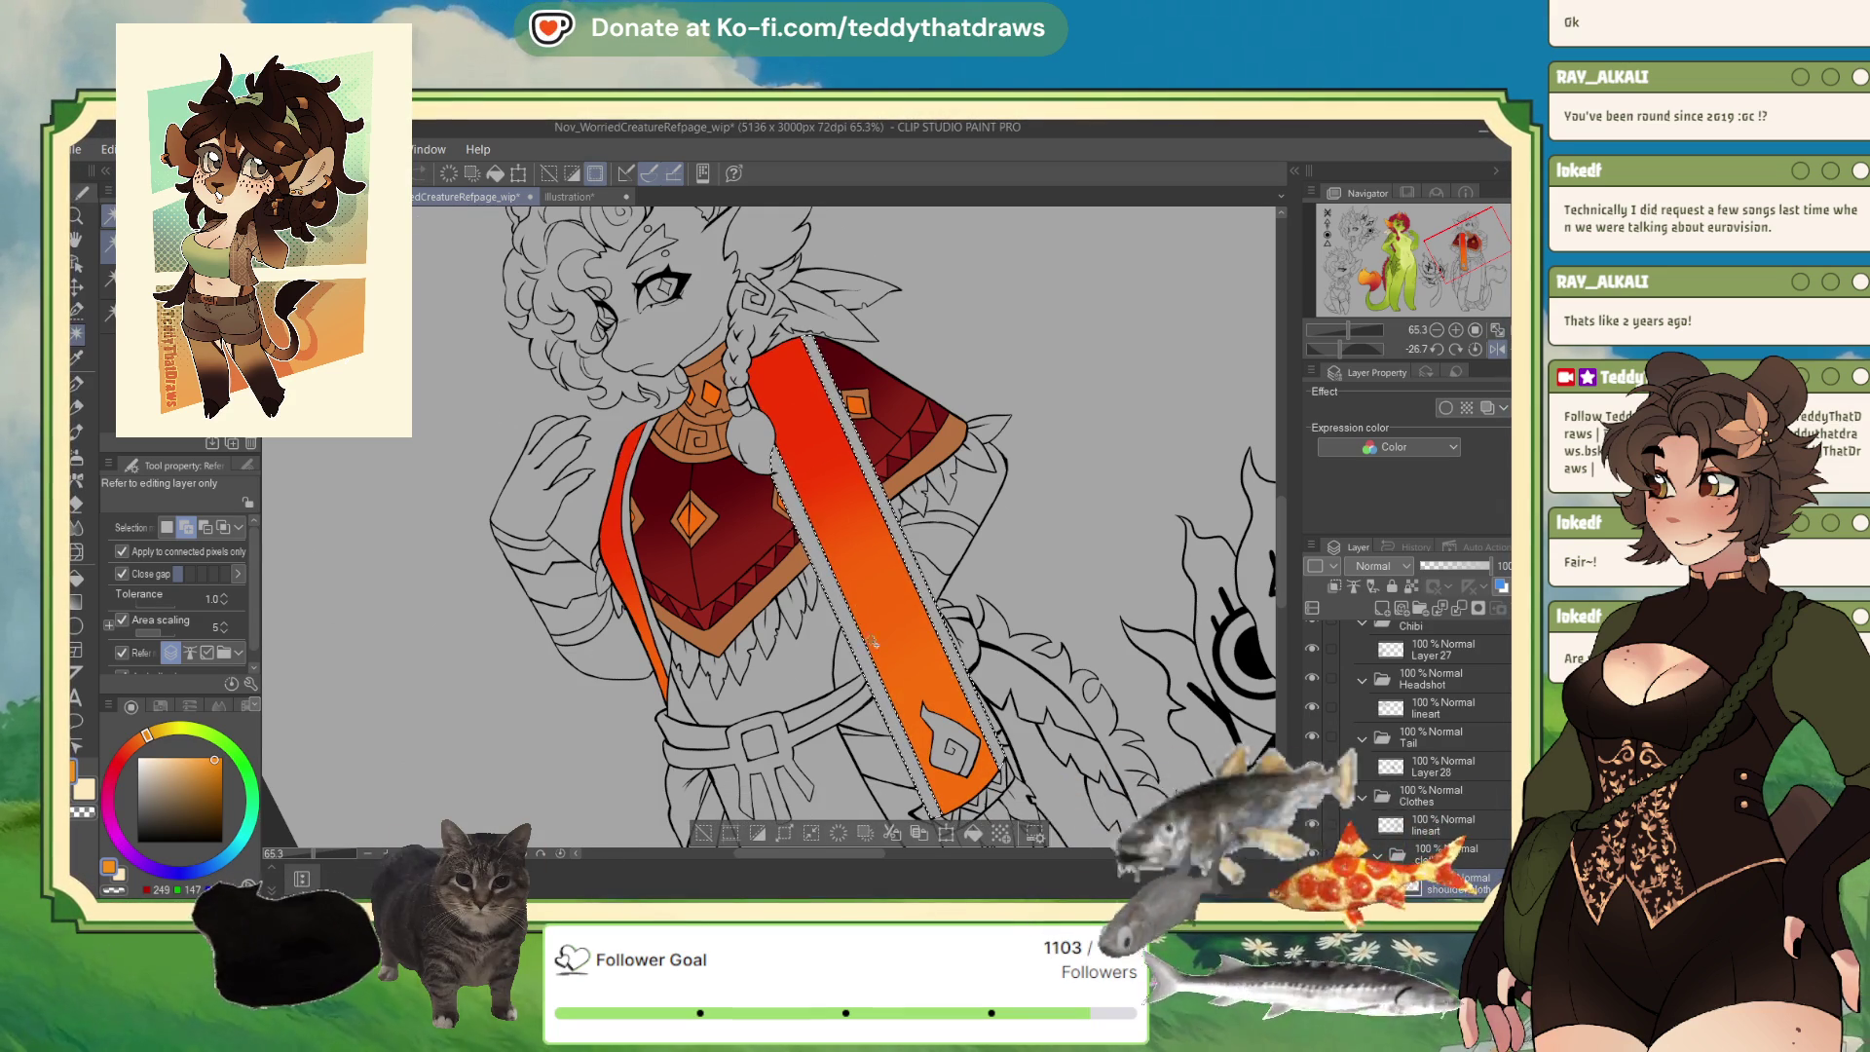
pyautogui.click(643, 616)
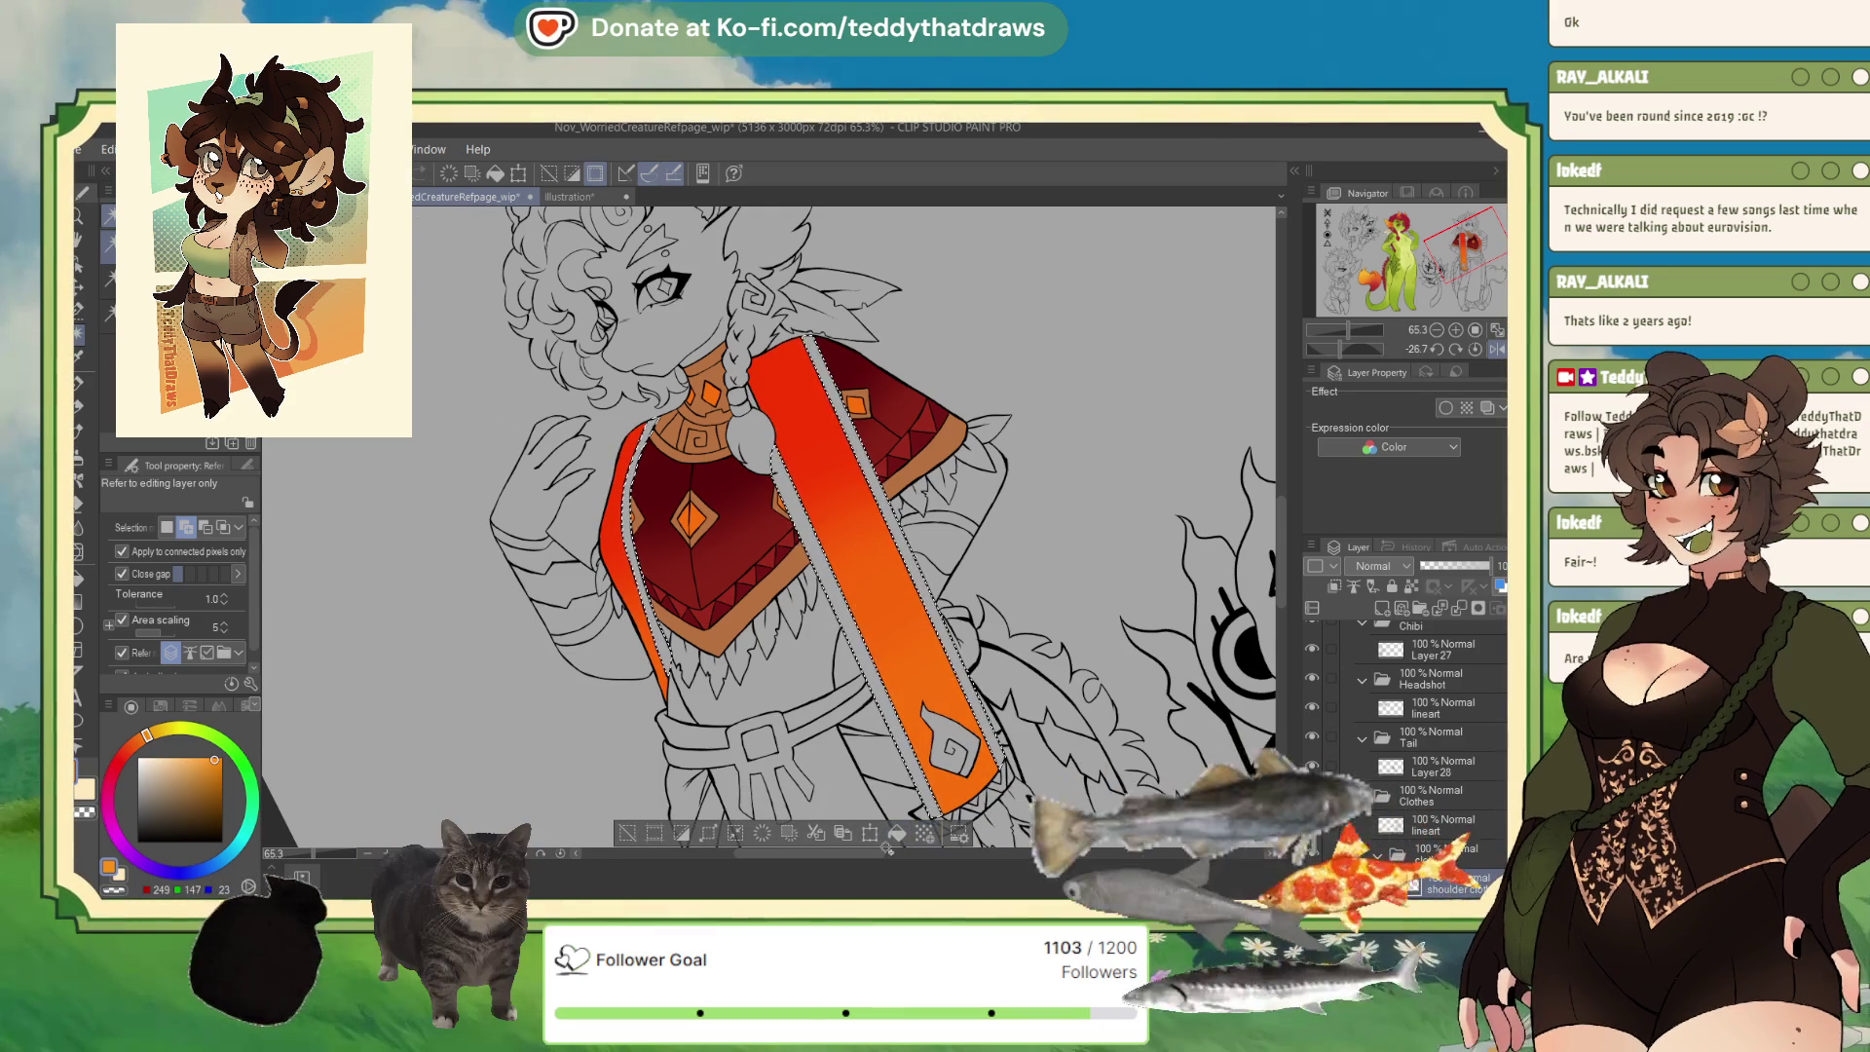
# Fill the selected grey border strips light orange, then deselect and zoom out slightly.
pyautogui.click(895, 833)
pyautogui.hotkey('ctrl', 'd')
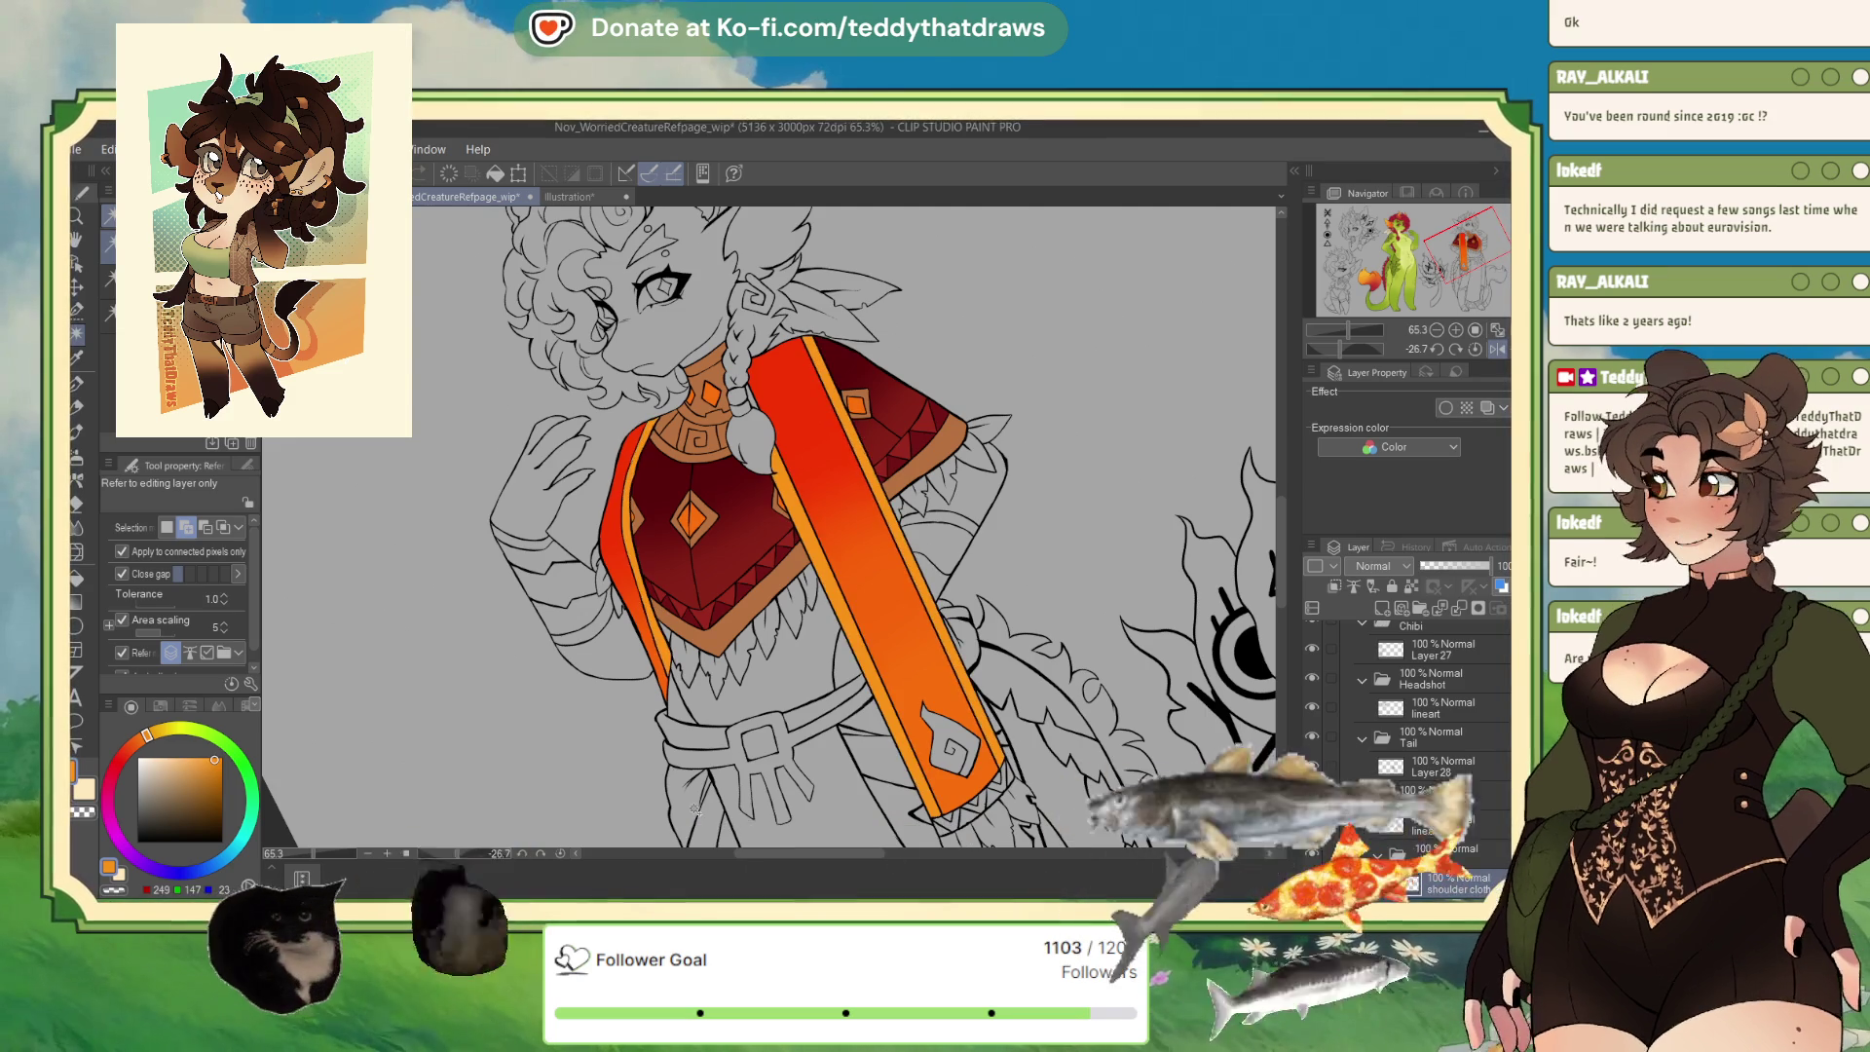
pyautogui.scroll(-3, 892, 425)
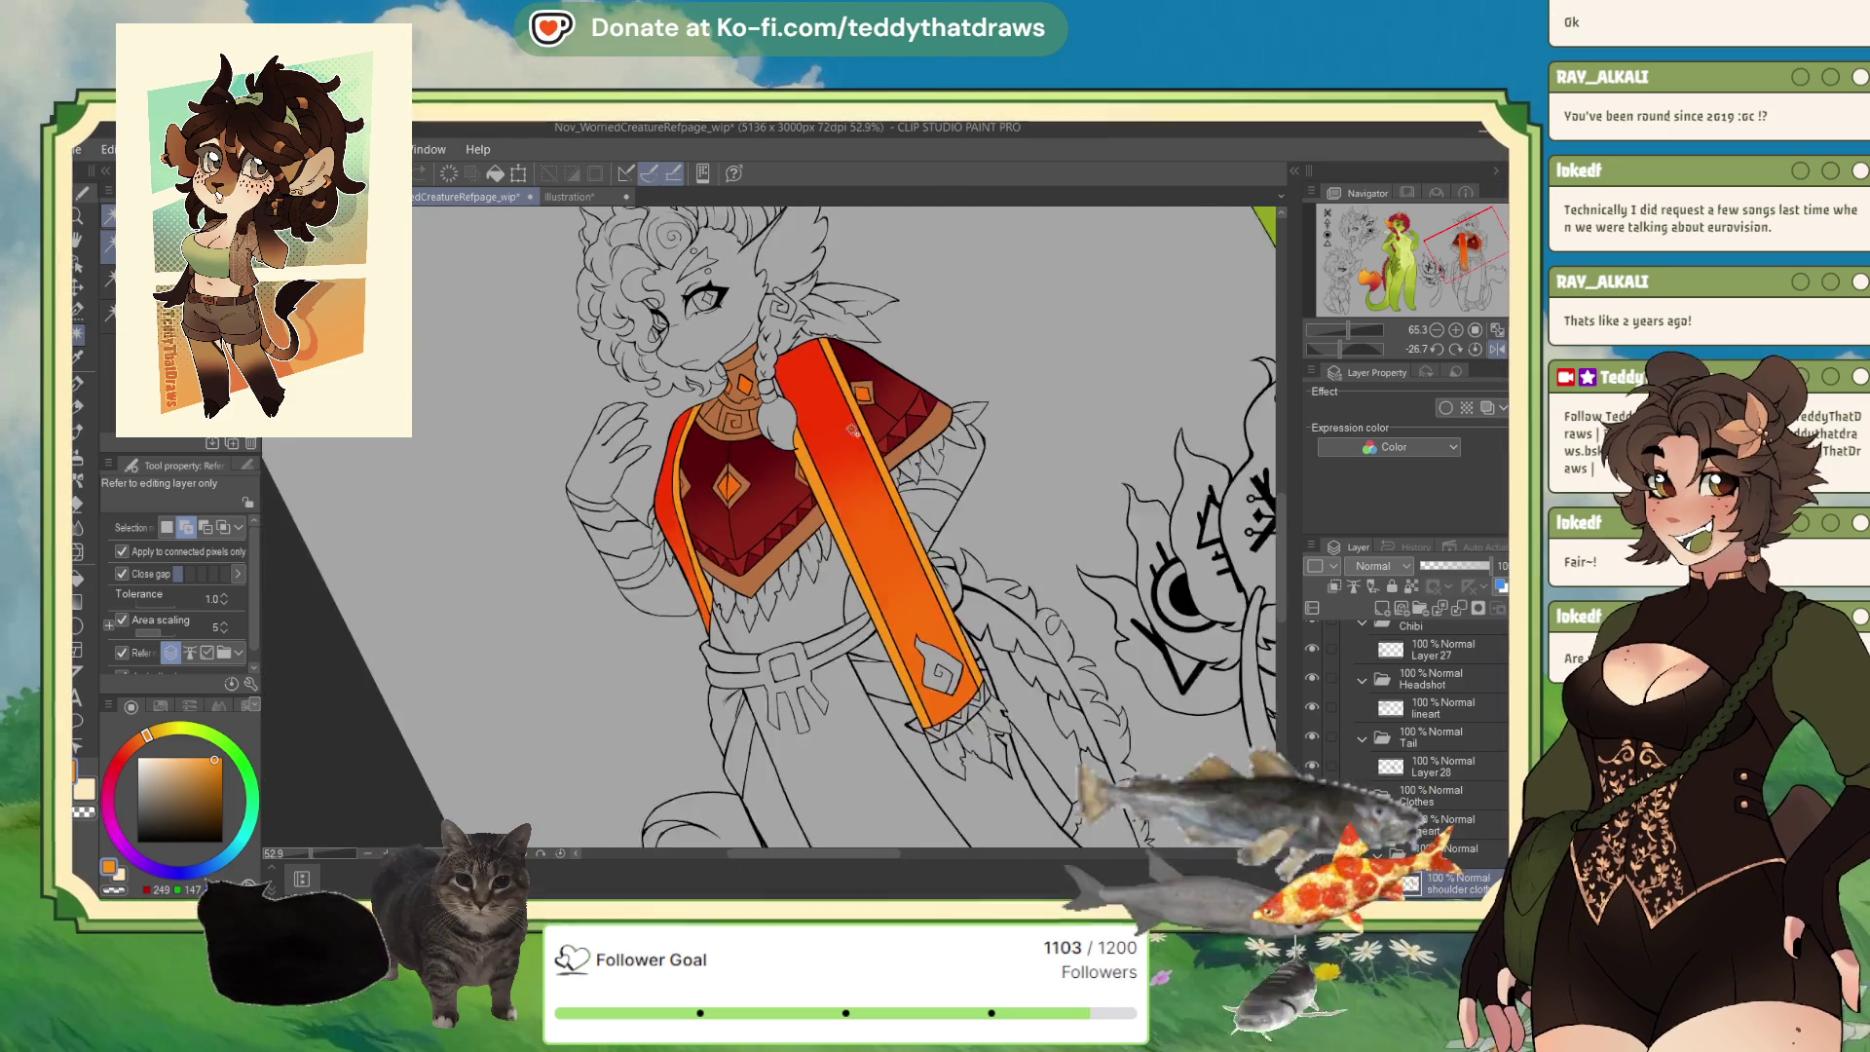
pyautogui.scroll(1, 892, 426)
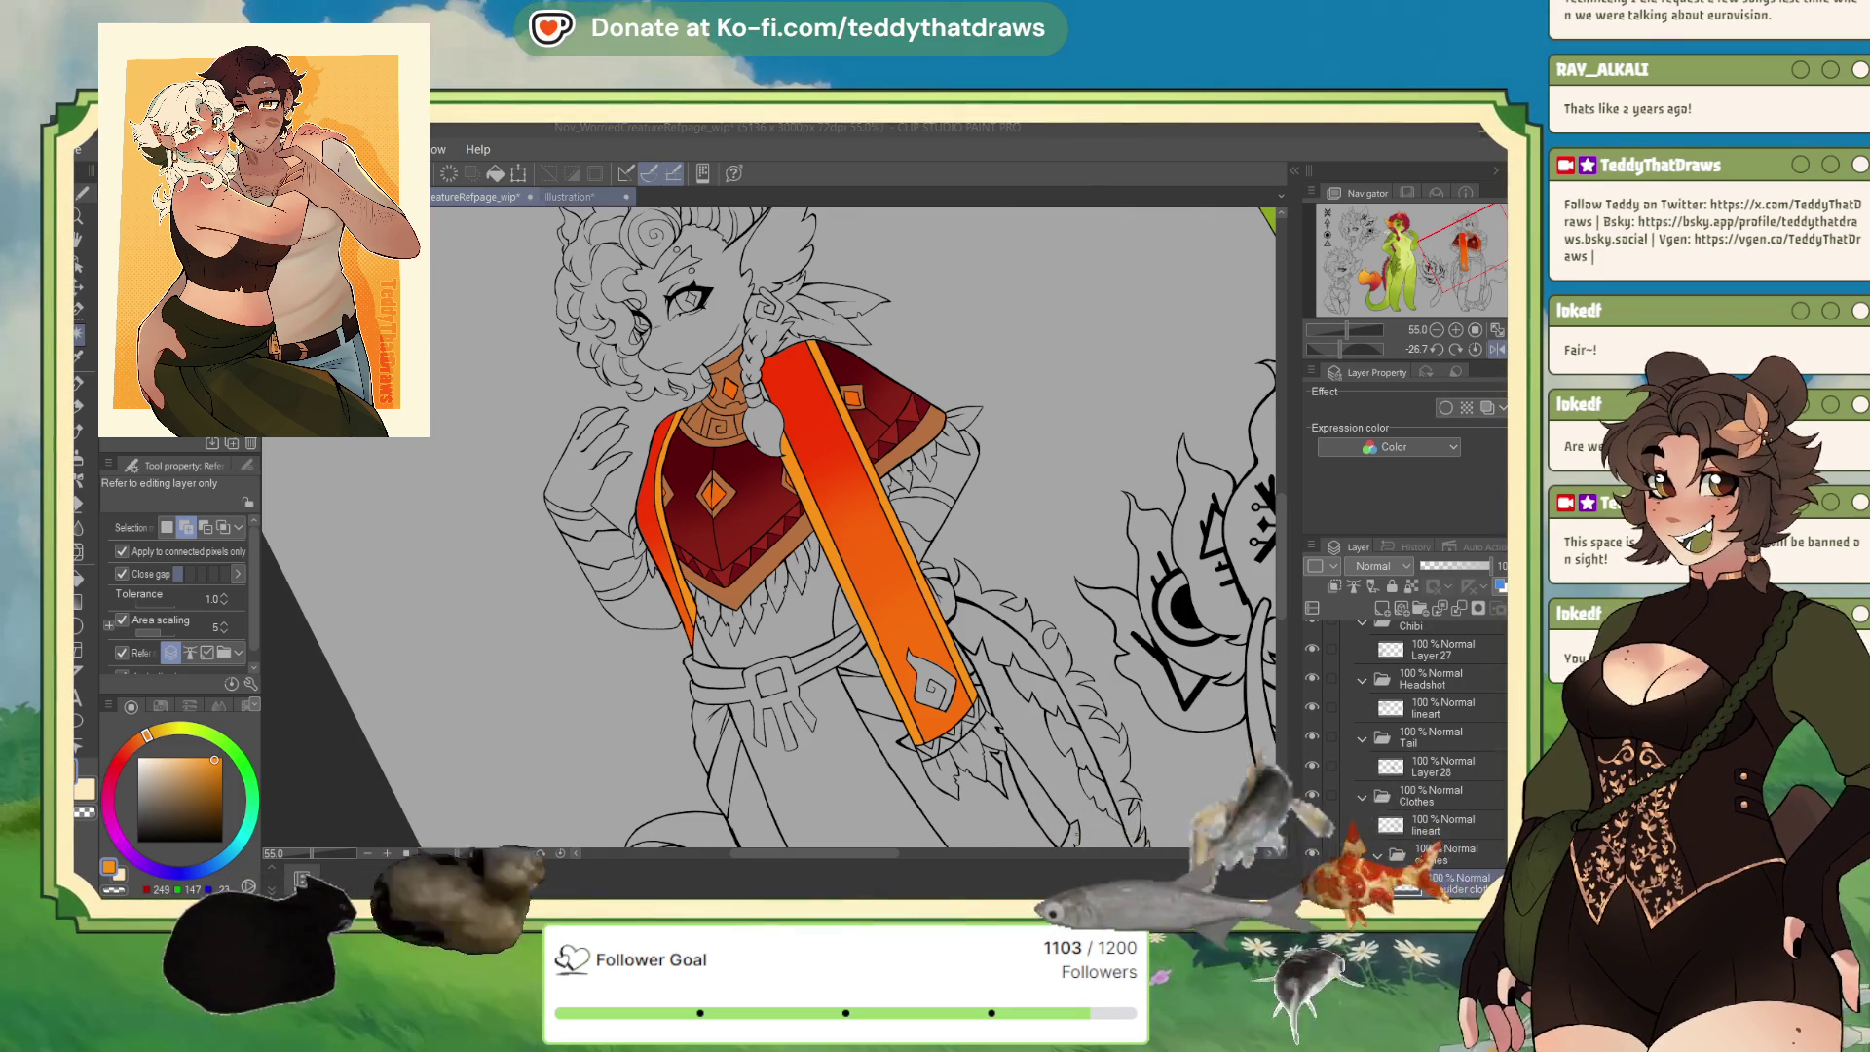
# Check the reference illustration and fill the sash's spiral emblem dark red.
pyautogui.click(568, 196)
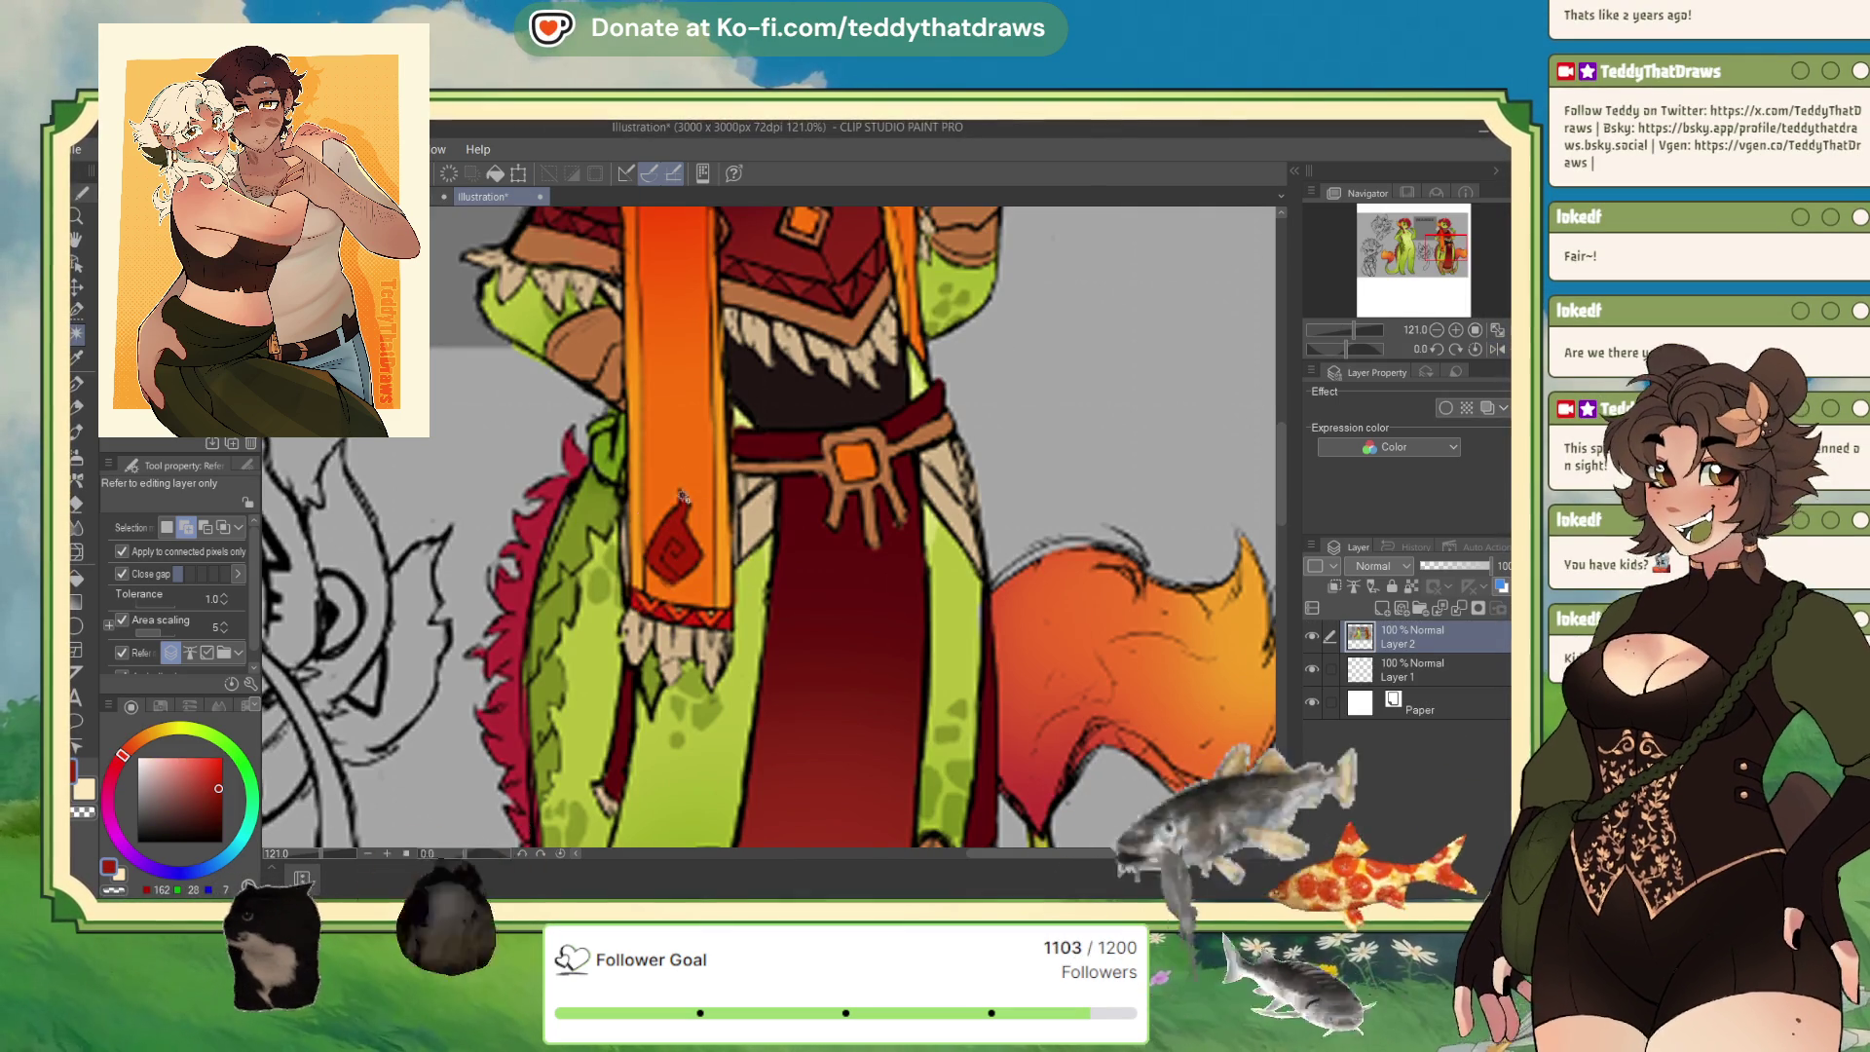
pyautogui.hotkey('ctrl', 'Tab')
pyautogui.click(930, 682)
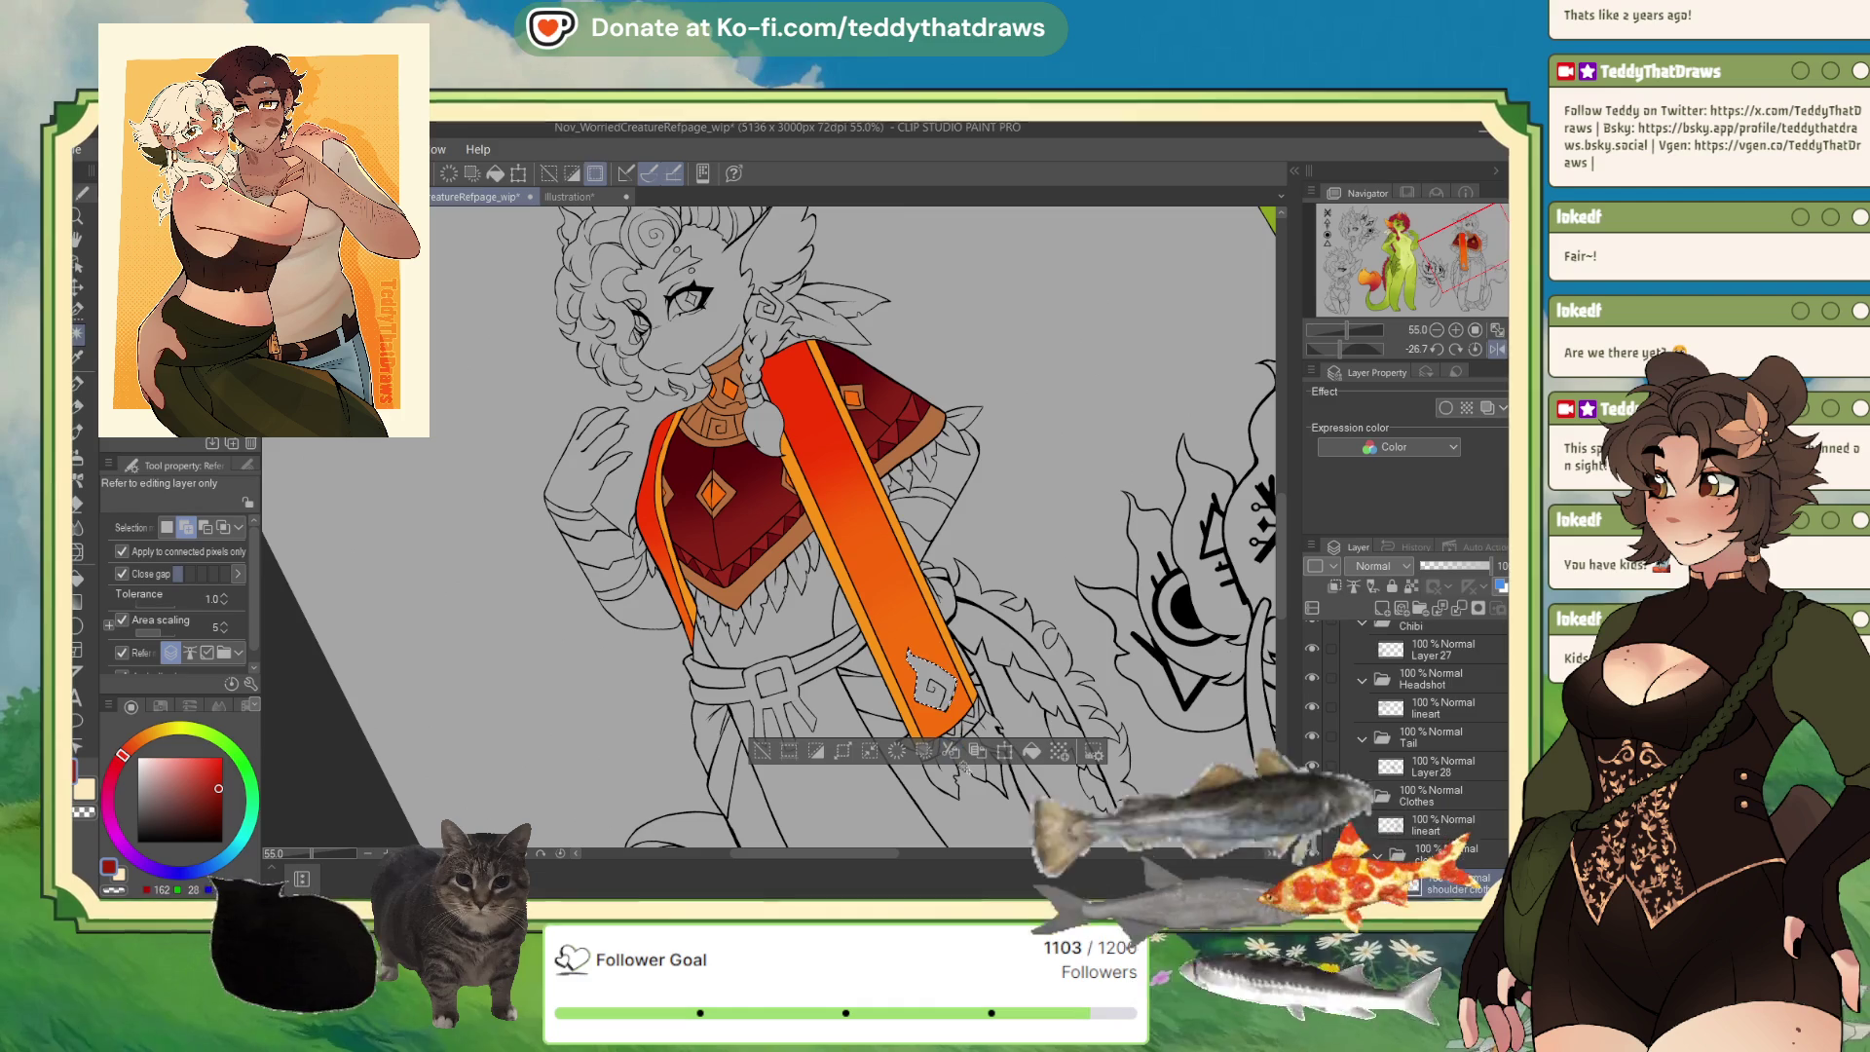
pyautogui.click(765, 753)
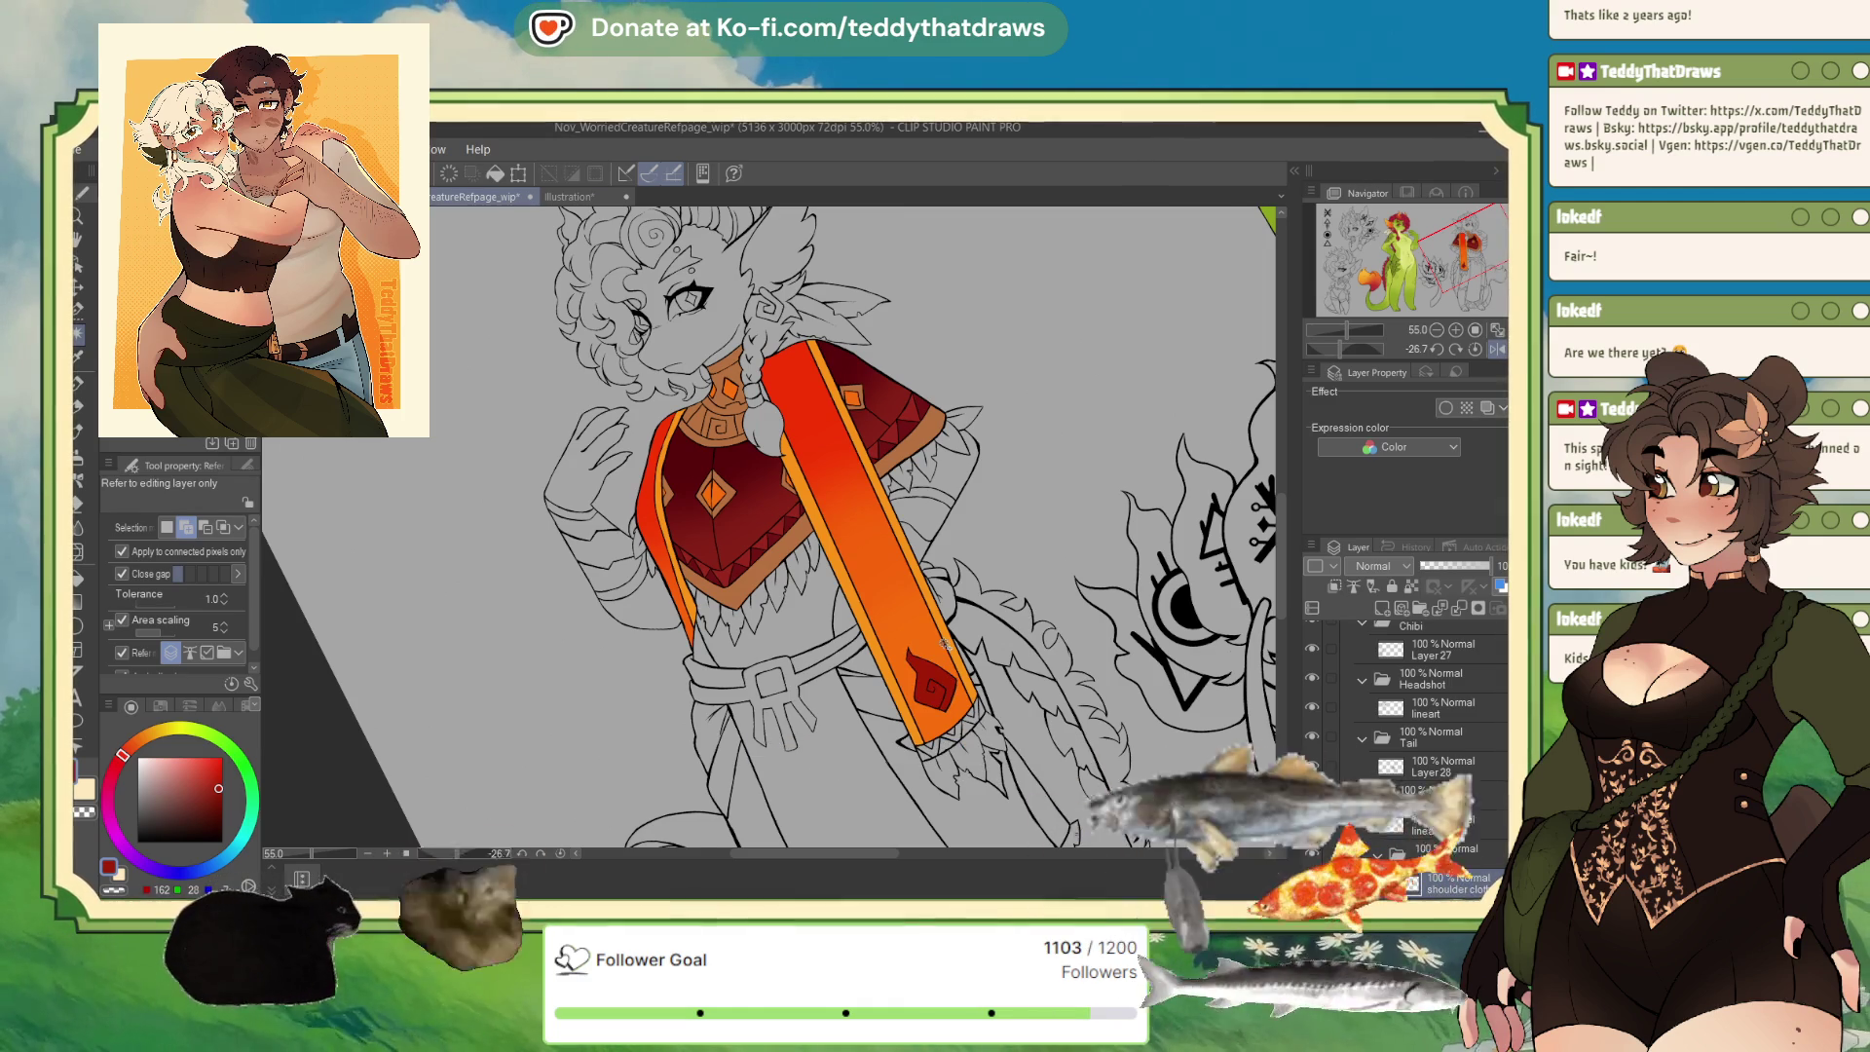
# Sample red from the reference sash and fill the bottom fringe around the white zigzag.
pyautogui.click(612, 203)
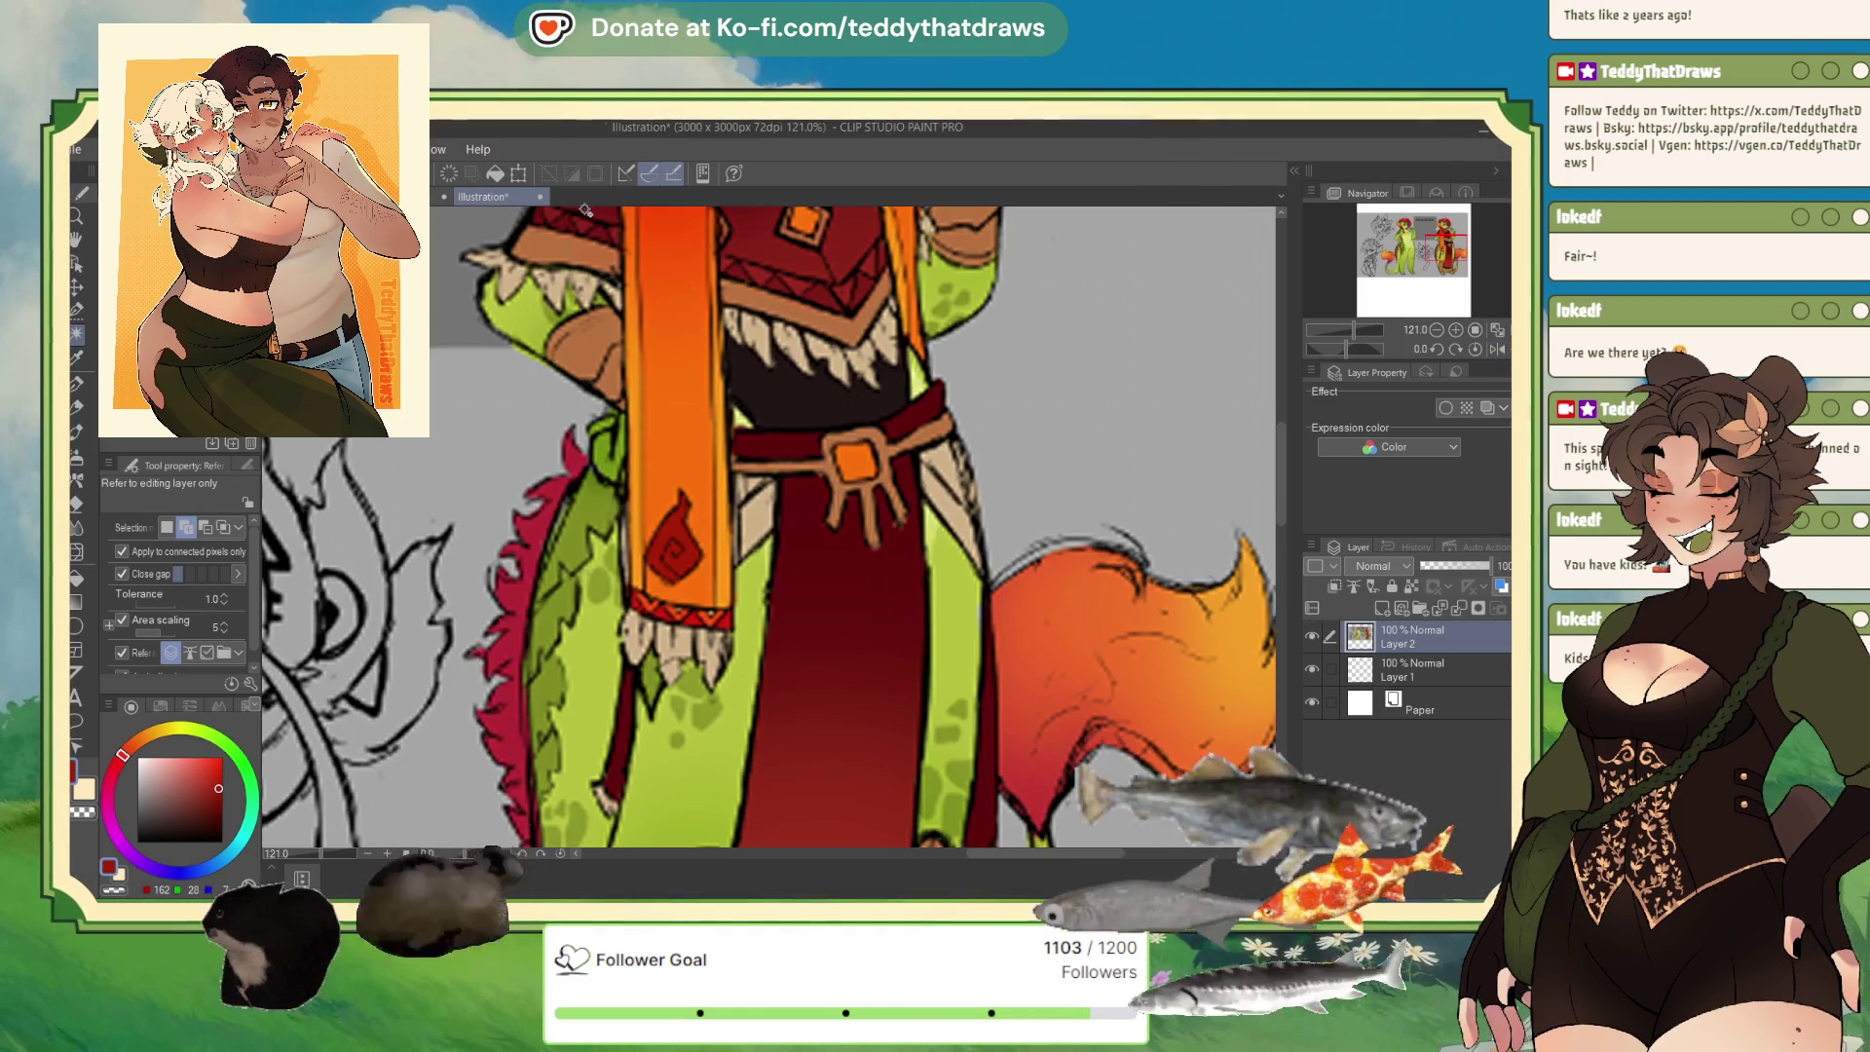
pyautogui.keyDown('alt'); pyautogui.click(696, 614); pyautogui.keyUp('alt')
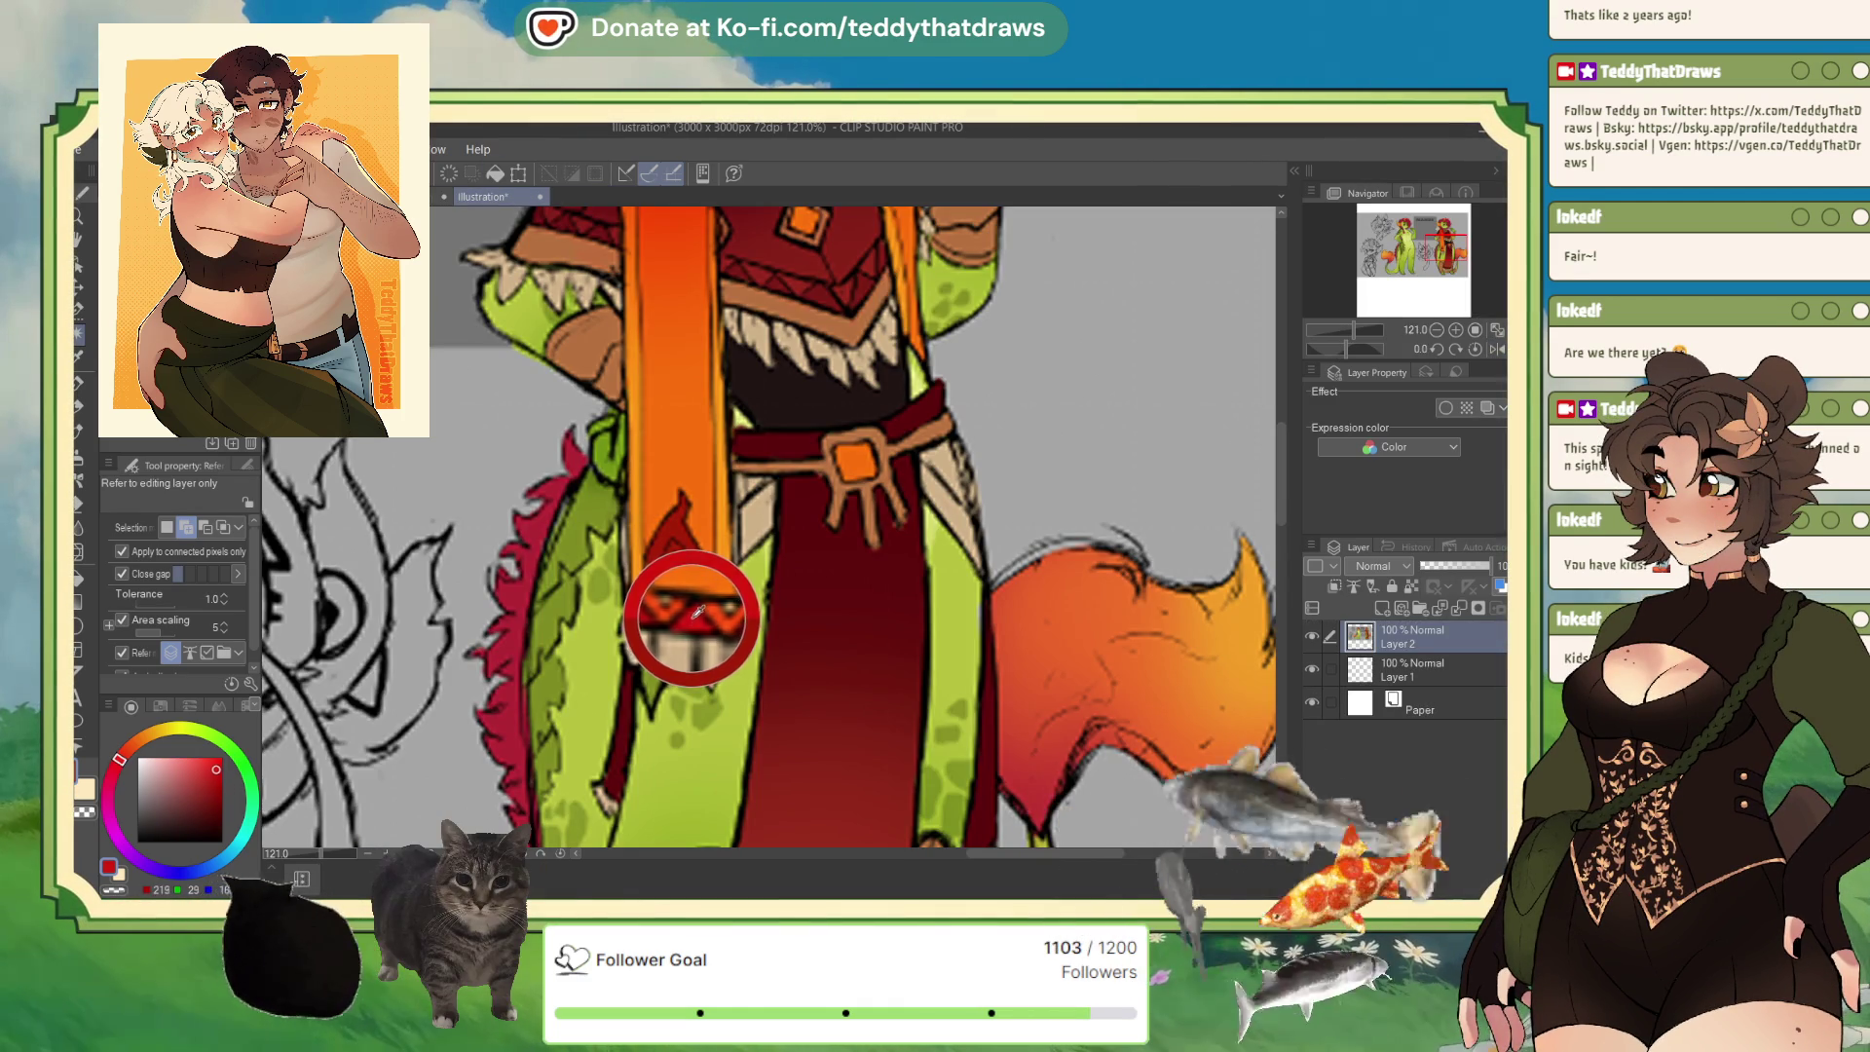
pyautogui.moveTo(696, 613); pyautogui.dragTo(648, 596)
pyautogui.hotkey('ctrl', 'Tab')
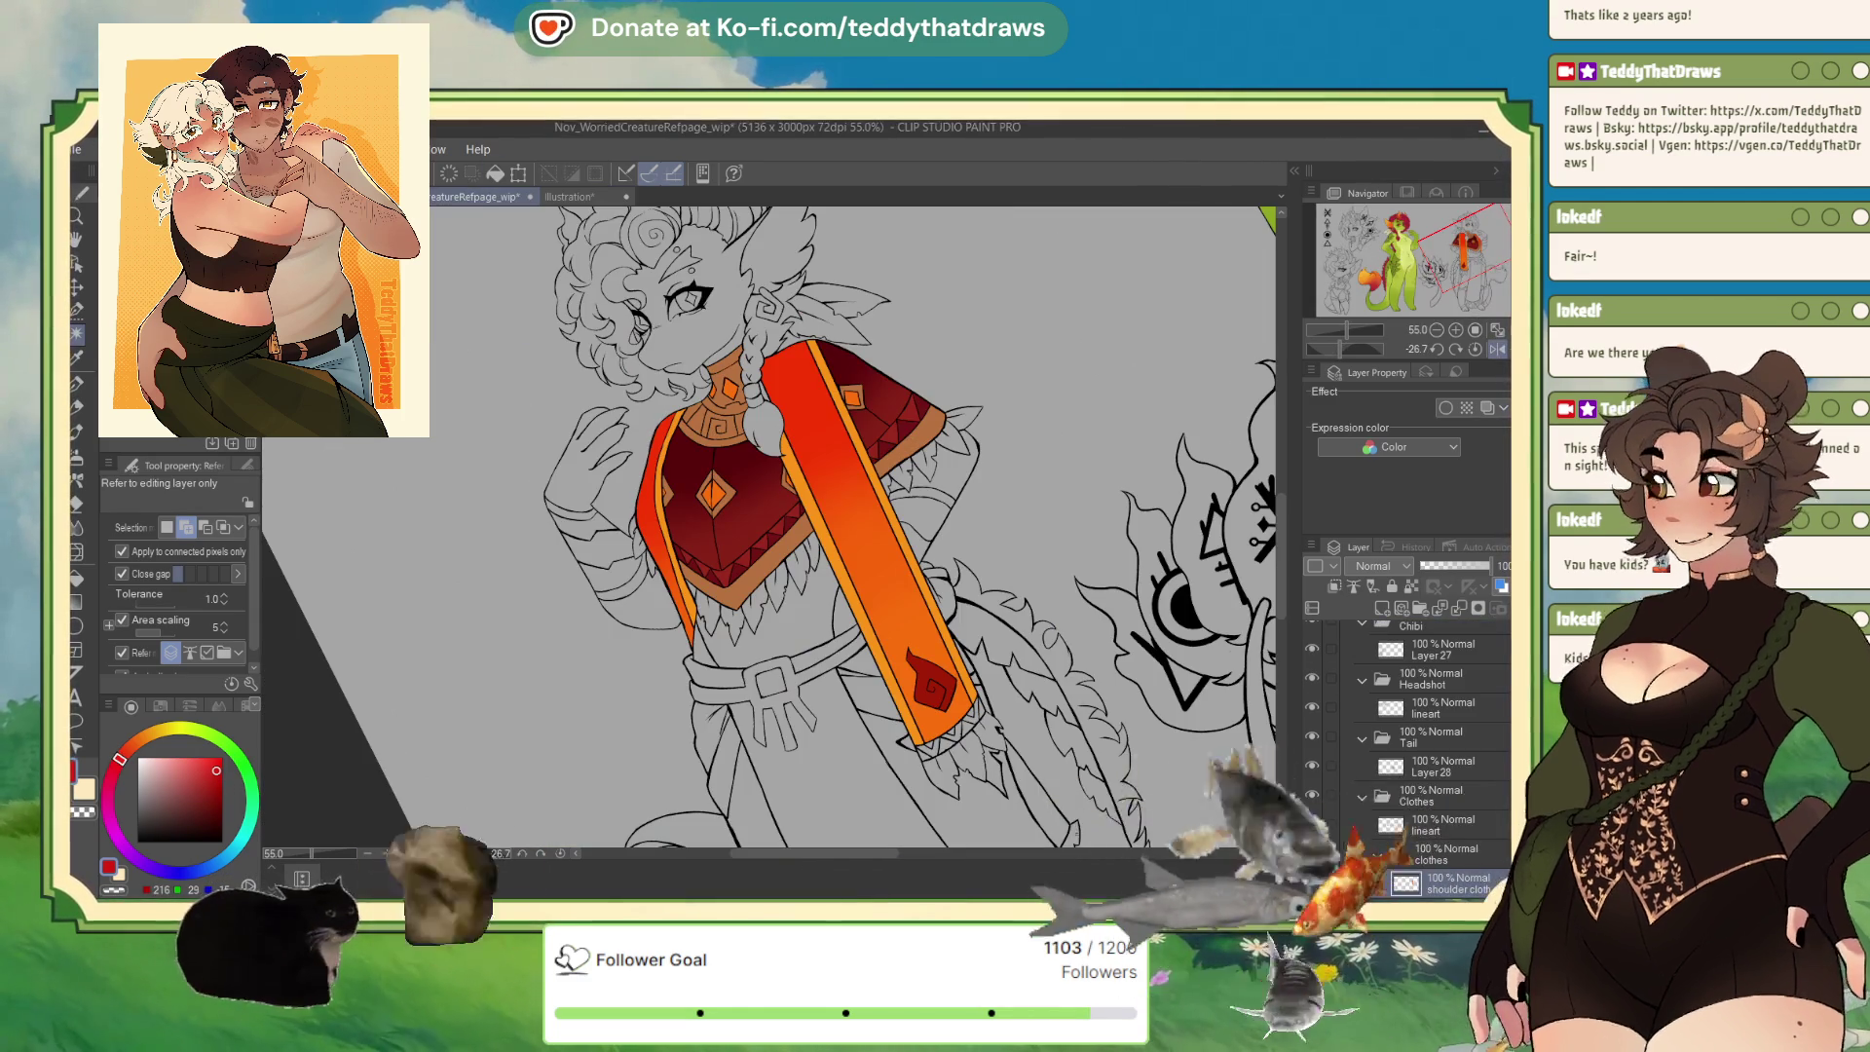
pyautogui.click(938, 747)
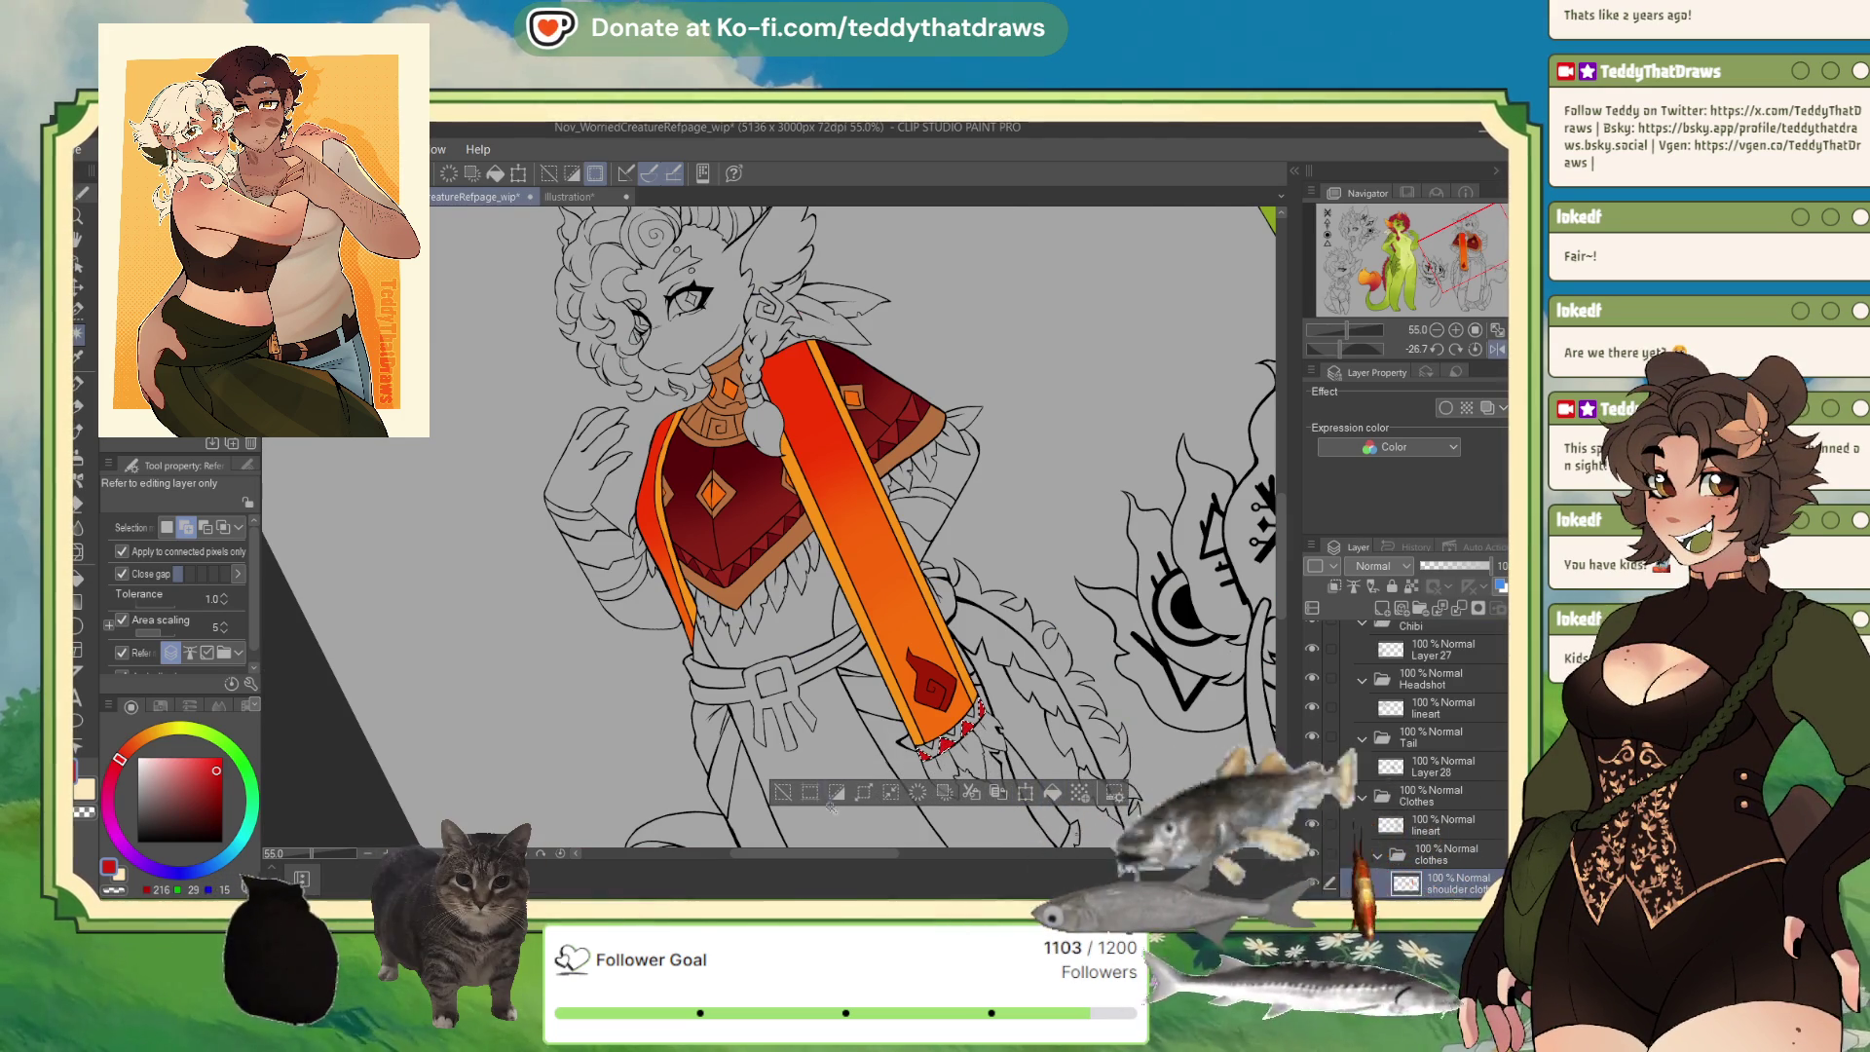
pyautogui.click(960, 737)
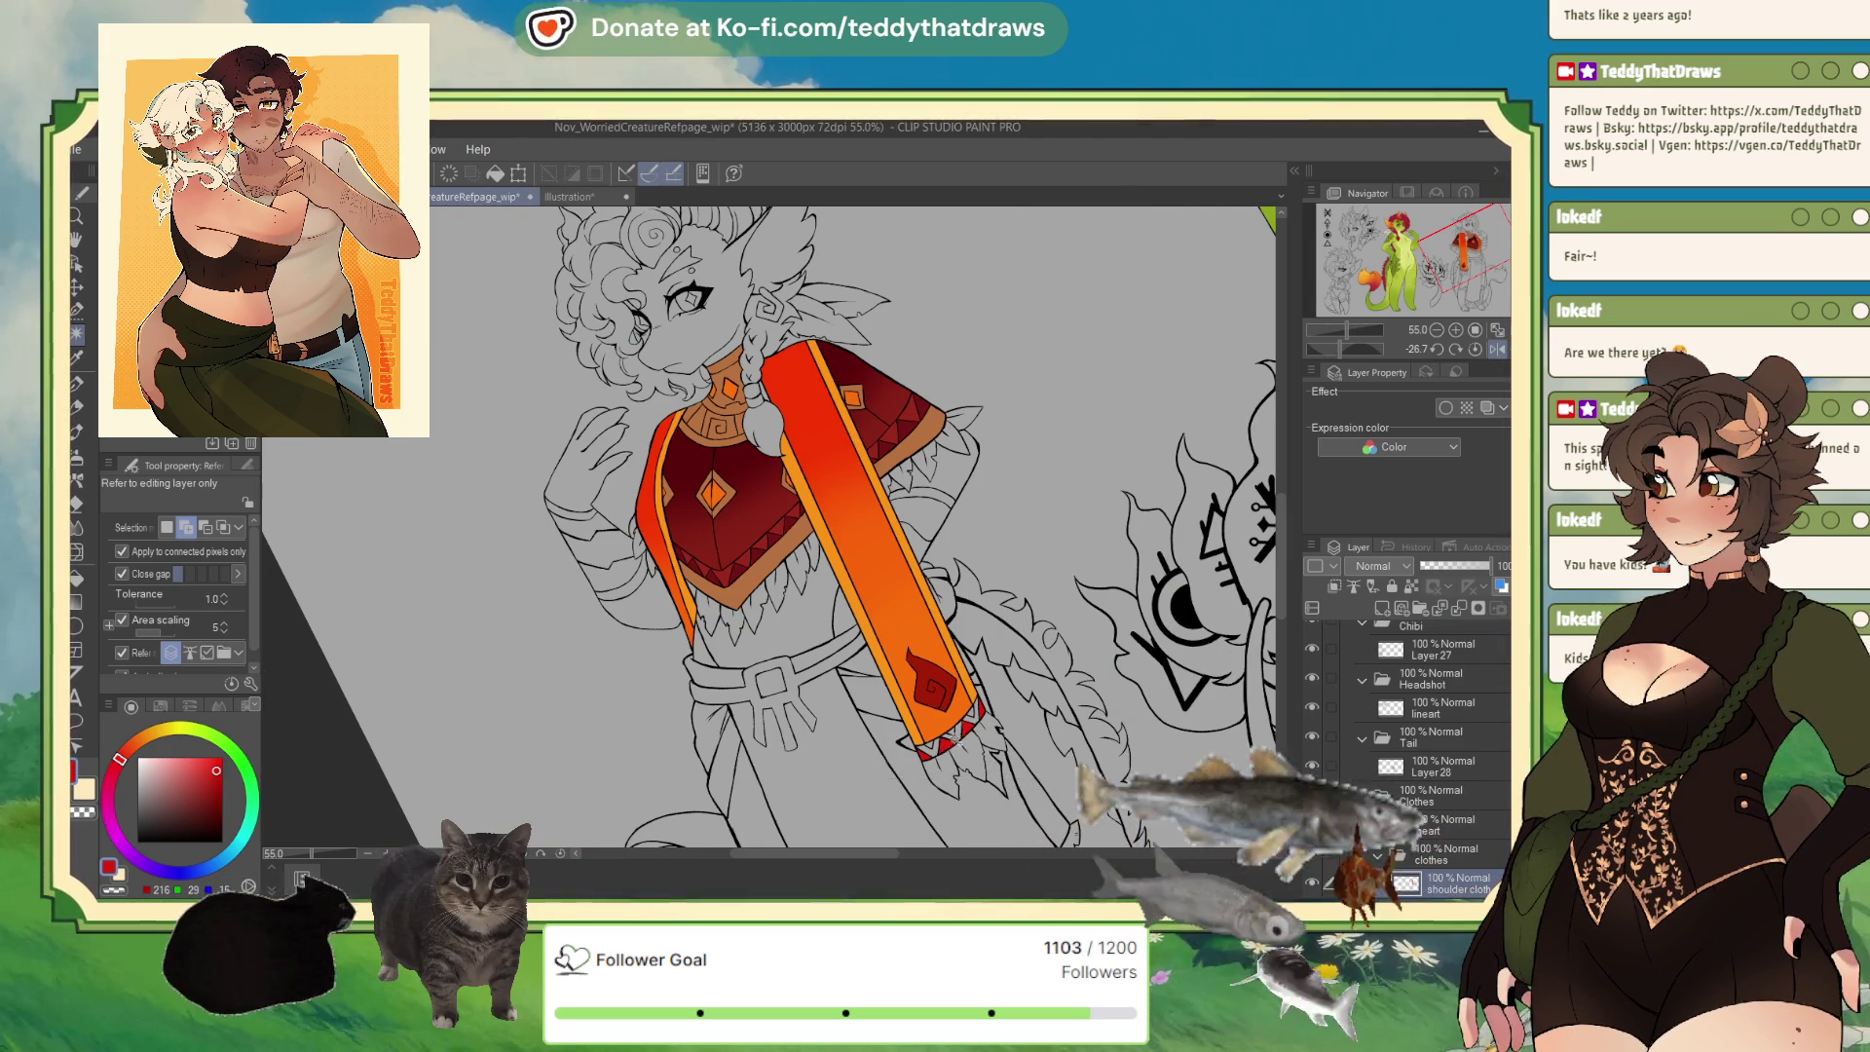
pyautogui.click(949, 739)
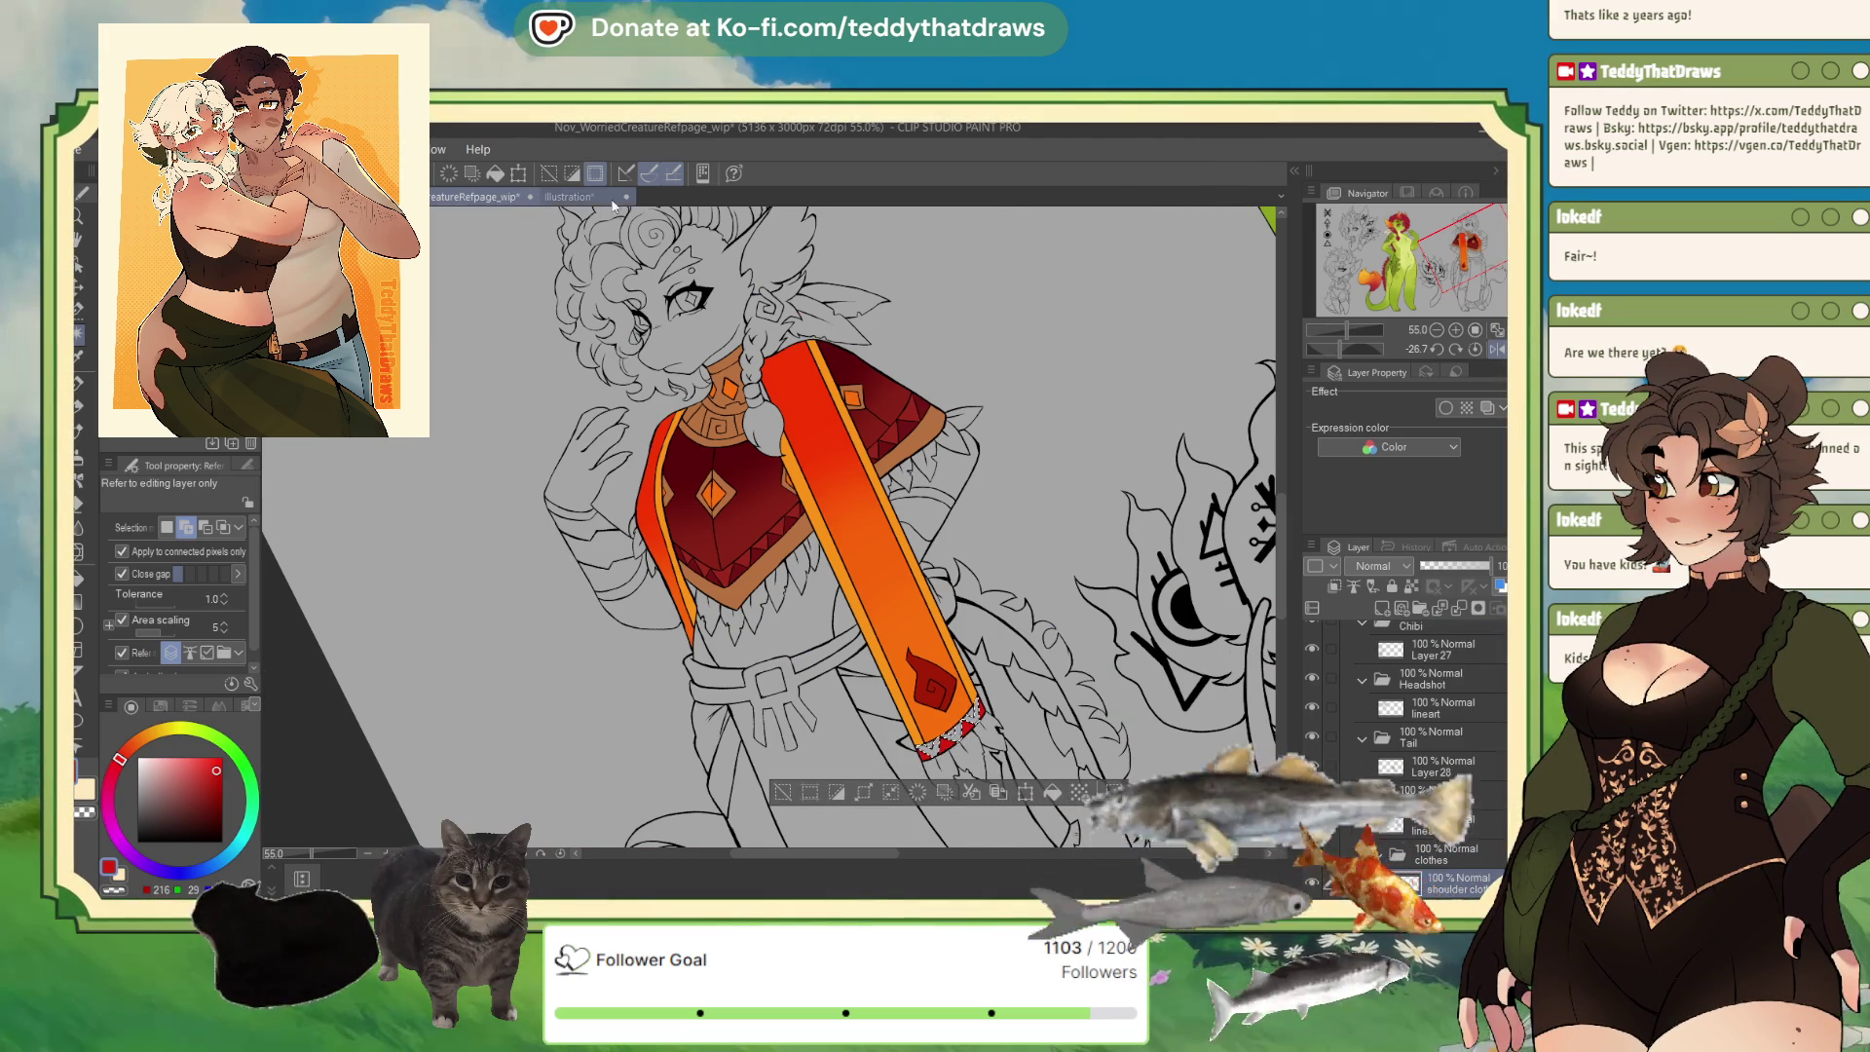
# Sample orange from the reference sash and return to the sheet.
pyautogui.click(609, 198)
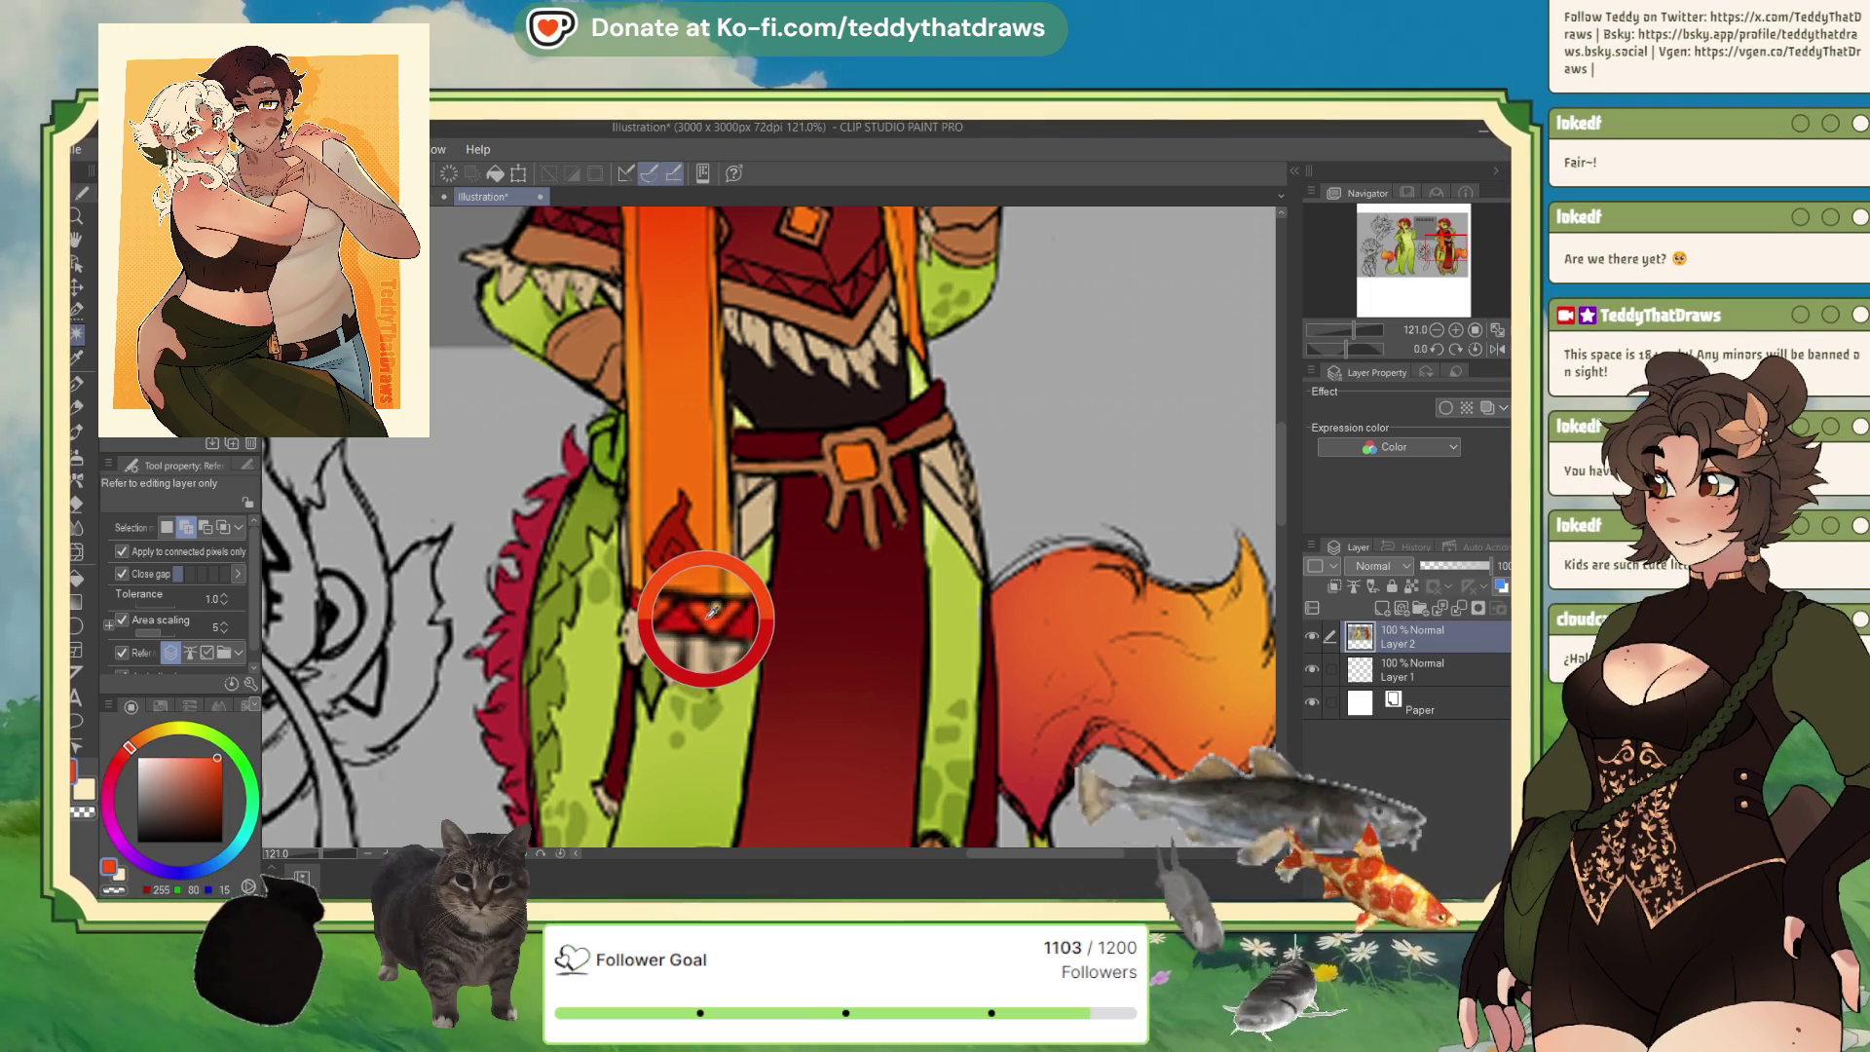
pyautogui.moveTo(712, 610); pyautogui.dragTo(708, 618)
pyautogui.hotkey('ctrl', 'Tab')
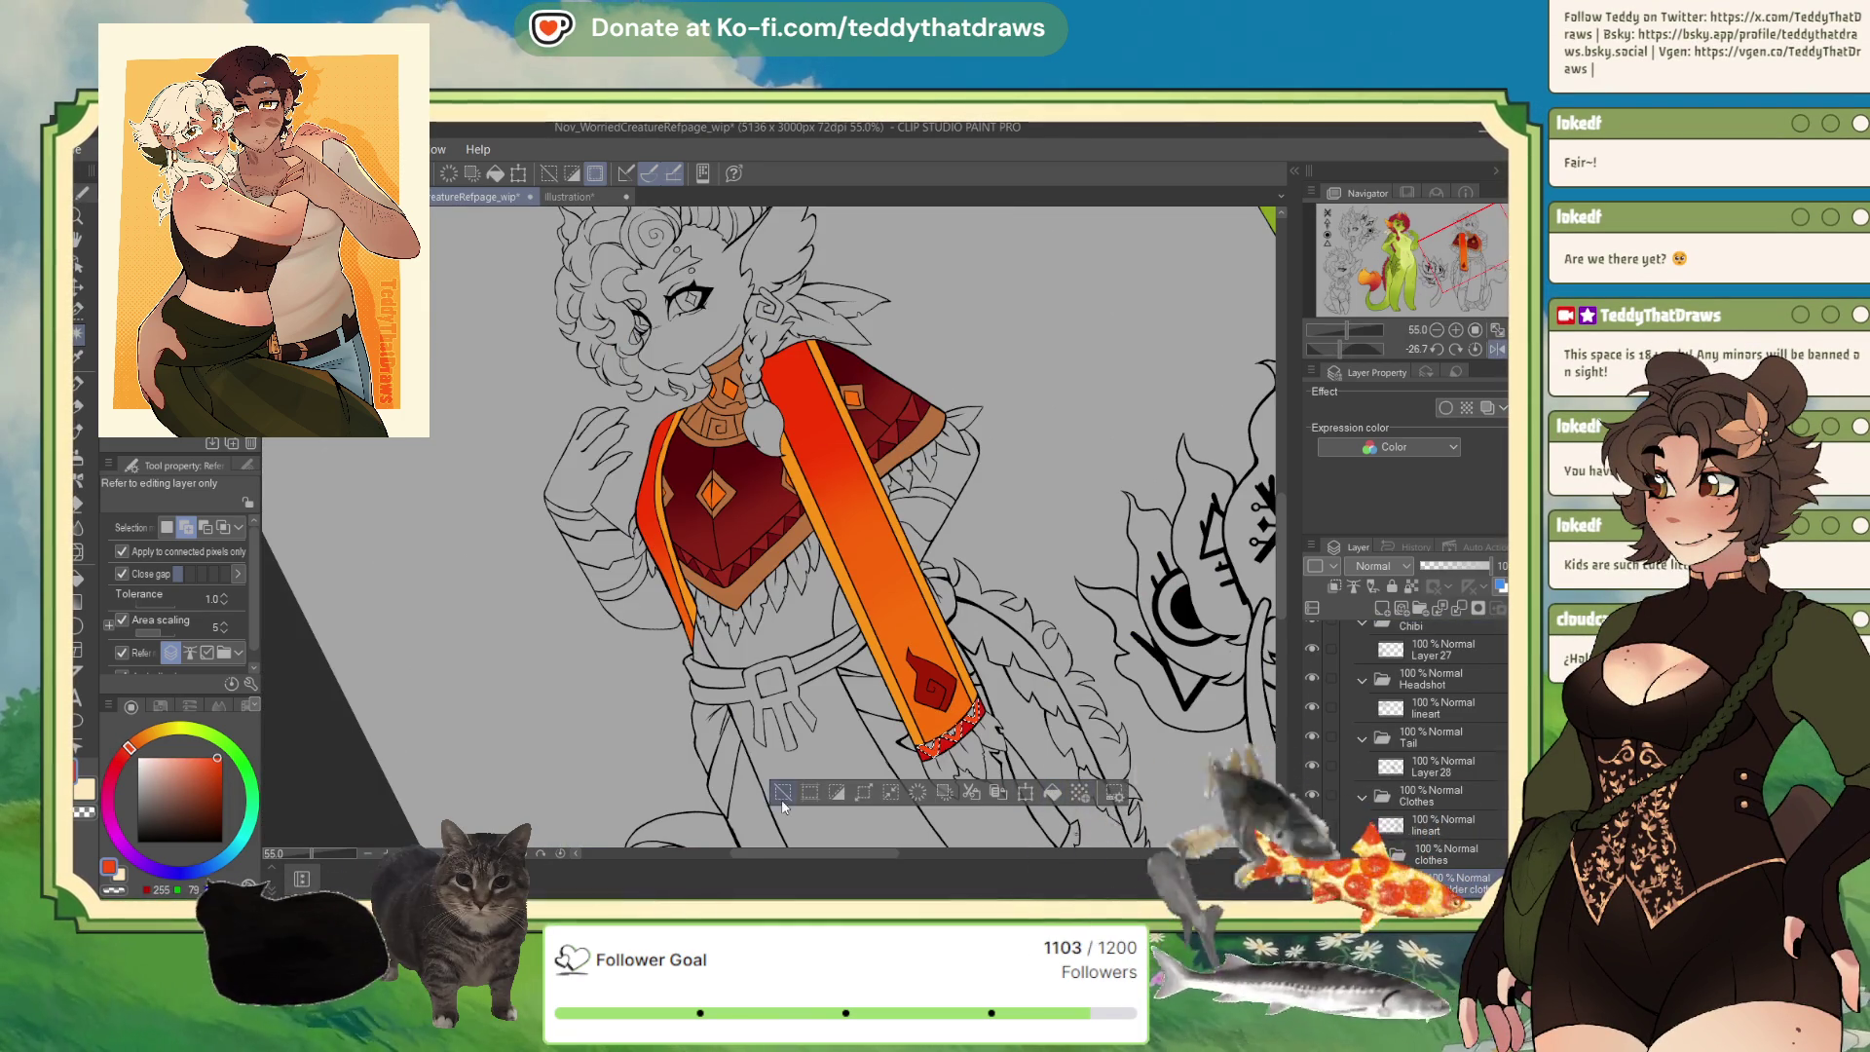
# Select the zigzag triangles along the sash's bottom edge.
pyautogui.scroll(2, 1019, 715)
pyautogui.scroll(2, 1020, 715)
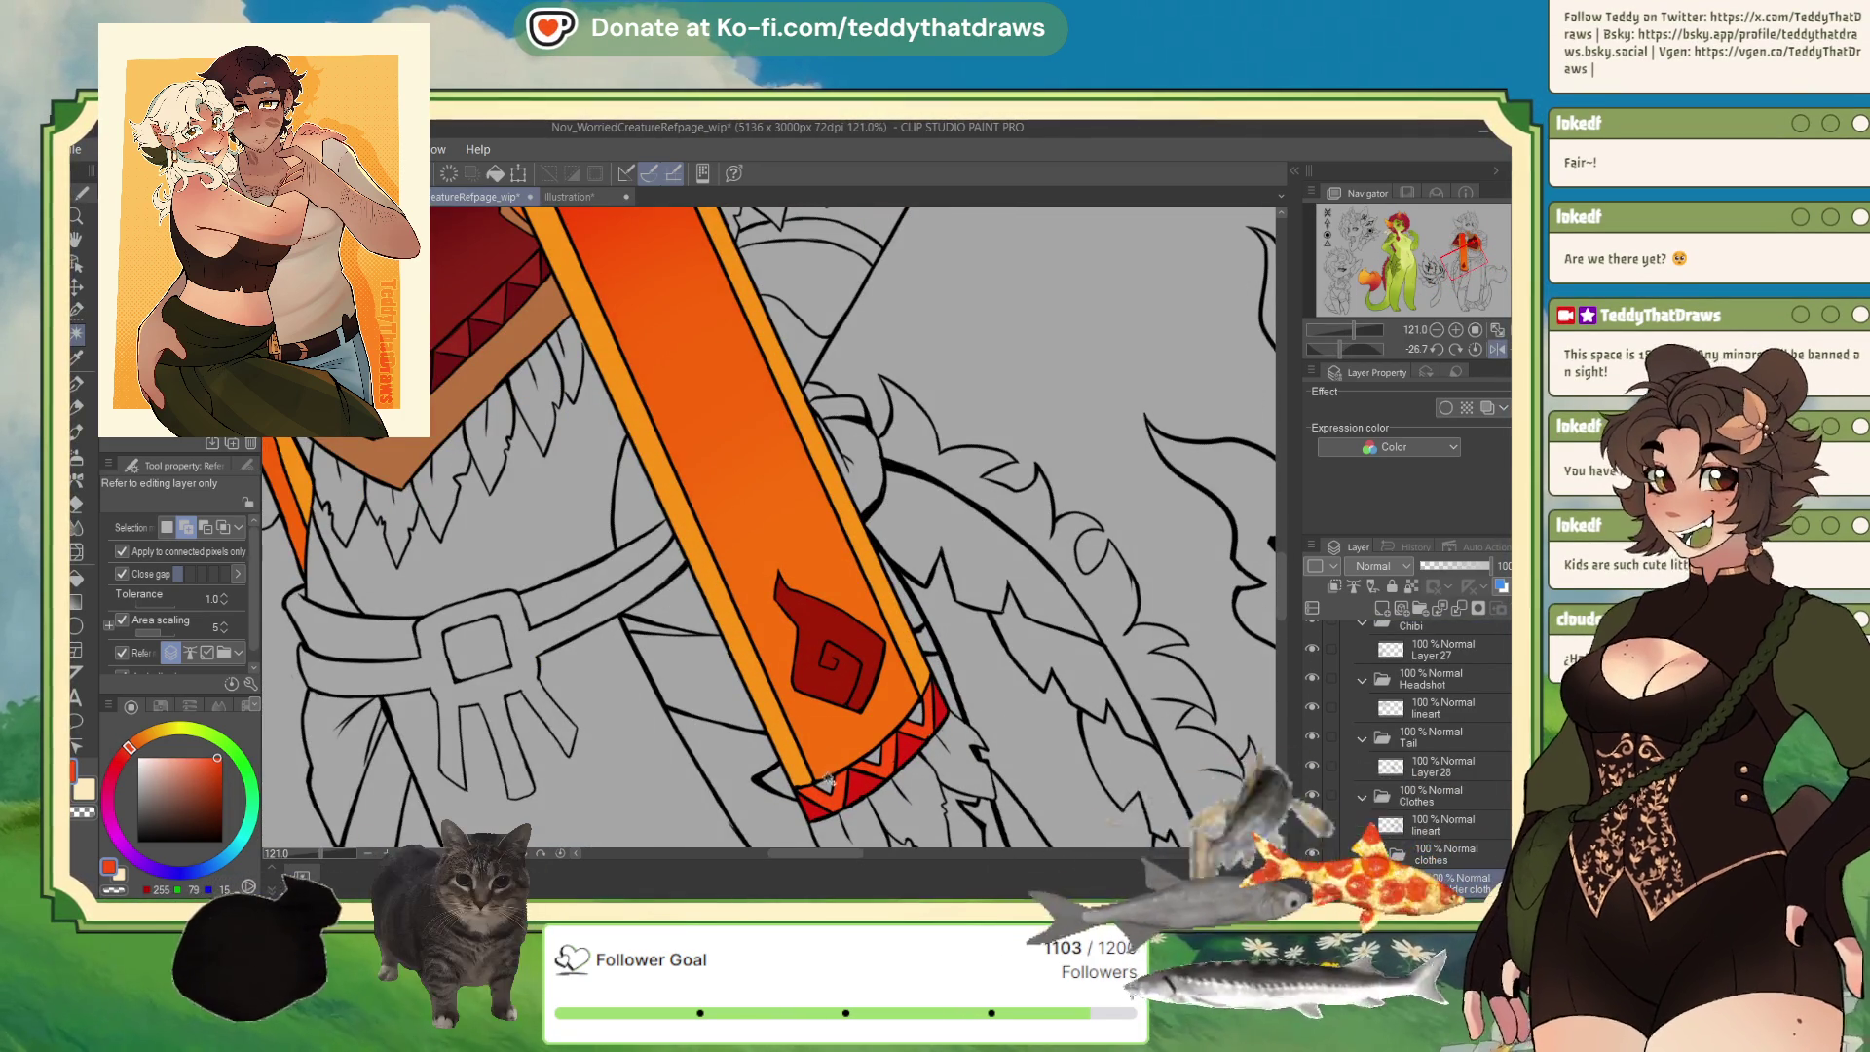
pyautogui.click(884, 754)
pyautogui.click(915, 716)
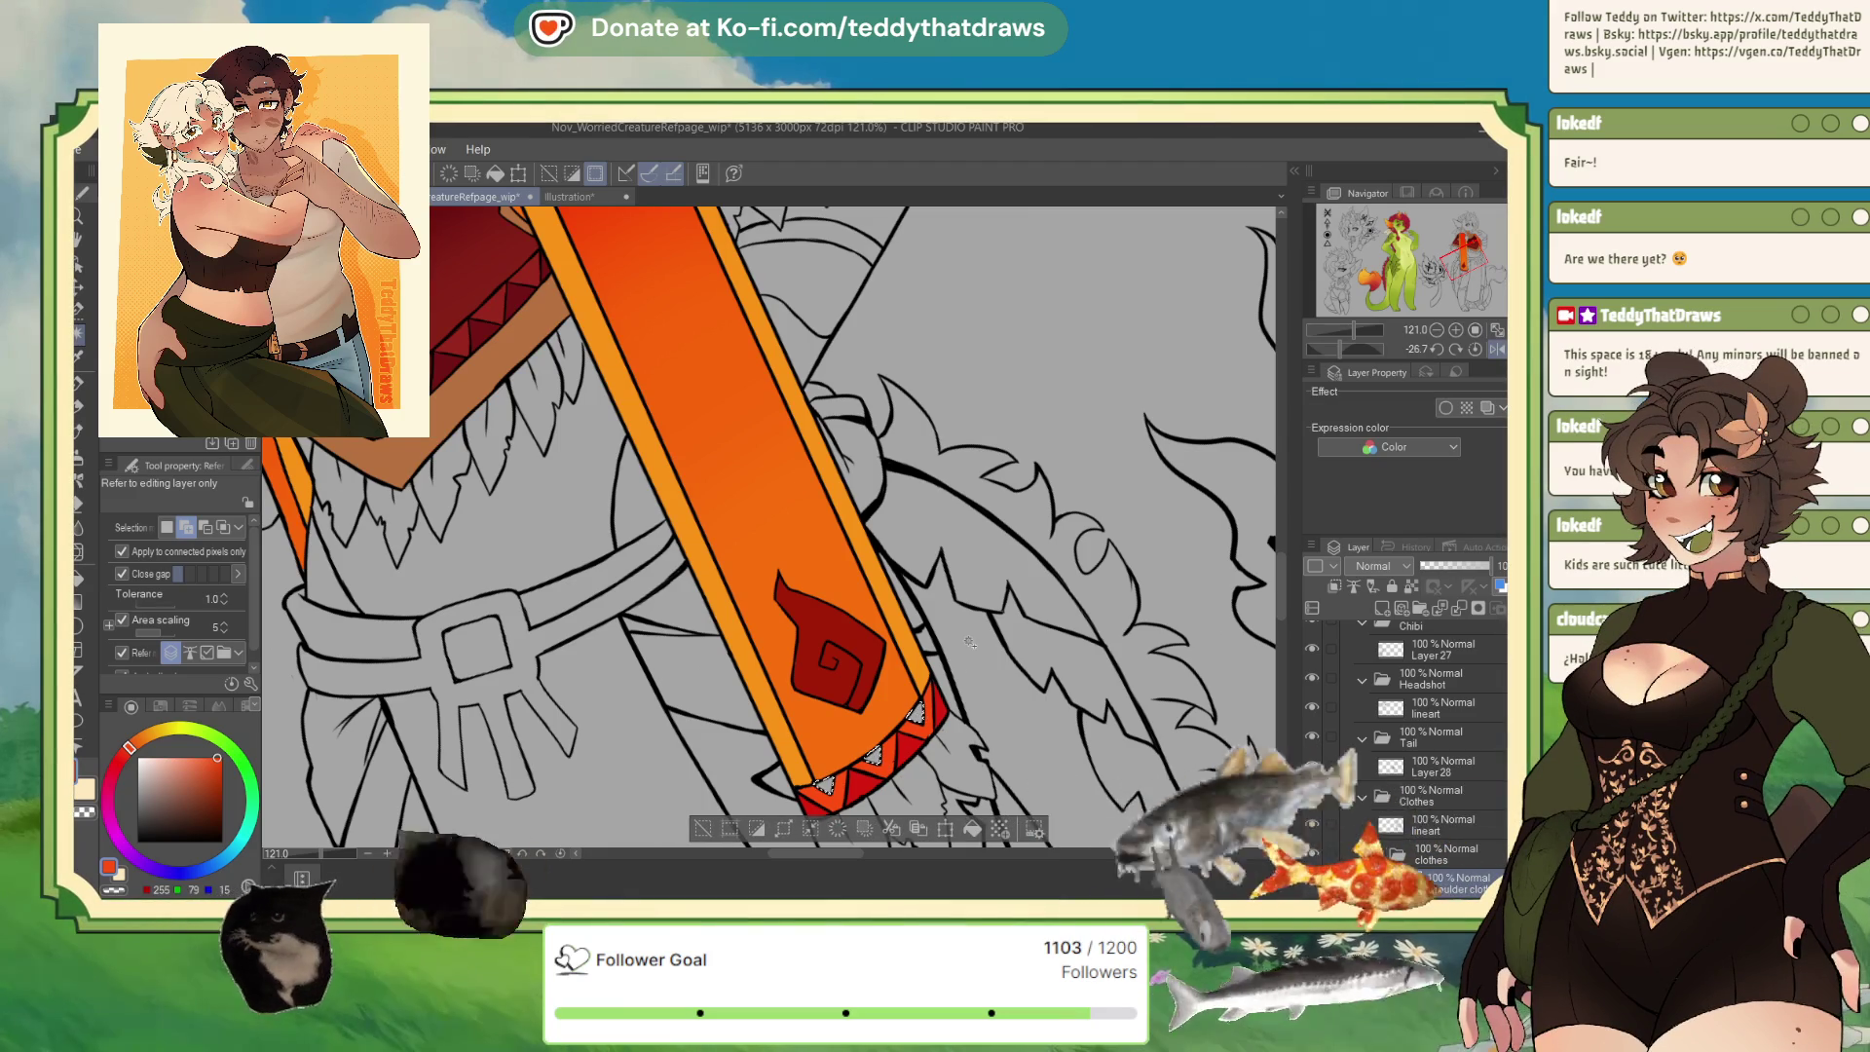
# Eyedrop the bright orange from the Illustration reference's sash trim.
pyautogui.click(584, 198)
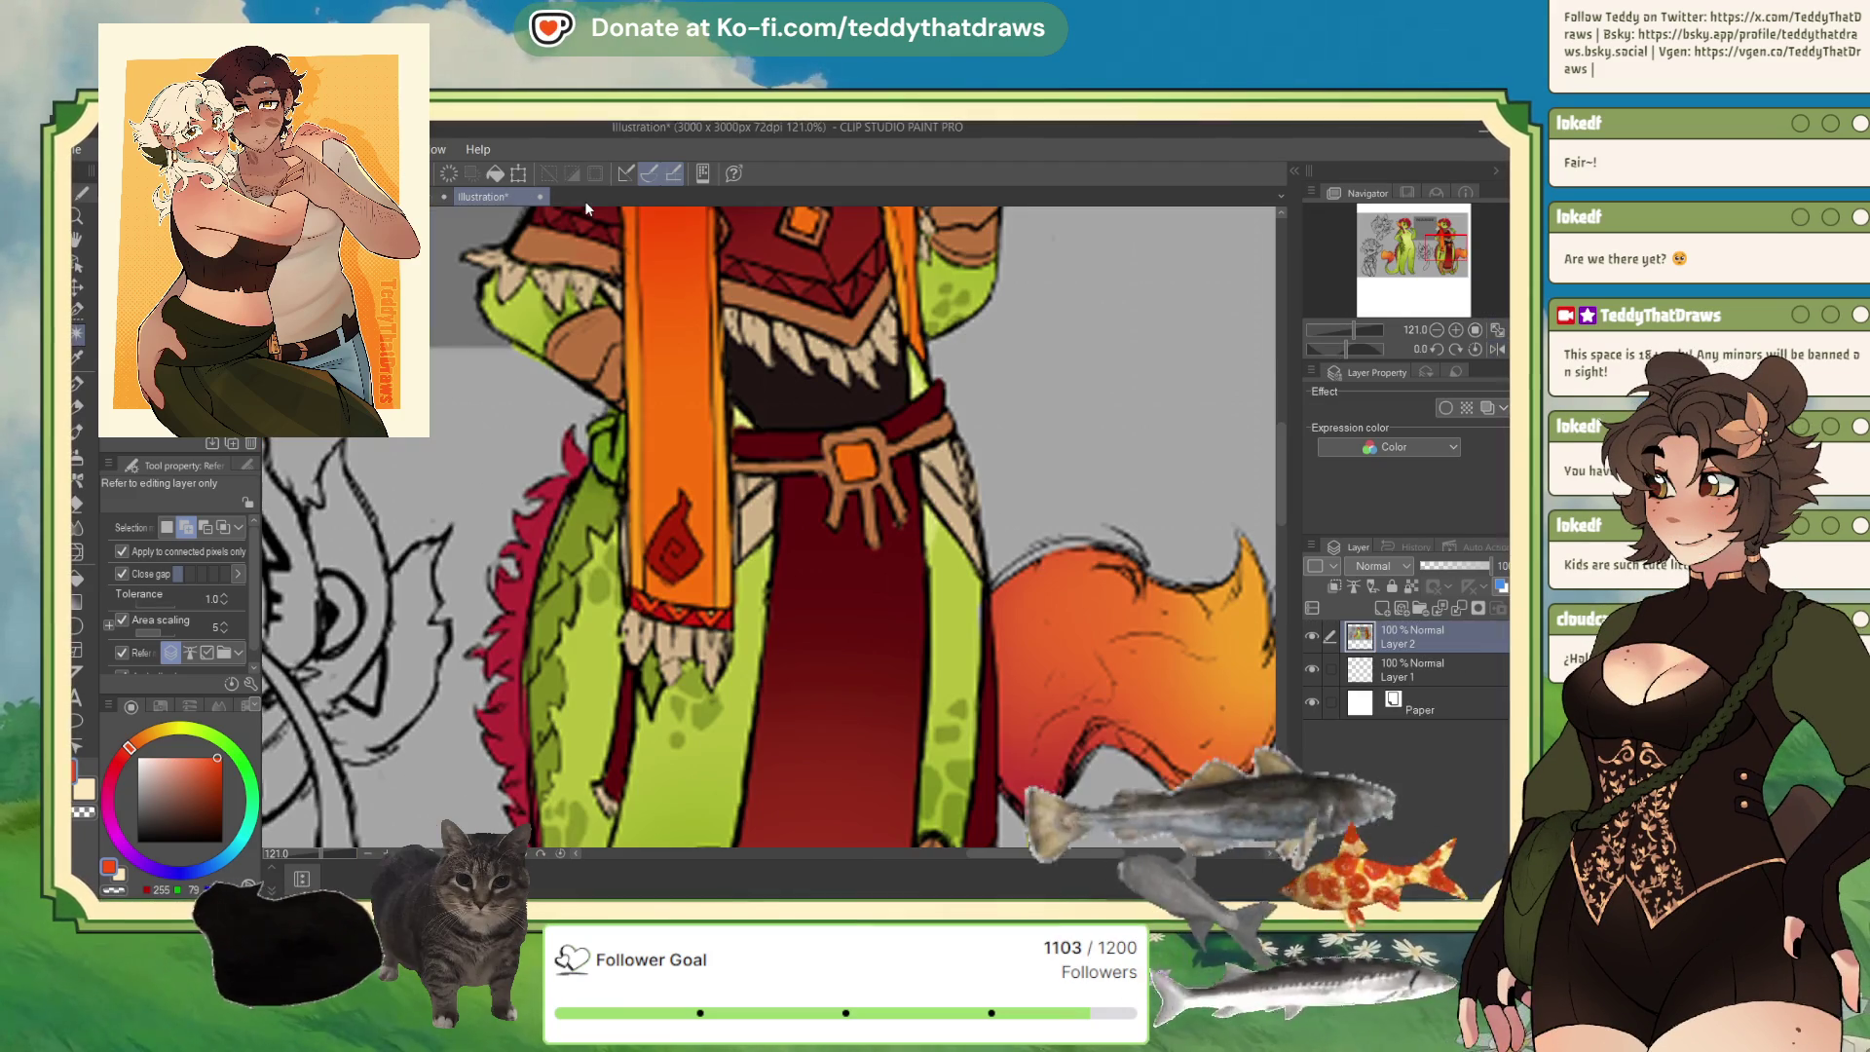
pyautogui.keyDown('alt'); pyautogui.click(716, 608); pyautogui.keyUp('alt')
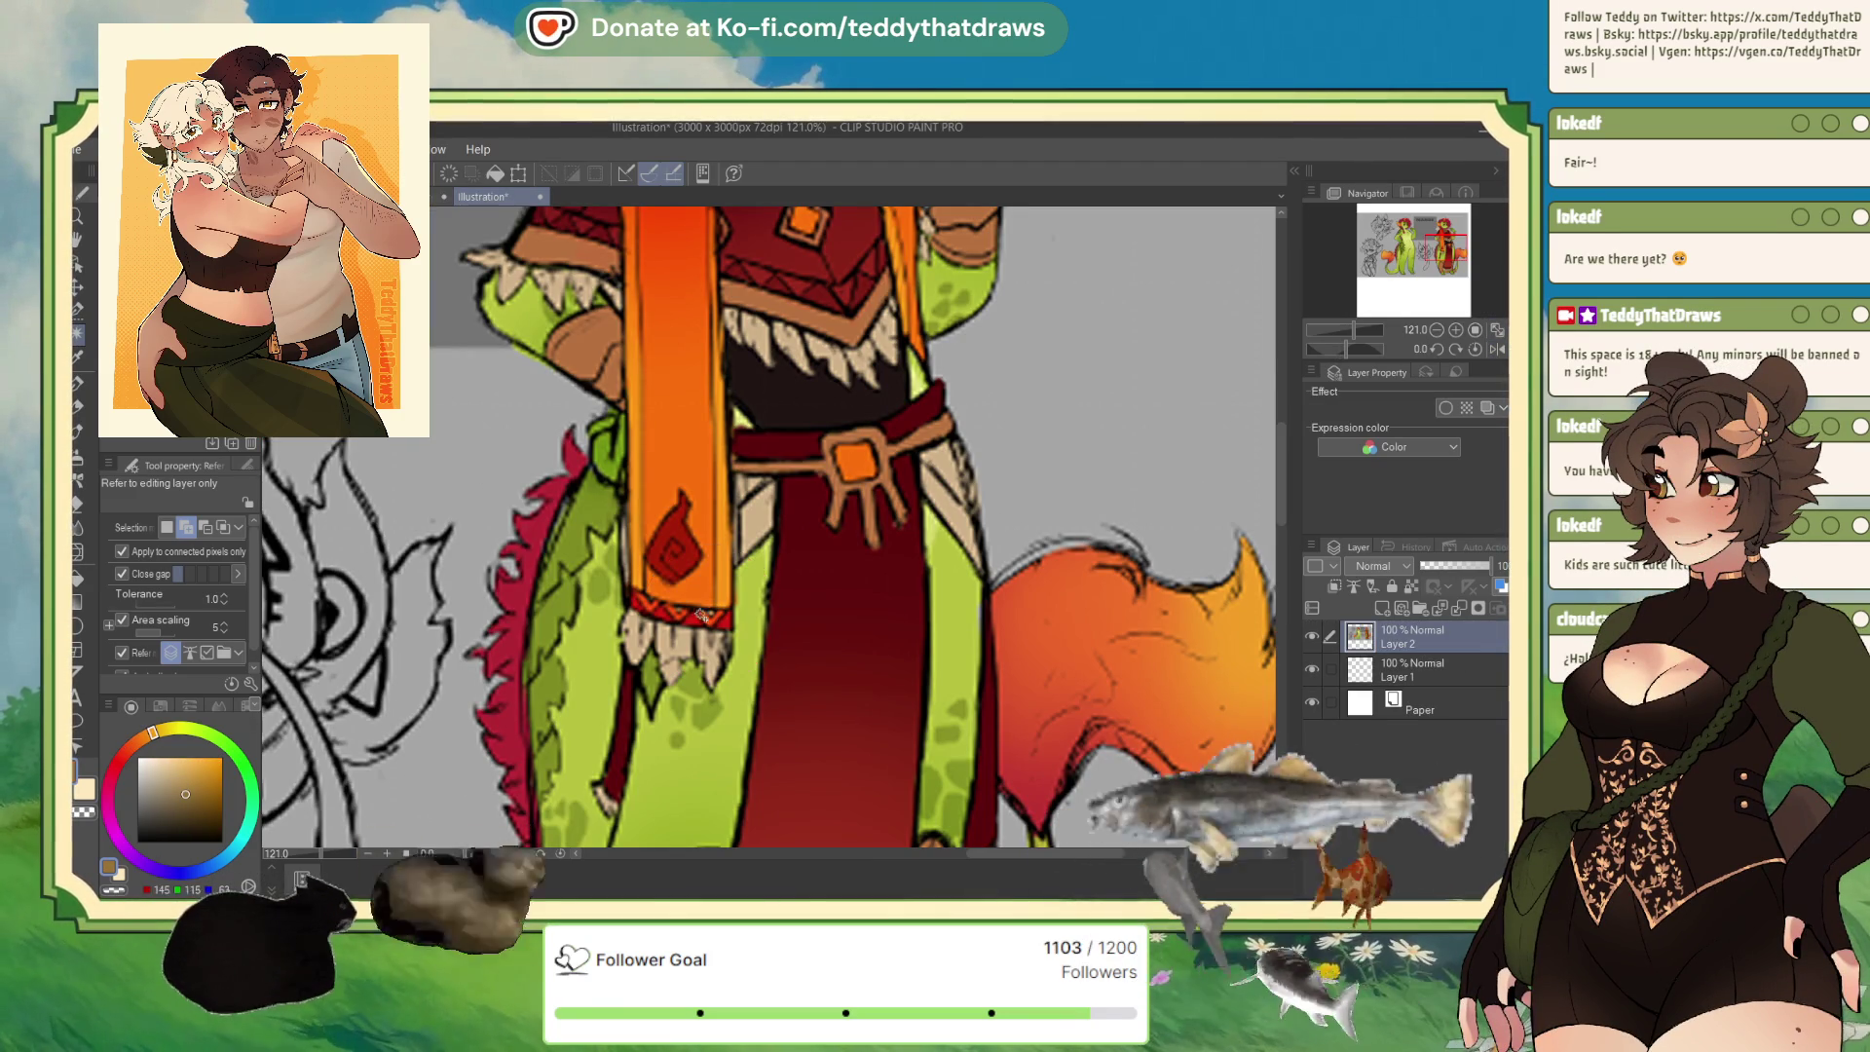
pyautogui.scroll(2, 695, 616)
pyautogui.scroll(4, 695, 616)
pyautogui.scroll(4, 876, 527)
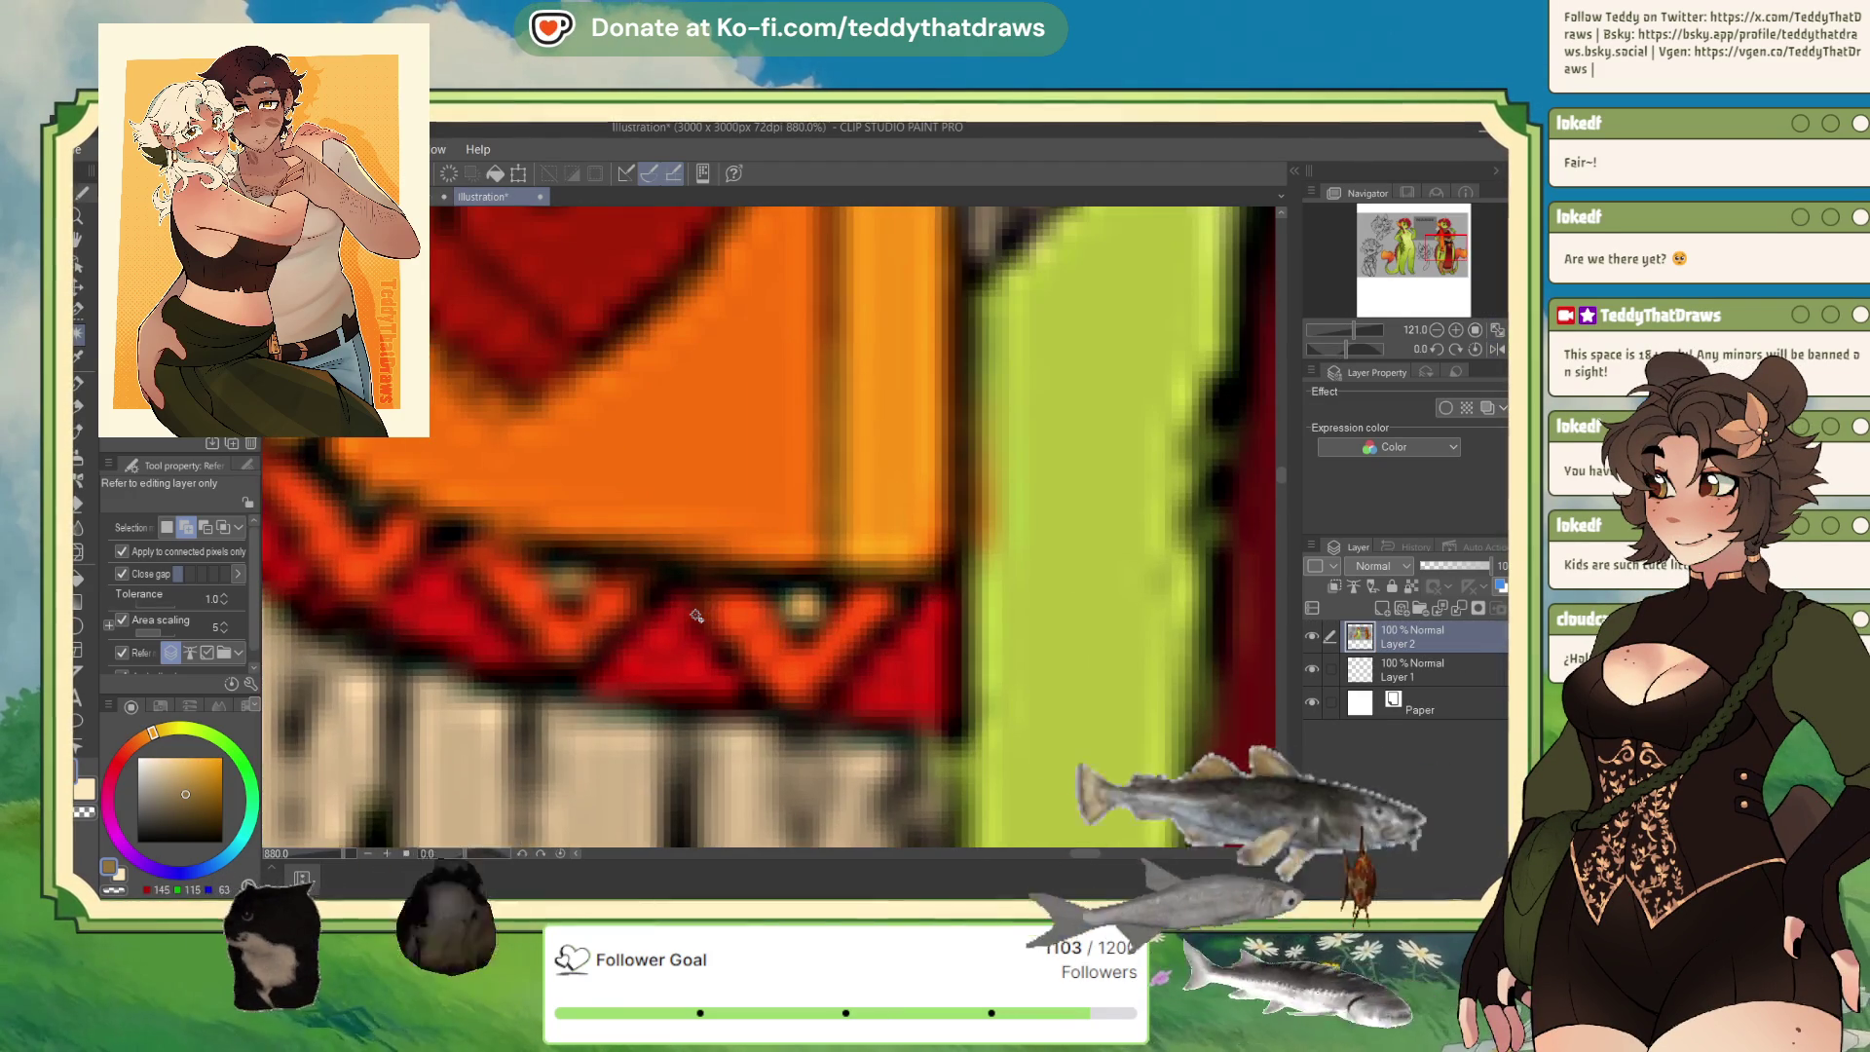
pyautogui.keyDown('alt'); pyautogui.click(877, 528); pyautogui.keyUp('alt')
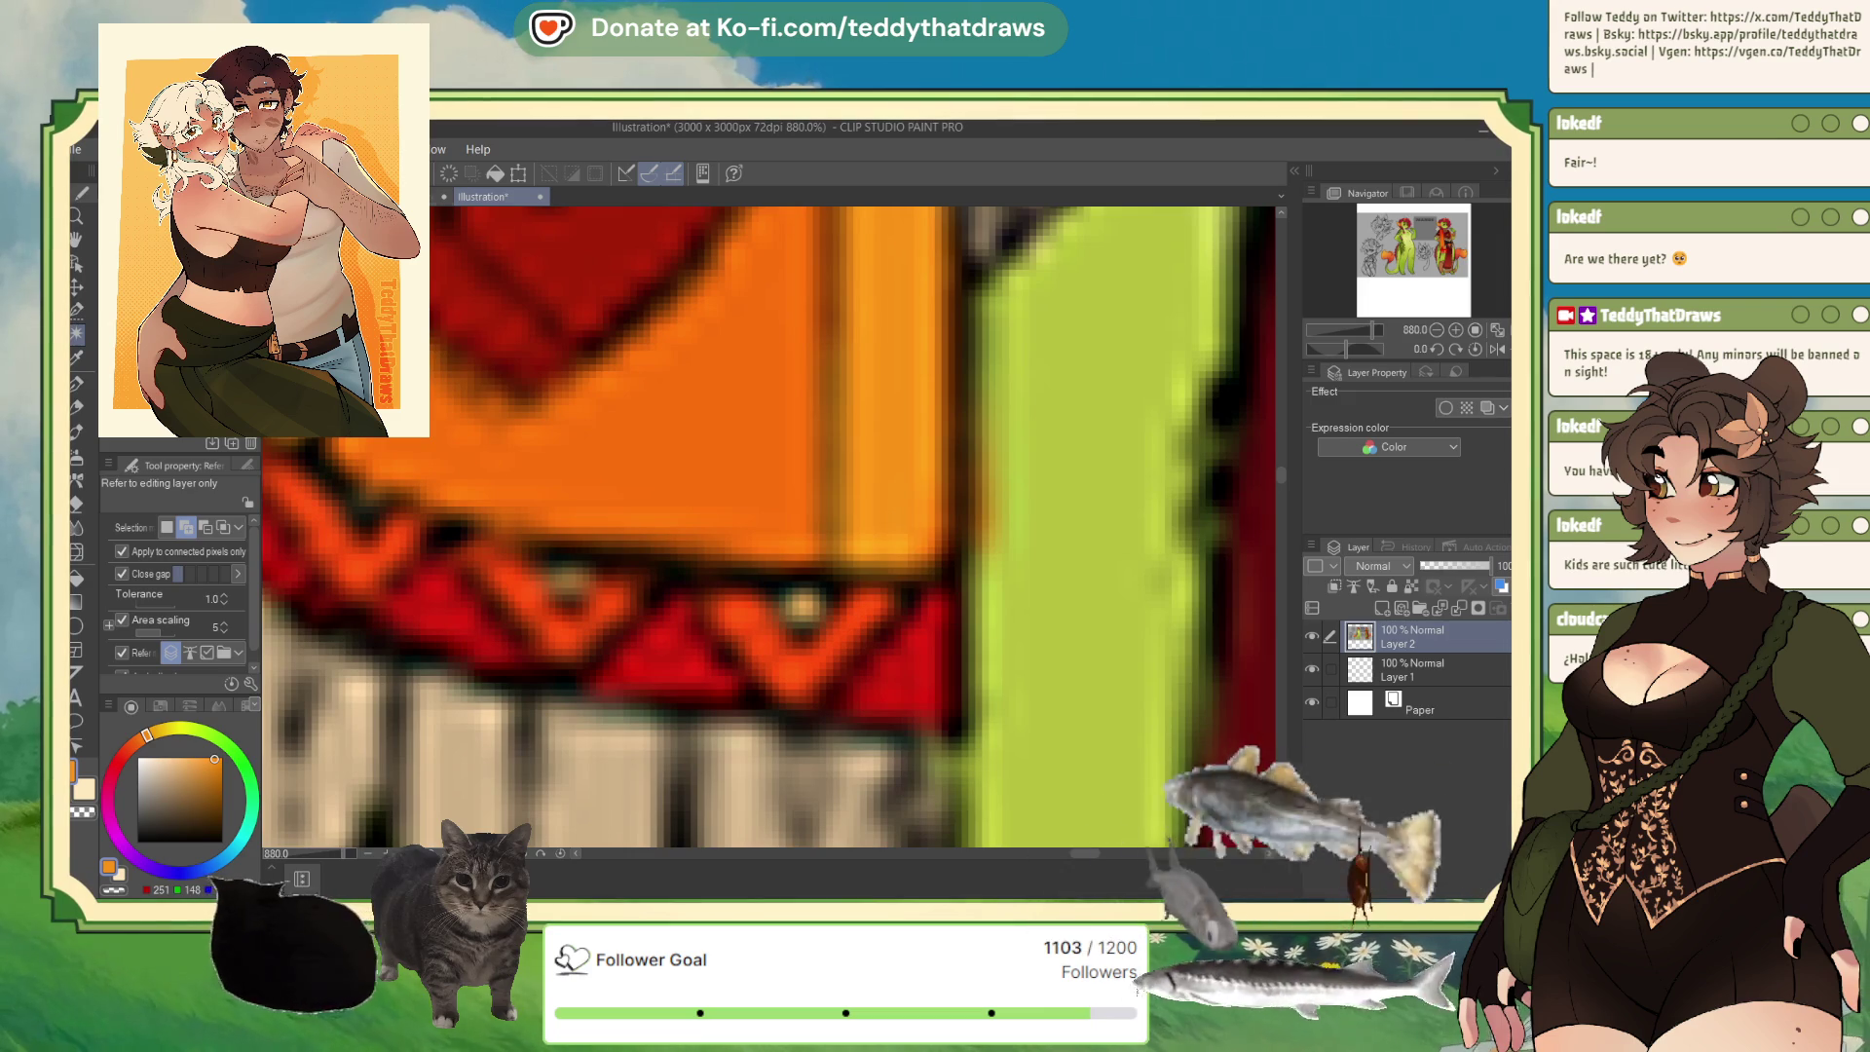
pyautogui.hotkey('ctrl', 'Tab')
# Fill the selected zigzag triangles orange and deselect.
pyautogui.click(824, 785)
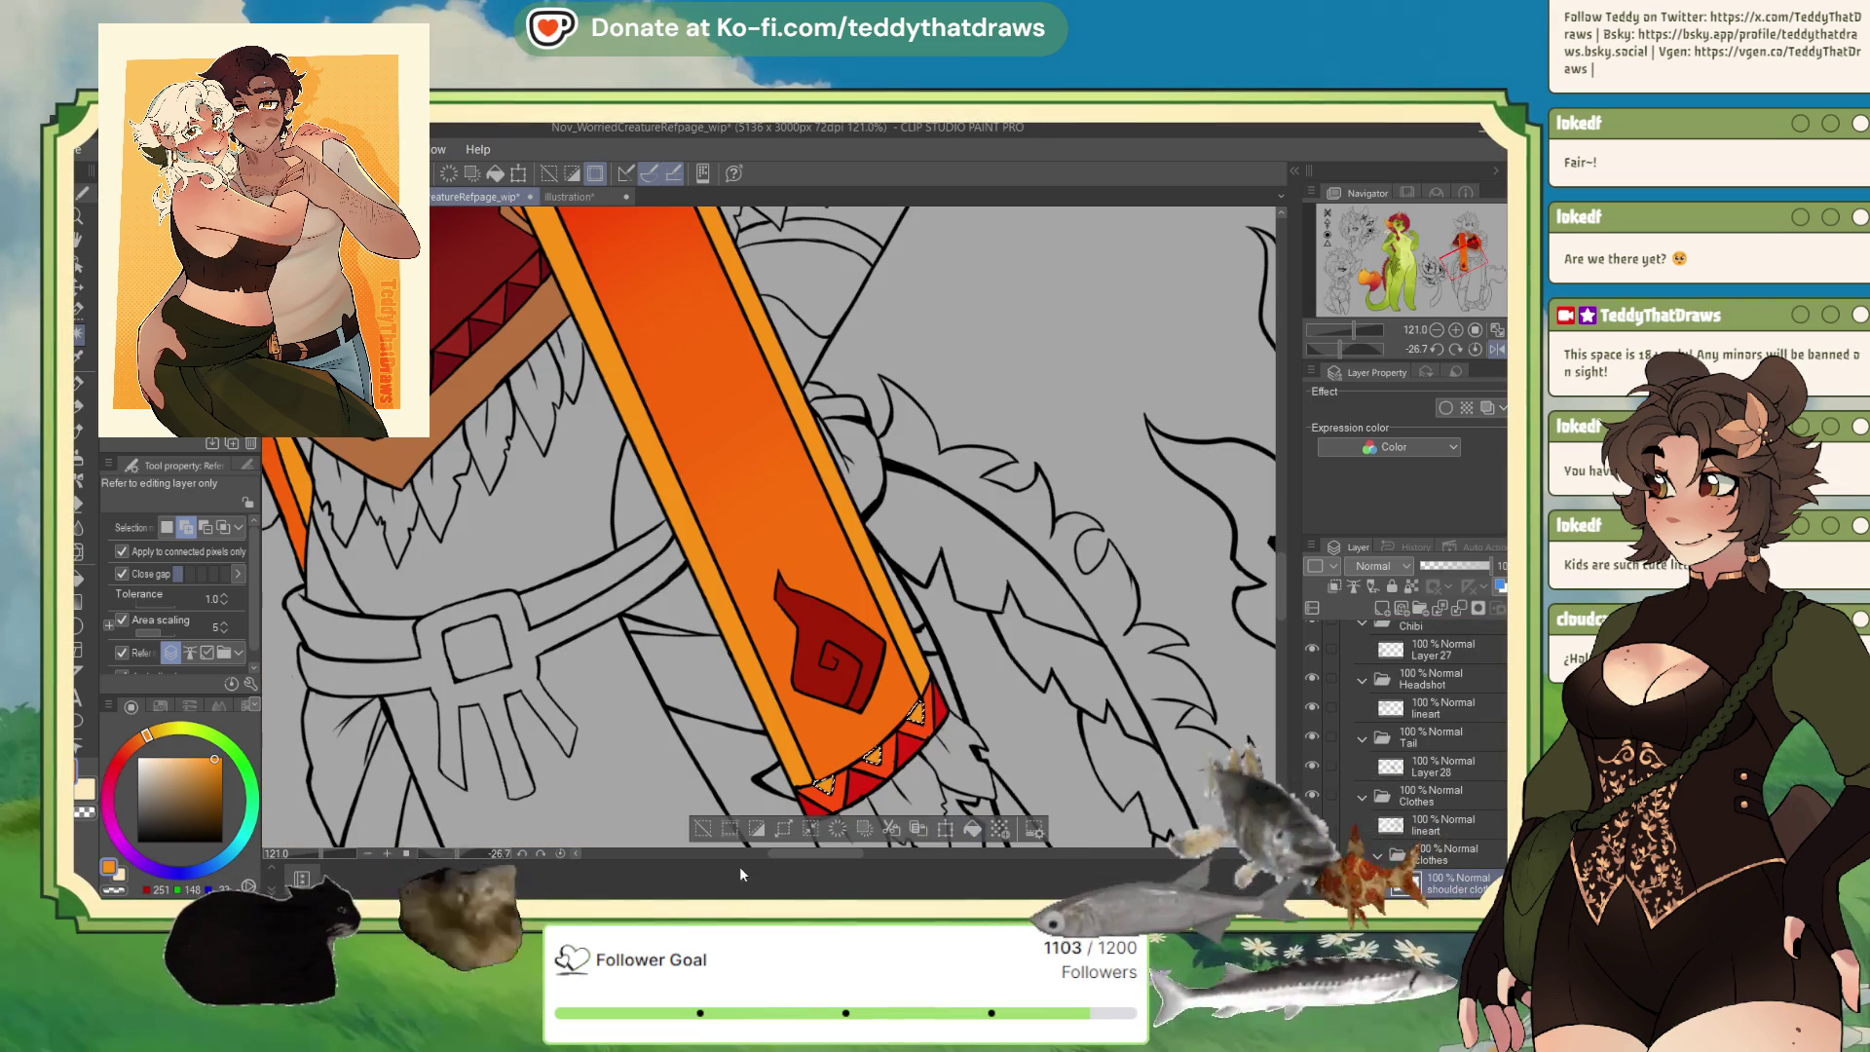
pyautogui.hotkey('ctrl', 'd')
pyautogui.scroll(-3, 848, 745)
pyautogui.scroll(-2, 779, 584)
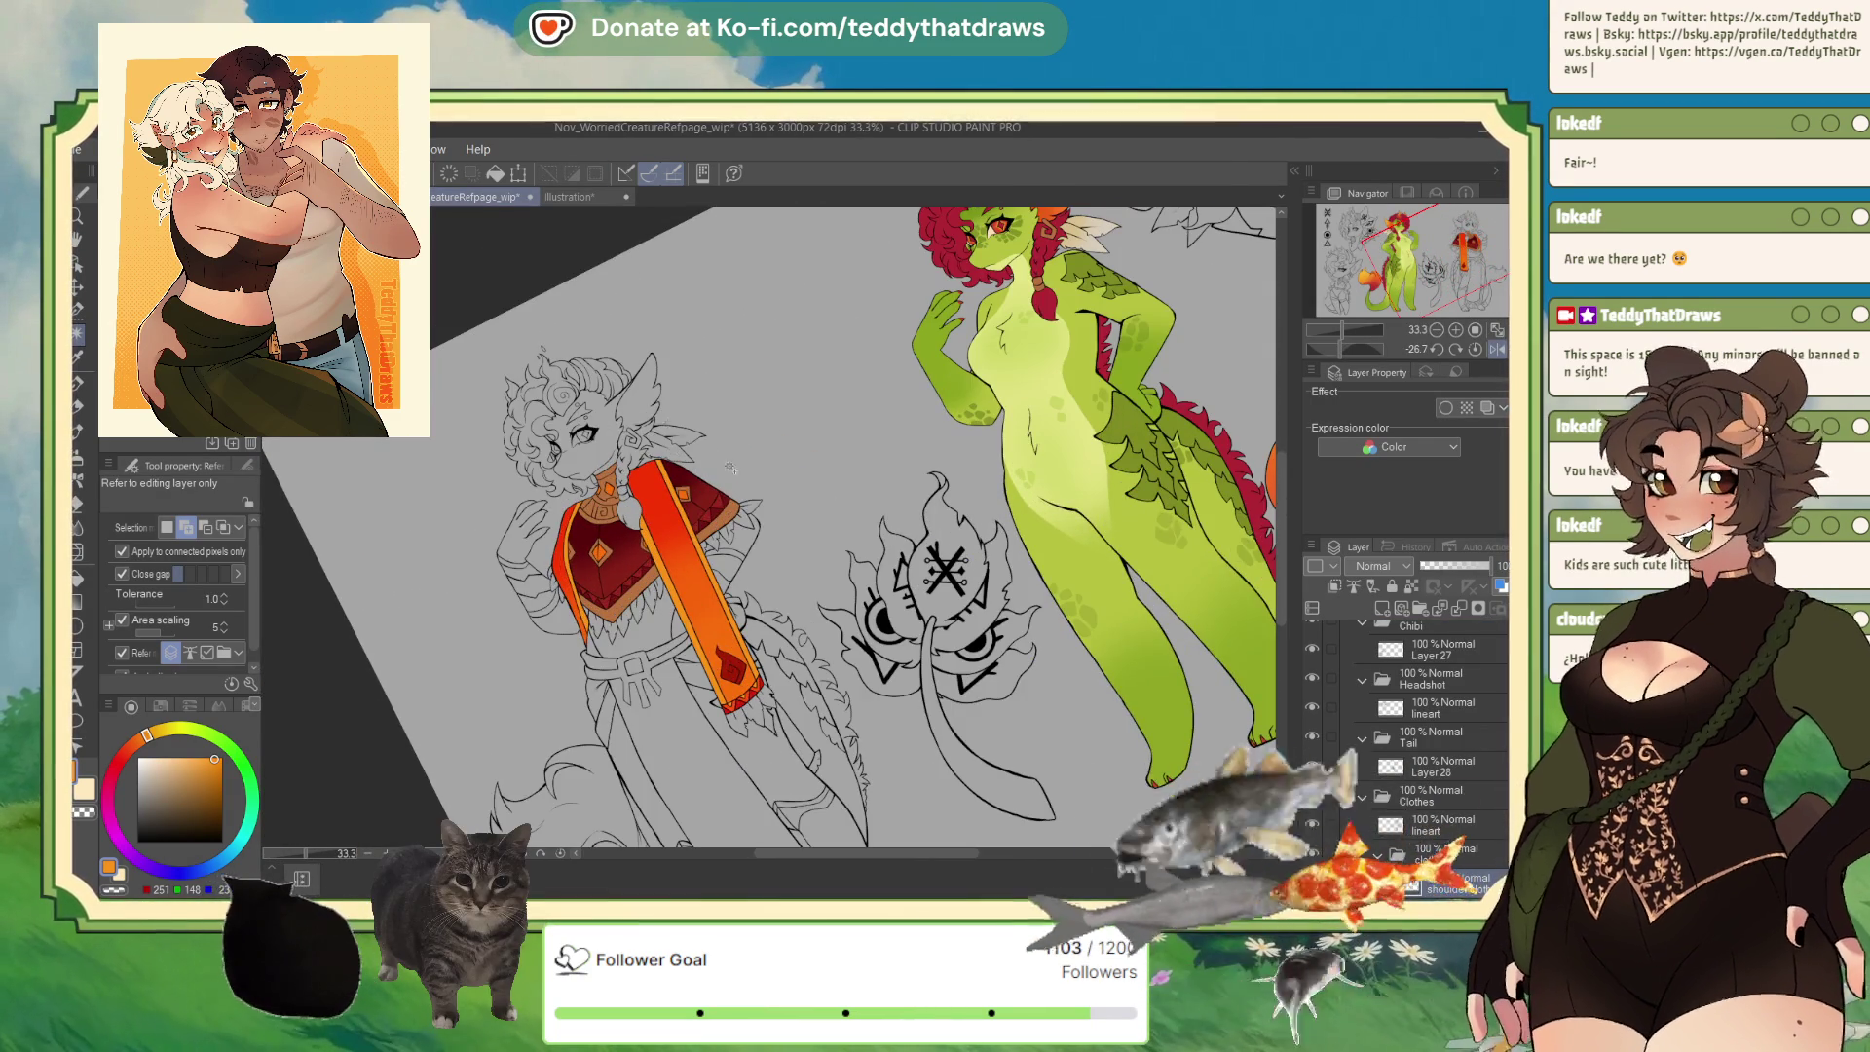
# Paint the poncho's patterned orange neckline band and remaining sash details.
pyautogui.scroll(2, 838, 641)
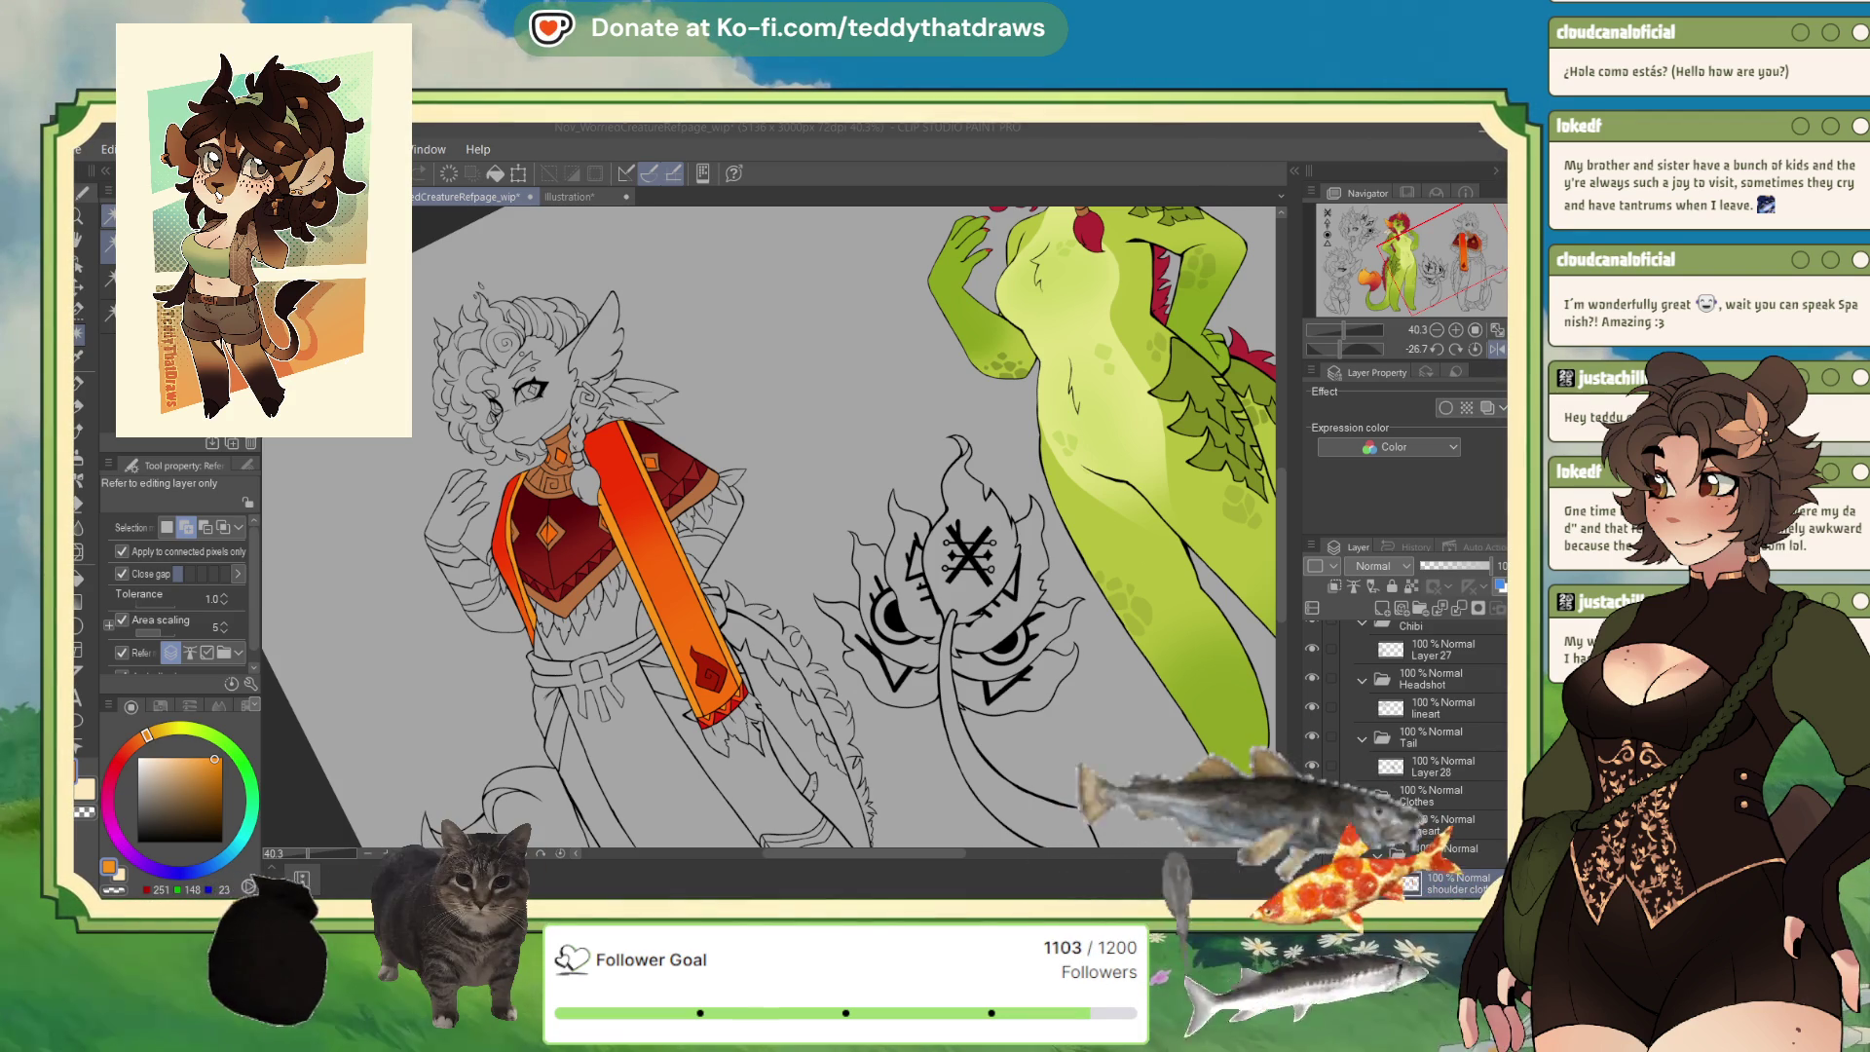
pyautogui.scroll(1, 551, 481)
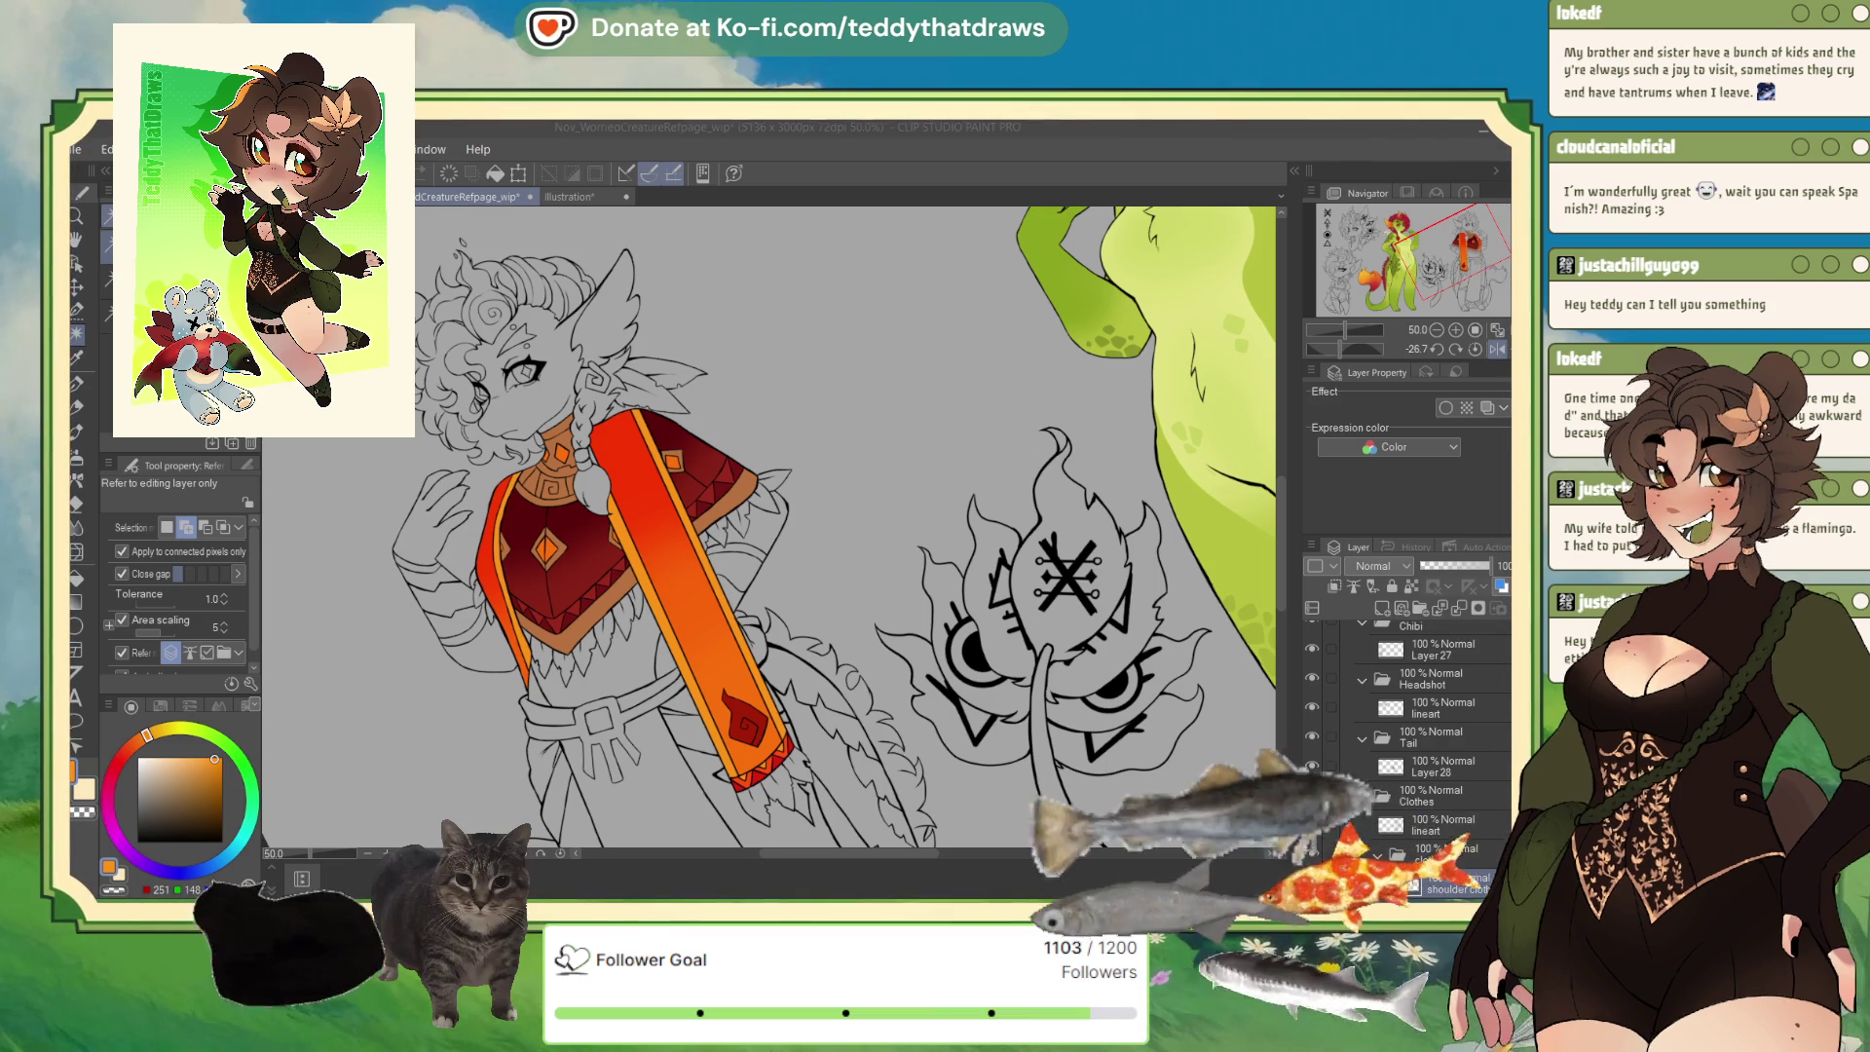
# Reset canvas rotation to zero, frame both characters, and add a layer above the shoulder cloth.
pyautogui.click(1477, 348)
pyautogui.scroll(-4, 858, 546)
pyautogui.scroll(2, 857, 546)
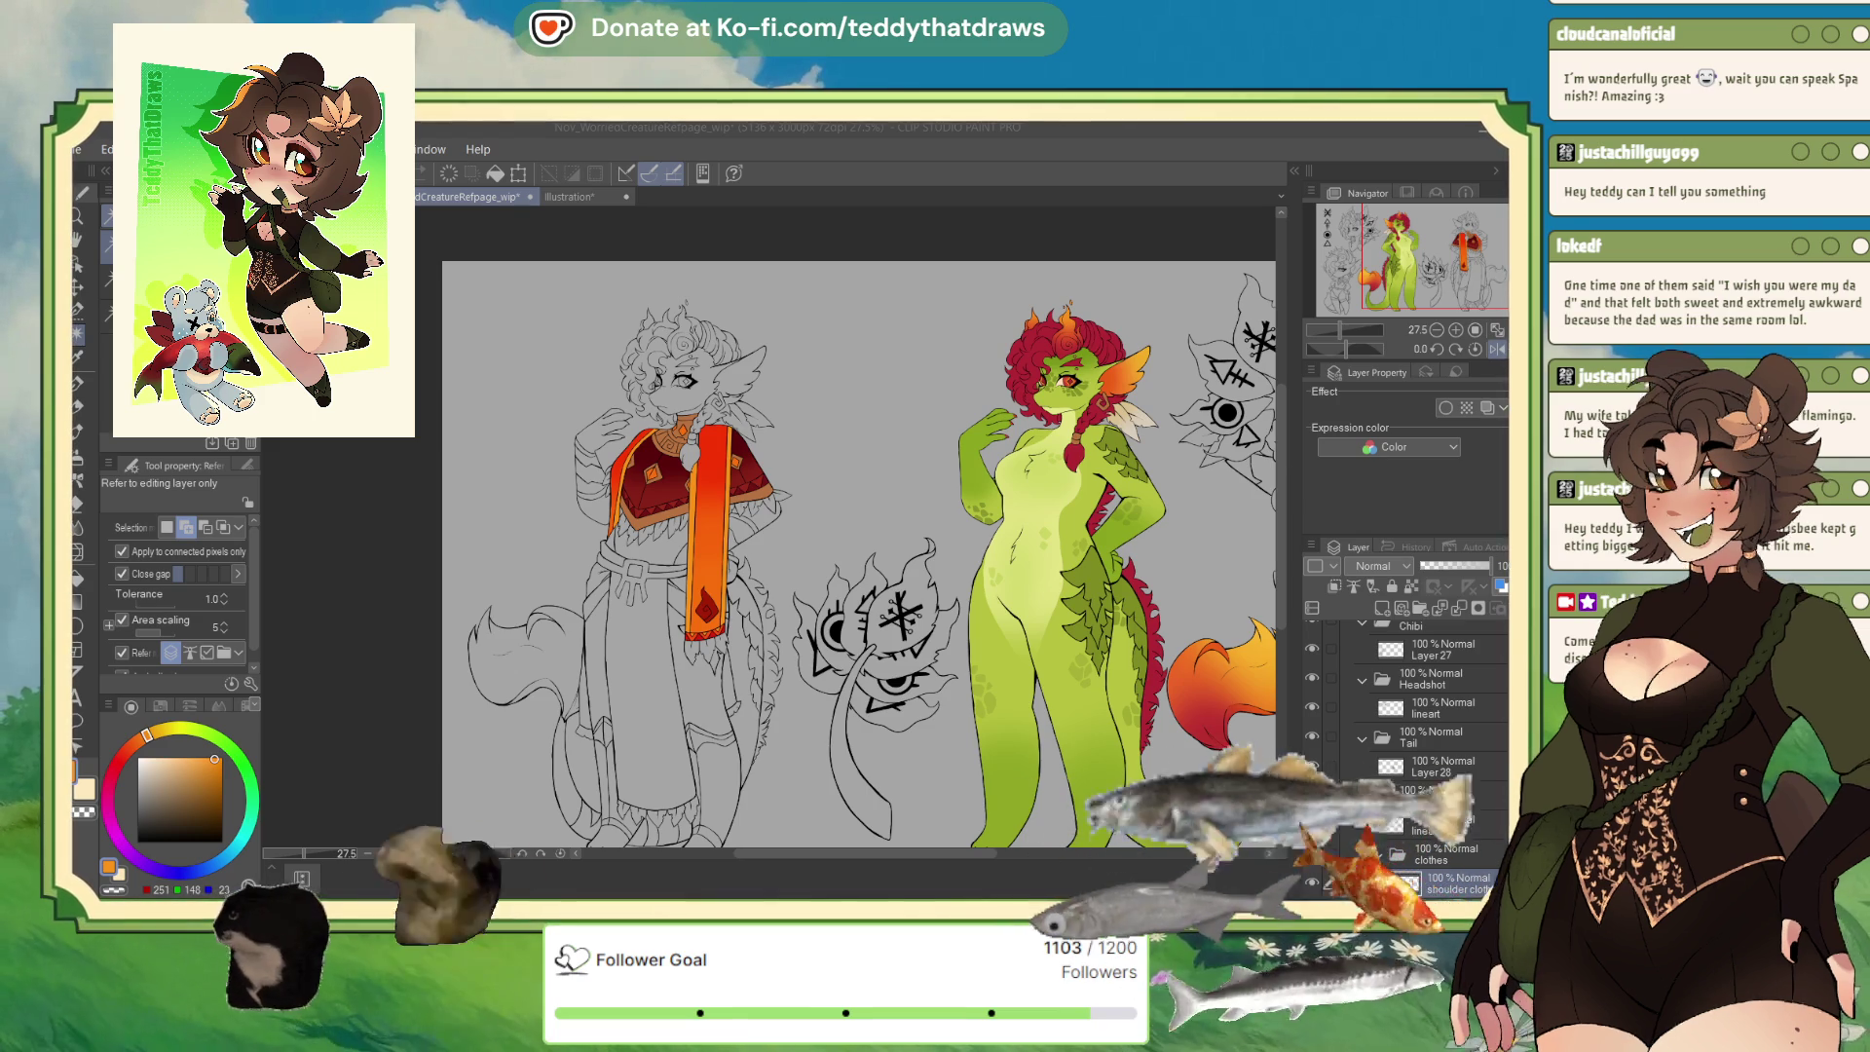
pyautogui.moveTo(1477, 253); pyautogui.dragTo(1477, 256)
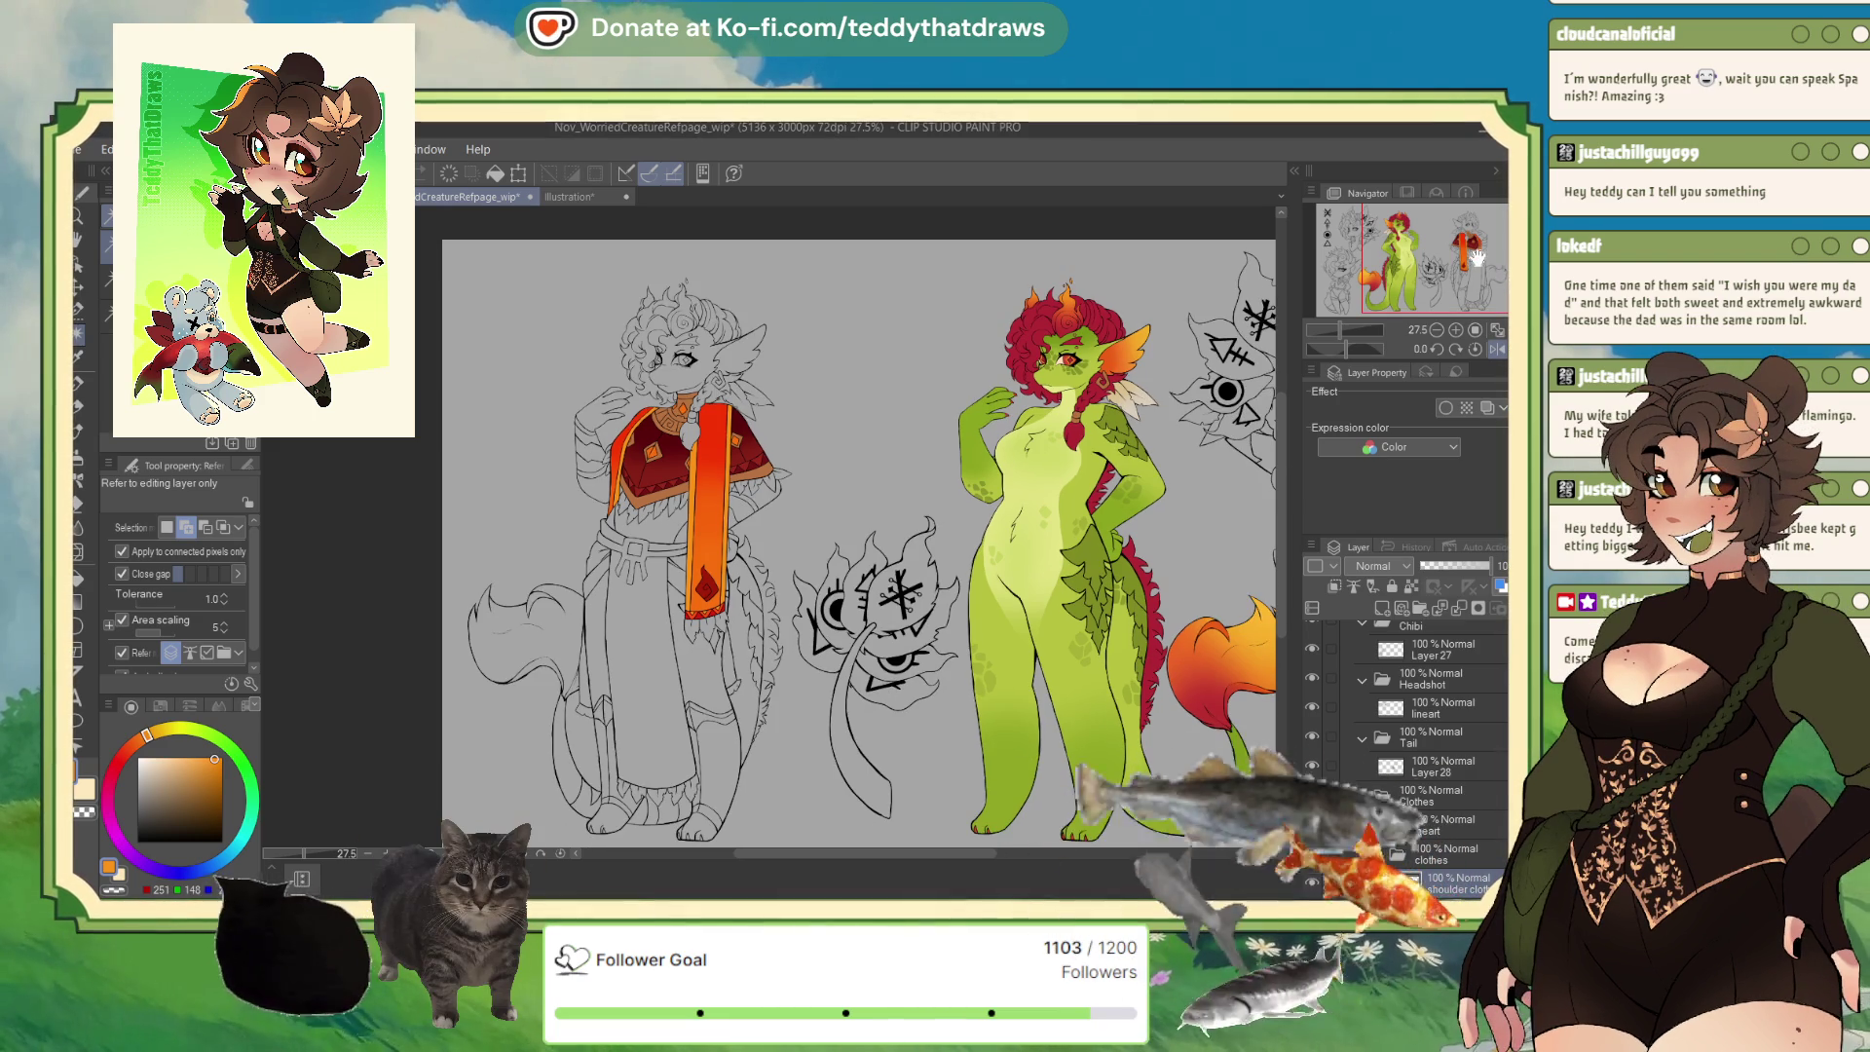
pyautogui.scroll(2, 836, 498)
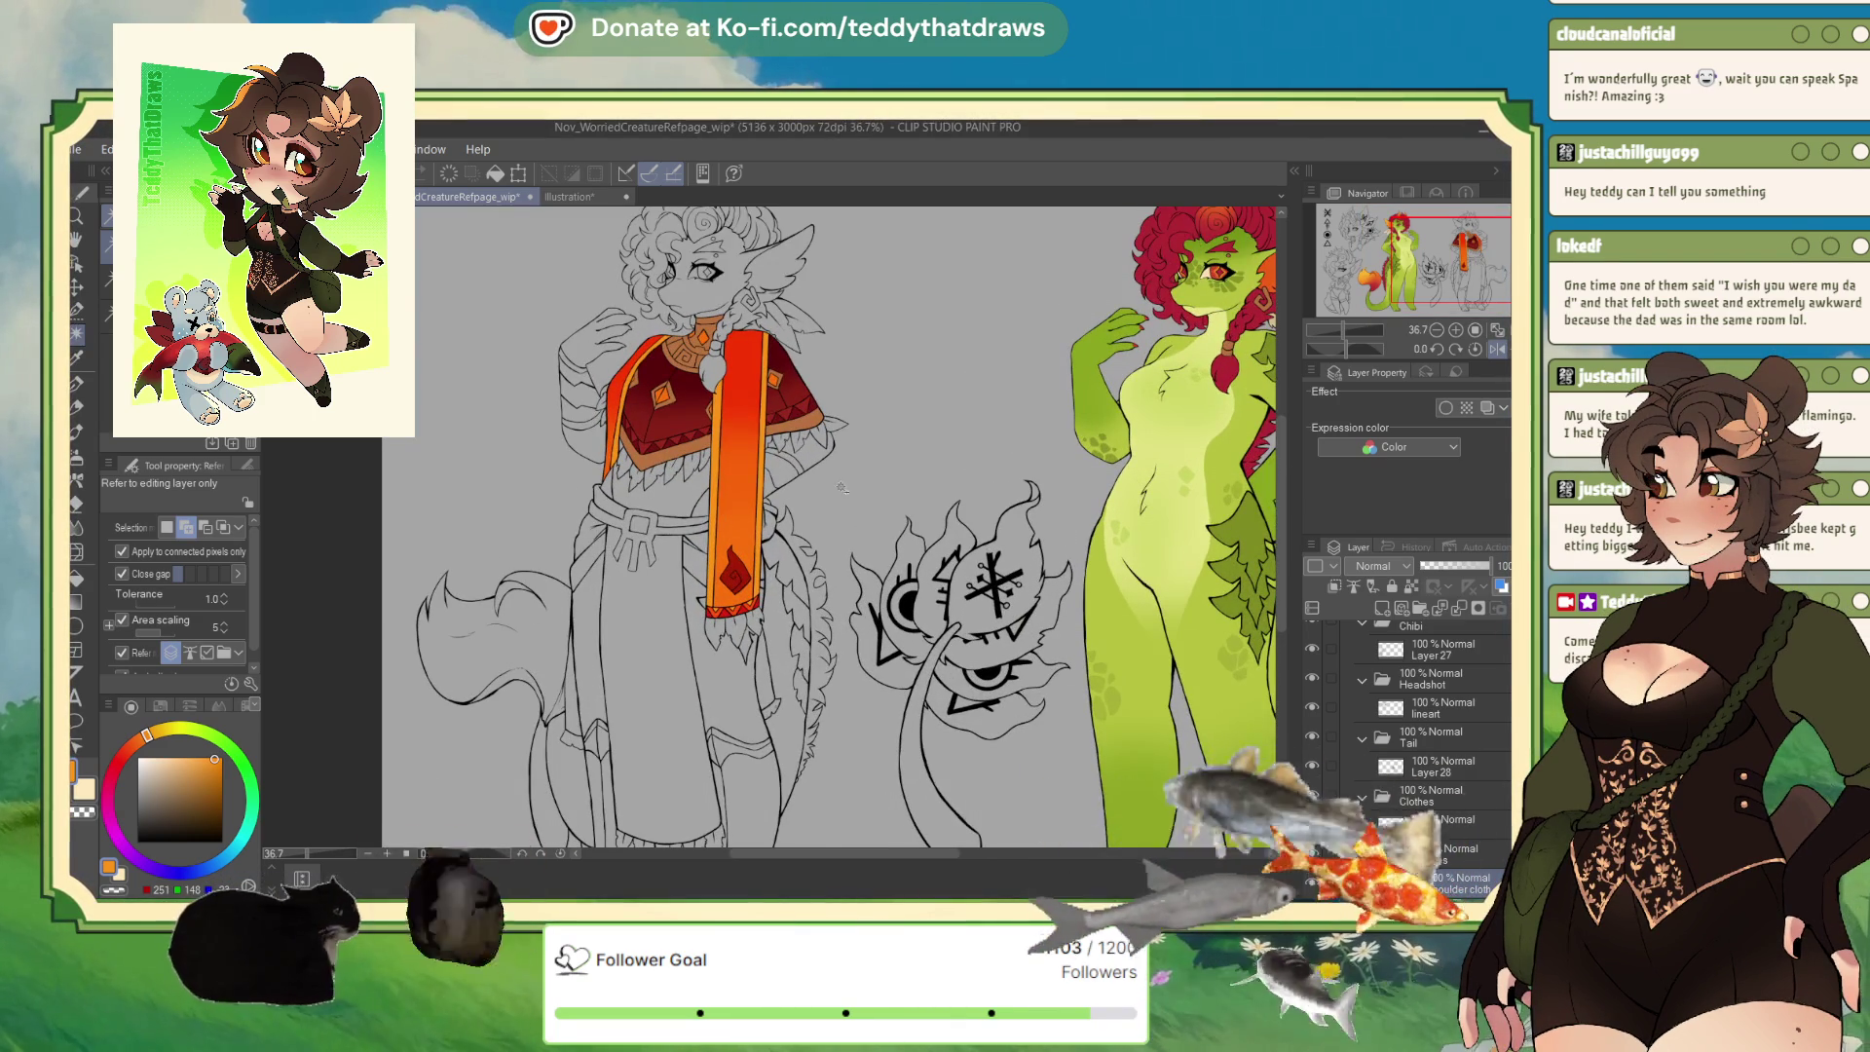
pyautogui.scroll(-2, 757, 380)
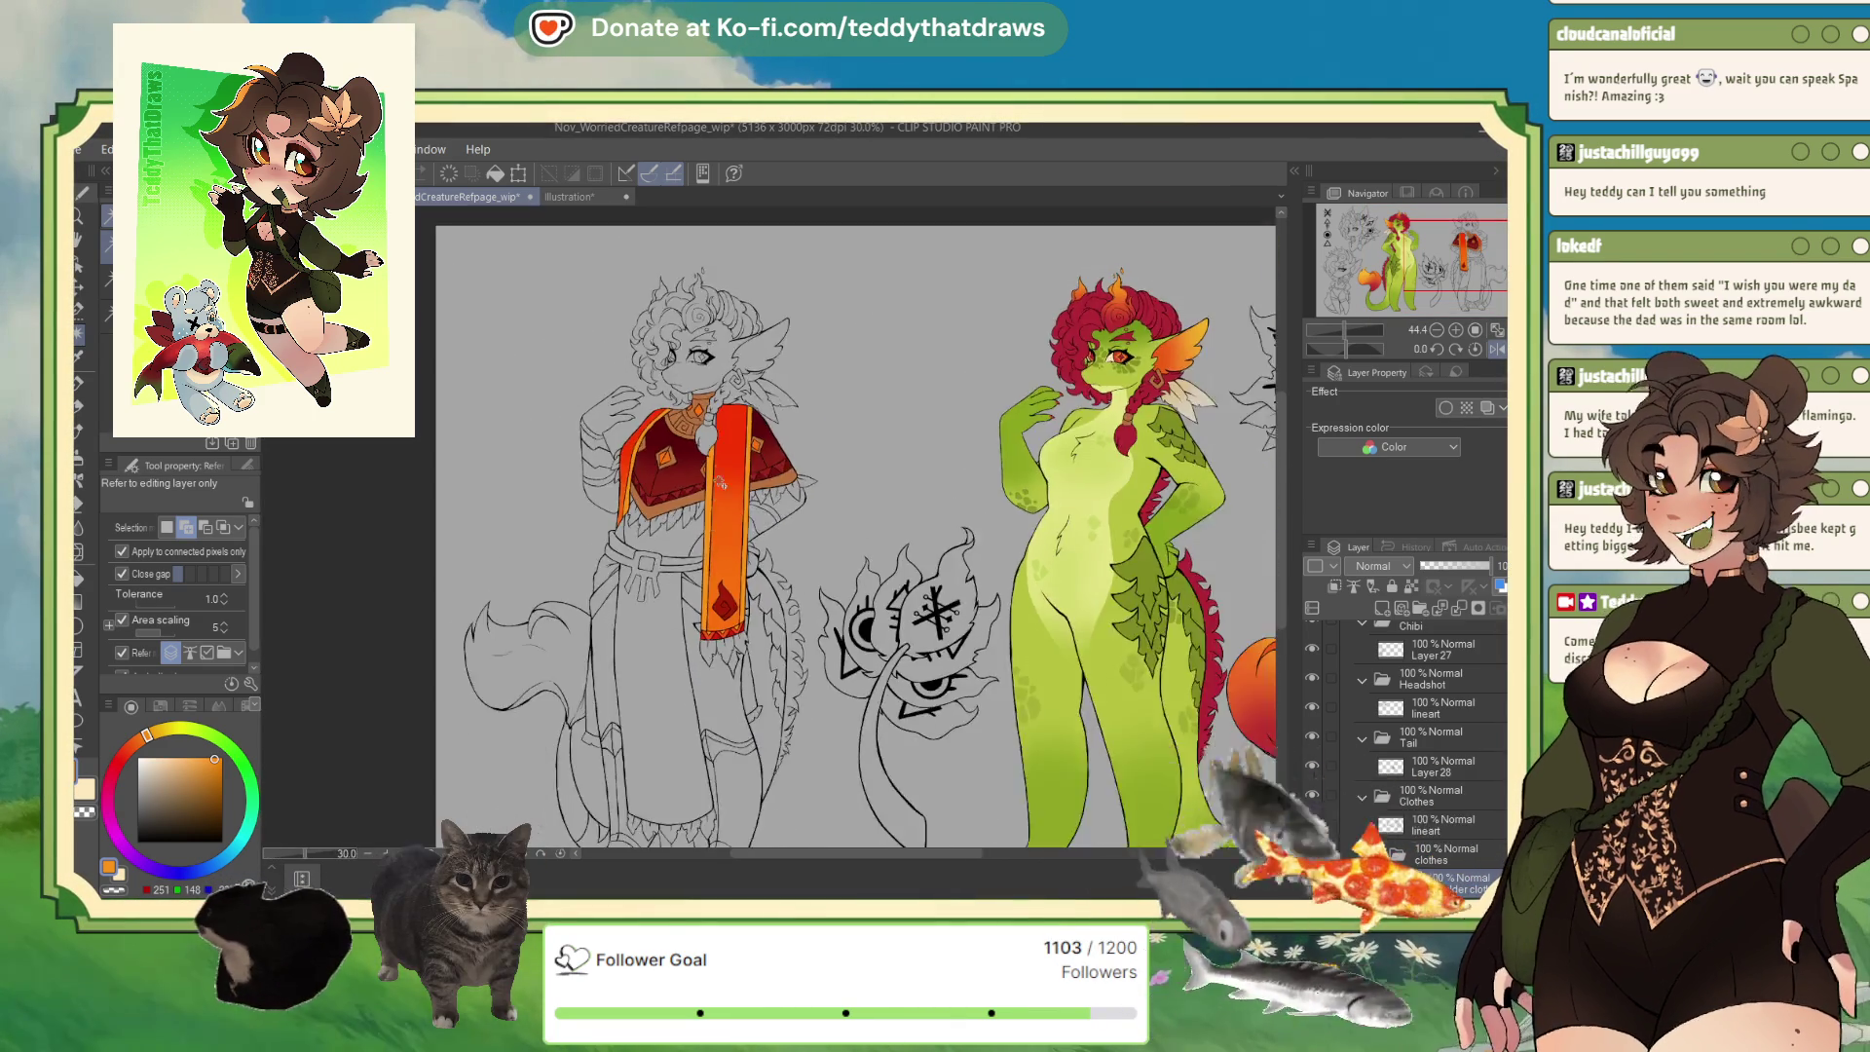
pyautogui.scroll(1, 747, 375)
pyautogui.scroll(1, 747, 375)
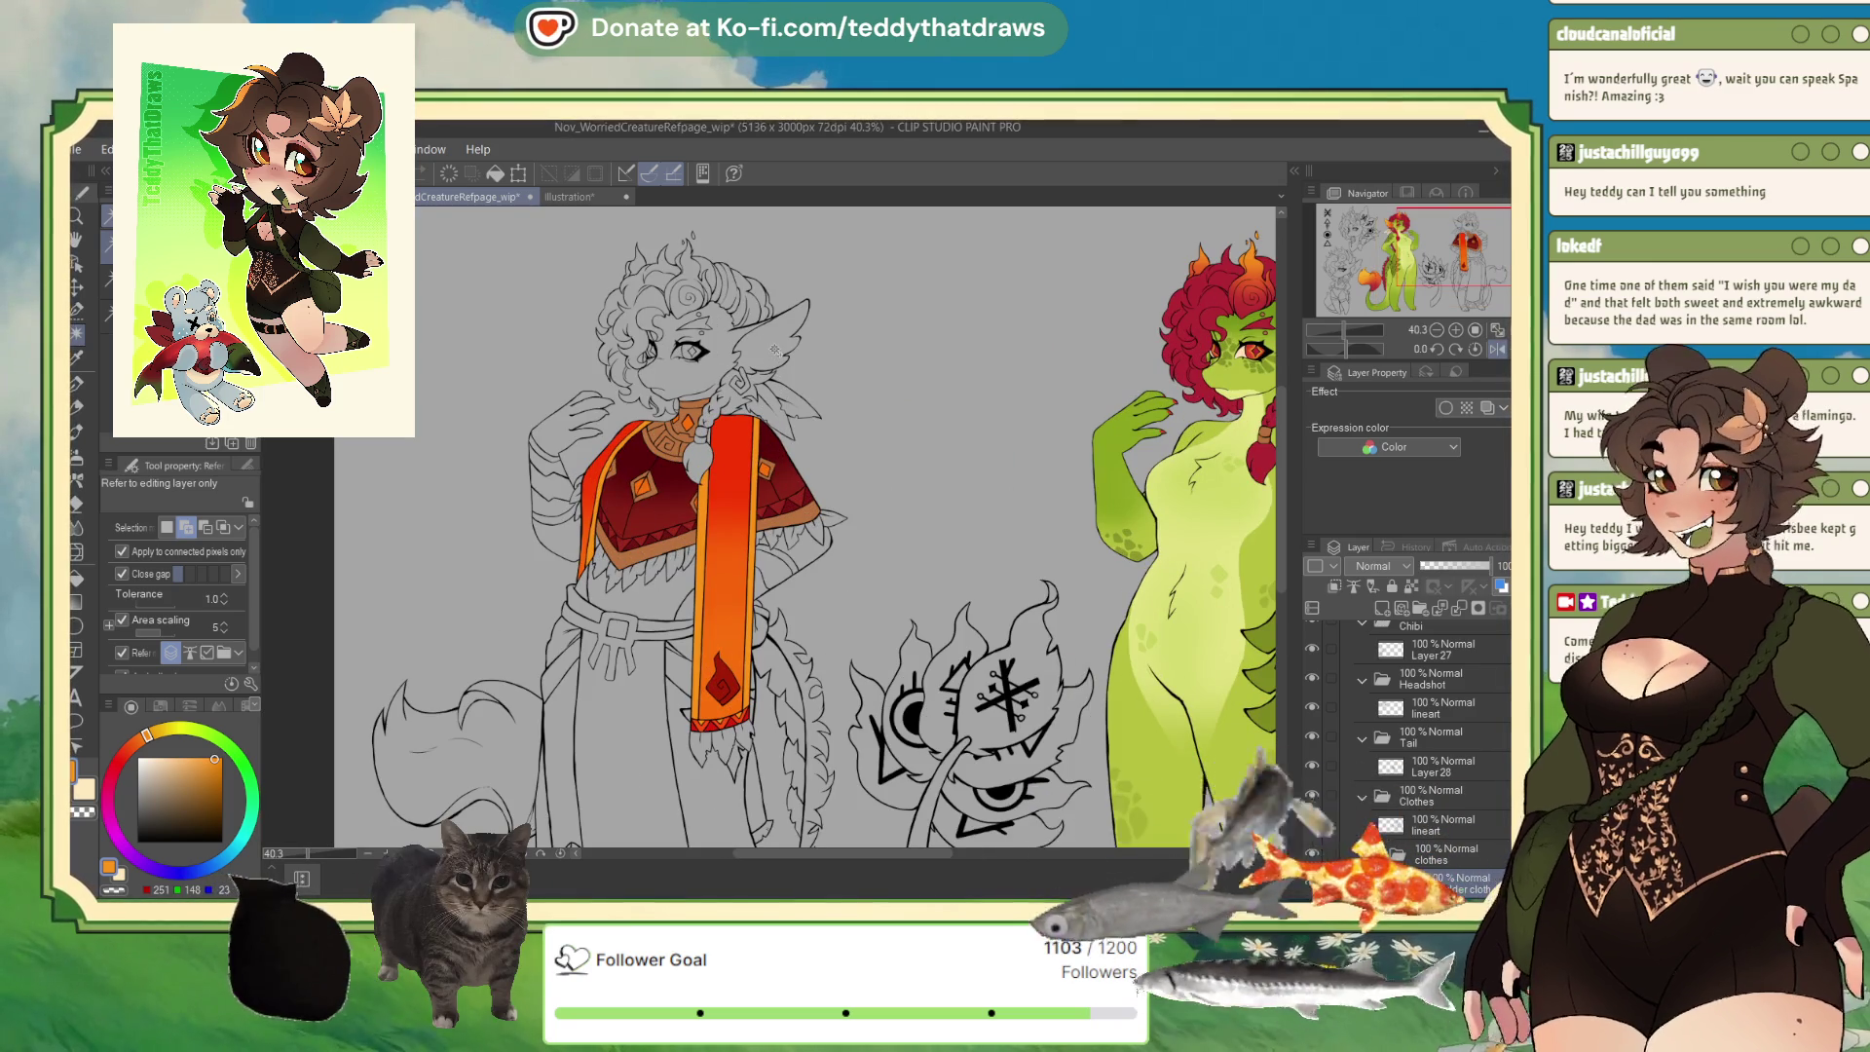
pyautogui.scroll(-3, 1455, 888)
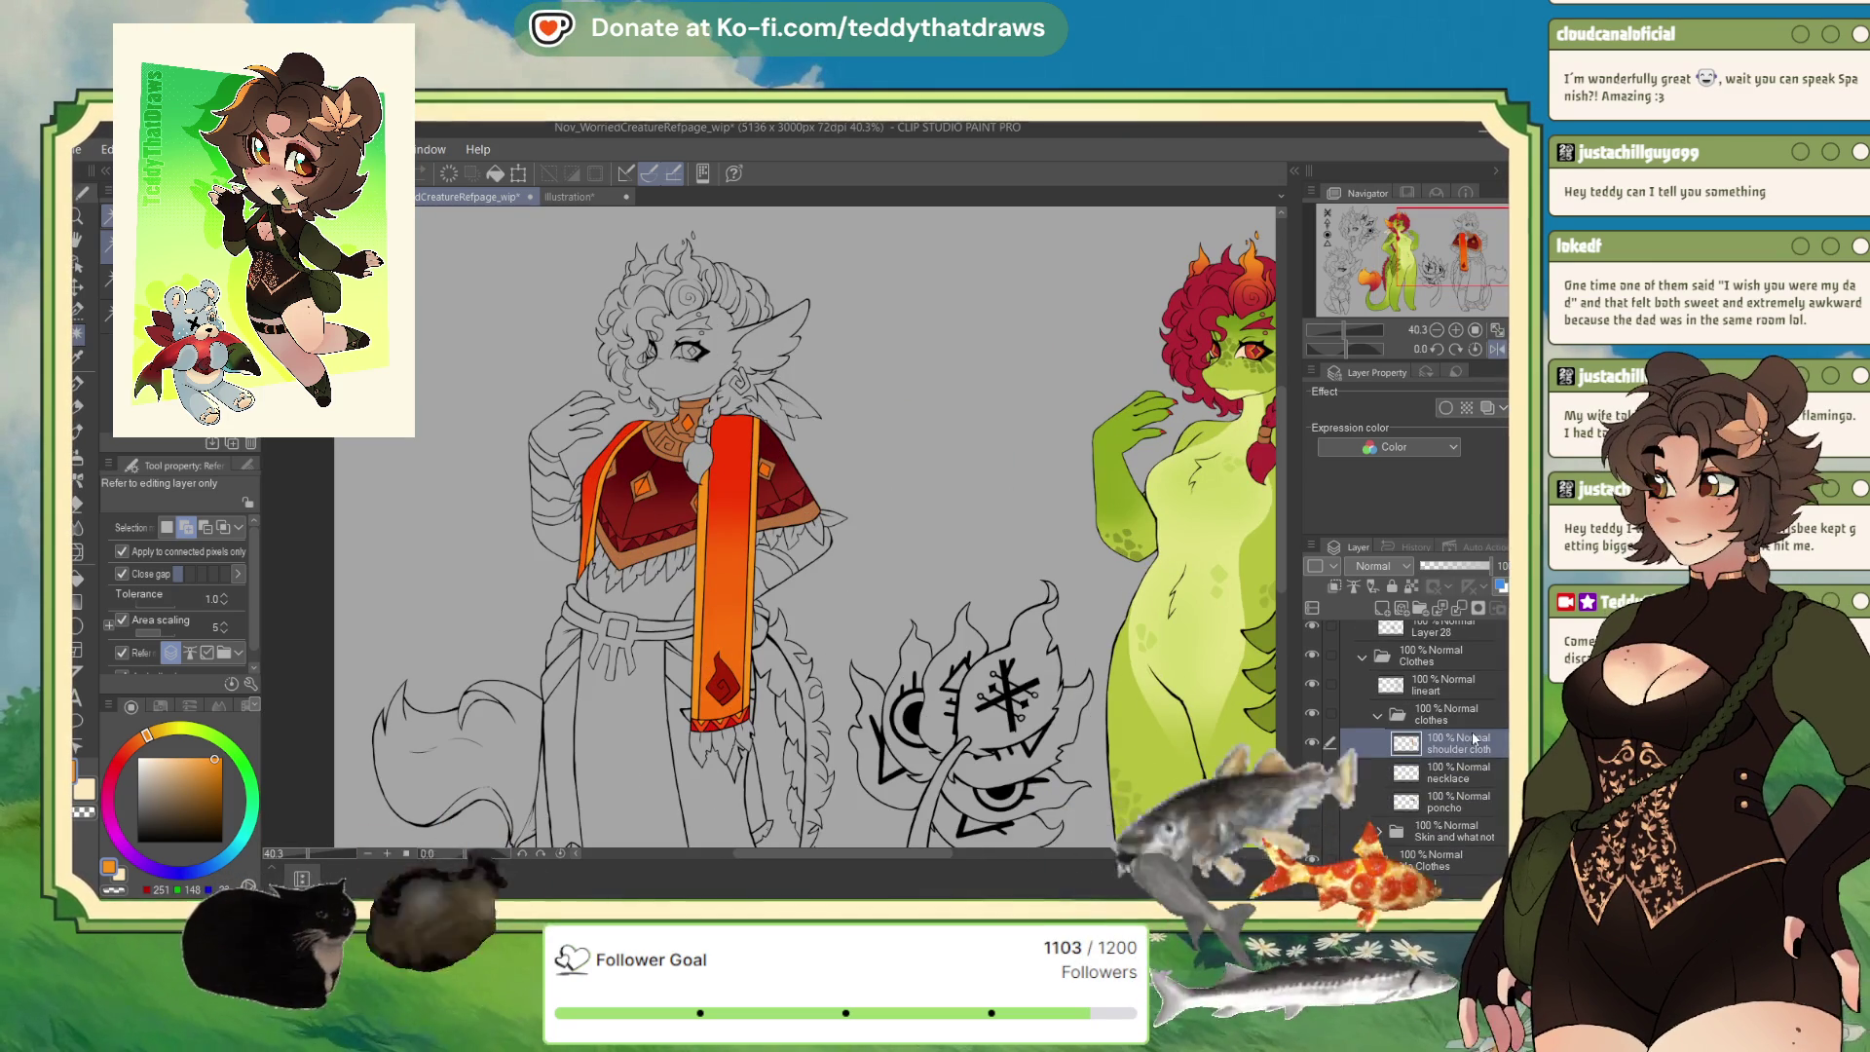
pyautogui.click(1382, 607)
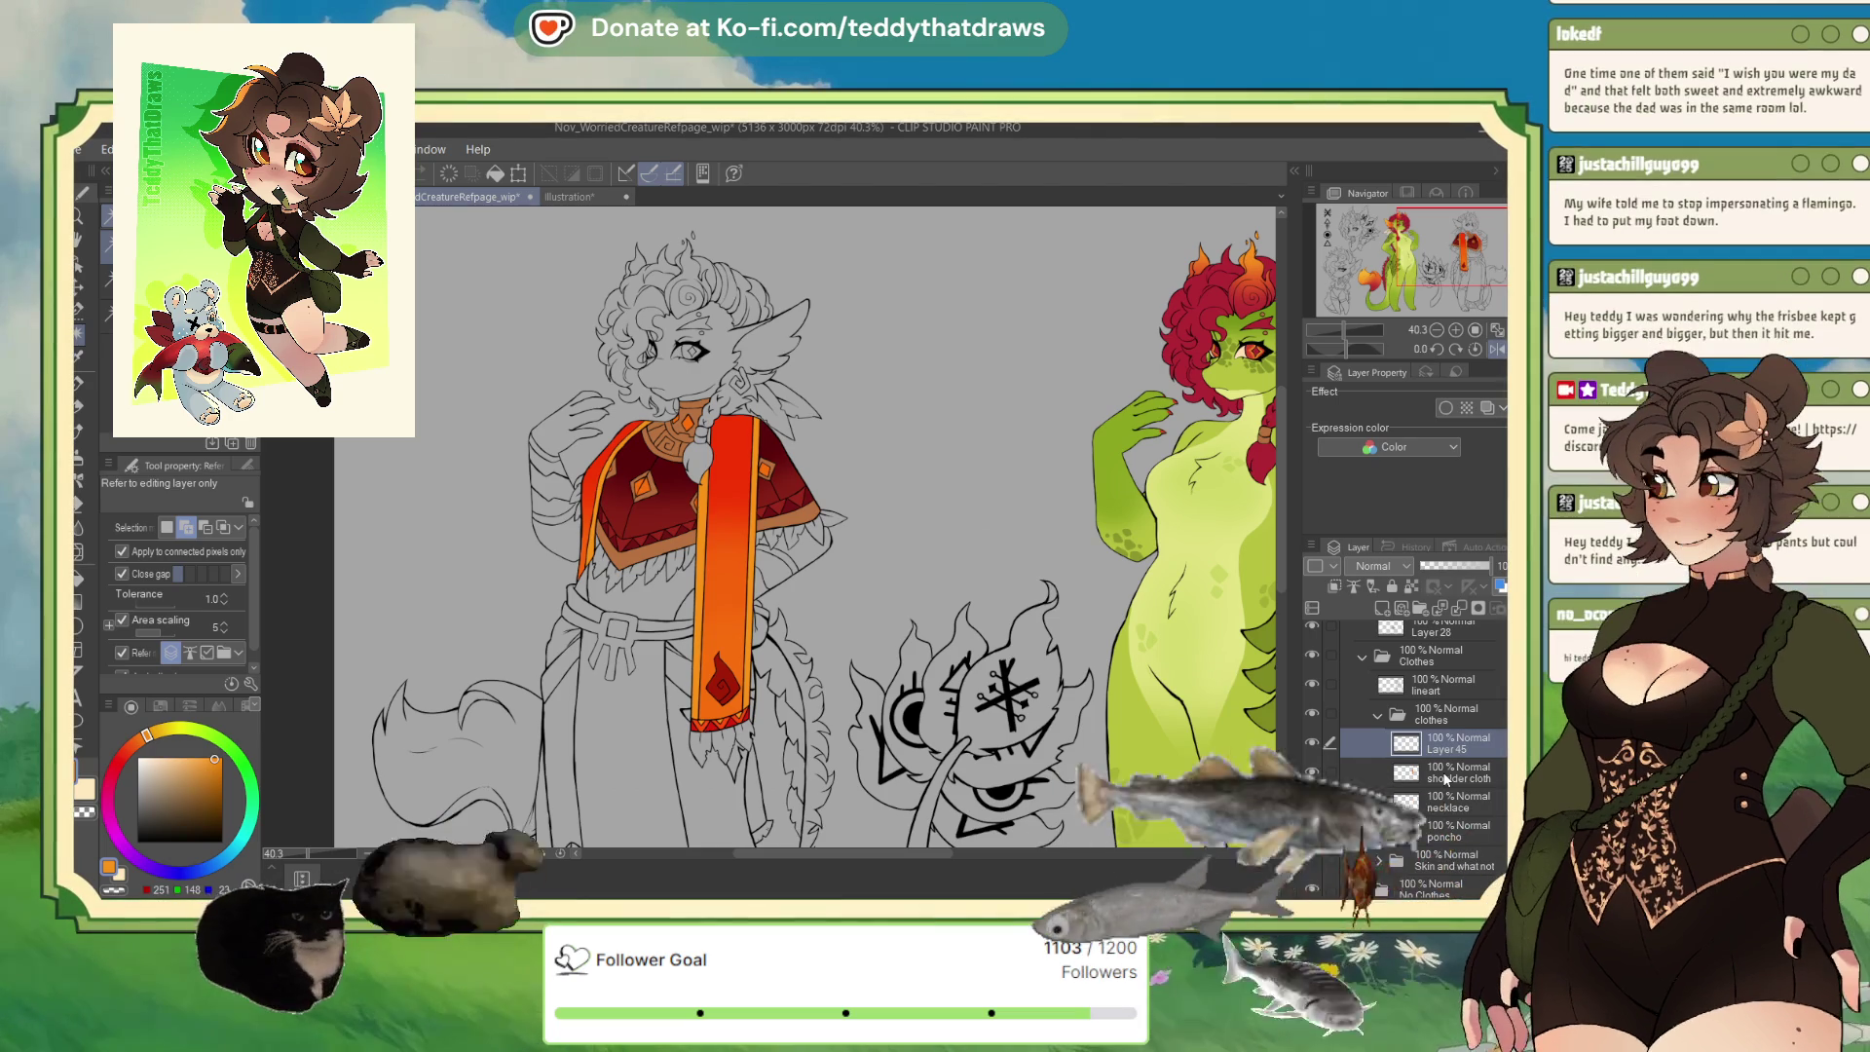
# Name the new layer 'under' and select the area beneath the poncho.
pyautogui.write('under')
pyautogui.press('Return')
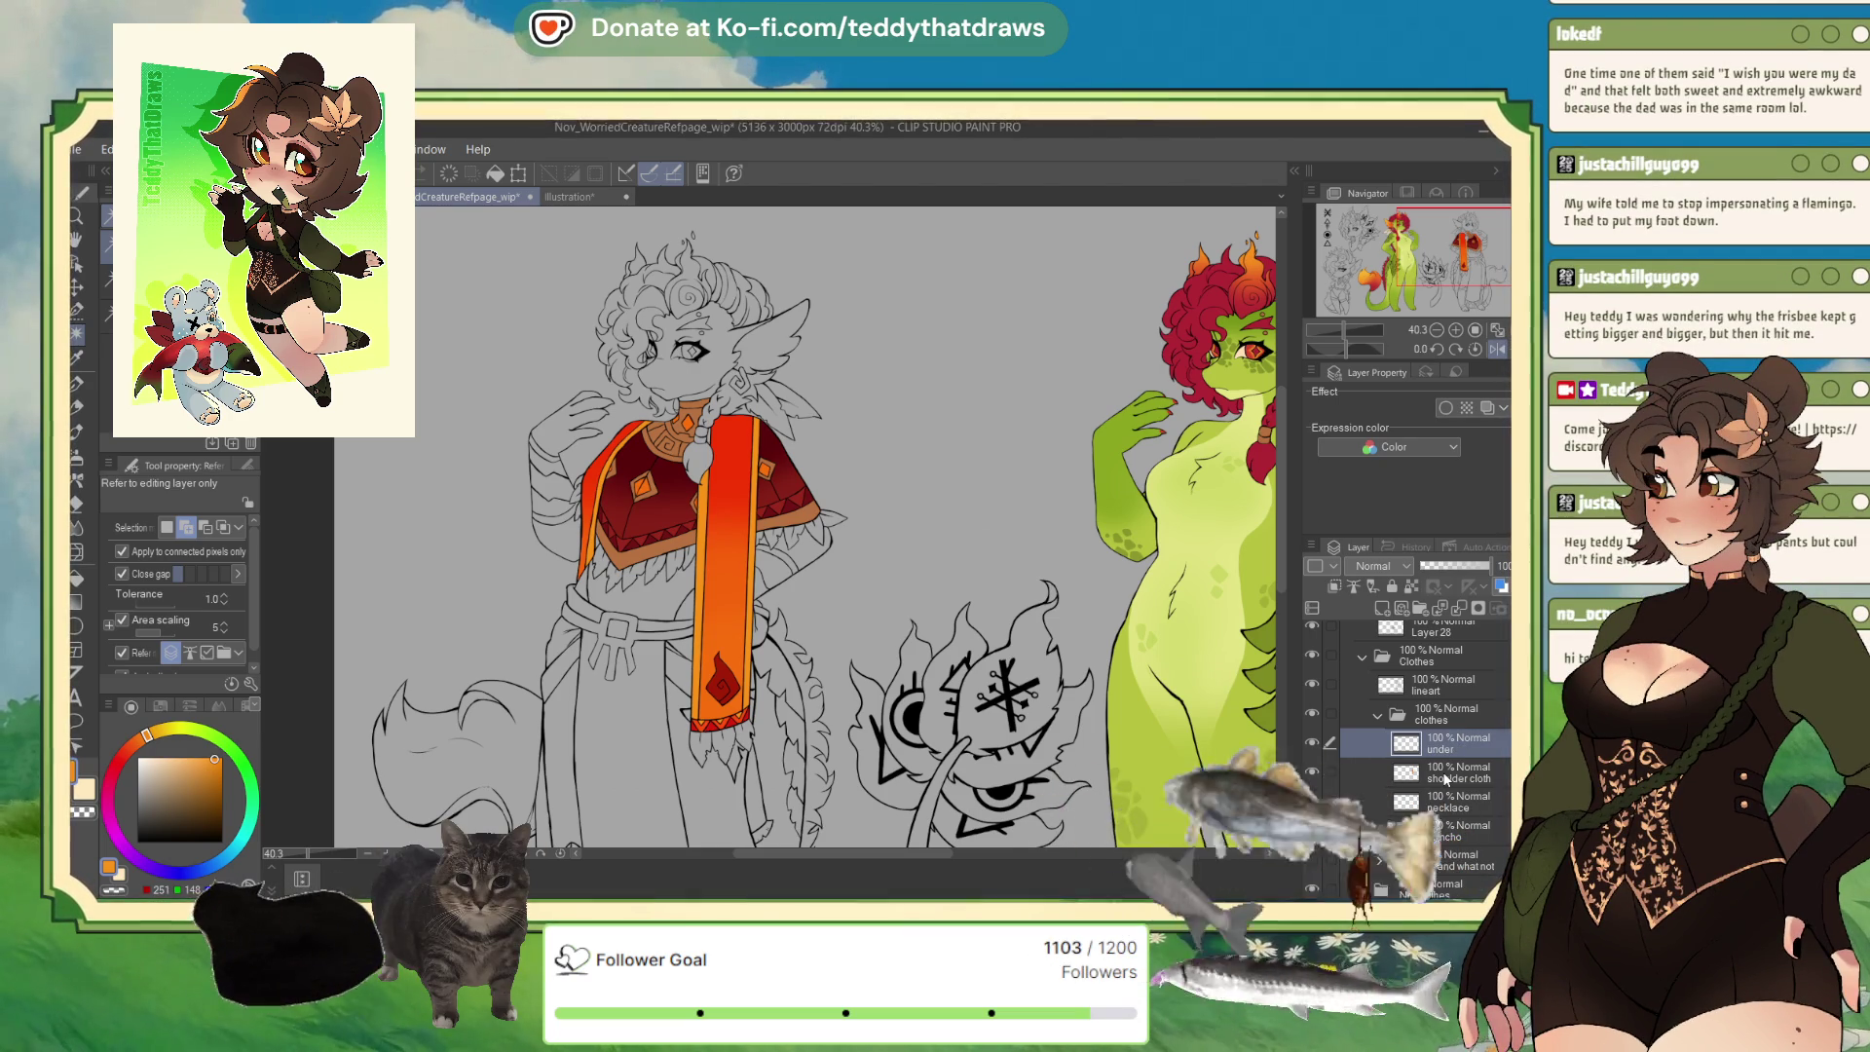
pyautogui.click(611, 529)
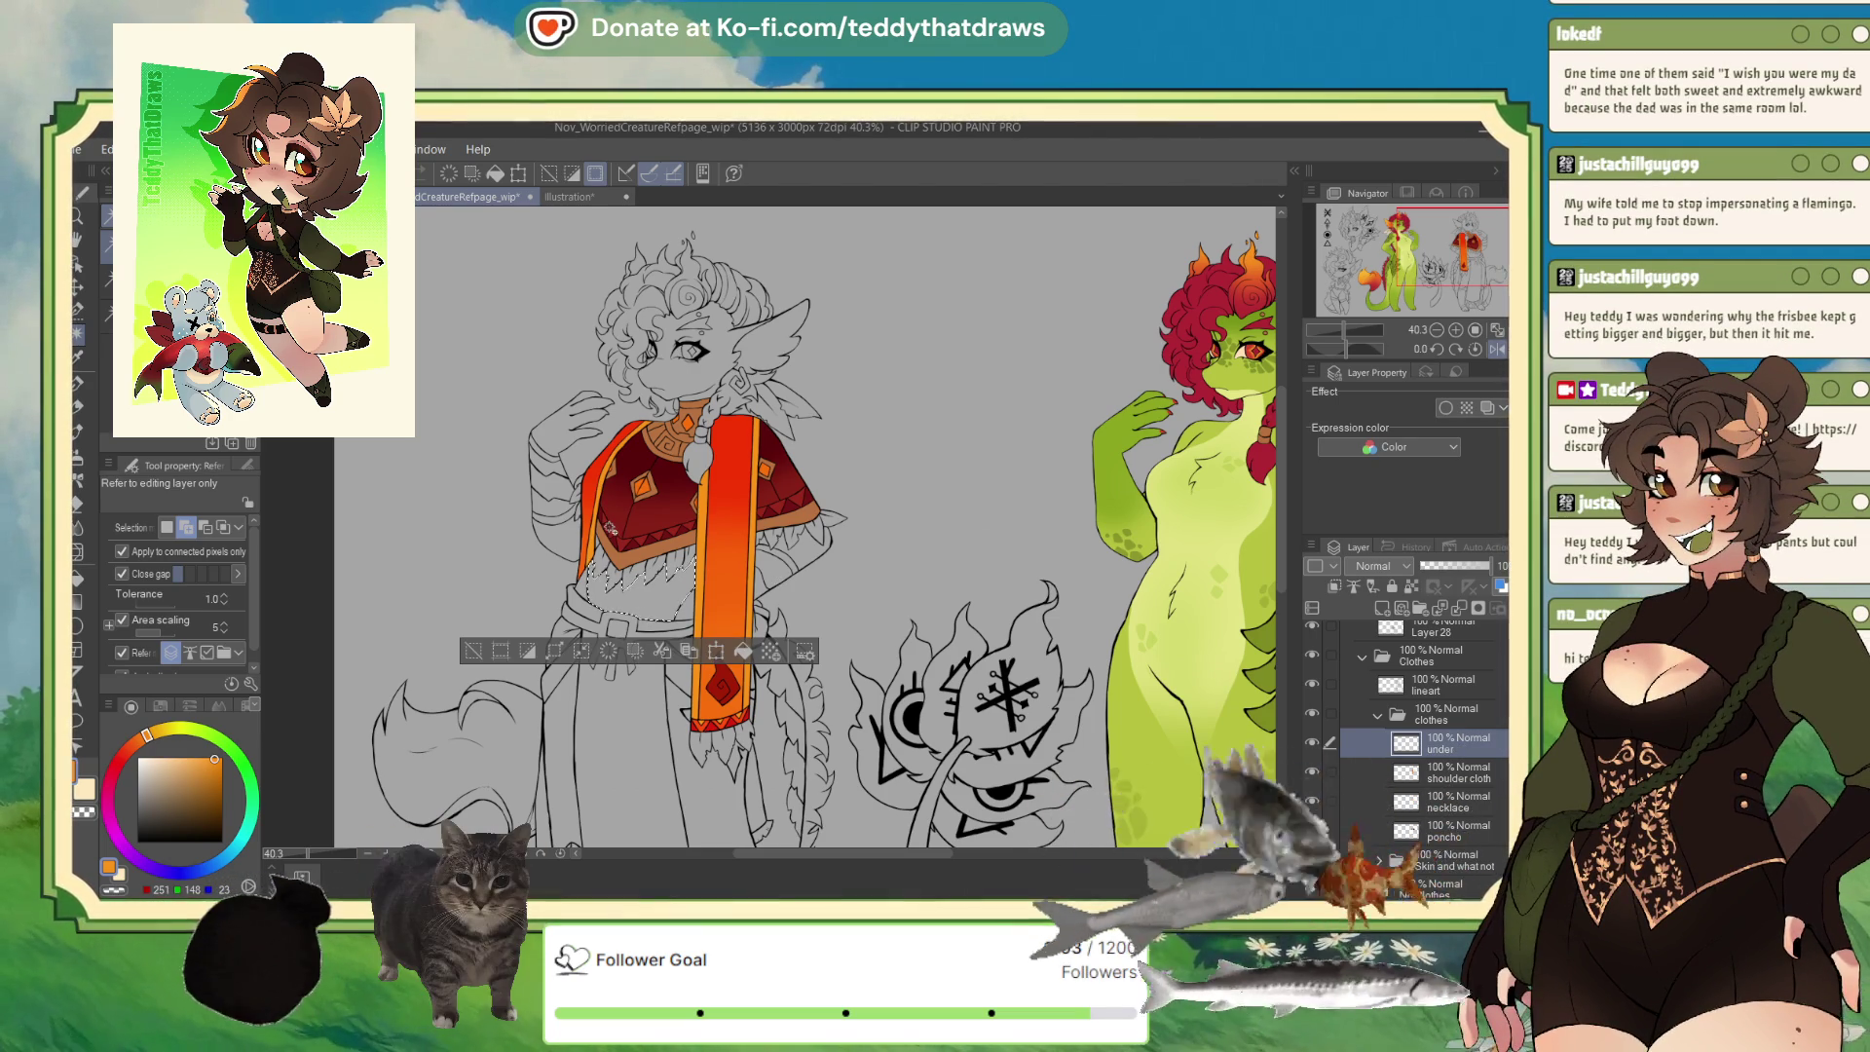
pyautogui.scroll(2, 611, 529)
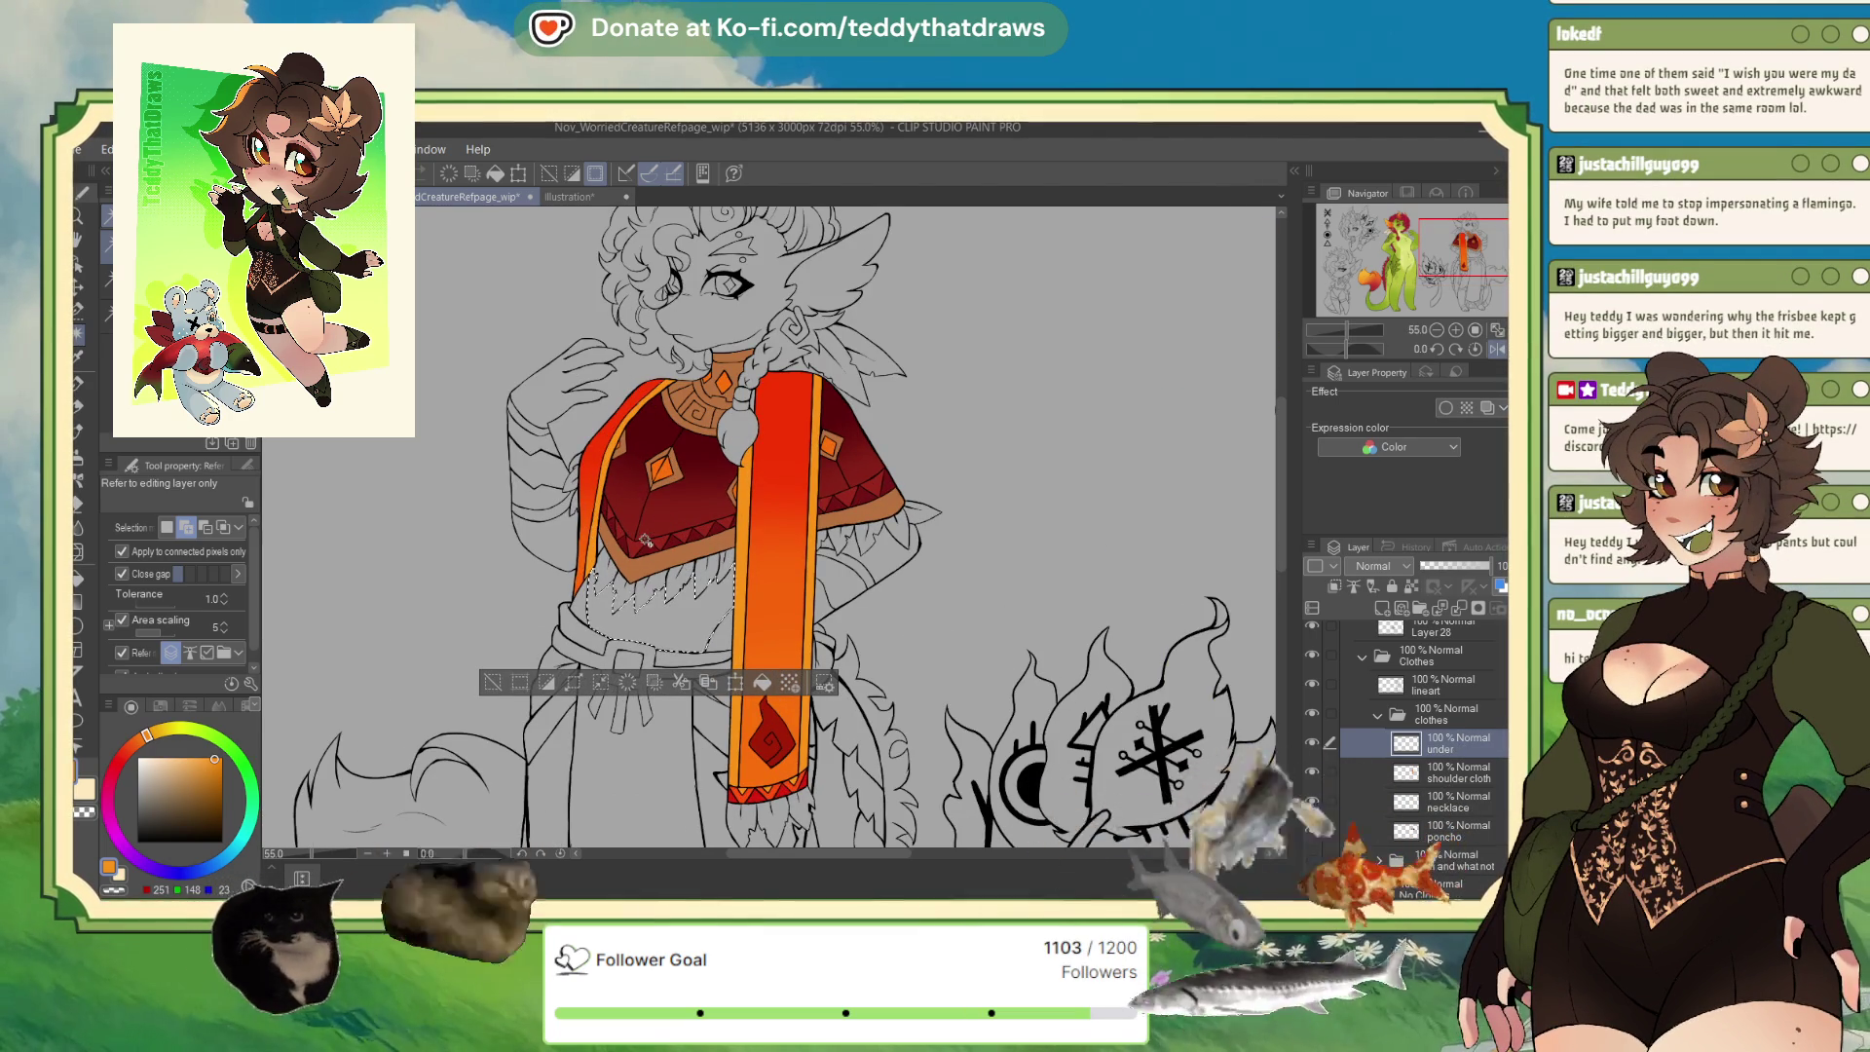
# Sample dark brown from the reference illustration for the under-poncho area.
pyautogui.click(575, 197)
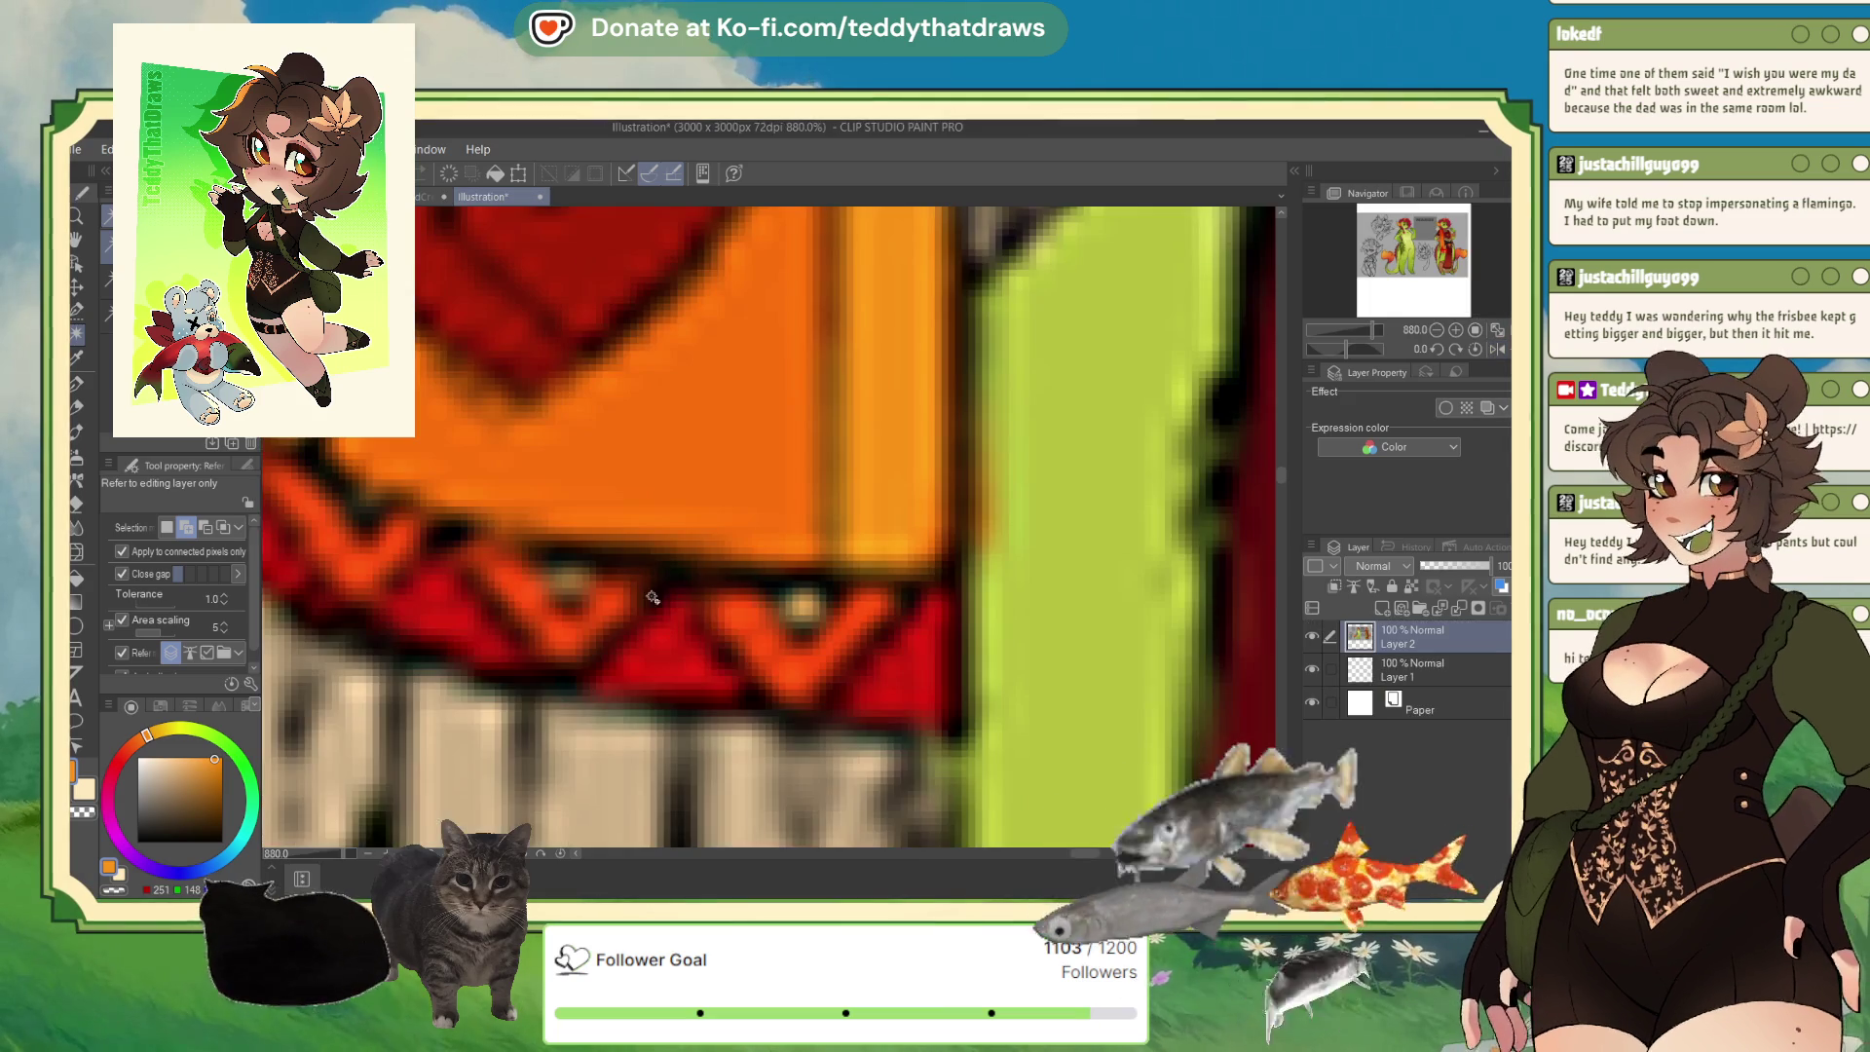
pyautogui.scroll(-10, 652, 597)
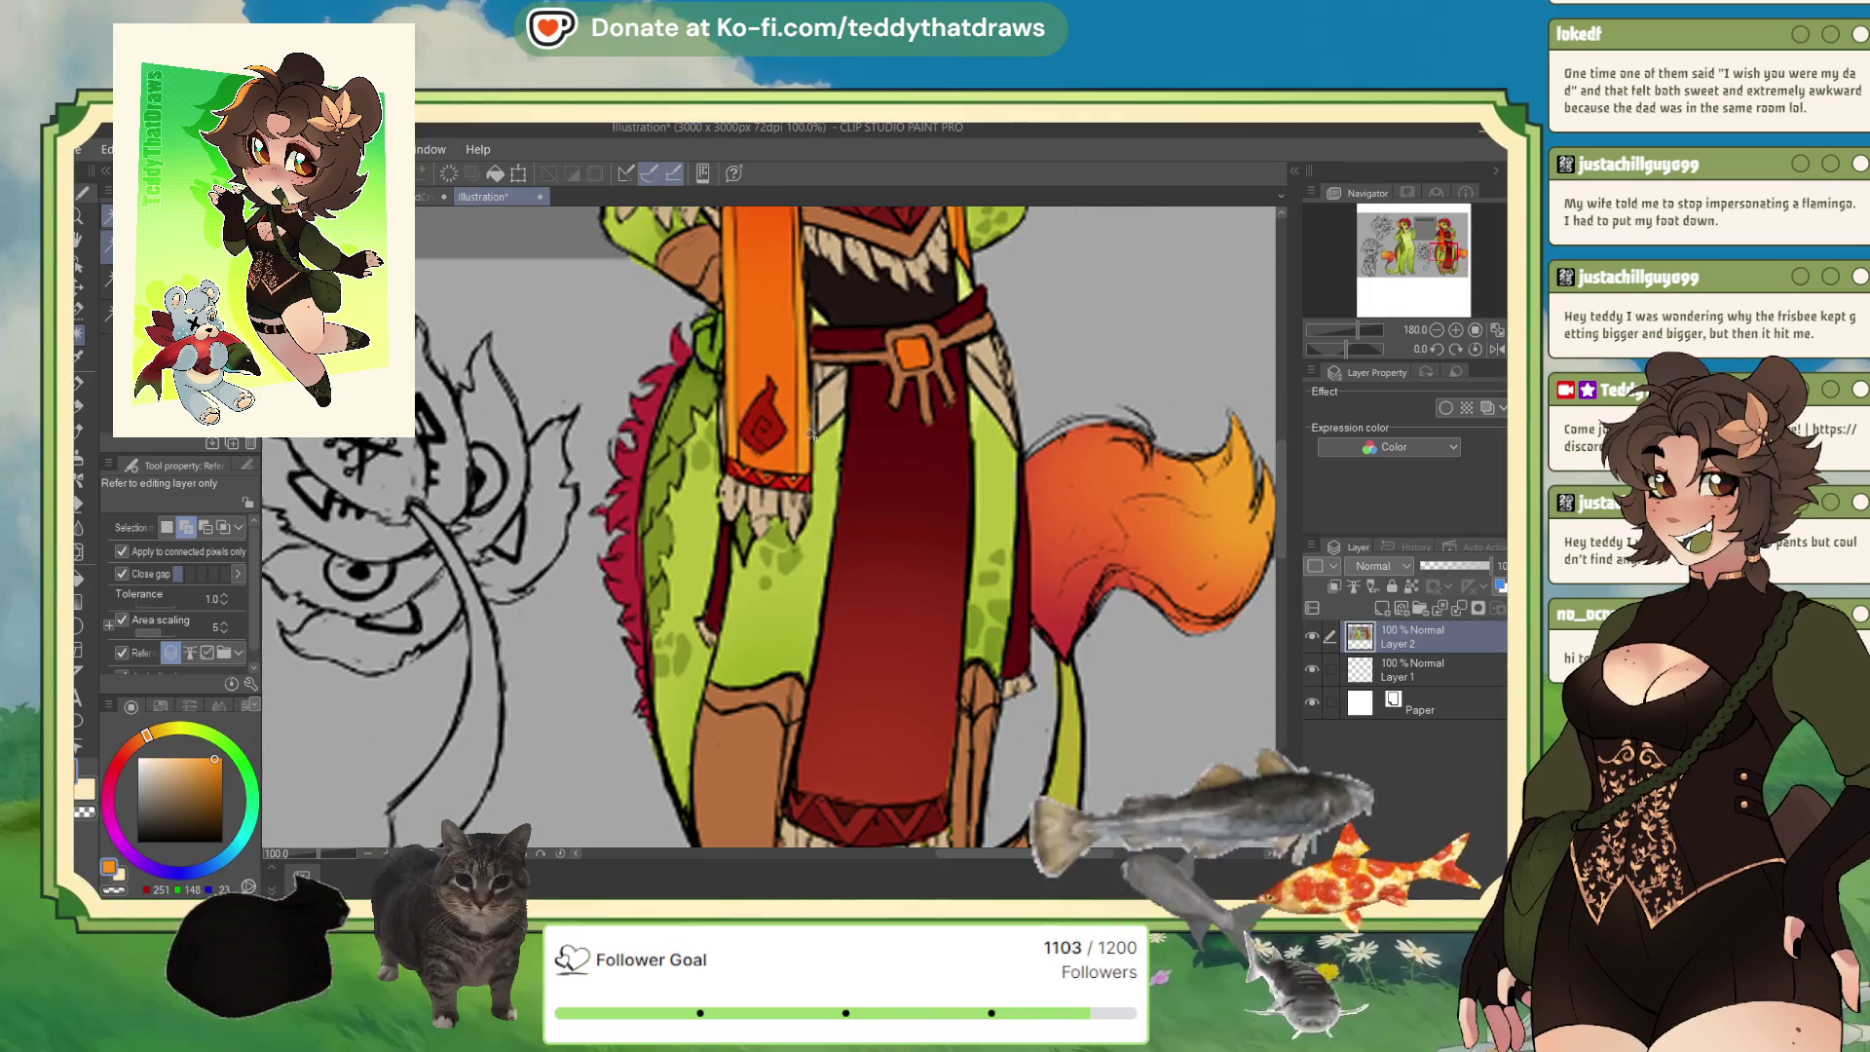
pyautogui.keyDown('alt'); pyautogui.click(873, 304); pyautogui.keyUp('alt')
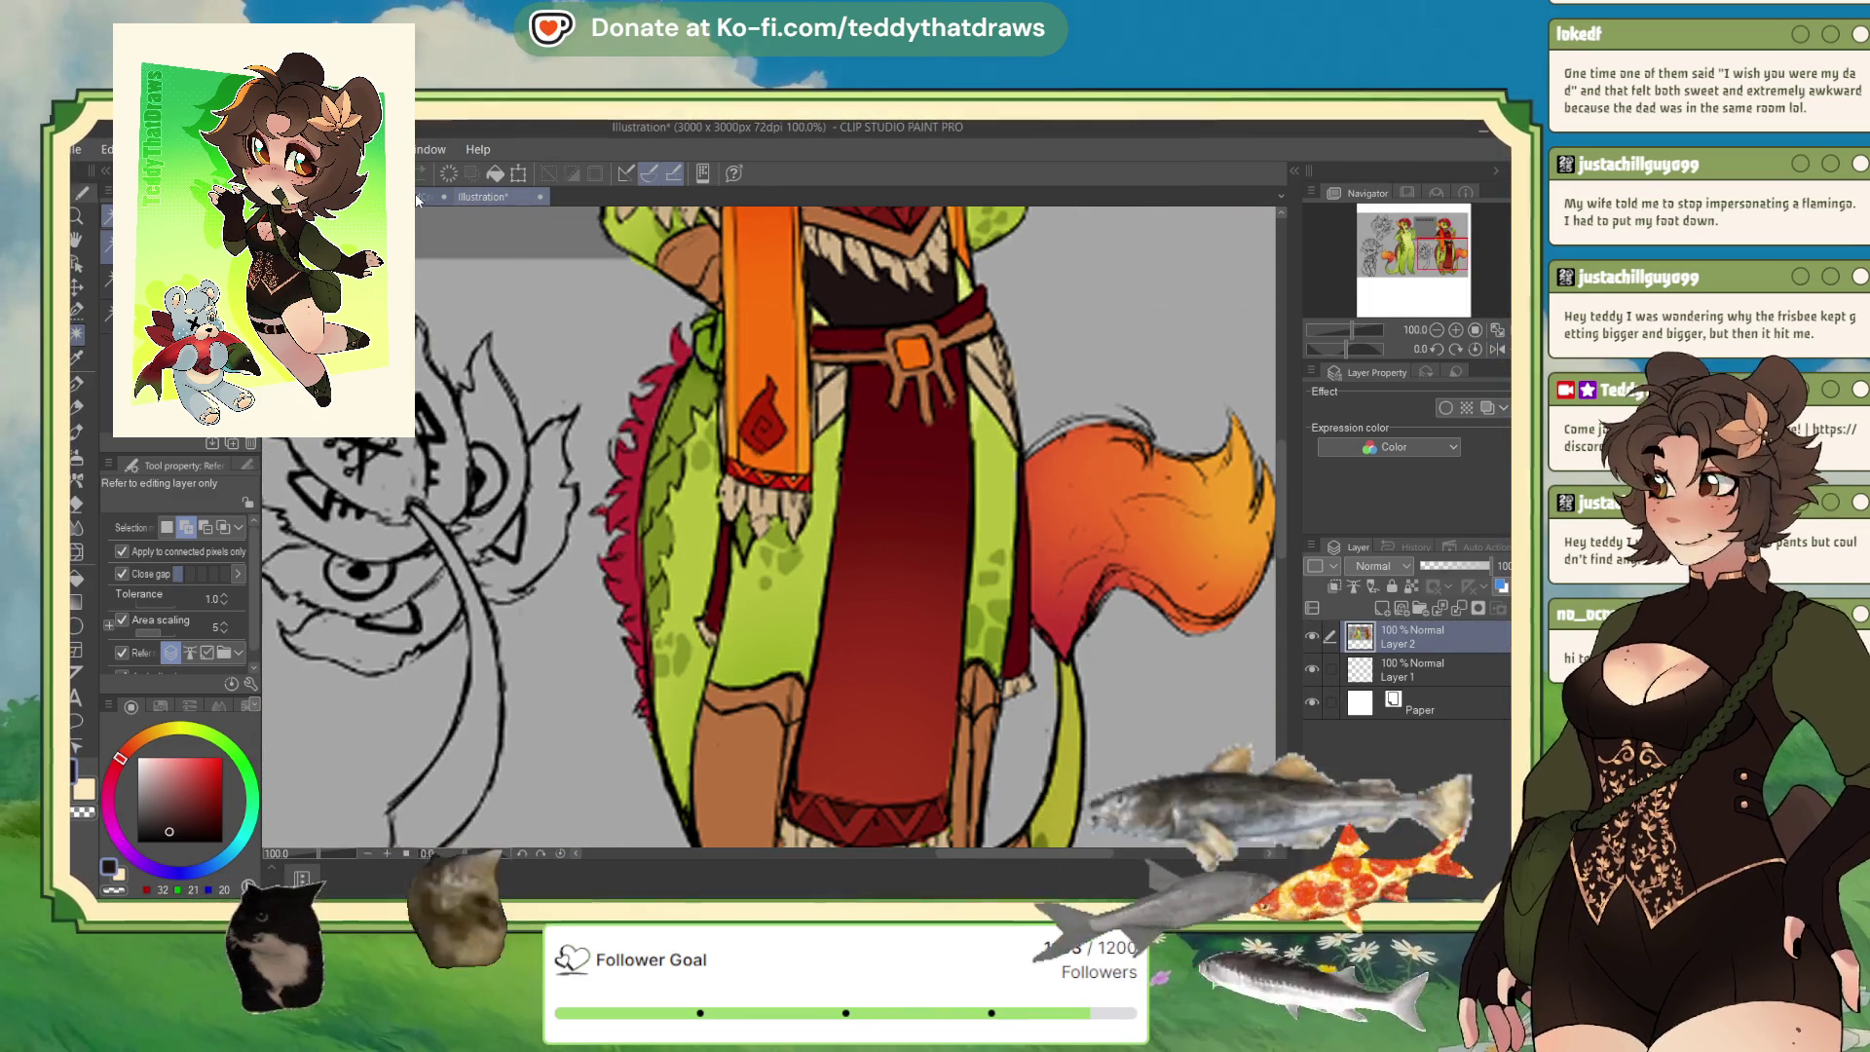
pyautogui.click(419, 198)
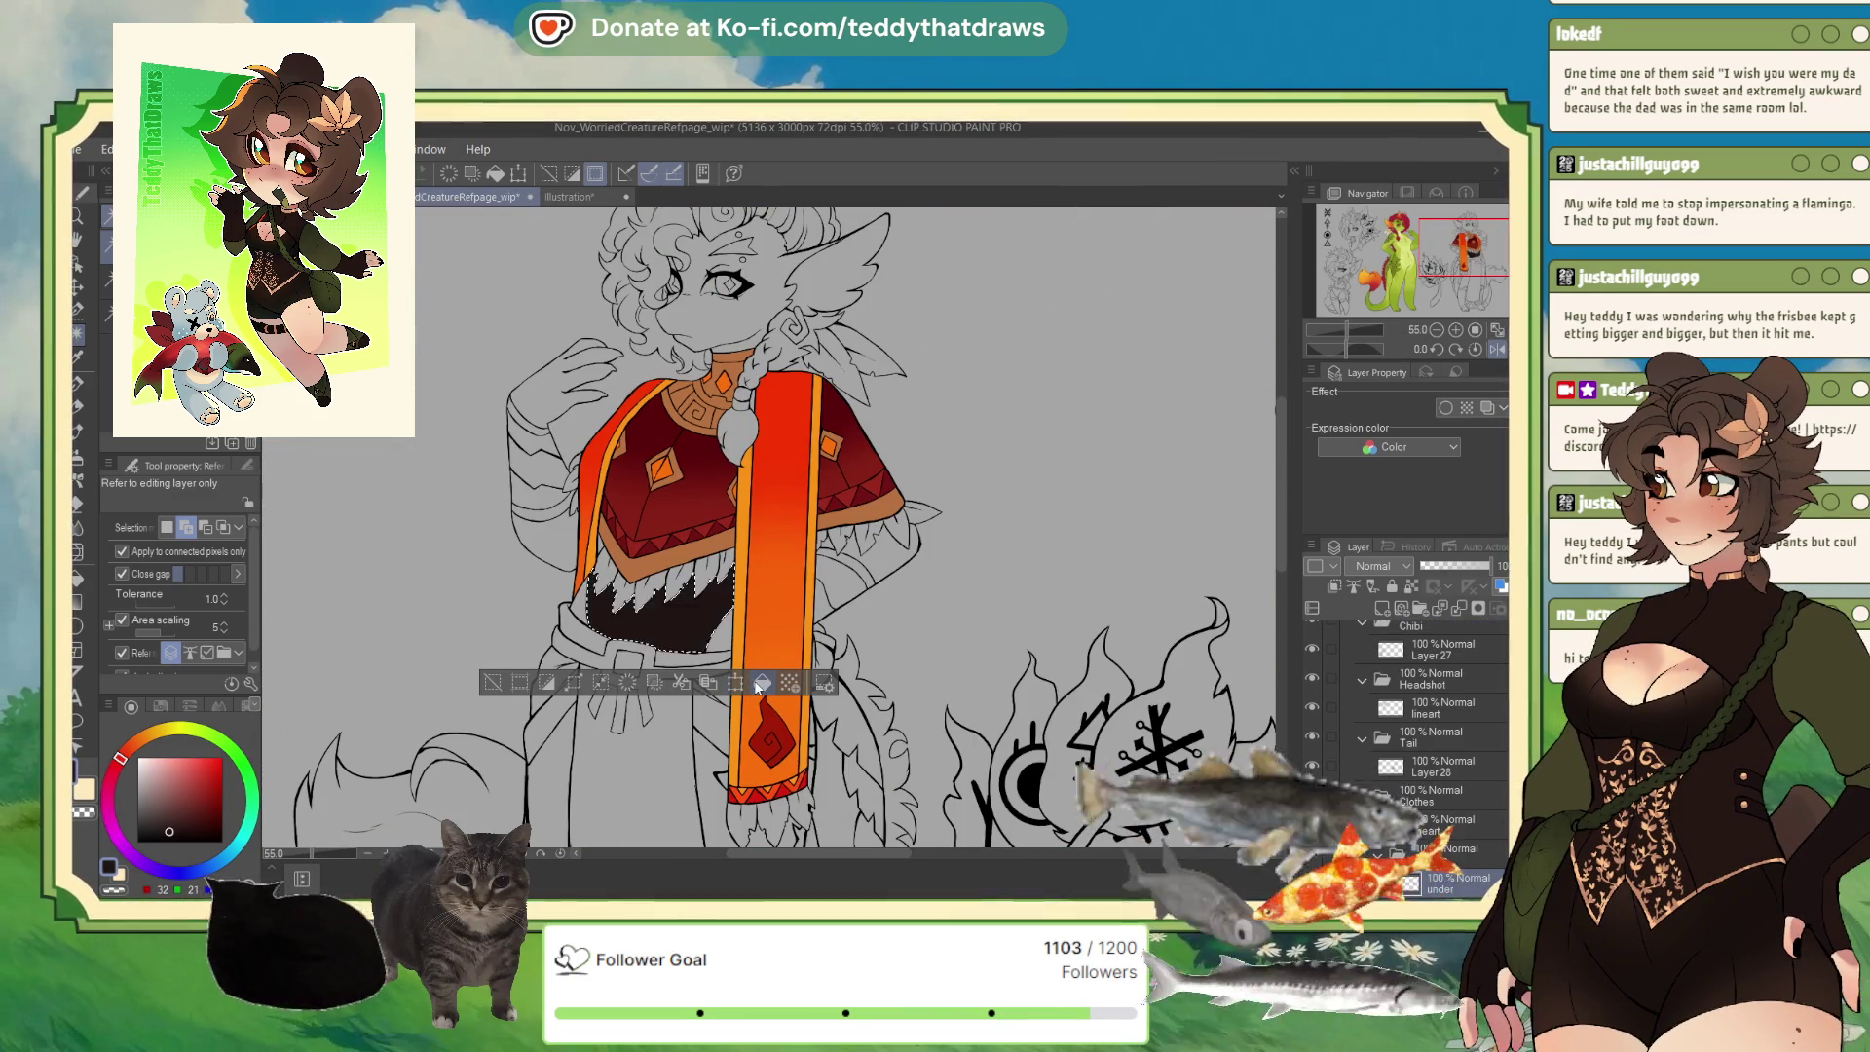
pyautogui.scroll(-3, 655, 455)
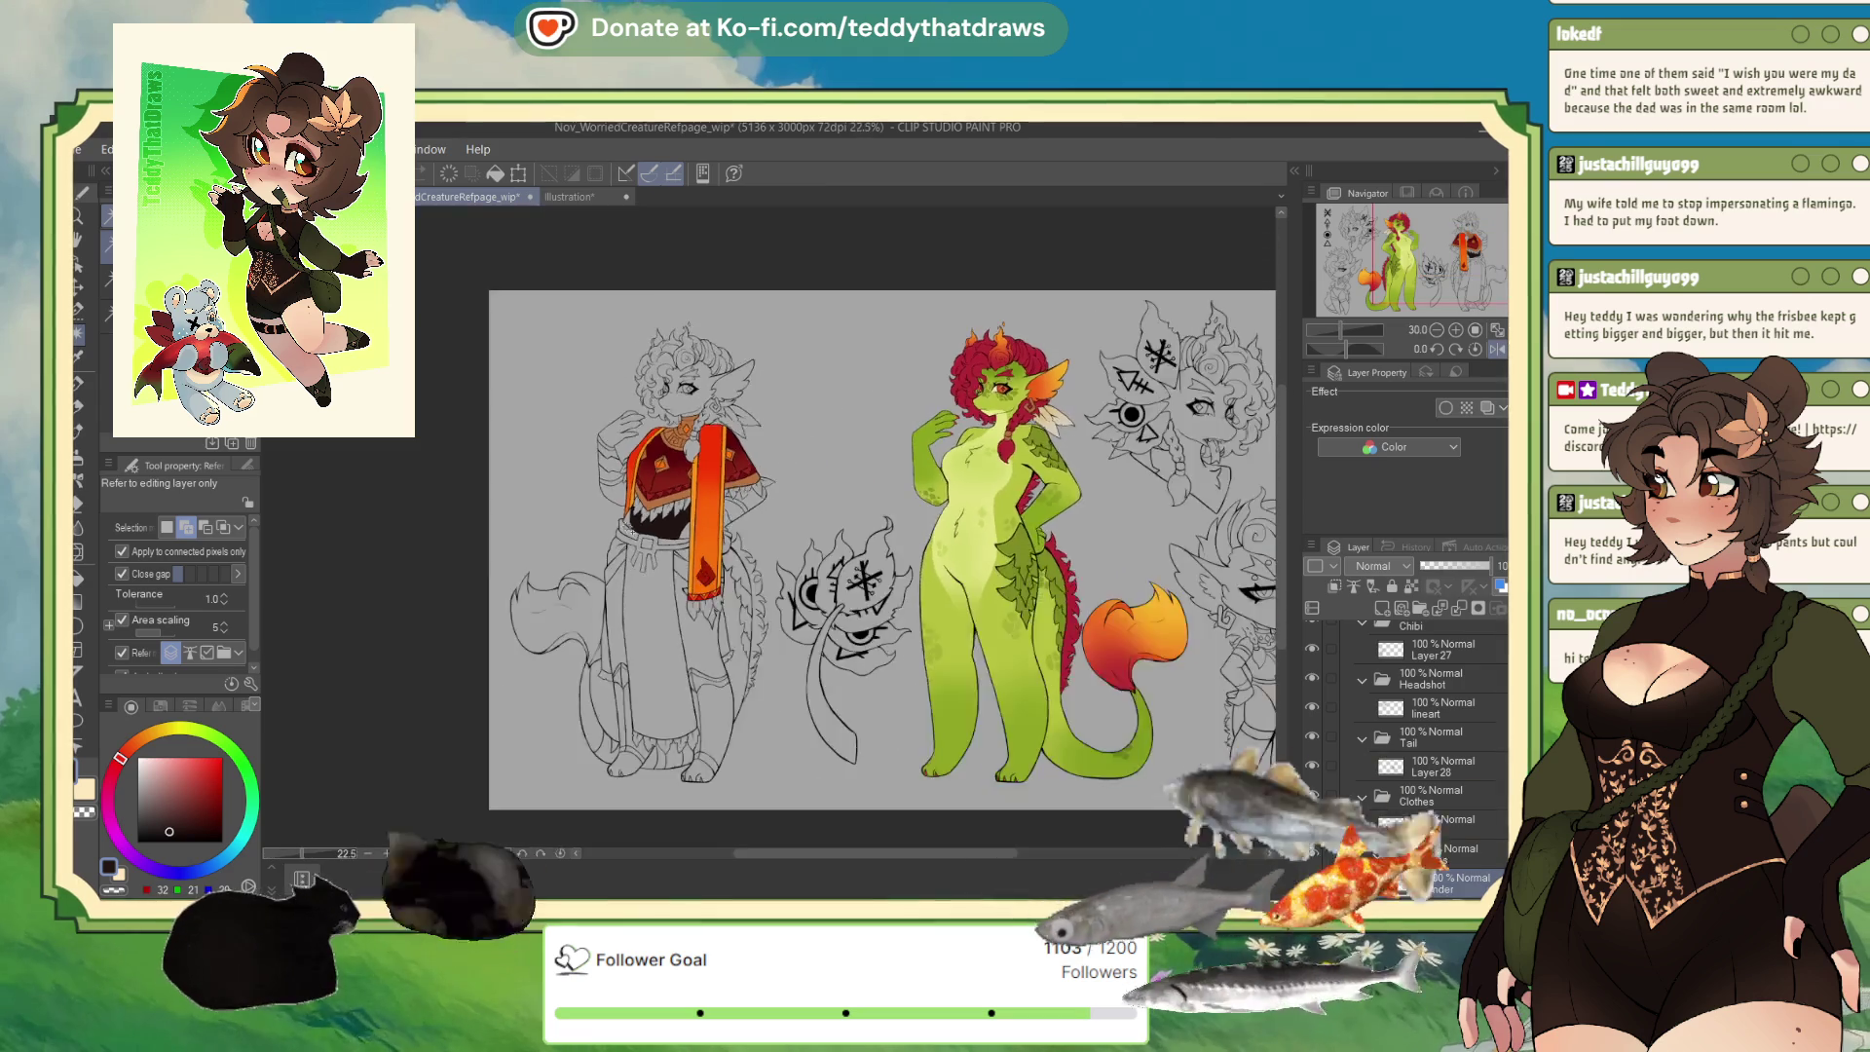
pyautogui.scroll(2, 647, 531)
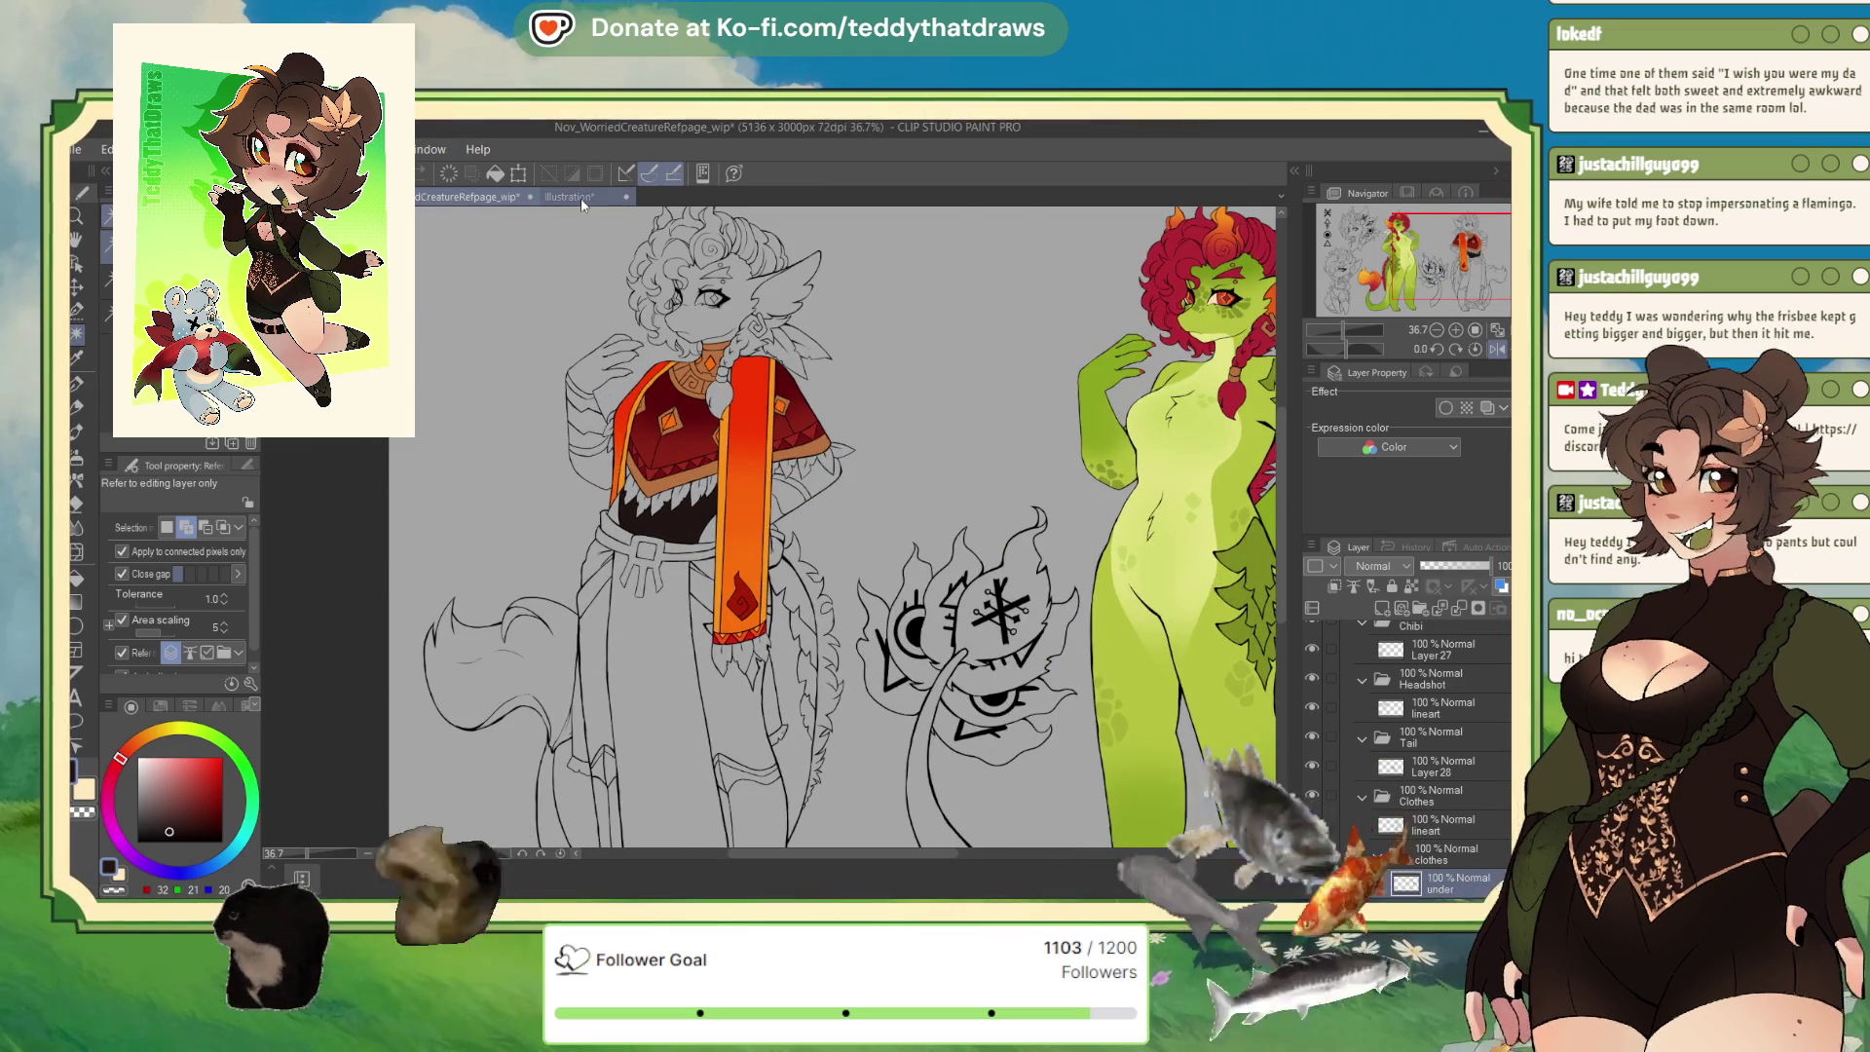
# Sample beige and then dark red from the reference belt and fringe.
pyautogui.click(580, 197)
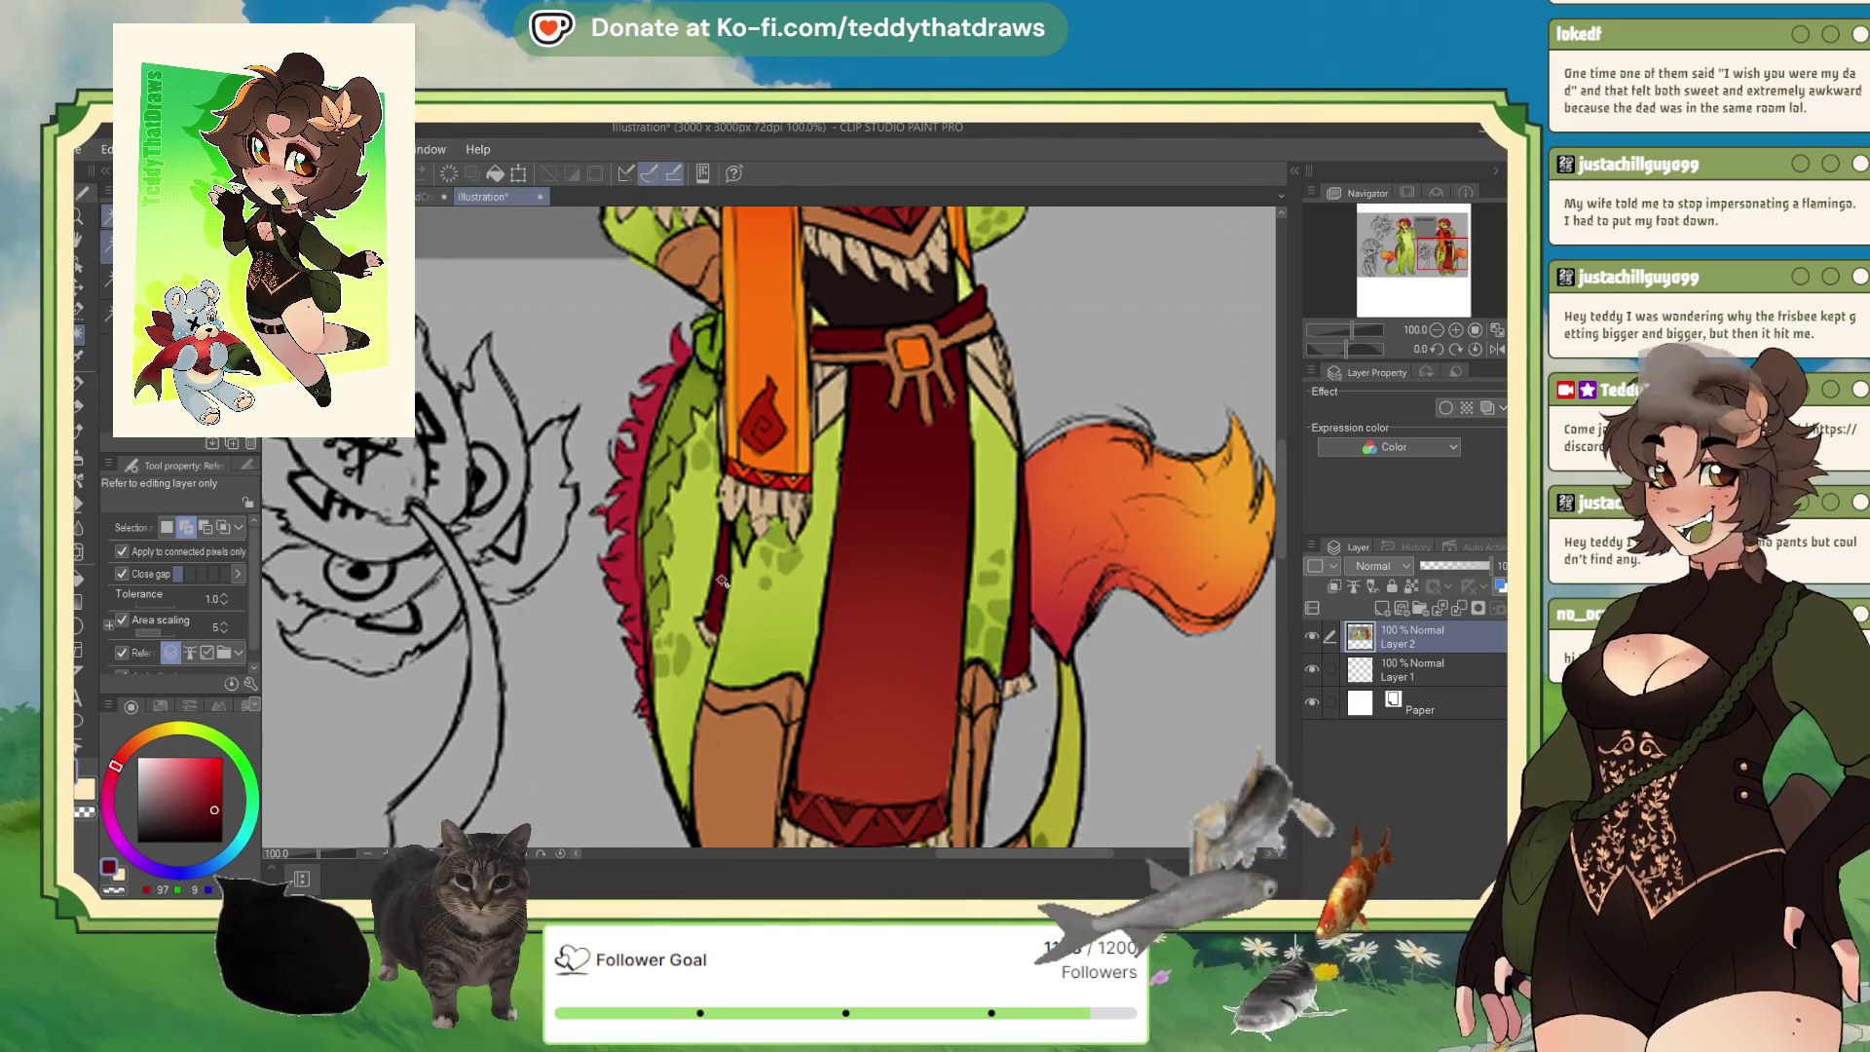
pyautogui.keyDown('alt'); pyautogui.click(839, 391); pyautogui.keyUp('alt')
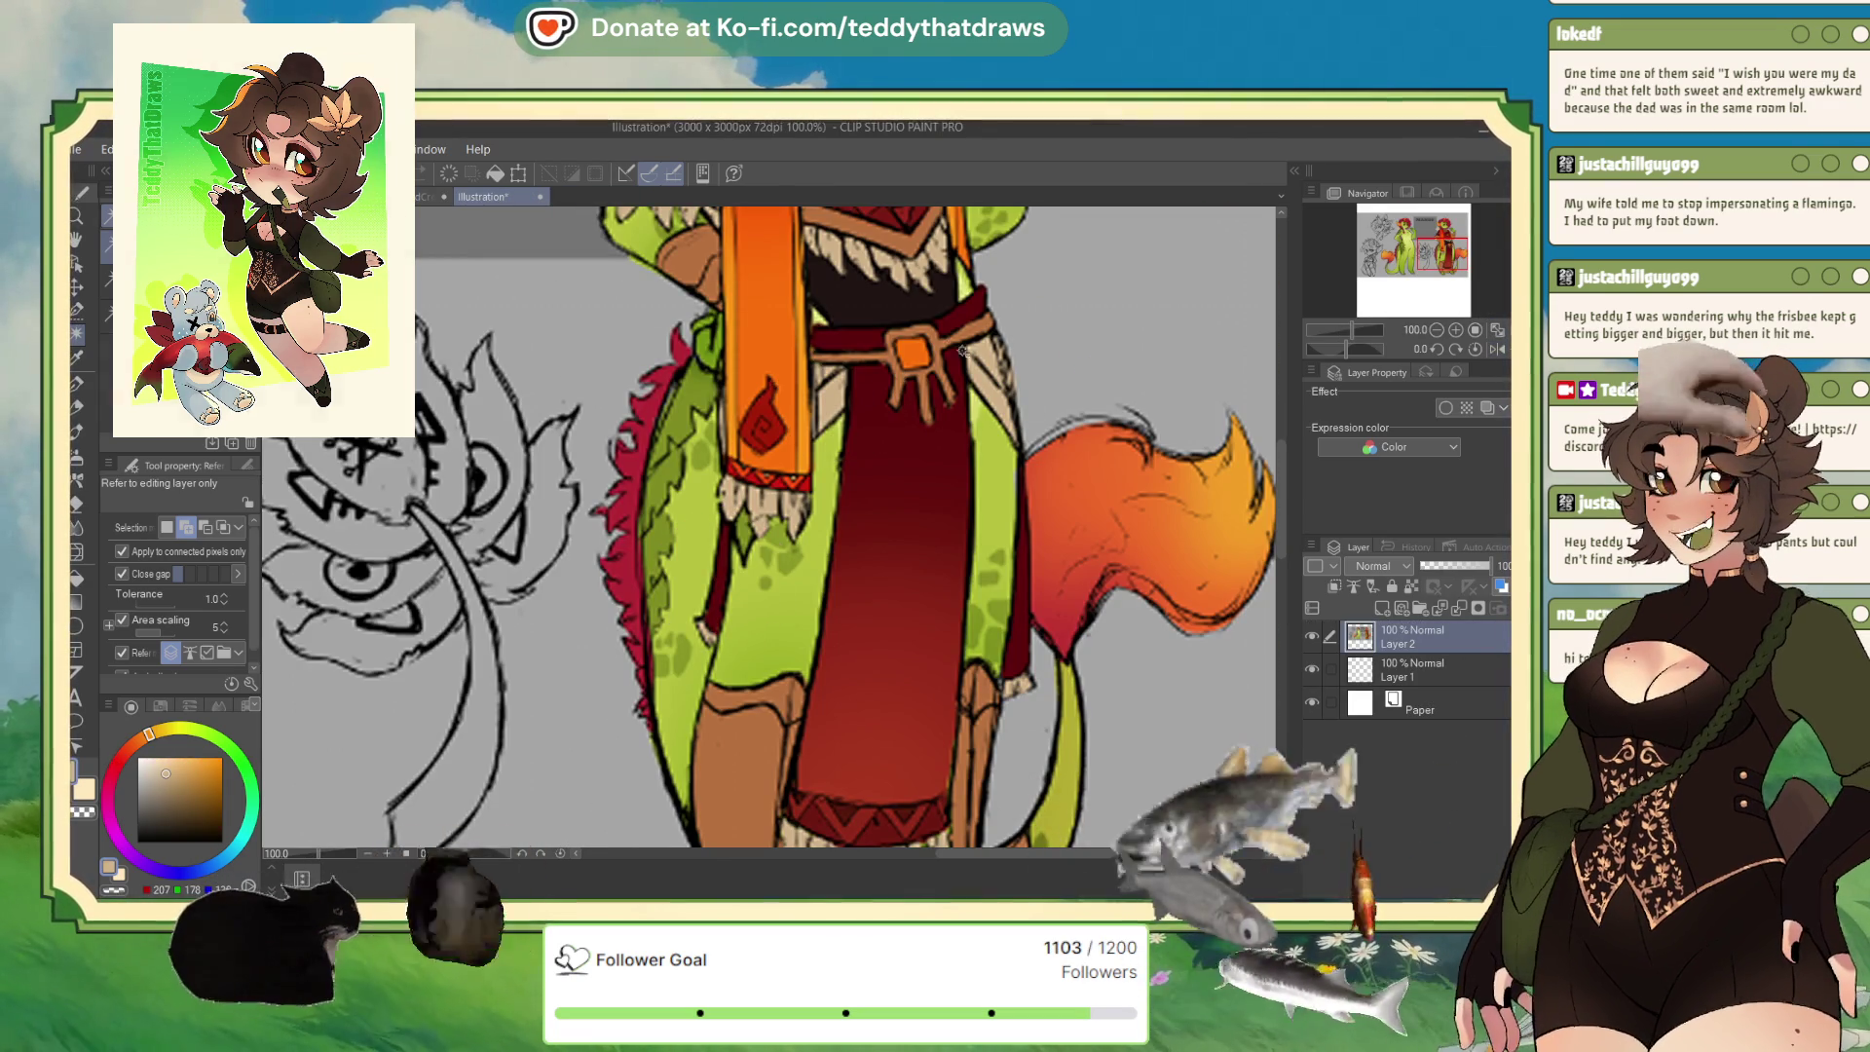
pyautogui.keyDown('alt'); pyautogui.click(866, 339); pyautogui.keyUp('alt')
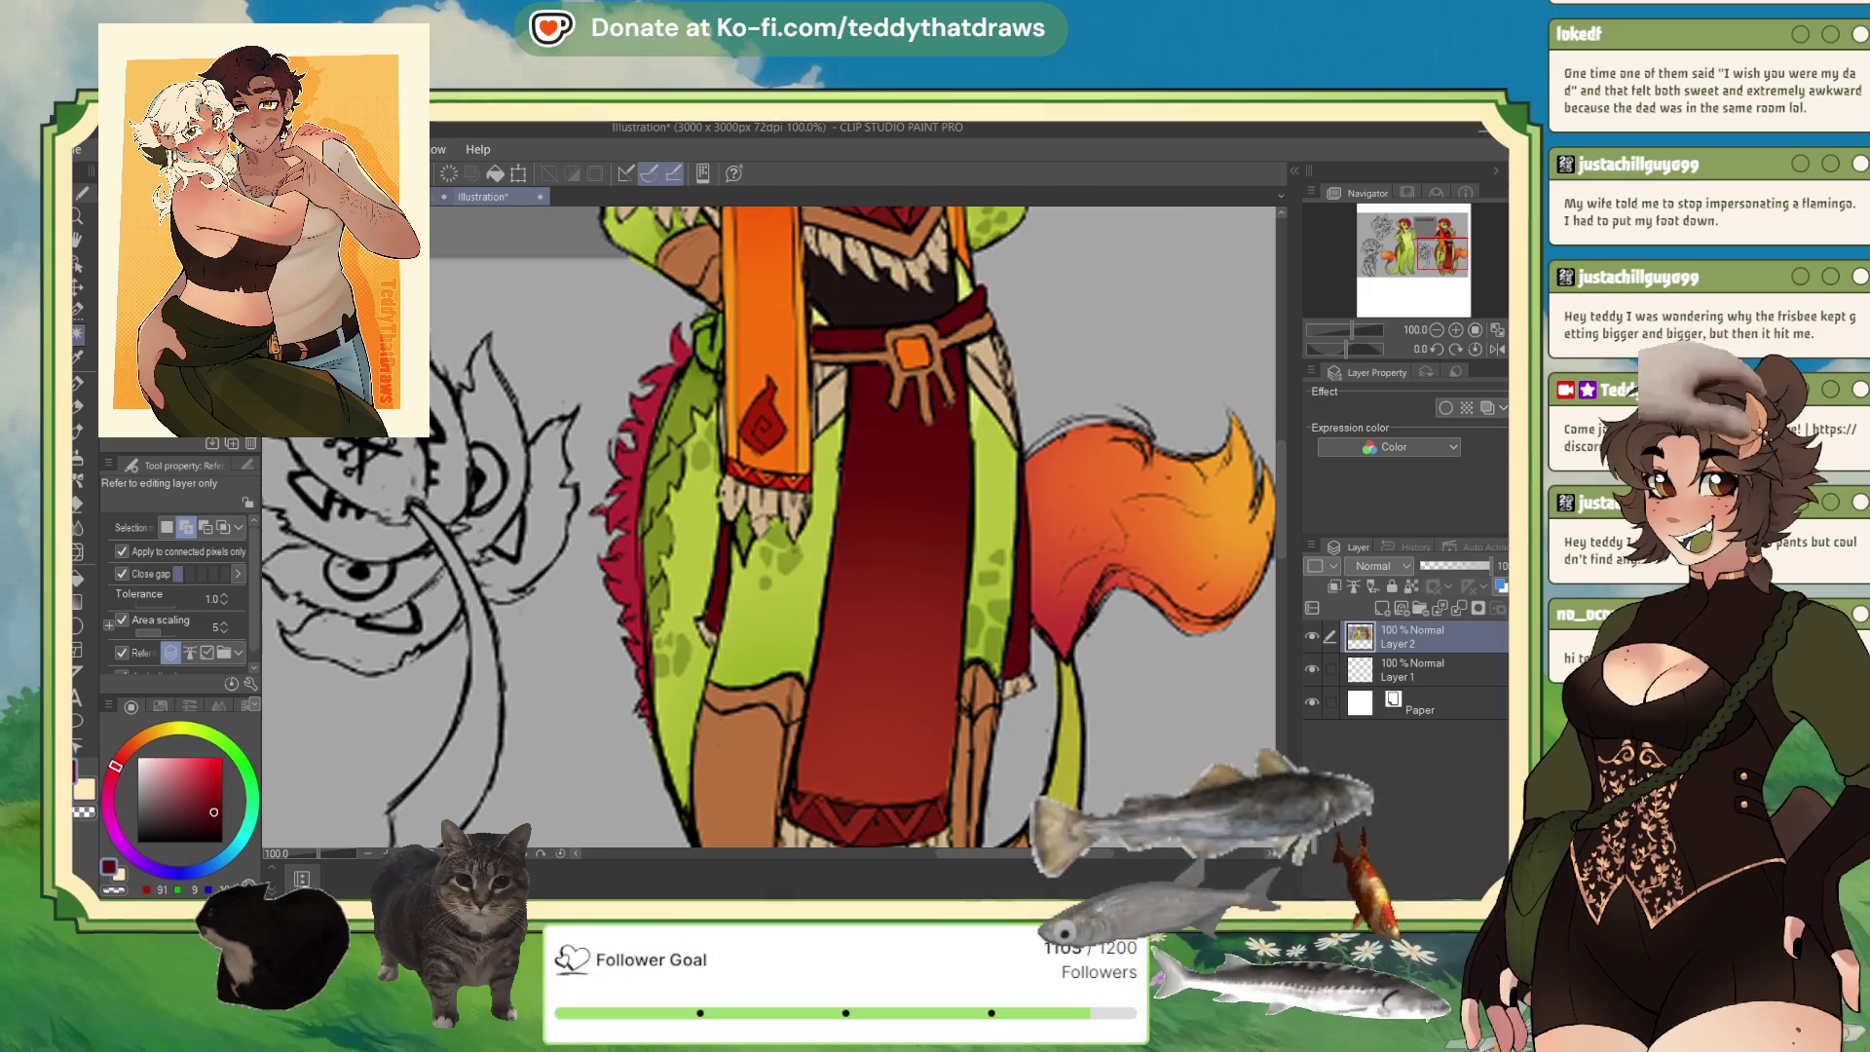
pyautogui.hotkey('ctrl', 'Tab')
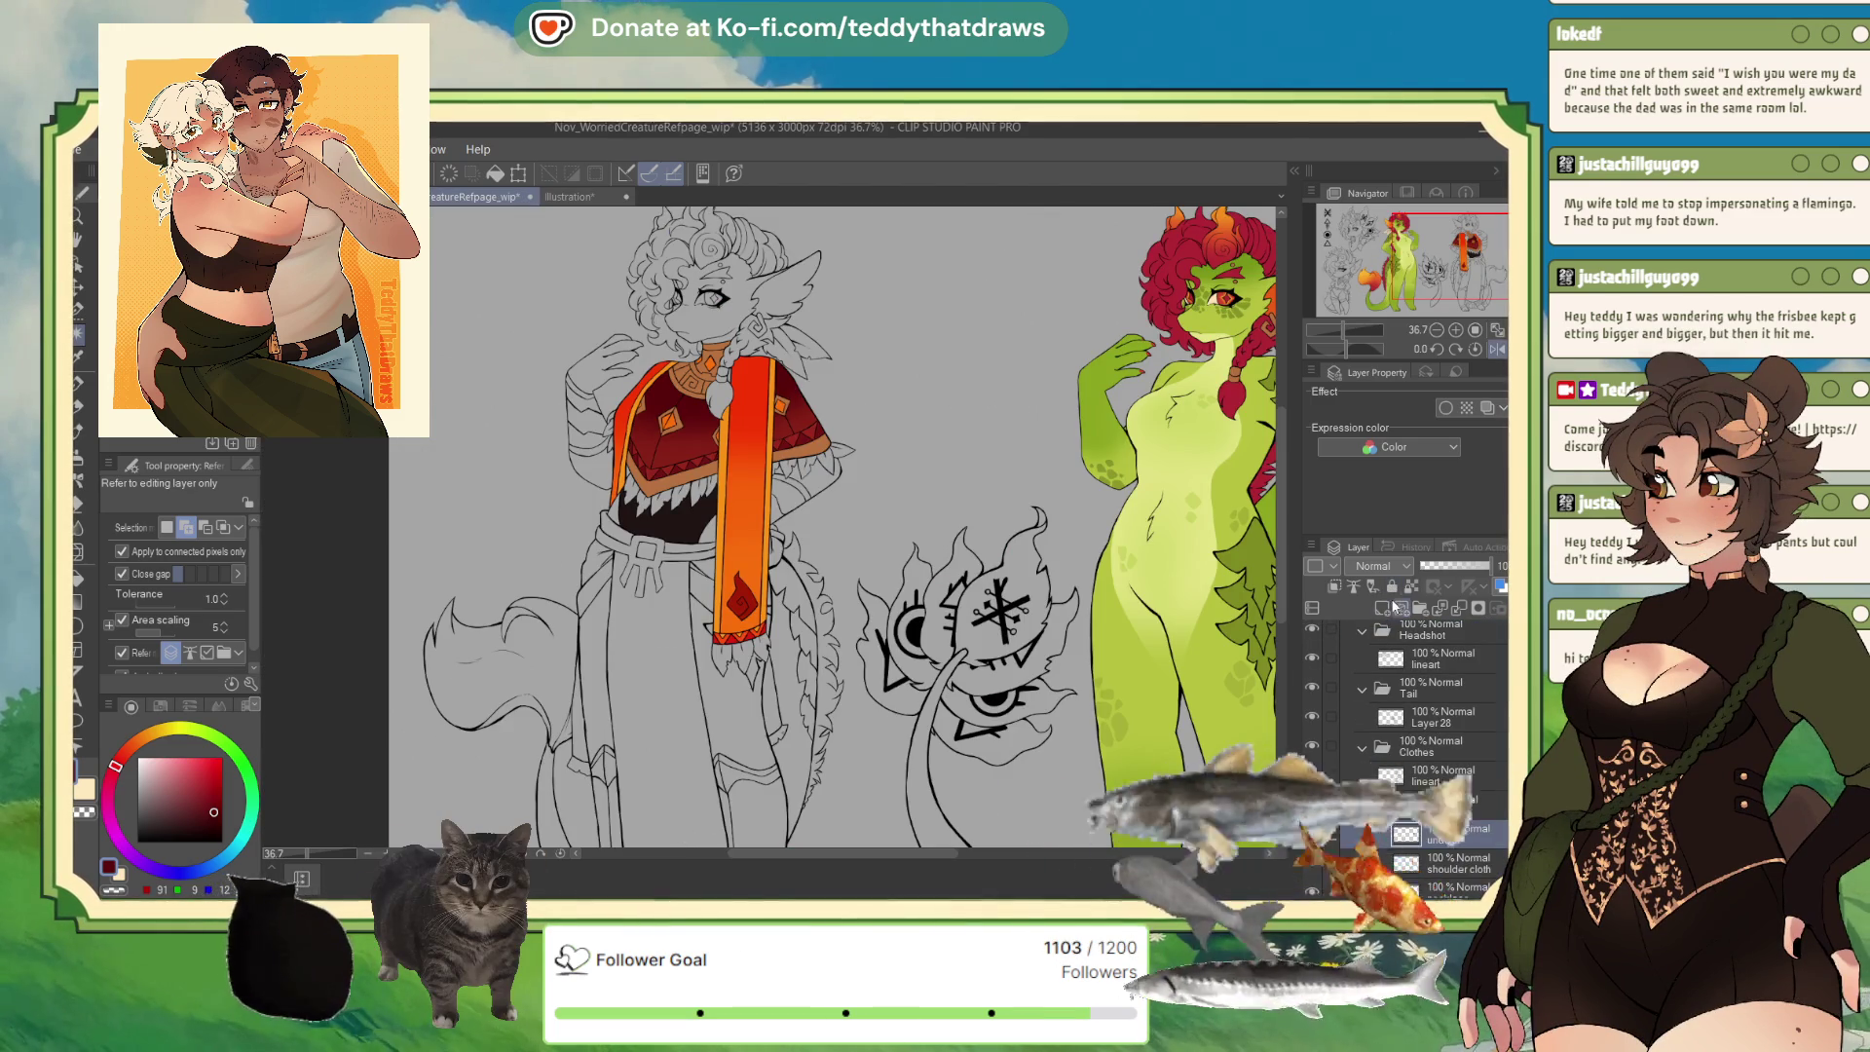
pyautogui.click(1395, 604)
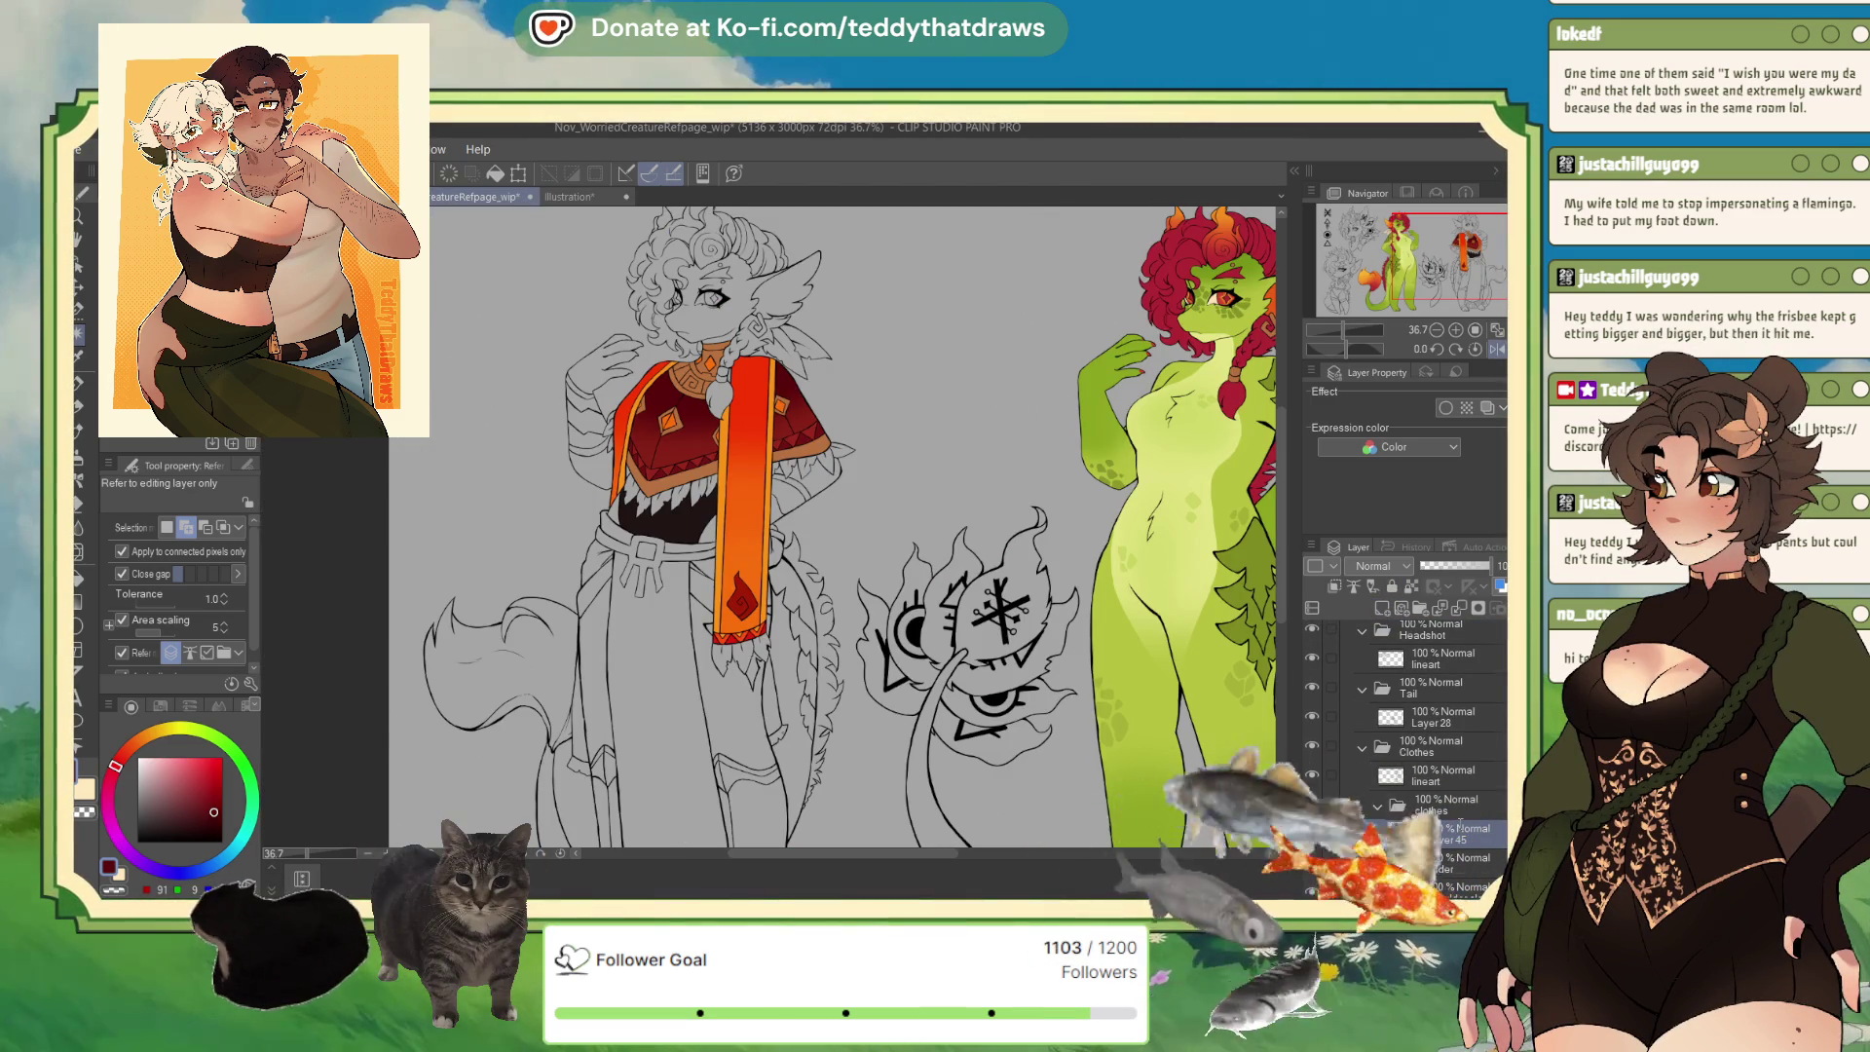
pyautogui.click(658, 592)
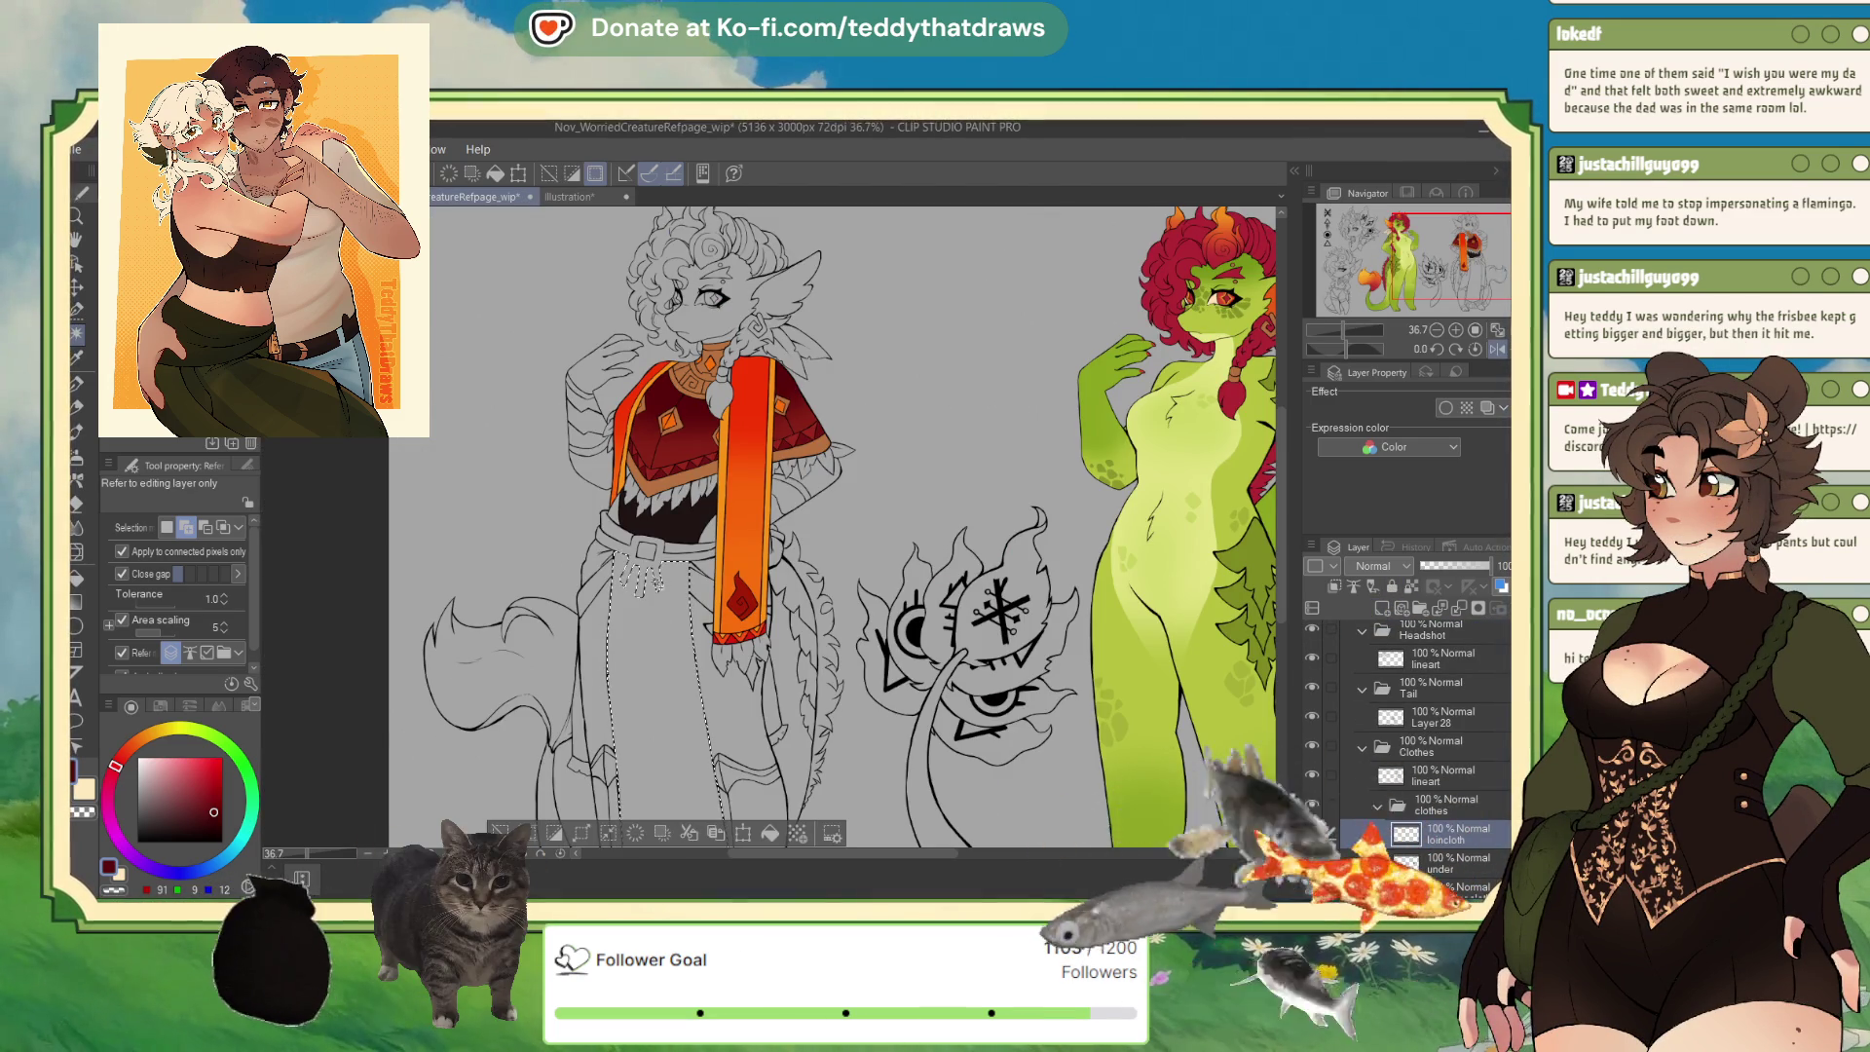
pyautogui.click(643, 544)
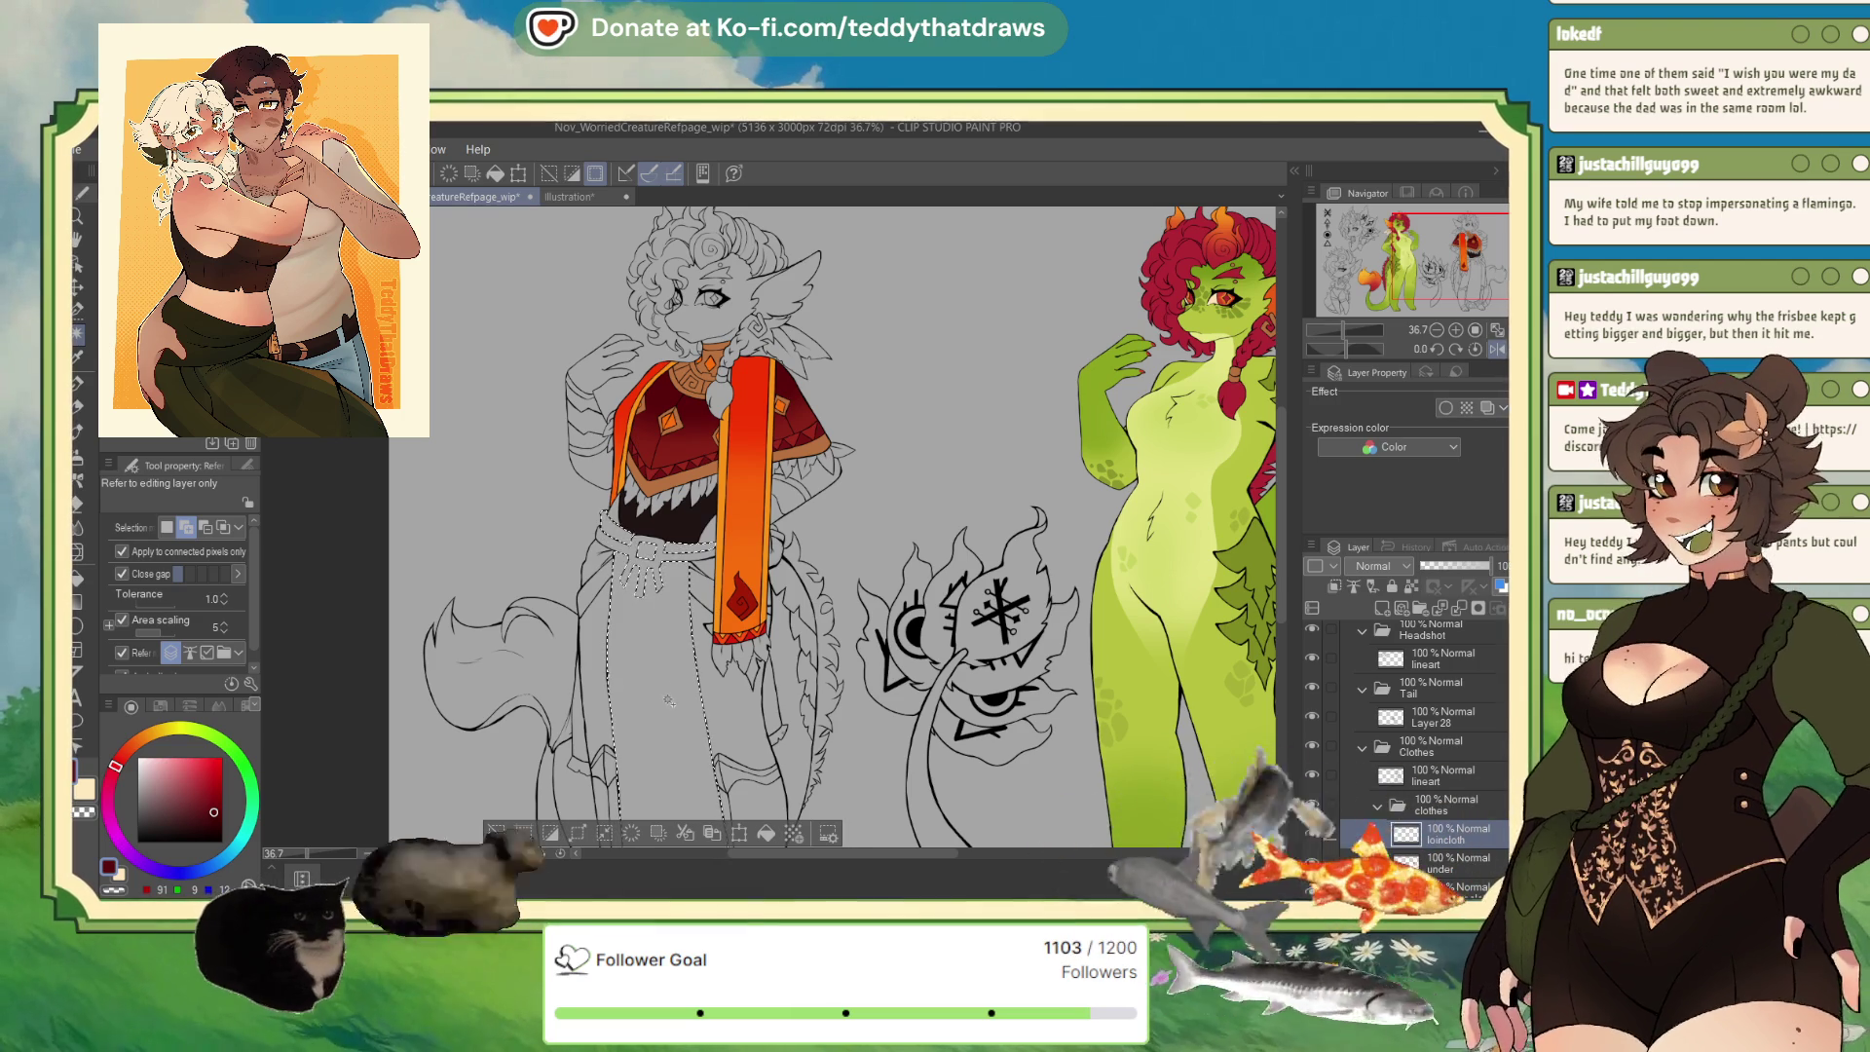
pyautogui.scroll(-2, 669, 702)
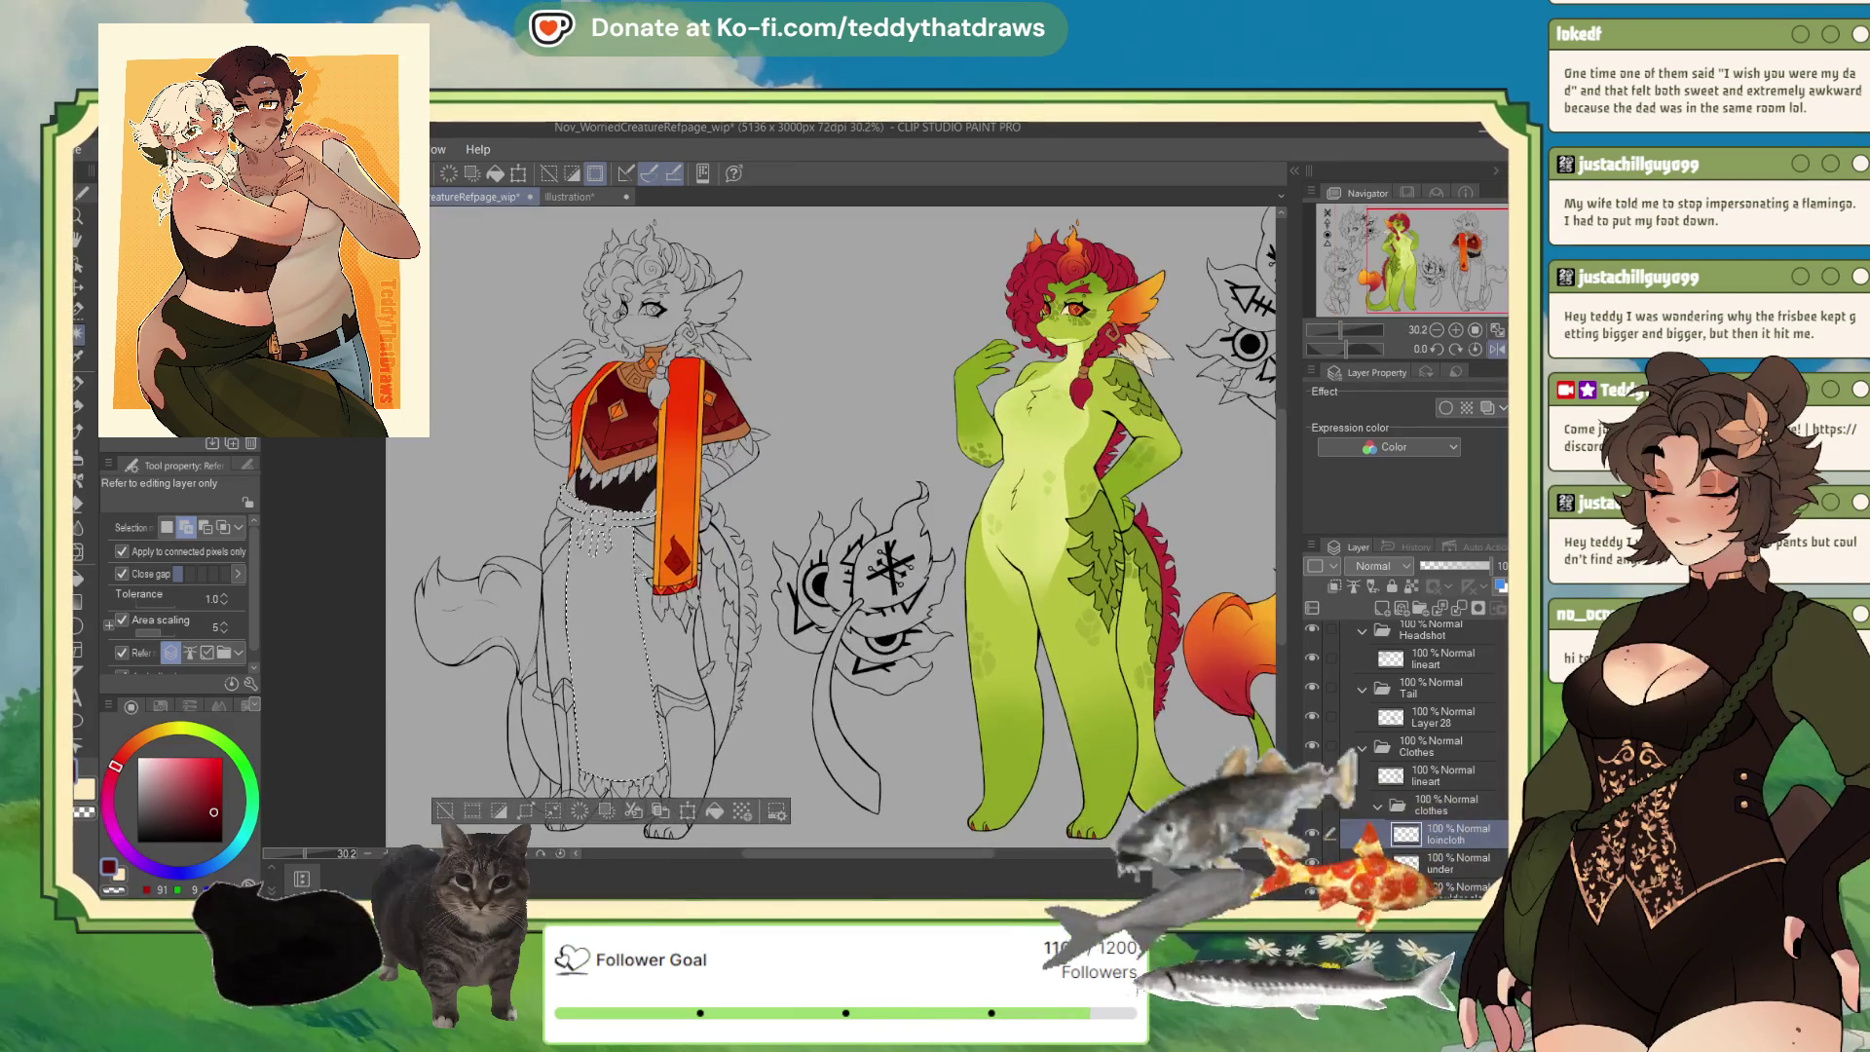
pyautogui.click(573, 197)
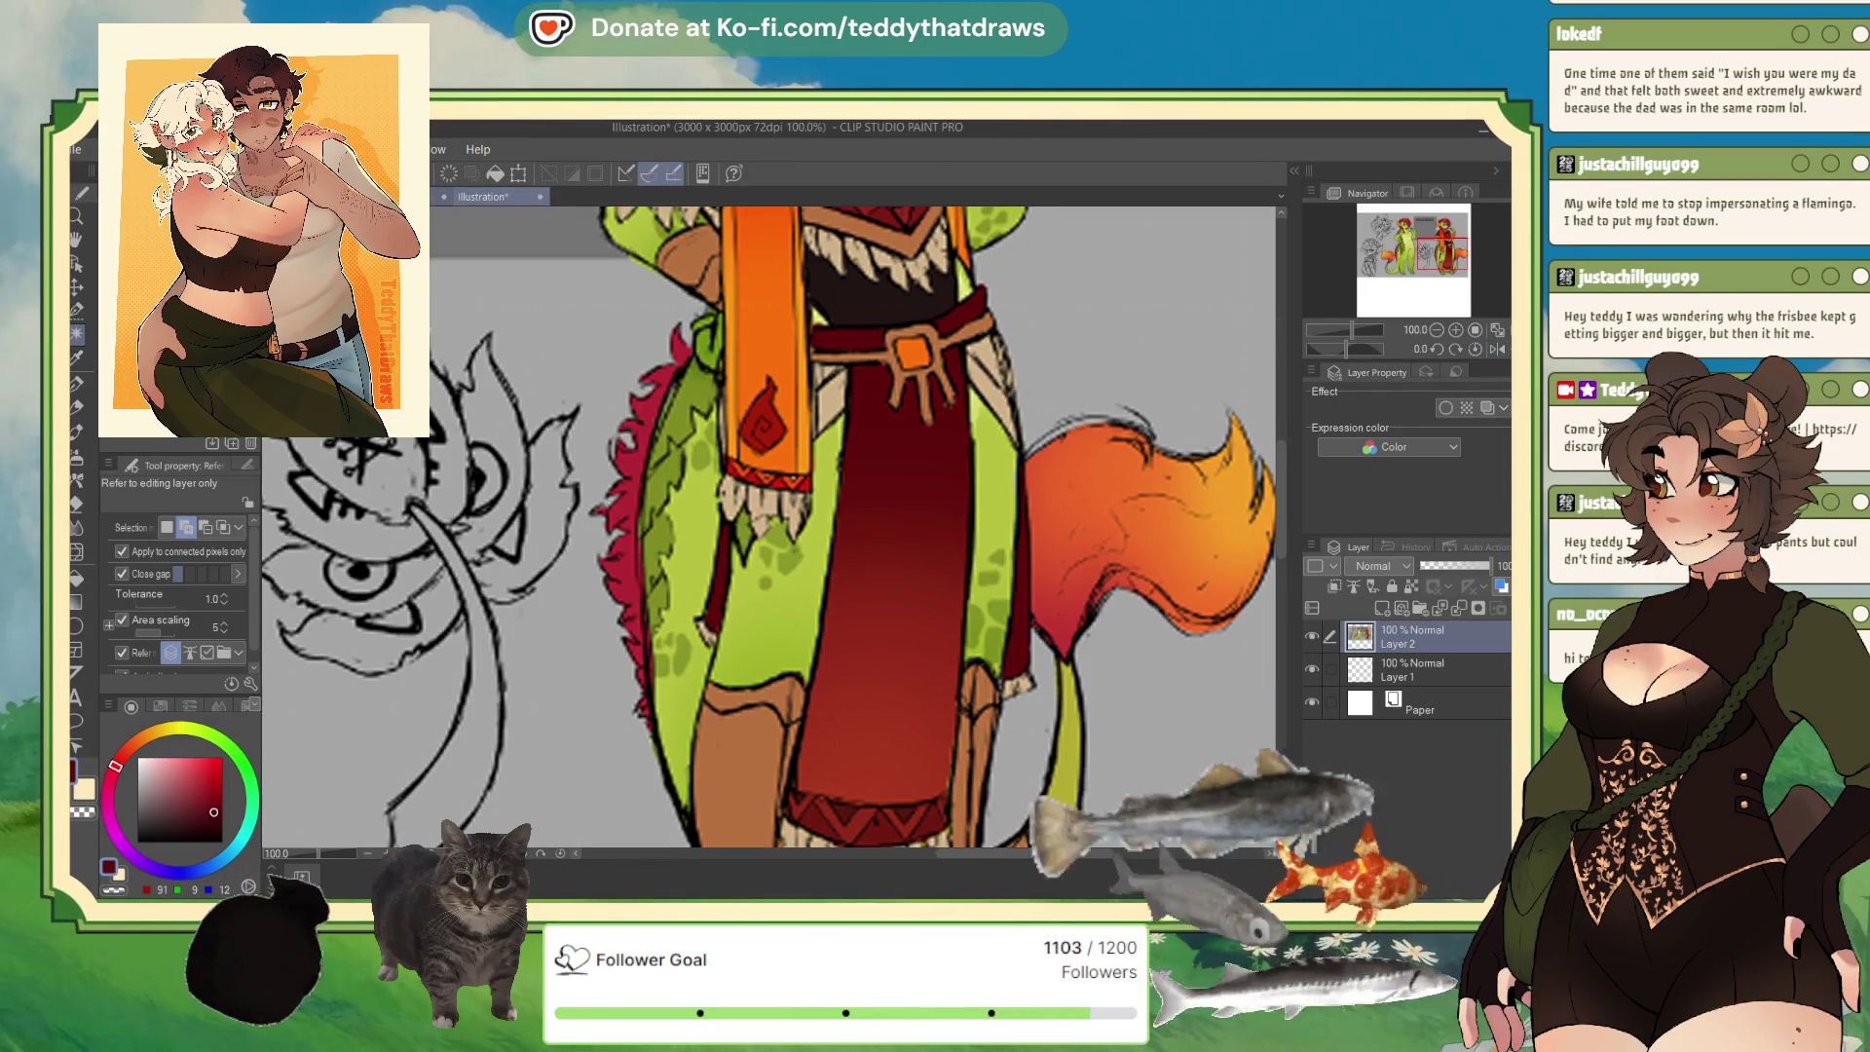
pyautogui.hotkey('ctrl', 'Tab')
pyautogui.scroll(-2, 648, 477)
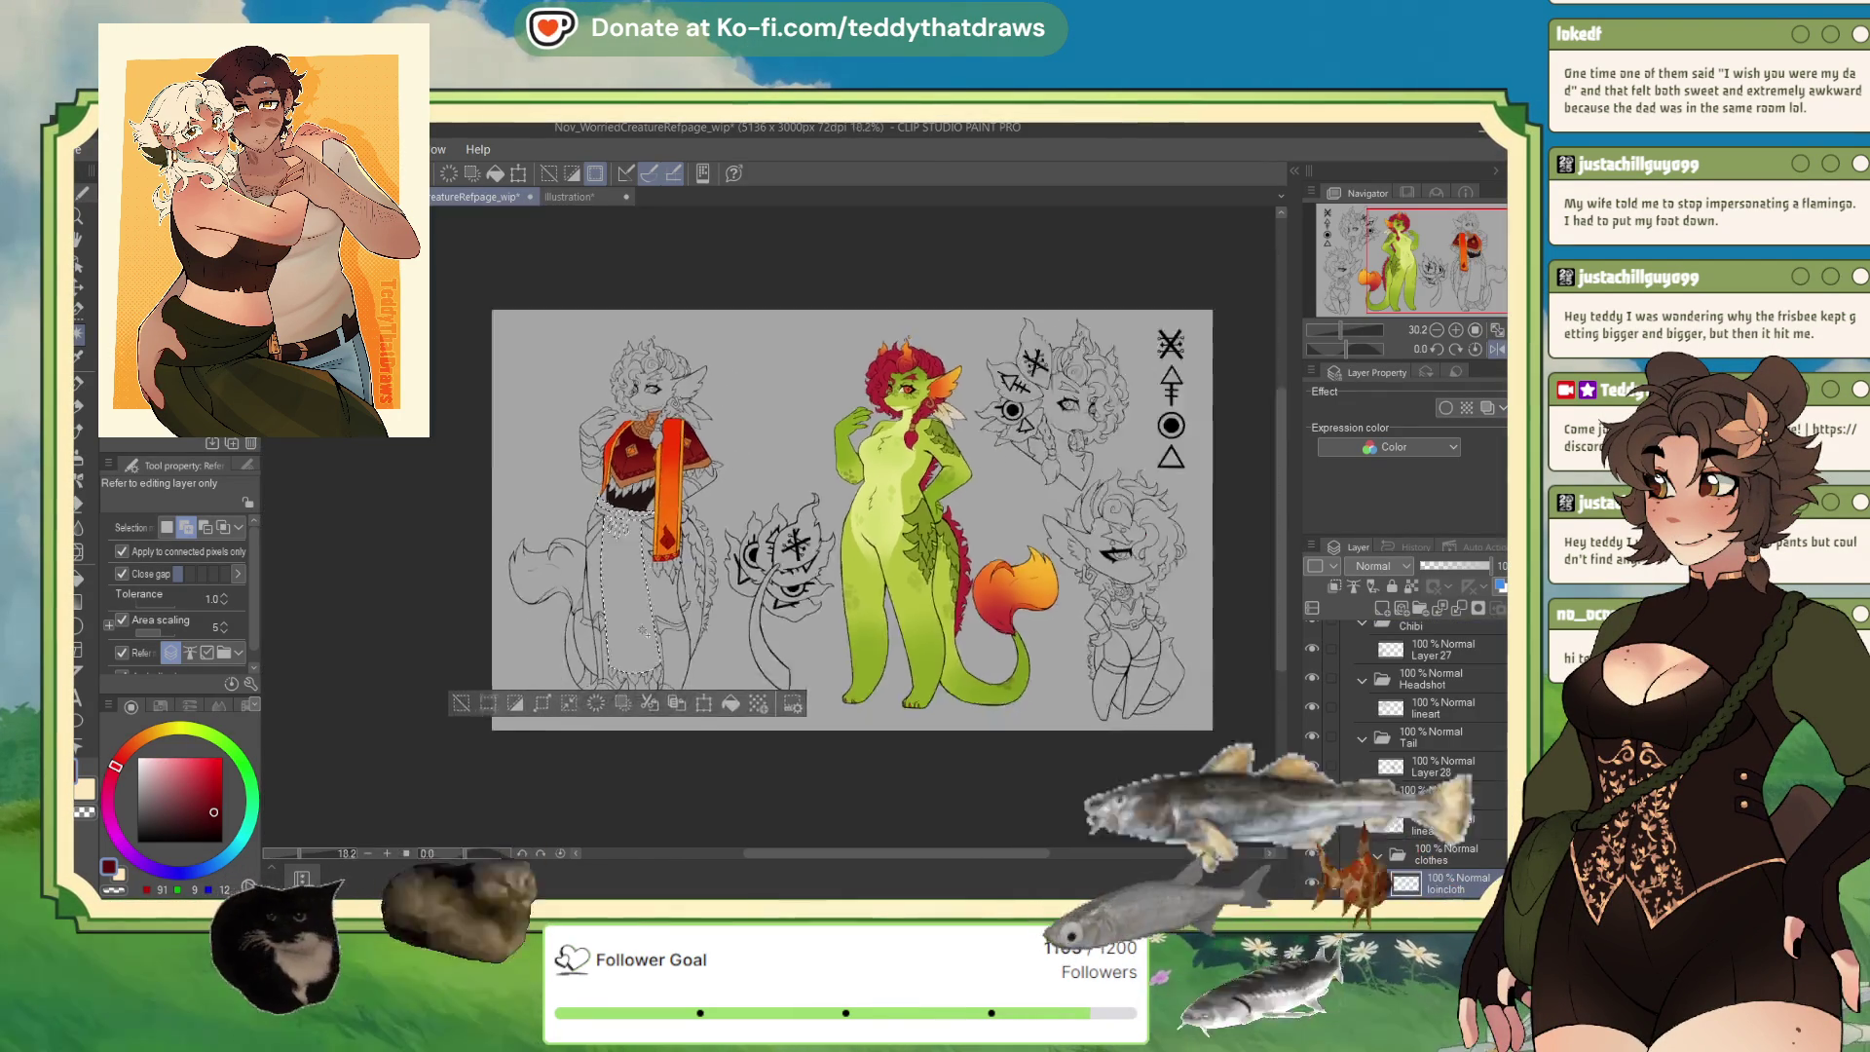
pyautogui.scroll(3, 648, 477)
pyautogui.scroll(-3, 648, 477)
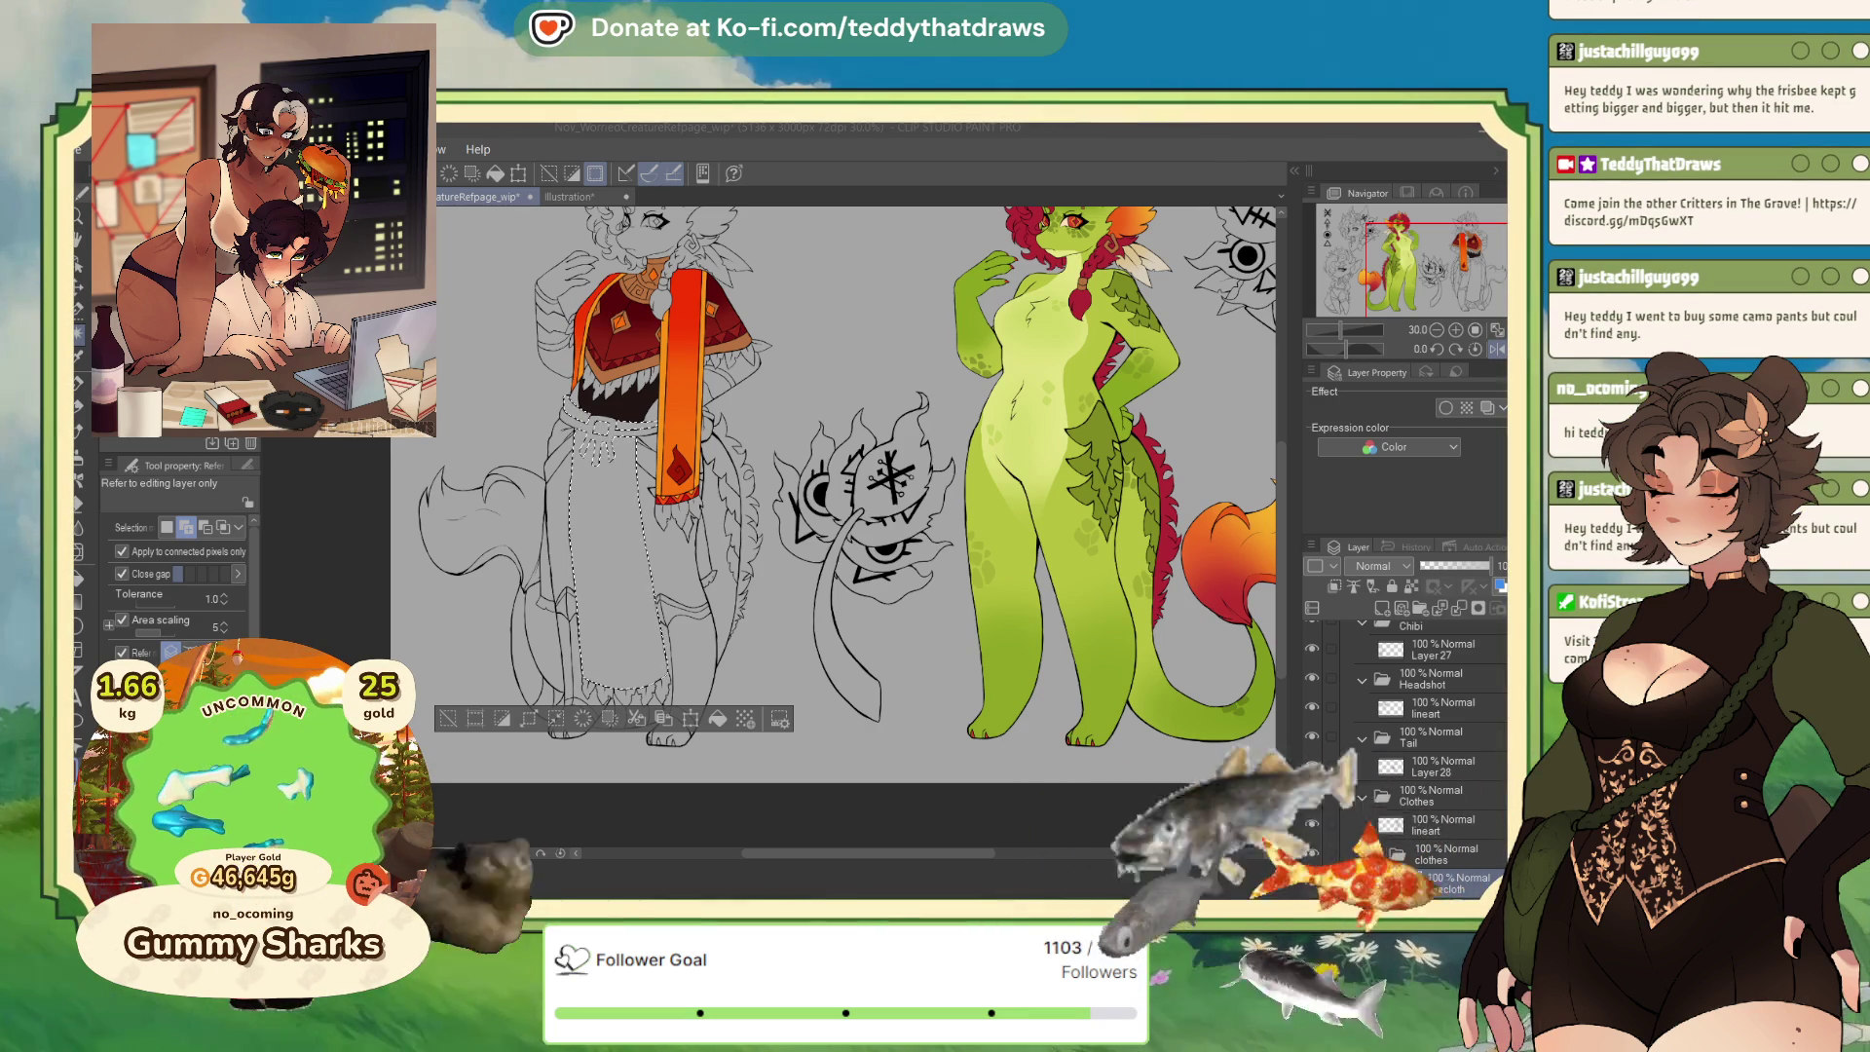
pyautogui.click(718, 719)
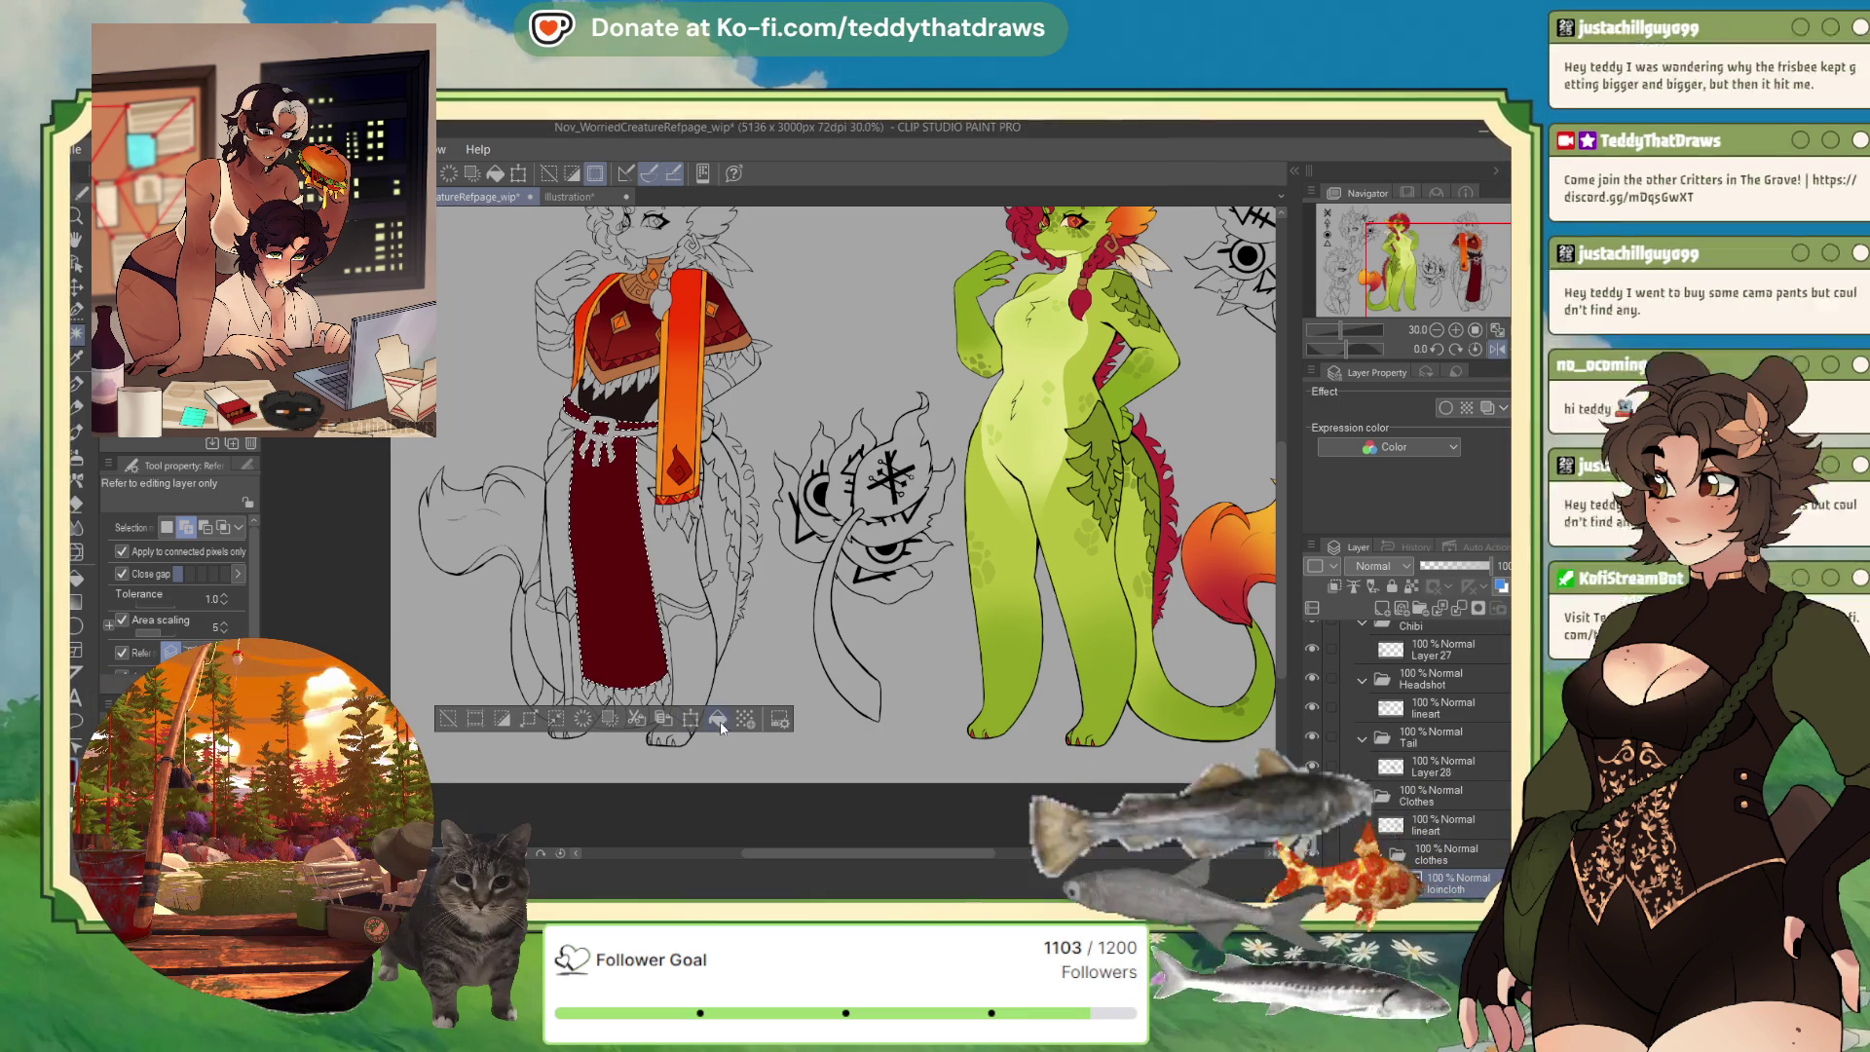
# Airbrush brighter red along the loincloth's bottom, then deselect and pick the G-pen.
pyautogui.click(574, 197)
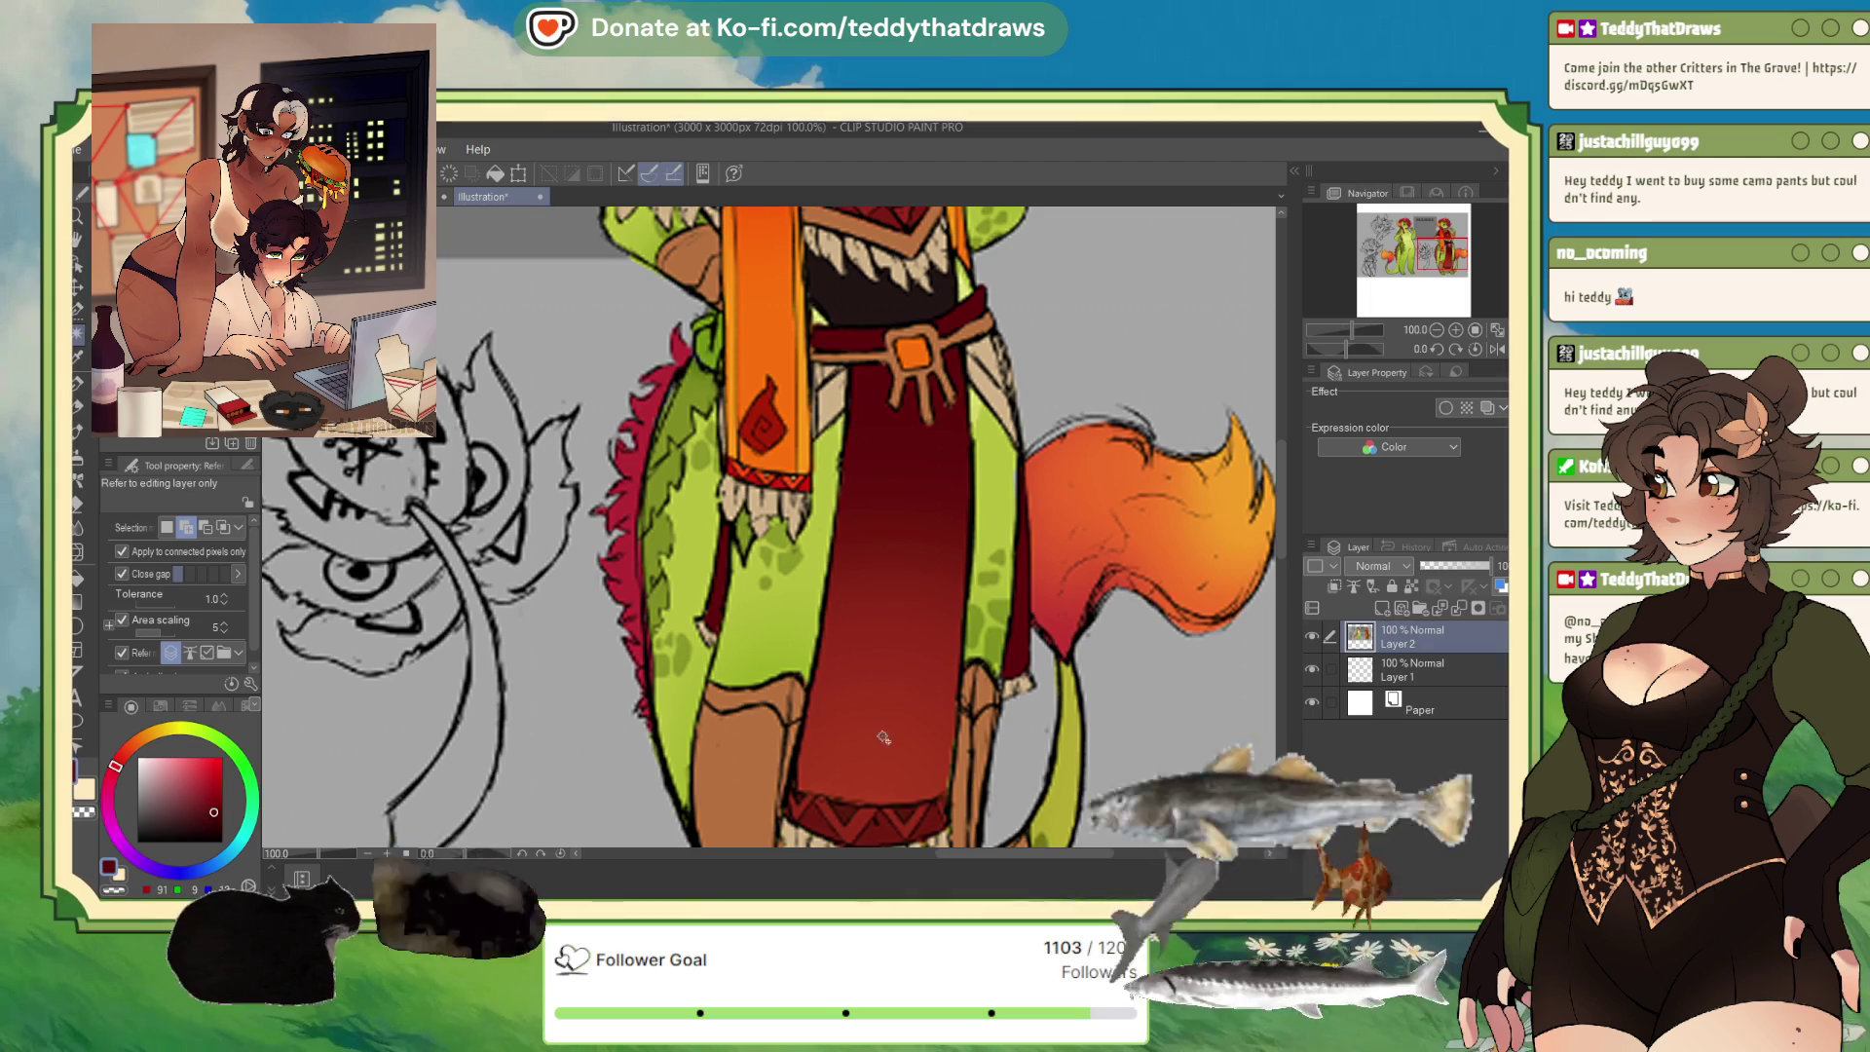
pyautogui.click(438, 196)
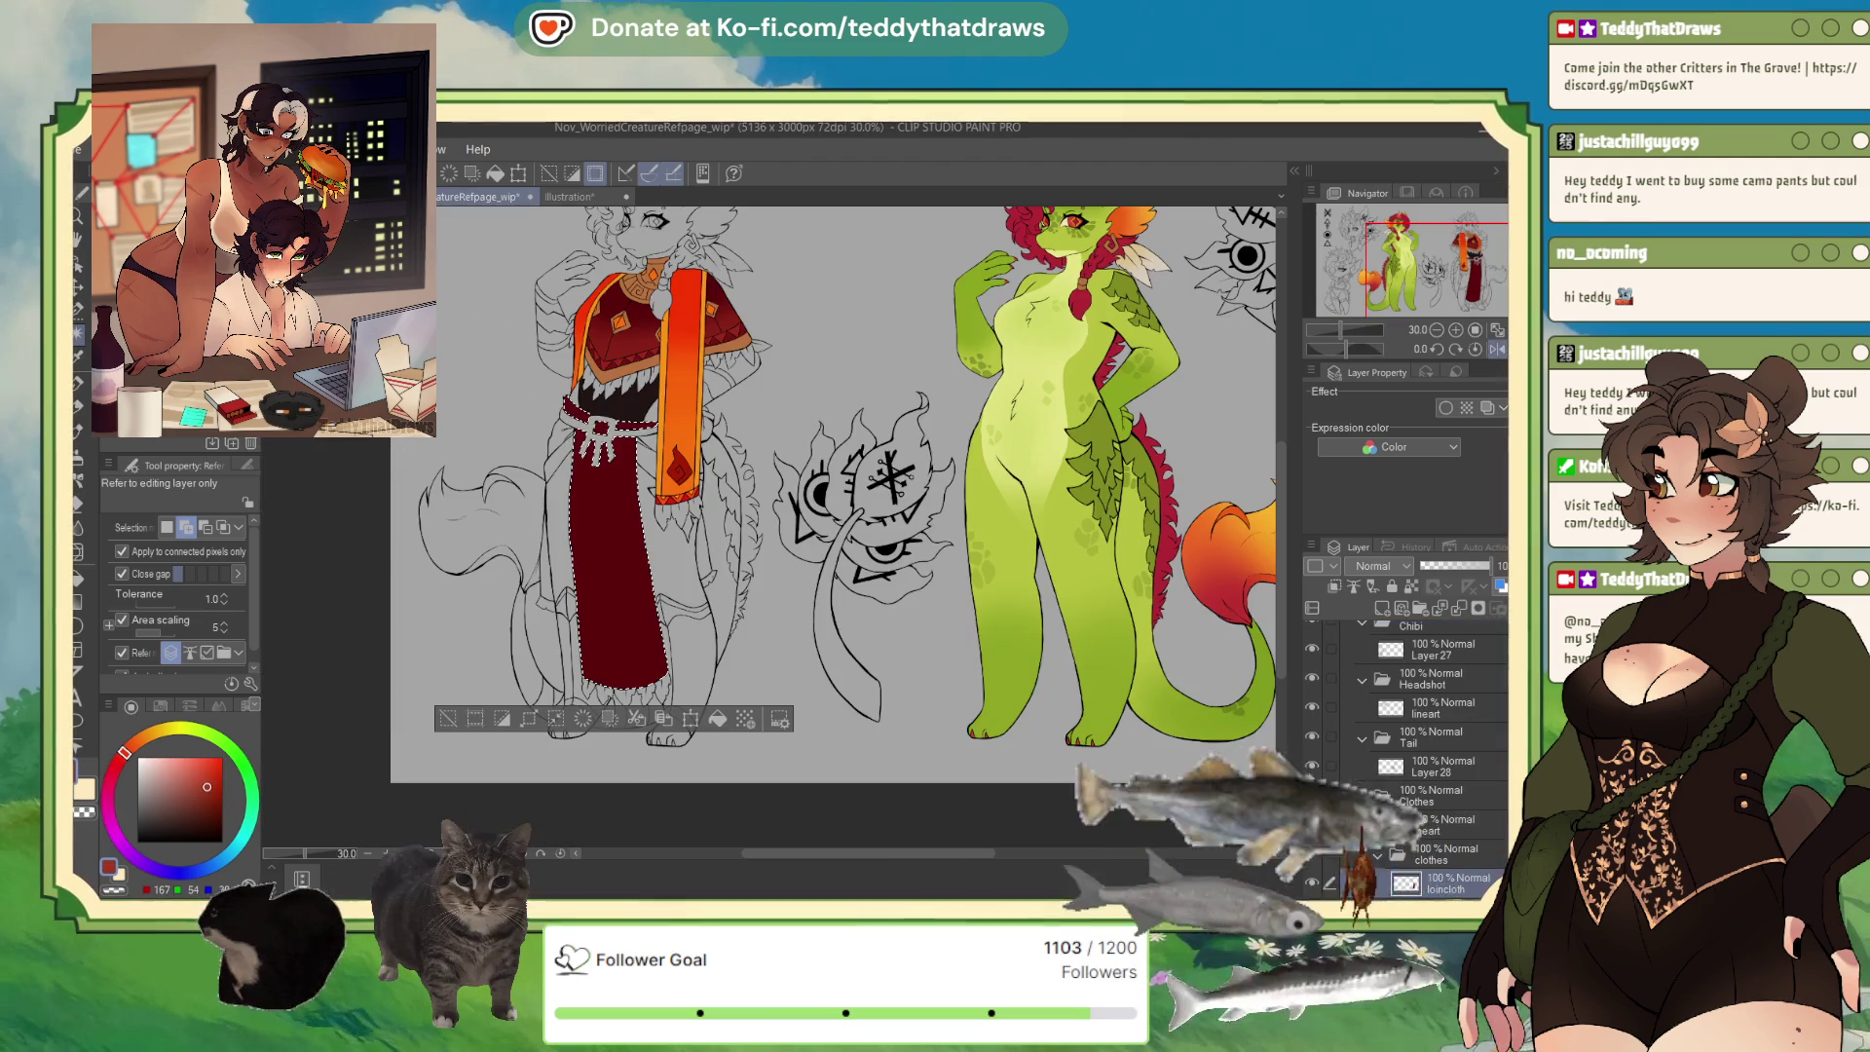
pyautogui.press('b')
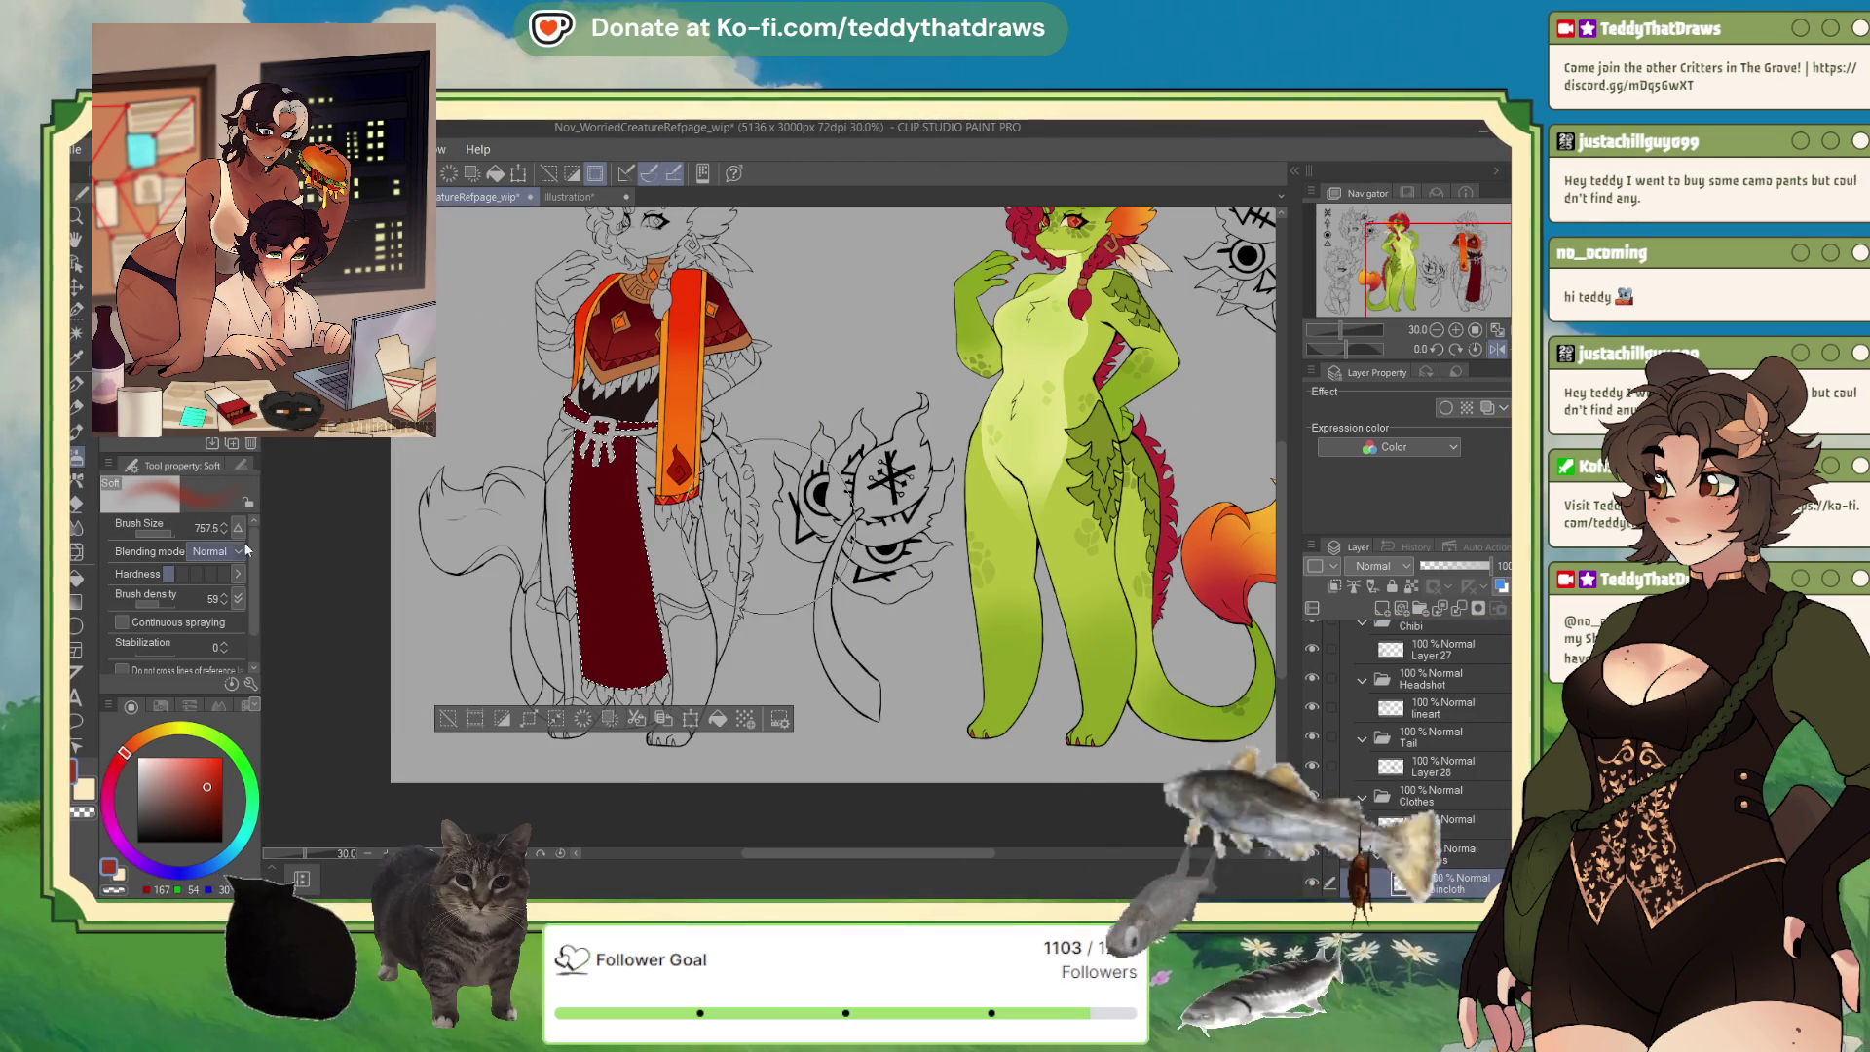
pyautogui.moveTo(634, 682); pyautogui.dragTo(700, 689)
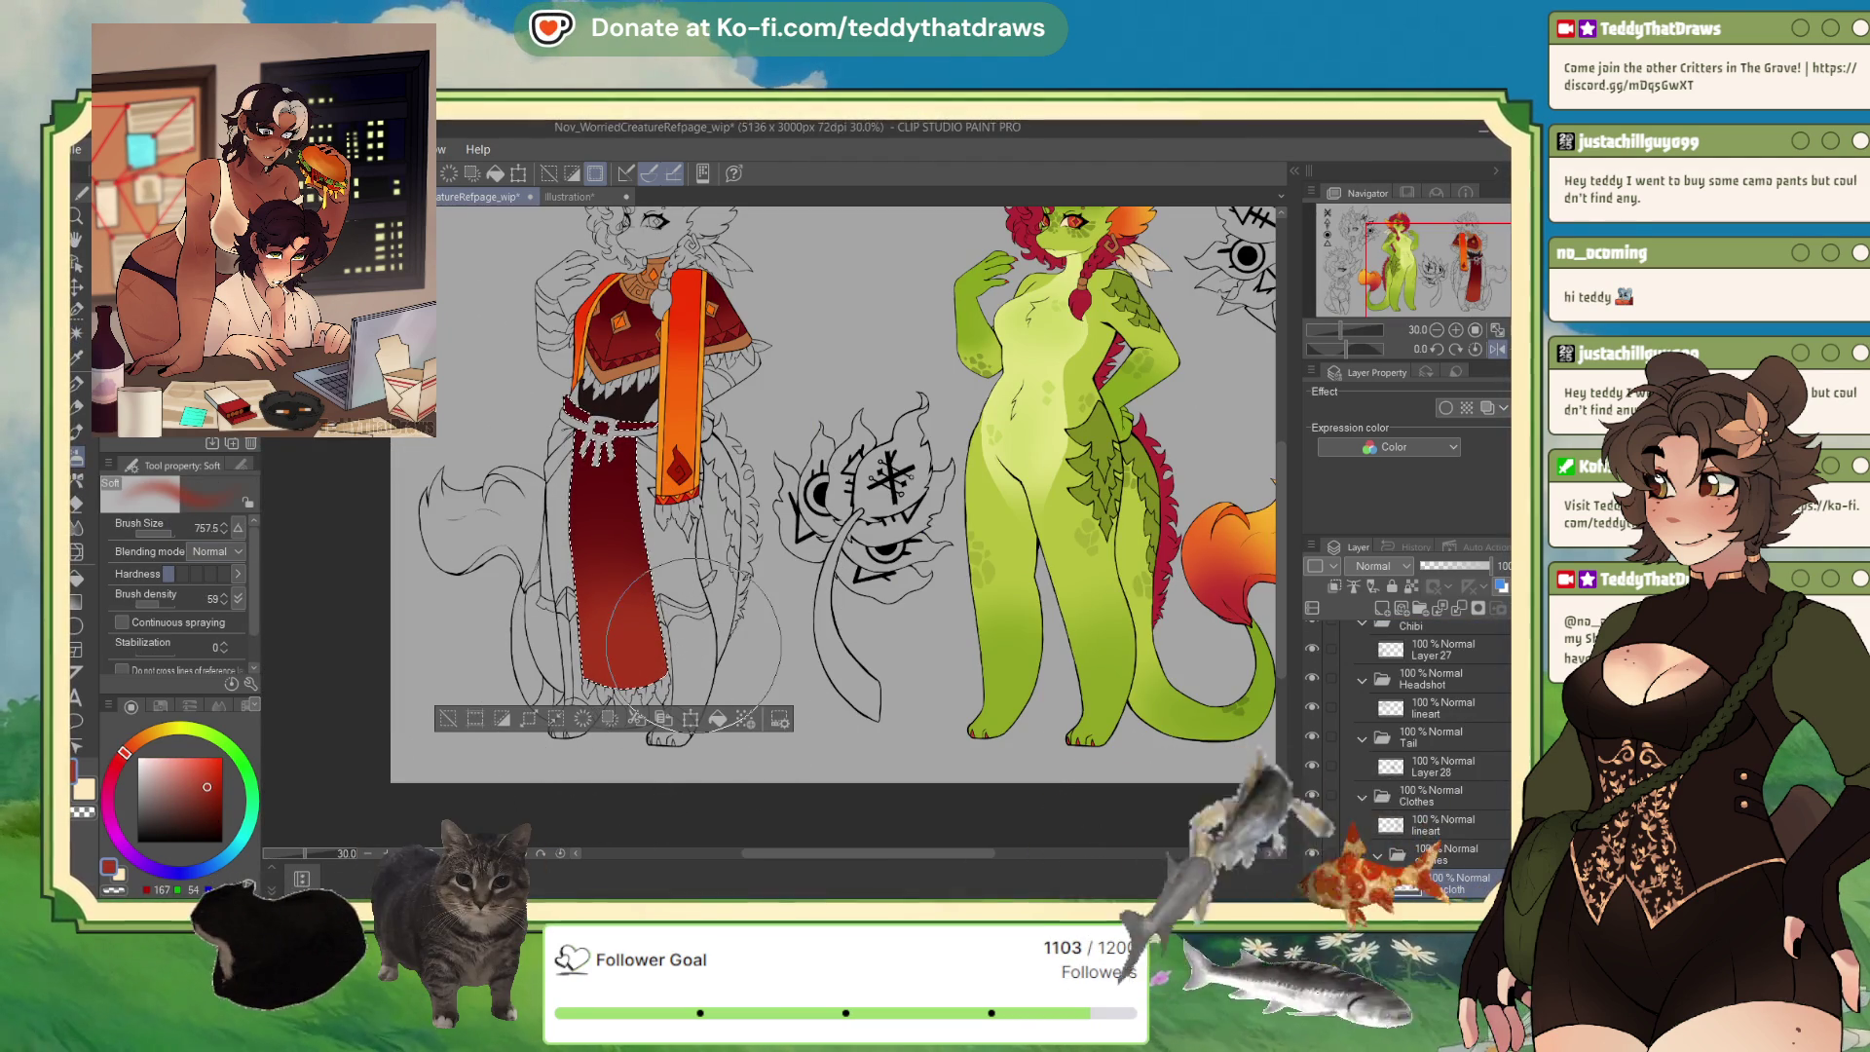
pyautogui.scroll(2, 693, 645)
pyautogui.scroll(2, 624, 648)
pyautogui.scroll(1, 526, 648)
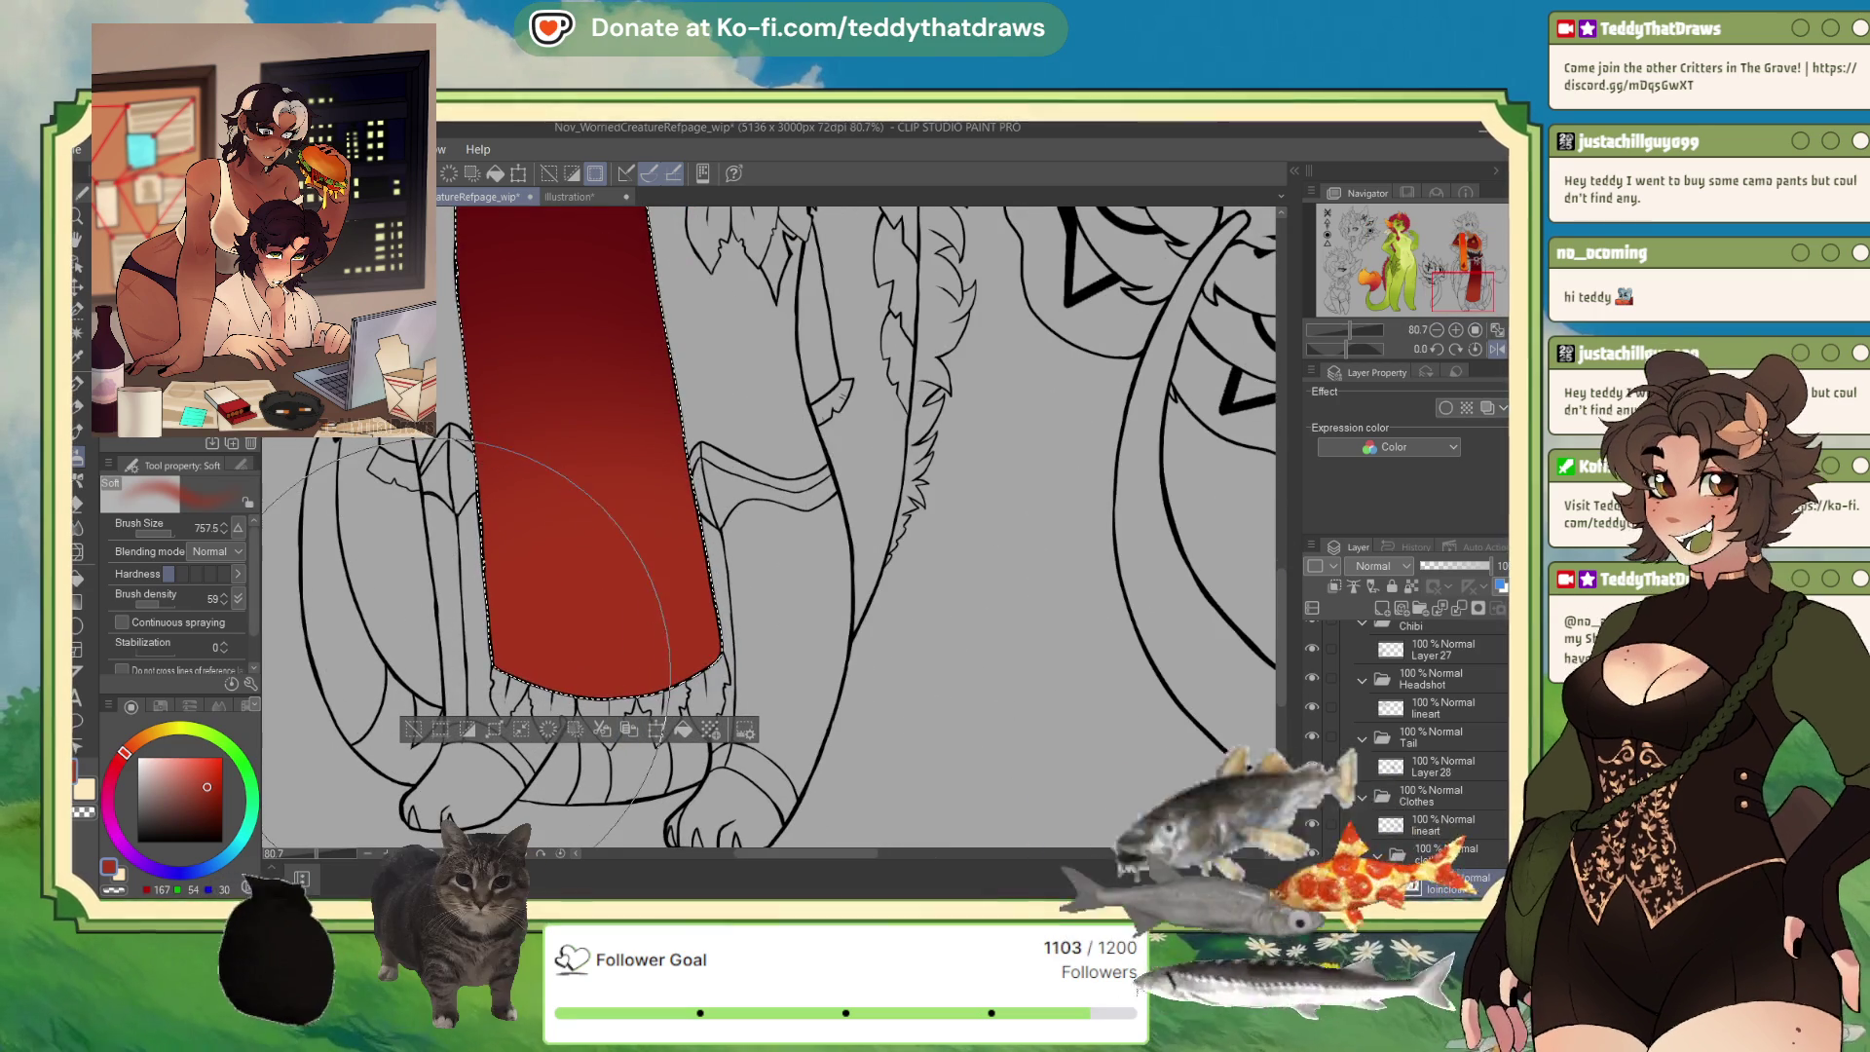
pyautogui.hotkey('ctrl', 'd')
pyautogui.click(76, 393)
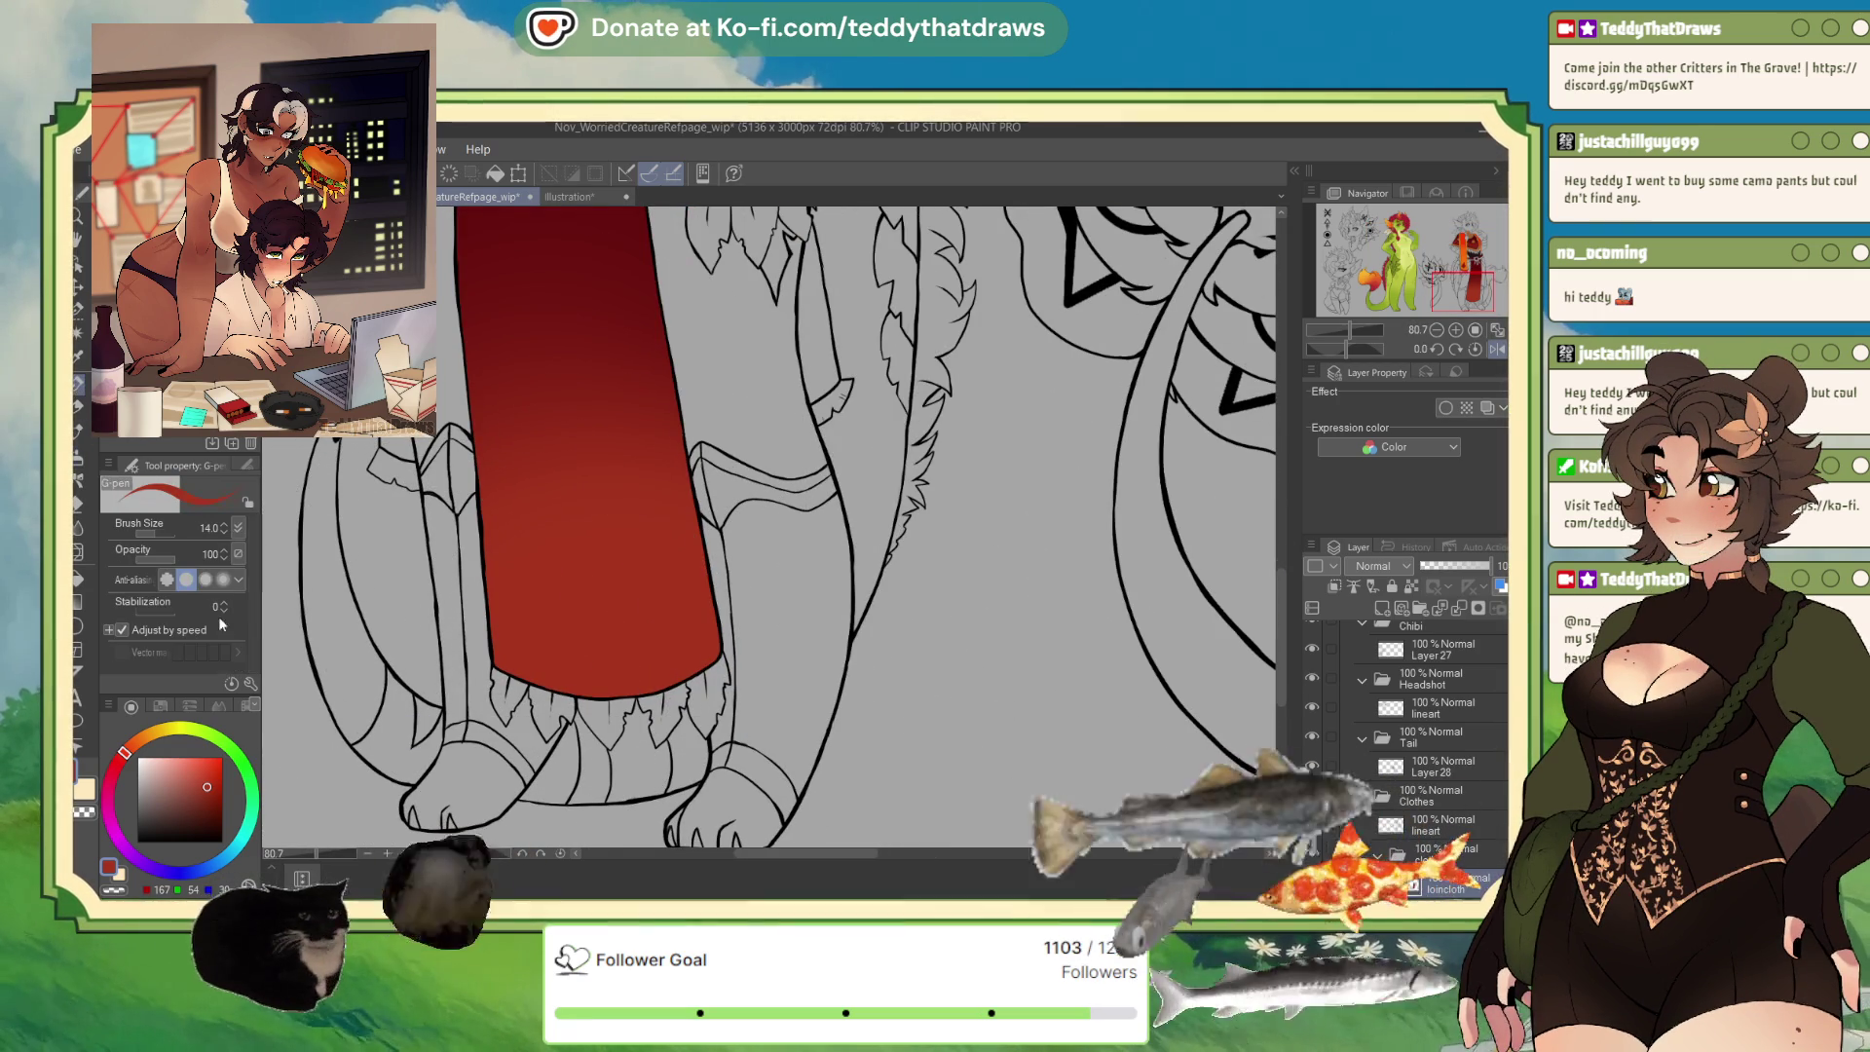
# On the Clothes lineart layer, ink a black hem band line across the rotated loincloth.
pyautogui.keyDown('alt'); pyautogui.click(481, 743); pyautogui.keyUp('alt')
pyautogui.scroll(1, 480, 744)
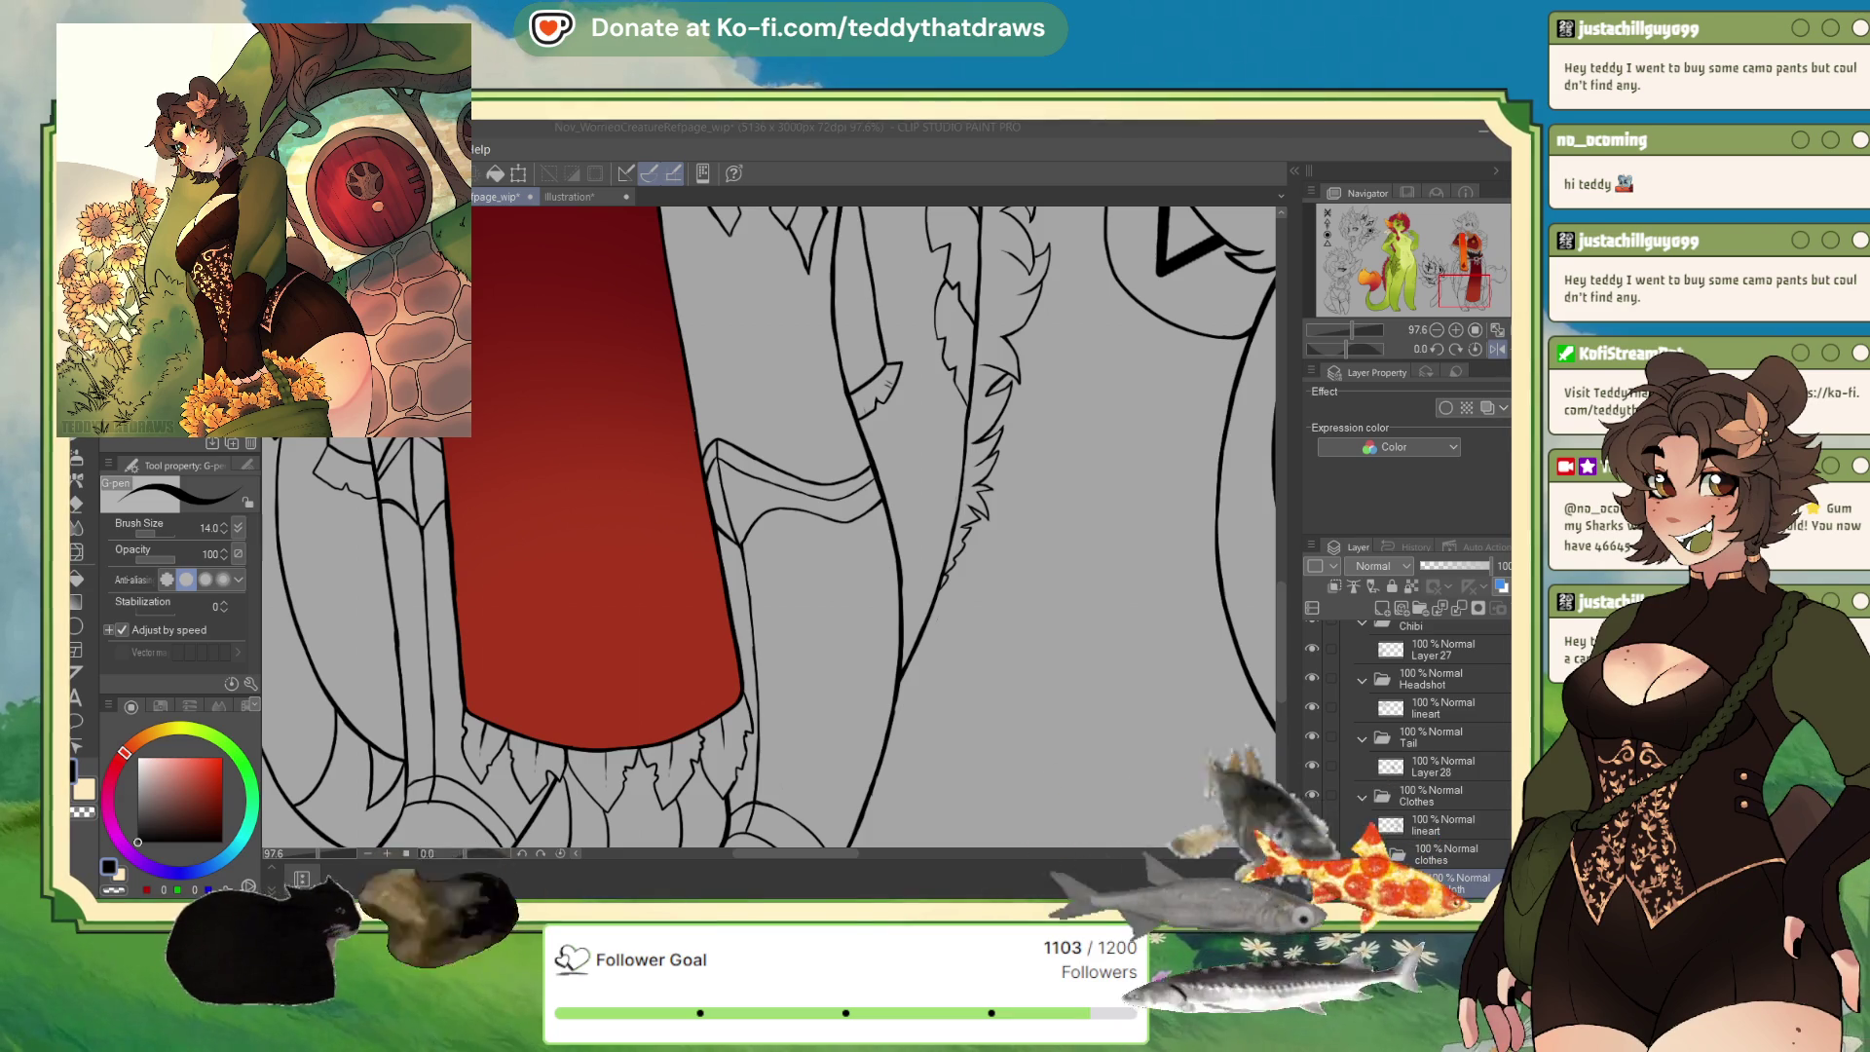
pyautogui.click(1442, 825)
pyautogui.moveTo(1347, 348); pyautogui.dragTo(1368, 348)
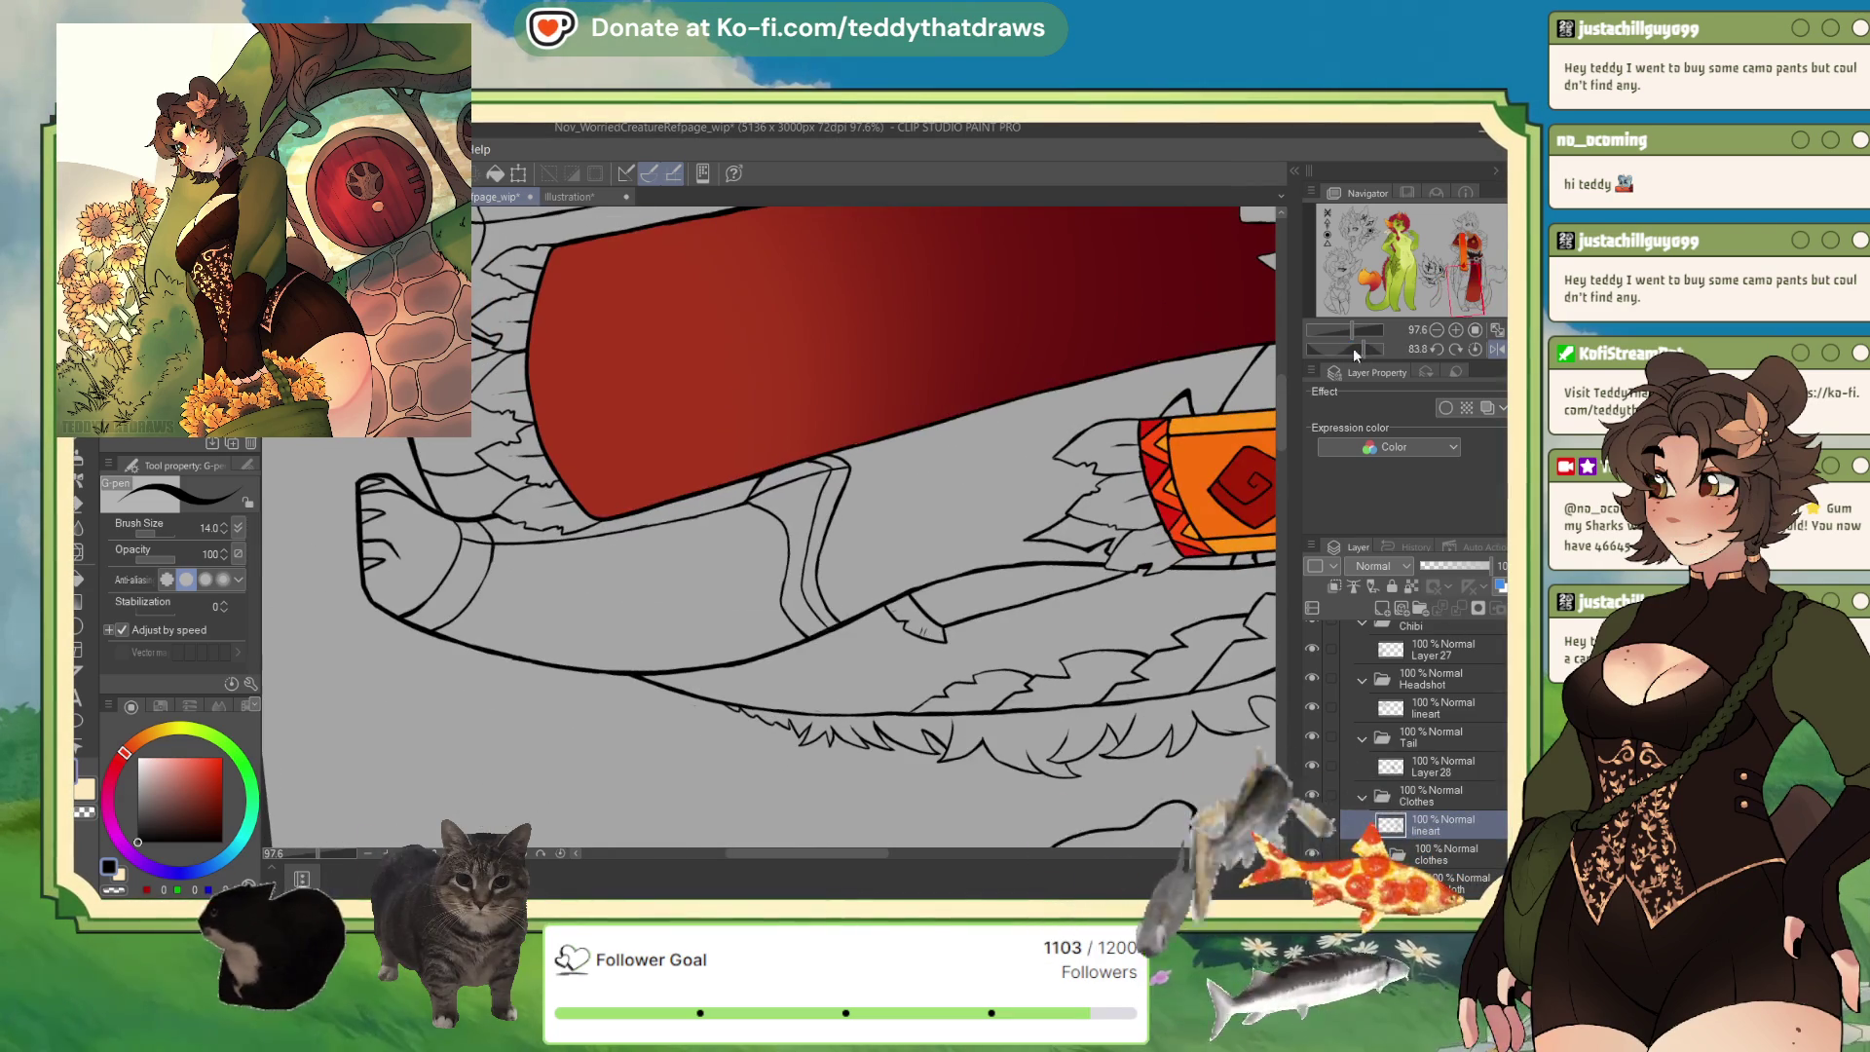
pyautogui.scroll(2, 628, 634)
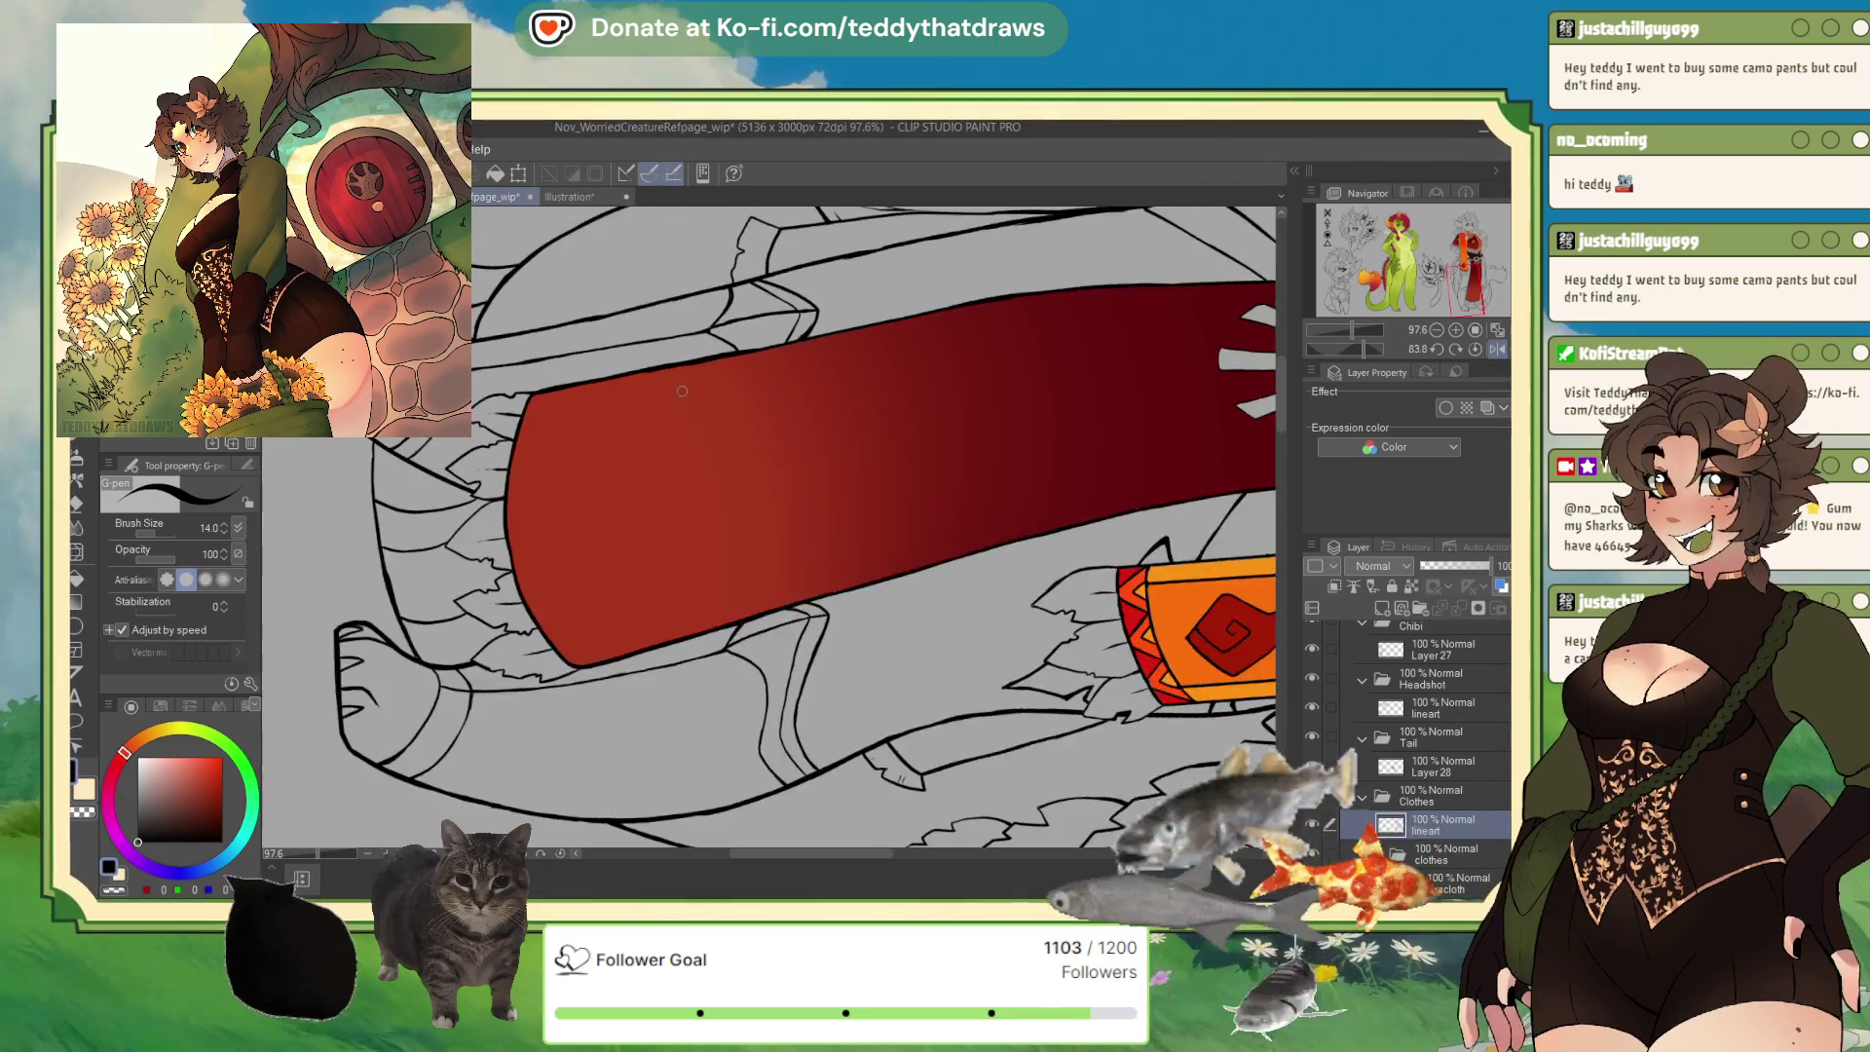
pyautogui.moveTo(506, 431); pyautogui.dragTo(493, 599)
pyautogui.moveTo(491, 531)
pyautogui.mouseDown()
pyautogui.moveTo(551, 757)
pyautogui.moveTo(525, 715)
pyautogui.moveTo(554, 764)
pyautogui.mouseUp()
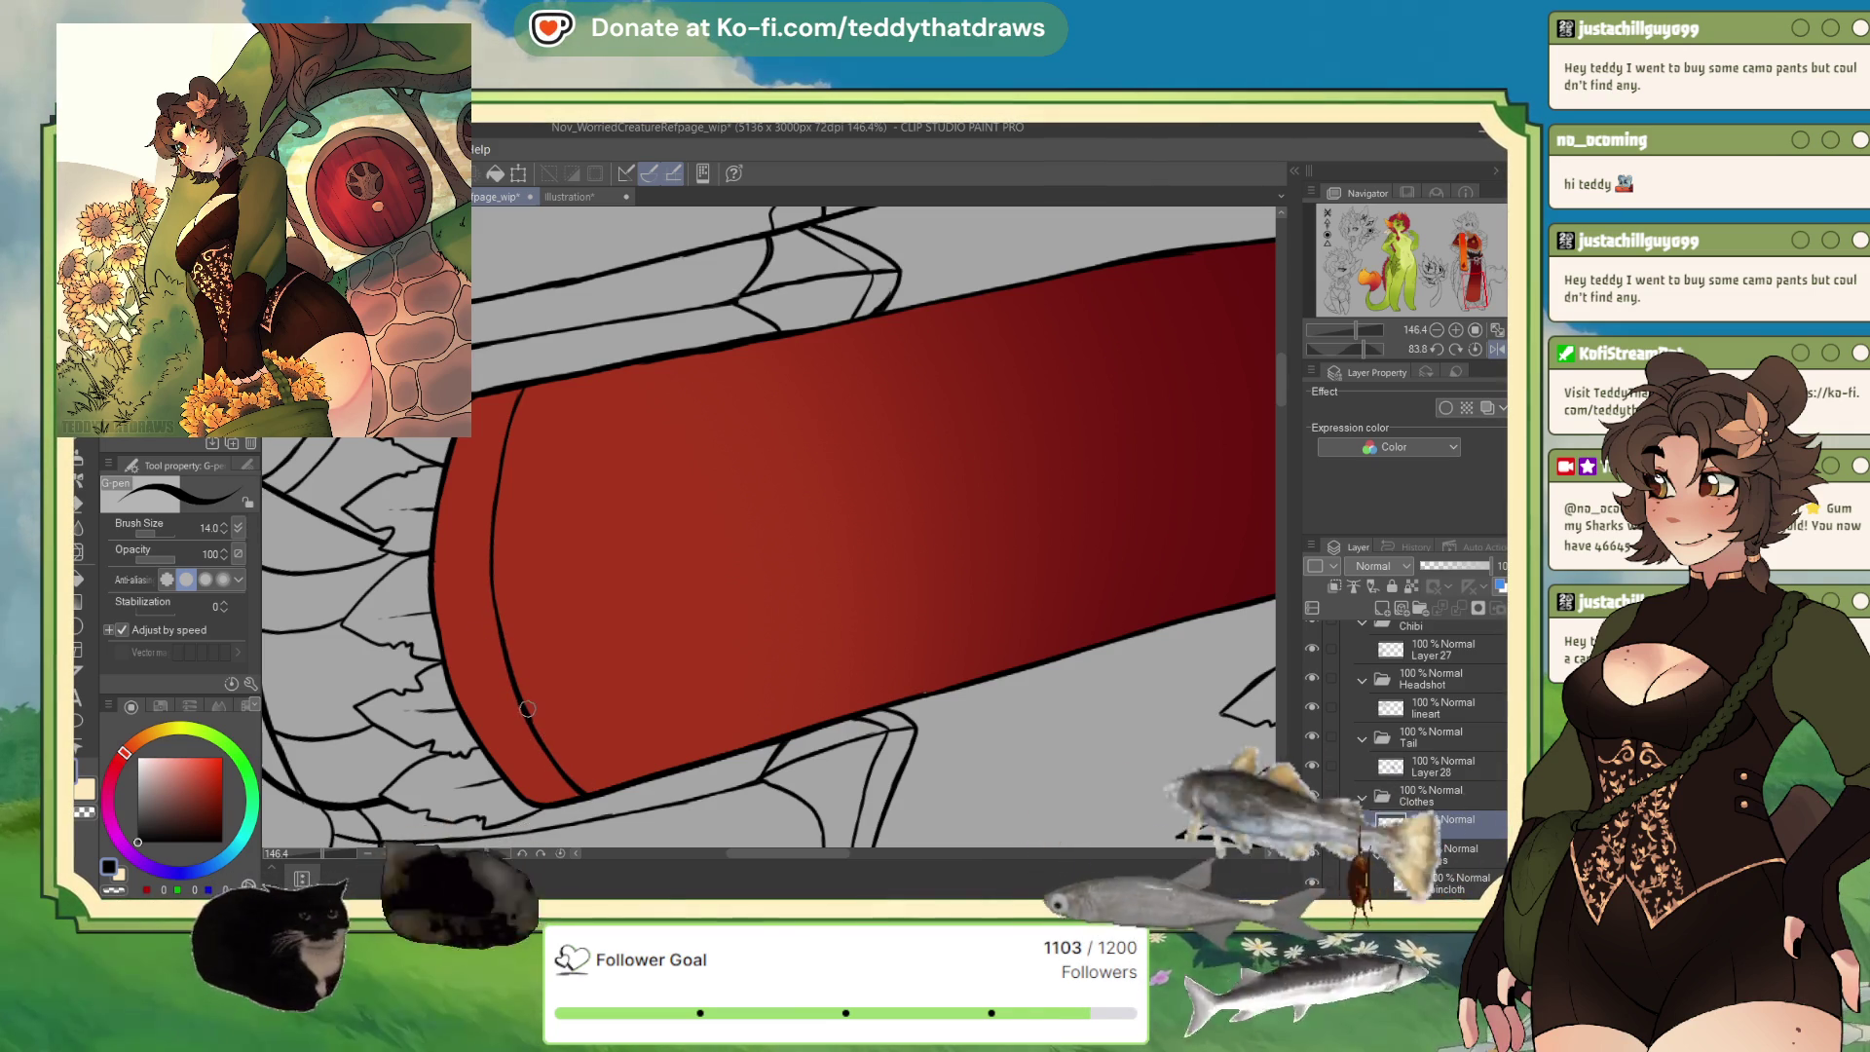
# Reset the canvas rotation and draw the first zigzag diagonal in the hem band.
pyautogui.click(1477, 349)
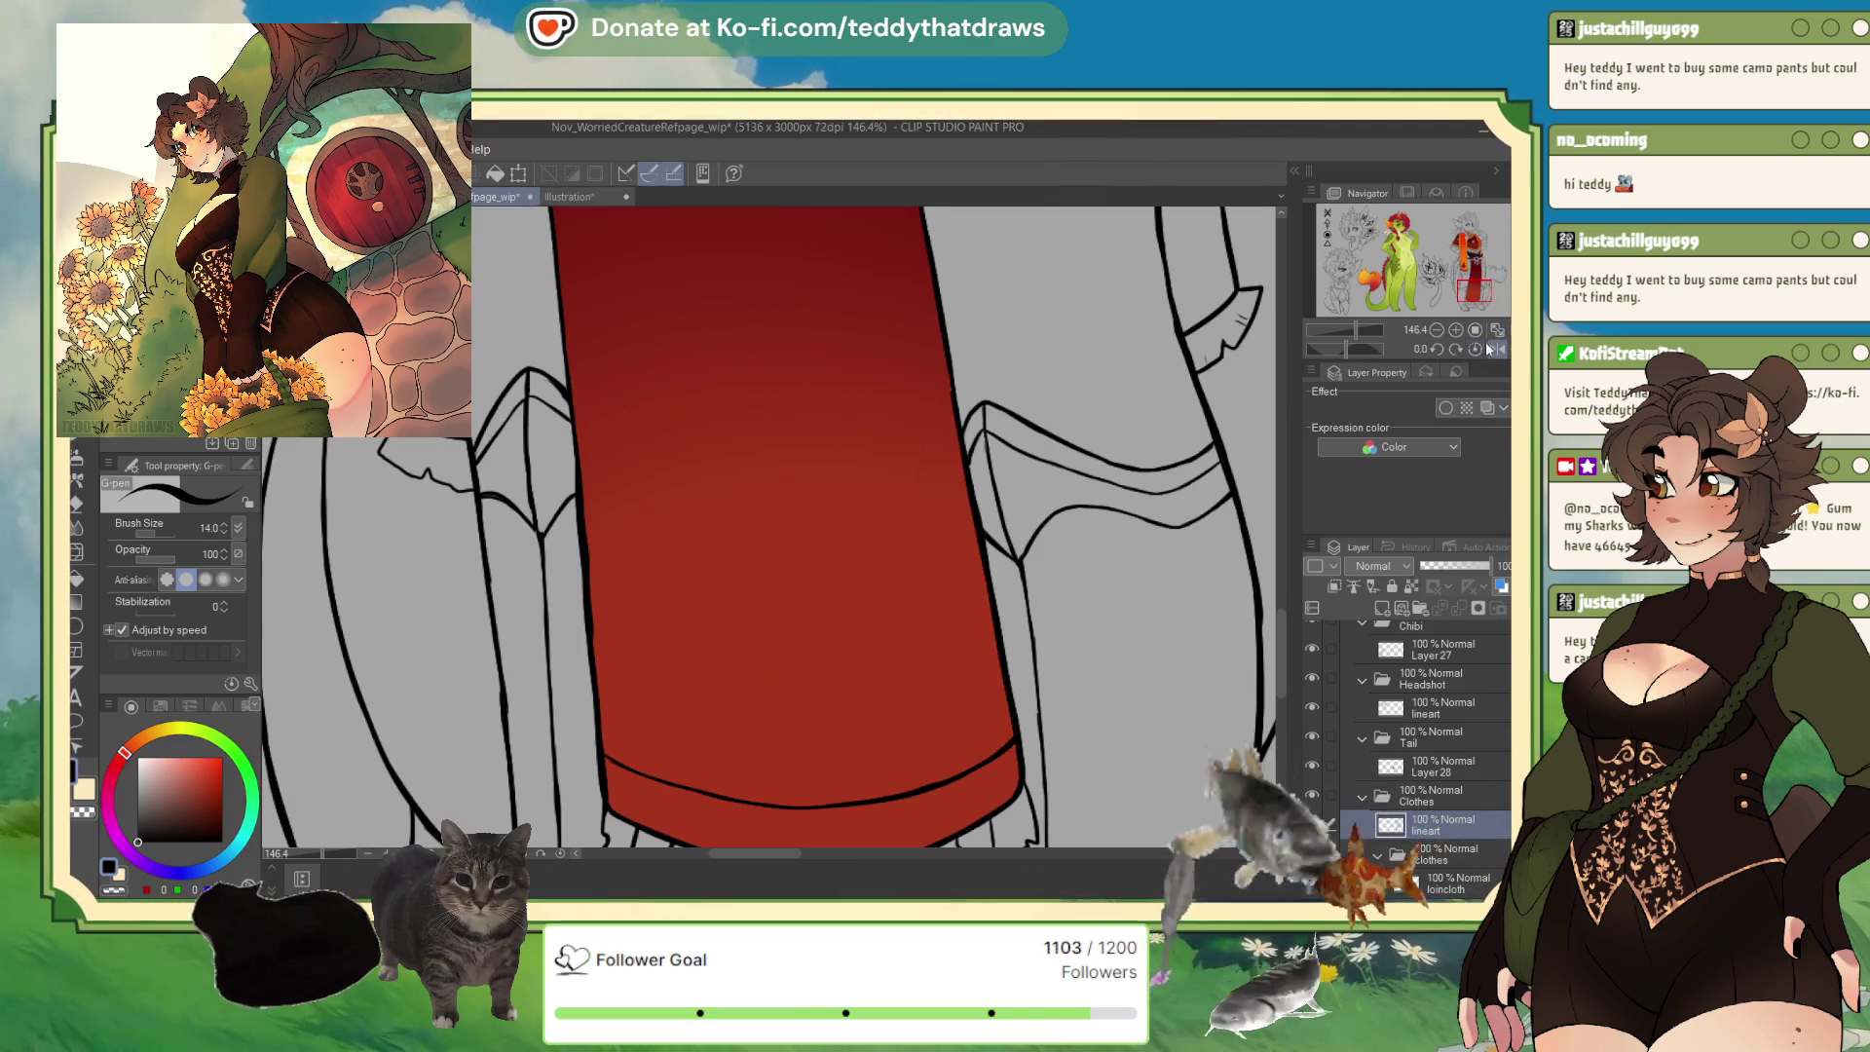
pyautogui.moveTo(1455, 280); pyautogui.dragTo(1466, 296)
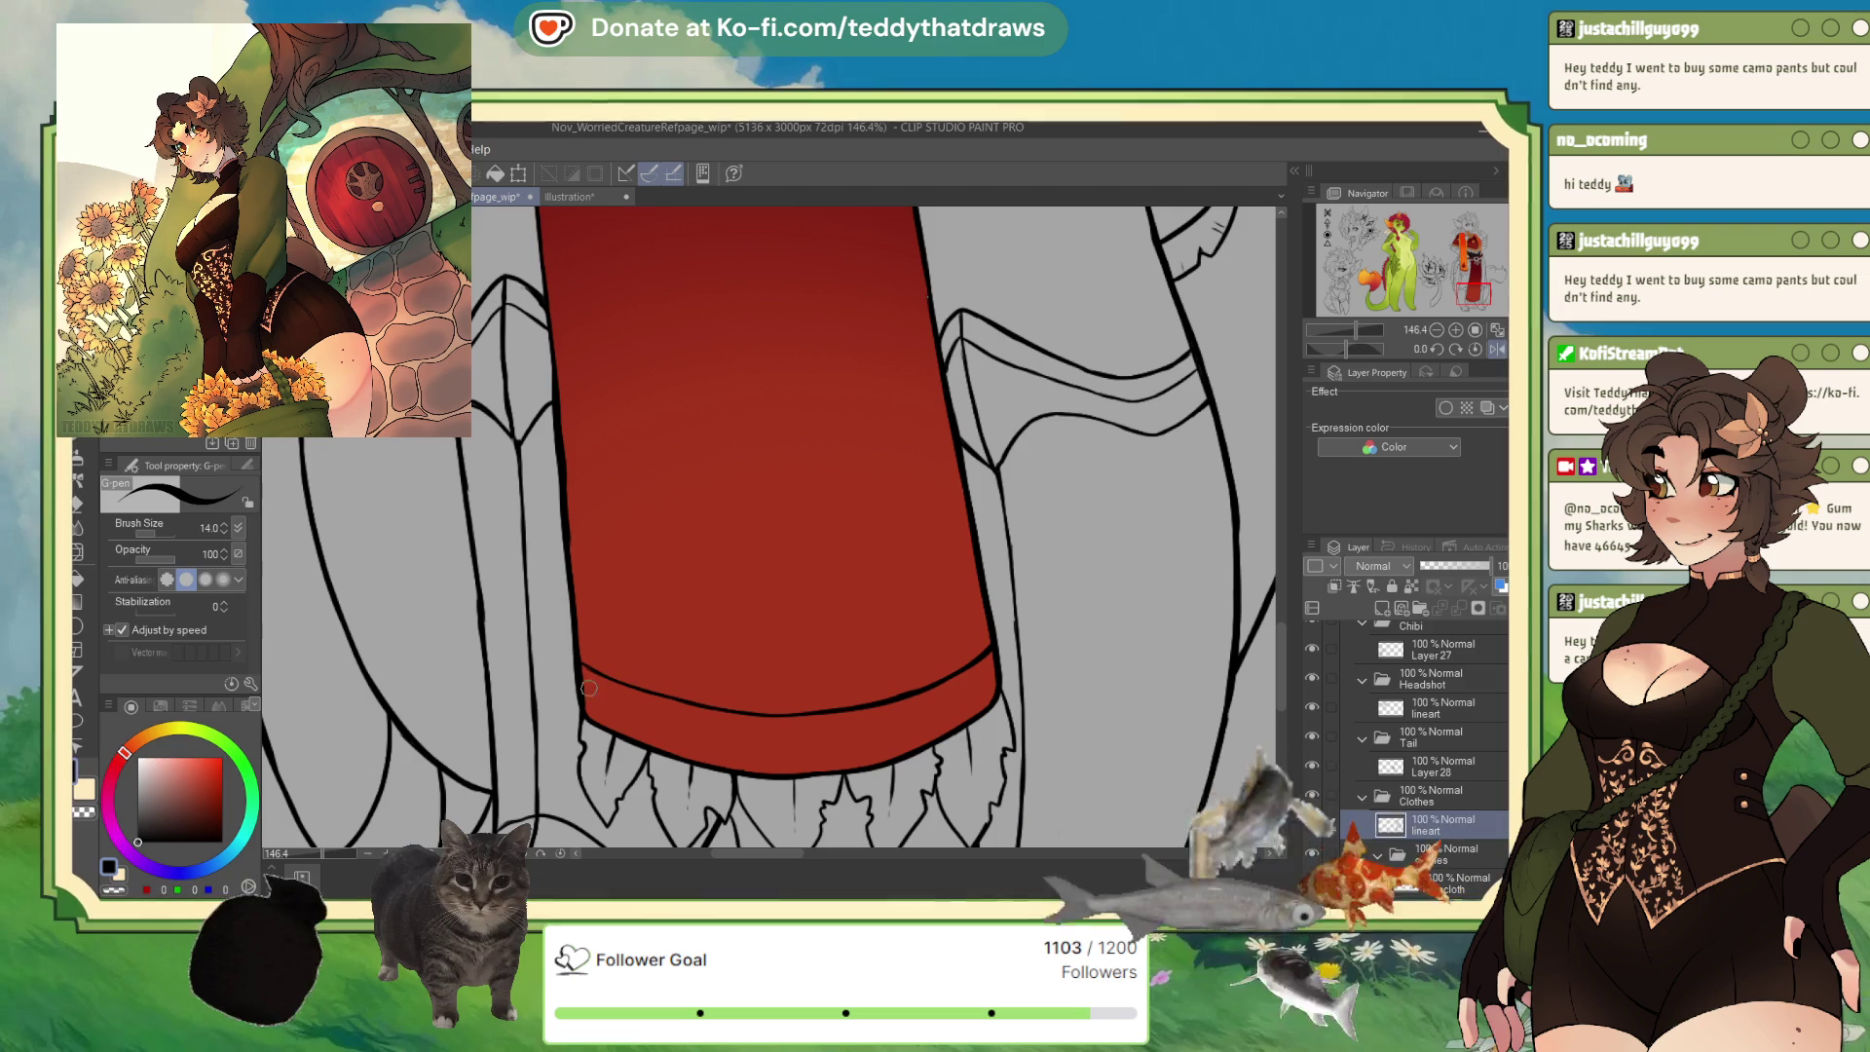
pyautogui.moveTo(586, 672)
pyautogui.mouseDown()
pyautogui.moveTo(633, 740)
pyautogui.moveTo(699, 758)
pyautogui.mouseUp()
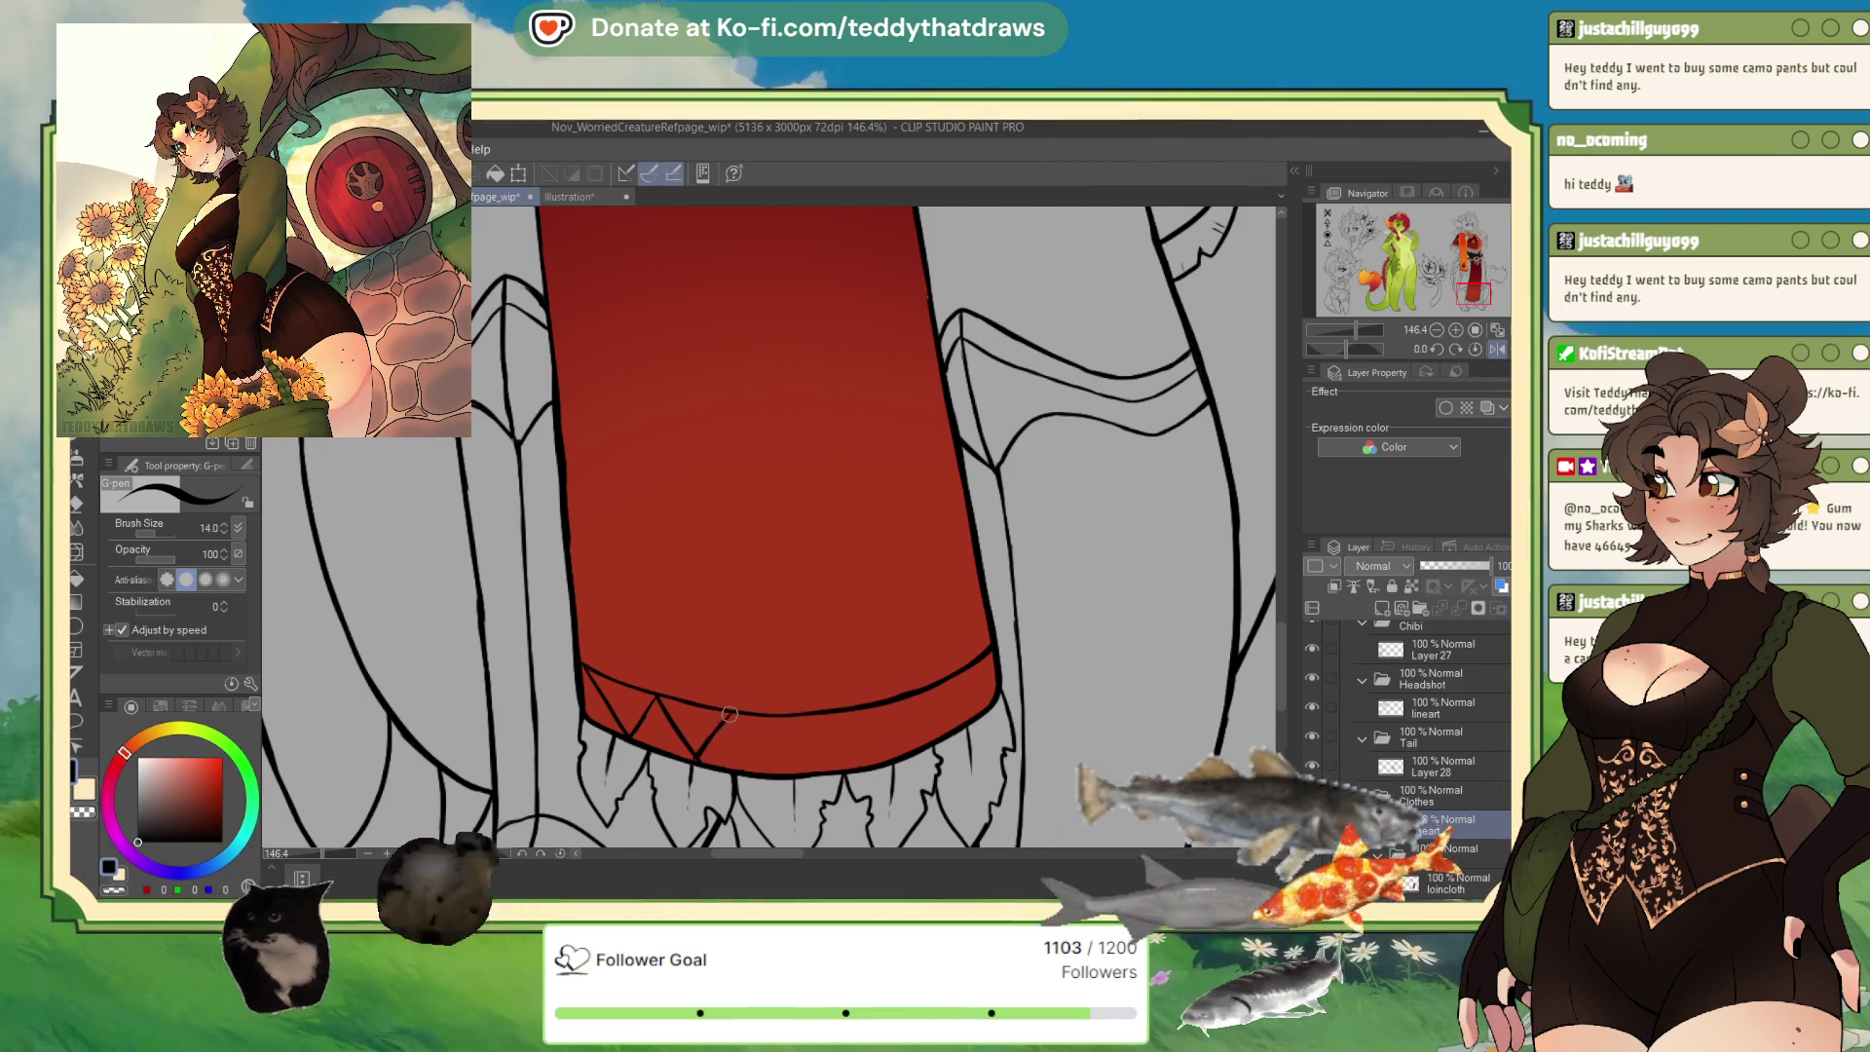
# Draw alternating black diagonals across the hem band to its right end, completing the zigzag.
pyautogui.click(116, 890)
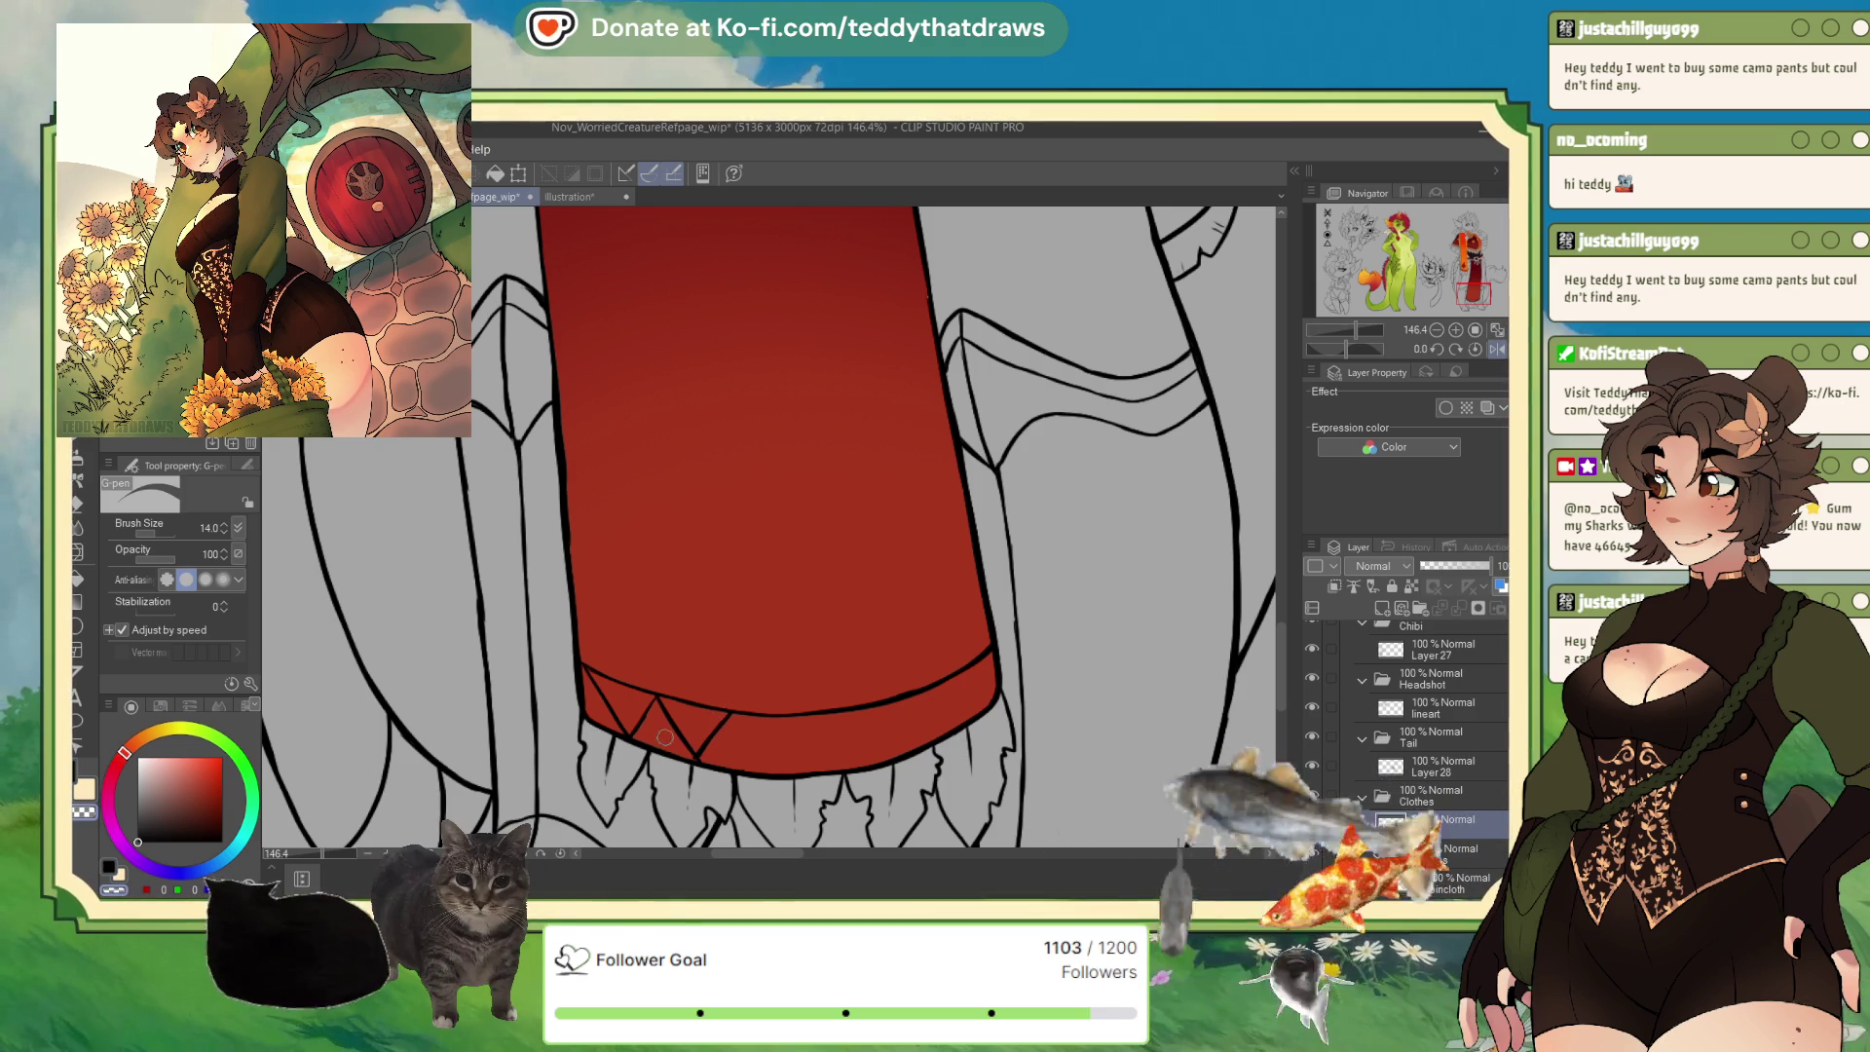
pyautogui.press('c')
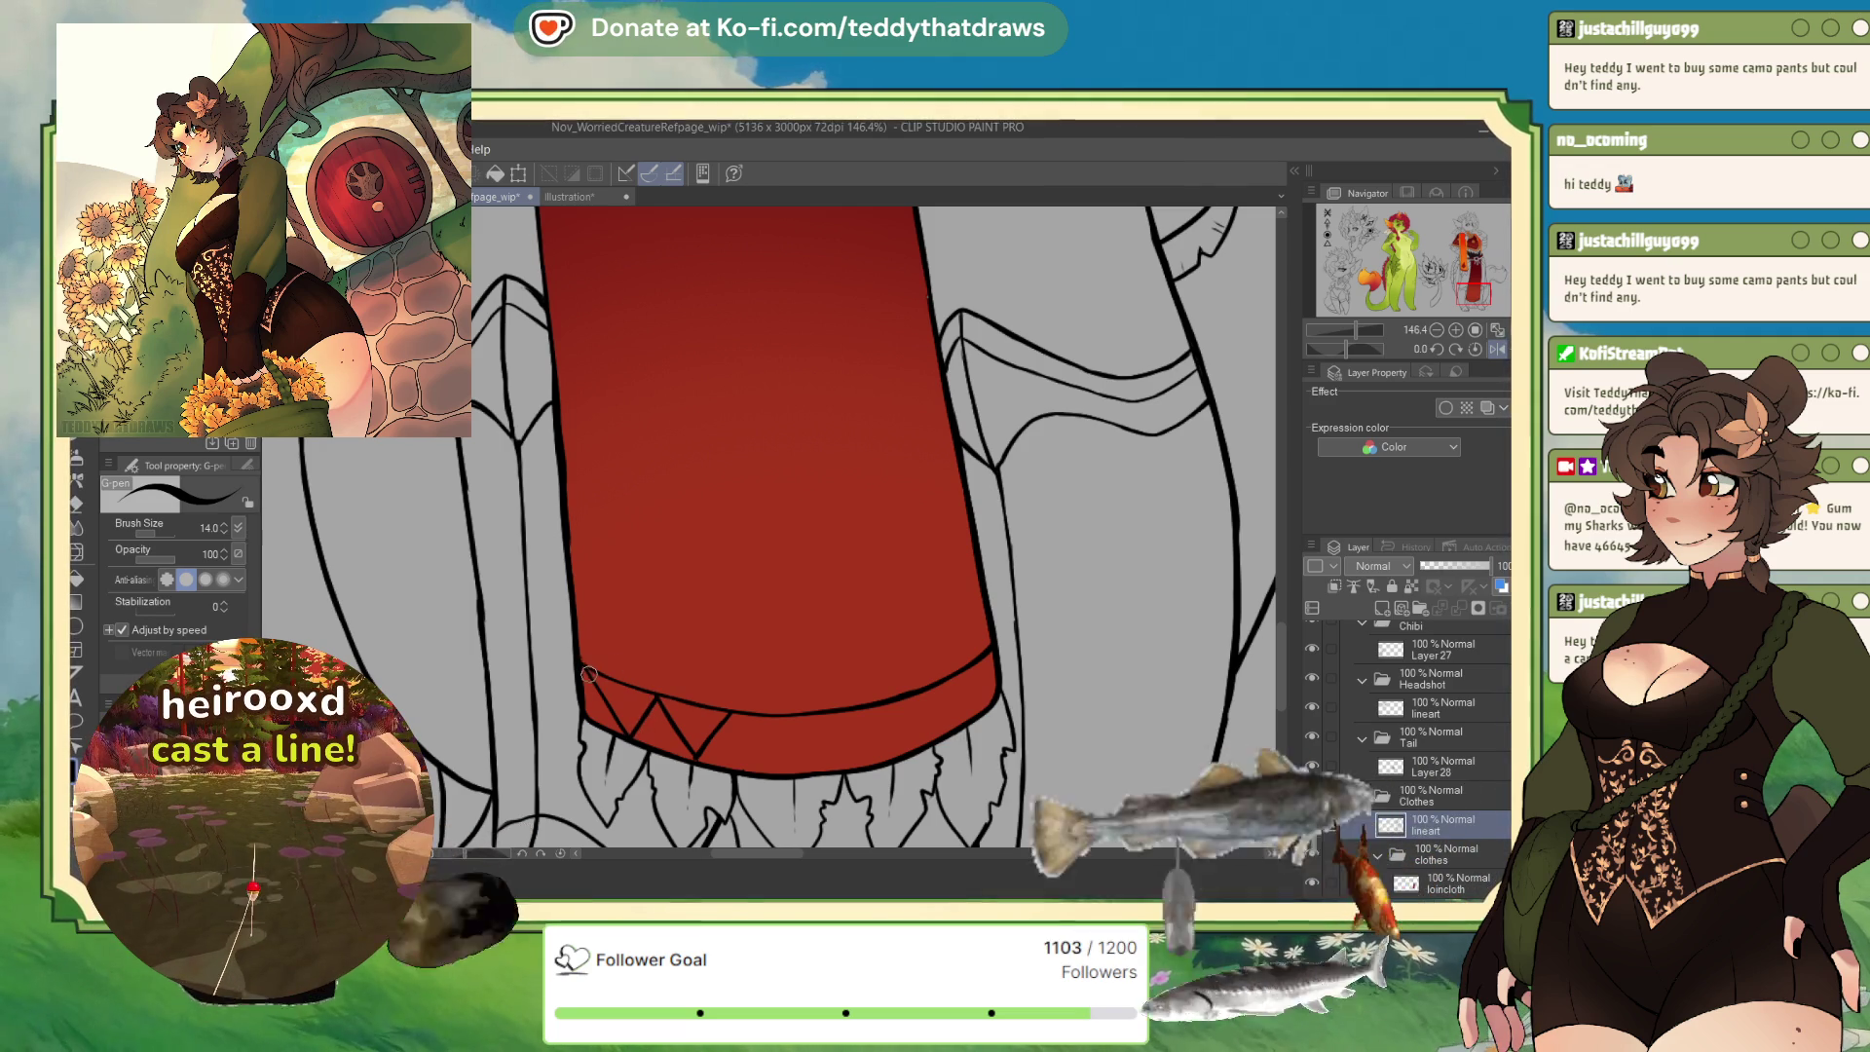
pyautogui.moveTo(729, 713)
pyautogui.mouseDown()
pyautogui.moveTo(769, 772)
pyautogui.moveTo(837, 747)
pyautogui.mouseUp()
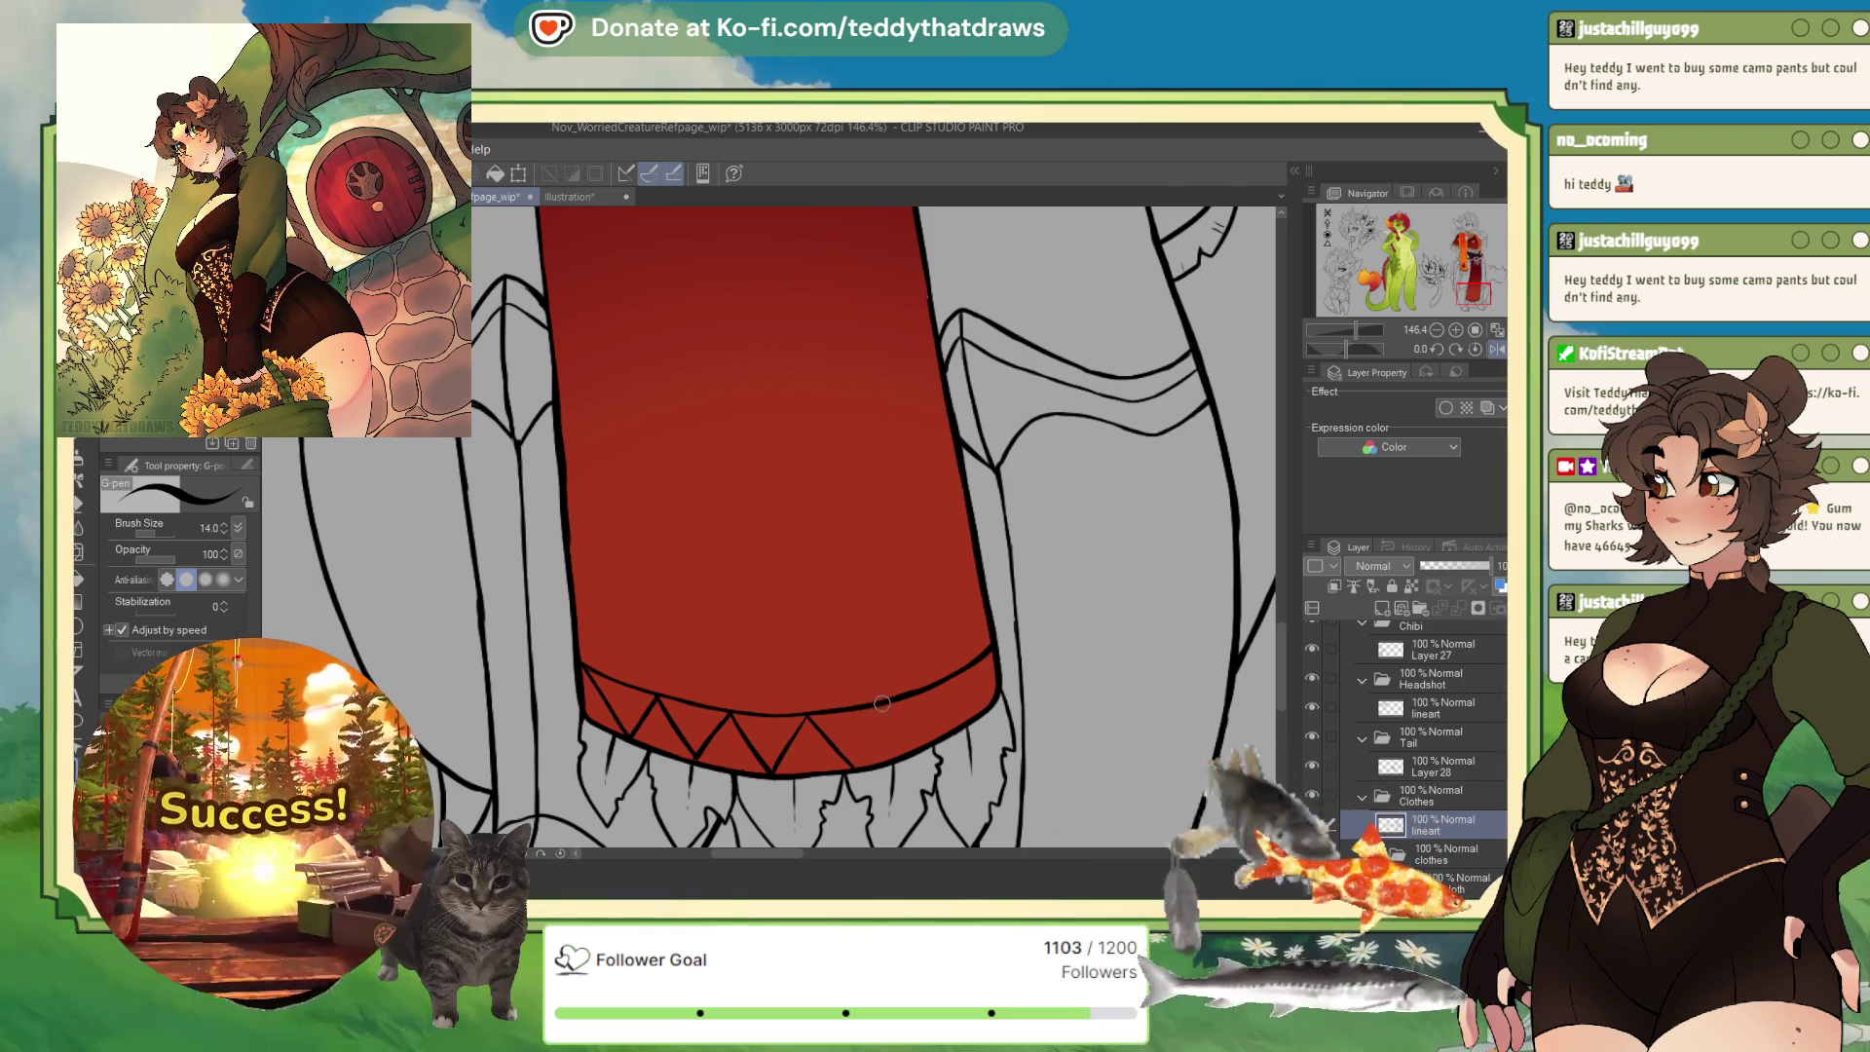
pyautogui.moveTo(880, 708); pyautogui.dragTo(856, 771)
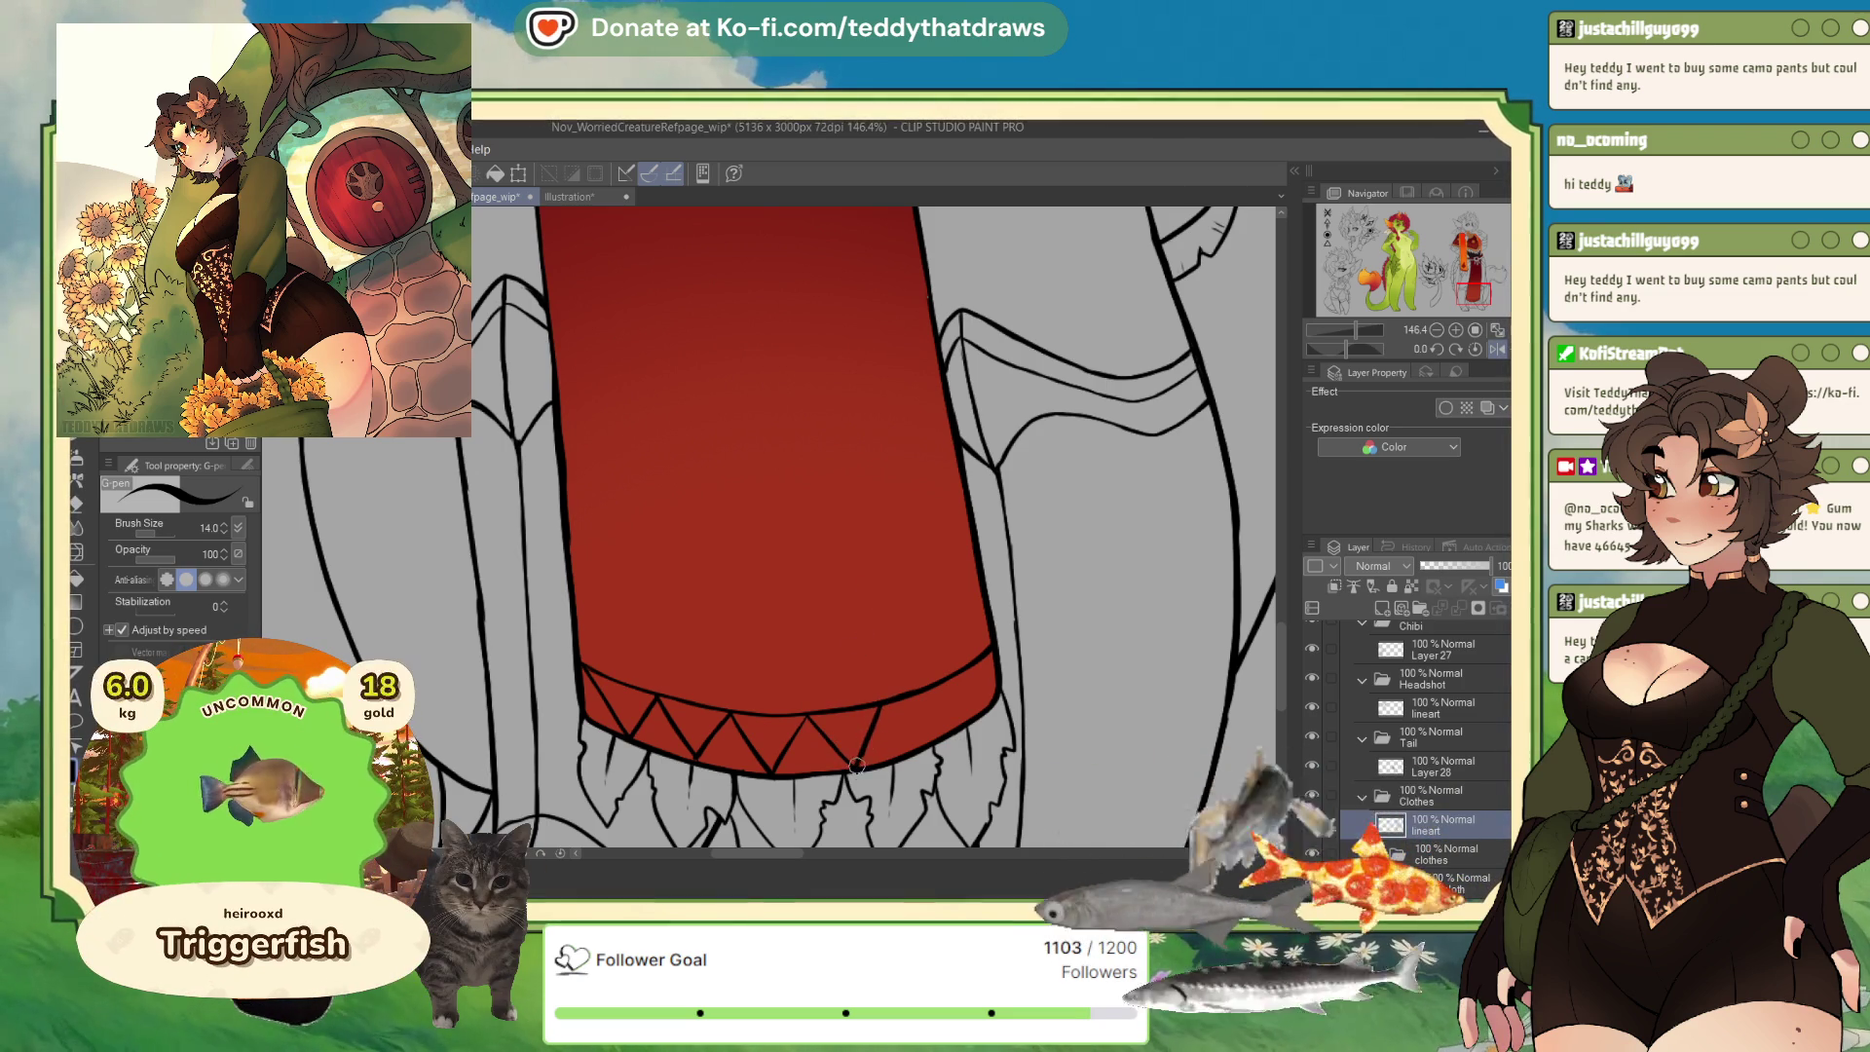
pyautogui.moveTo(882, 707); pyautogui.dragTo(926, 756)
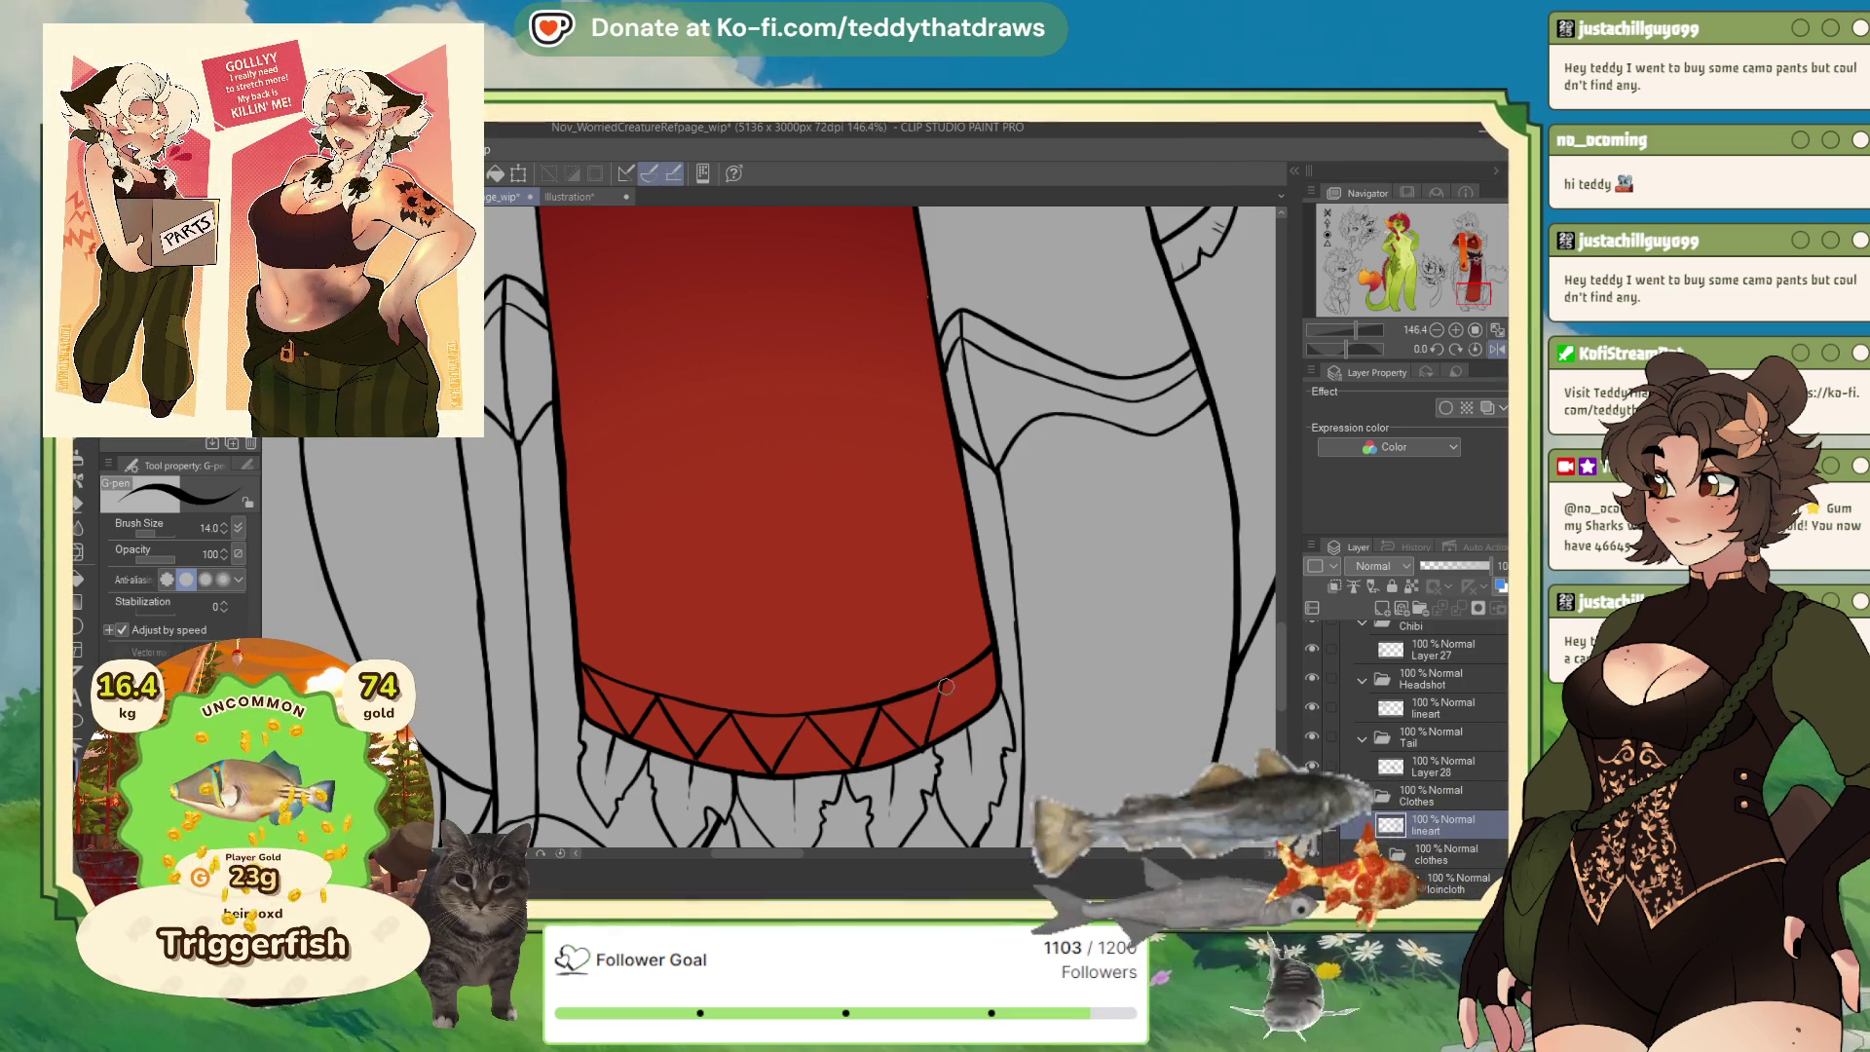
pyautogui.moveTo(978, 707)
pyautogui.mouseDown()
pyautogui.moveTo(987, 671)
pyautogui.moveTo(958, 712)
pyautogui.mouseUp()
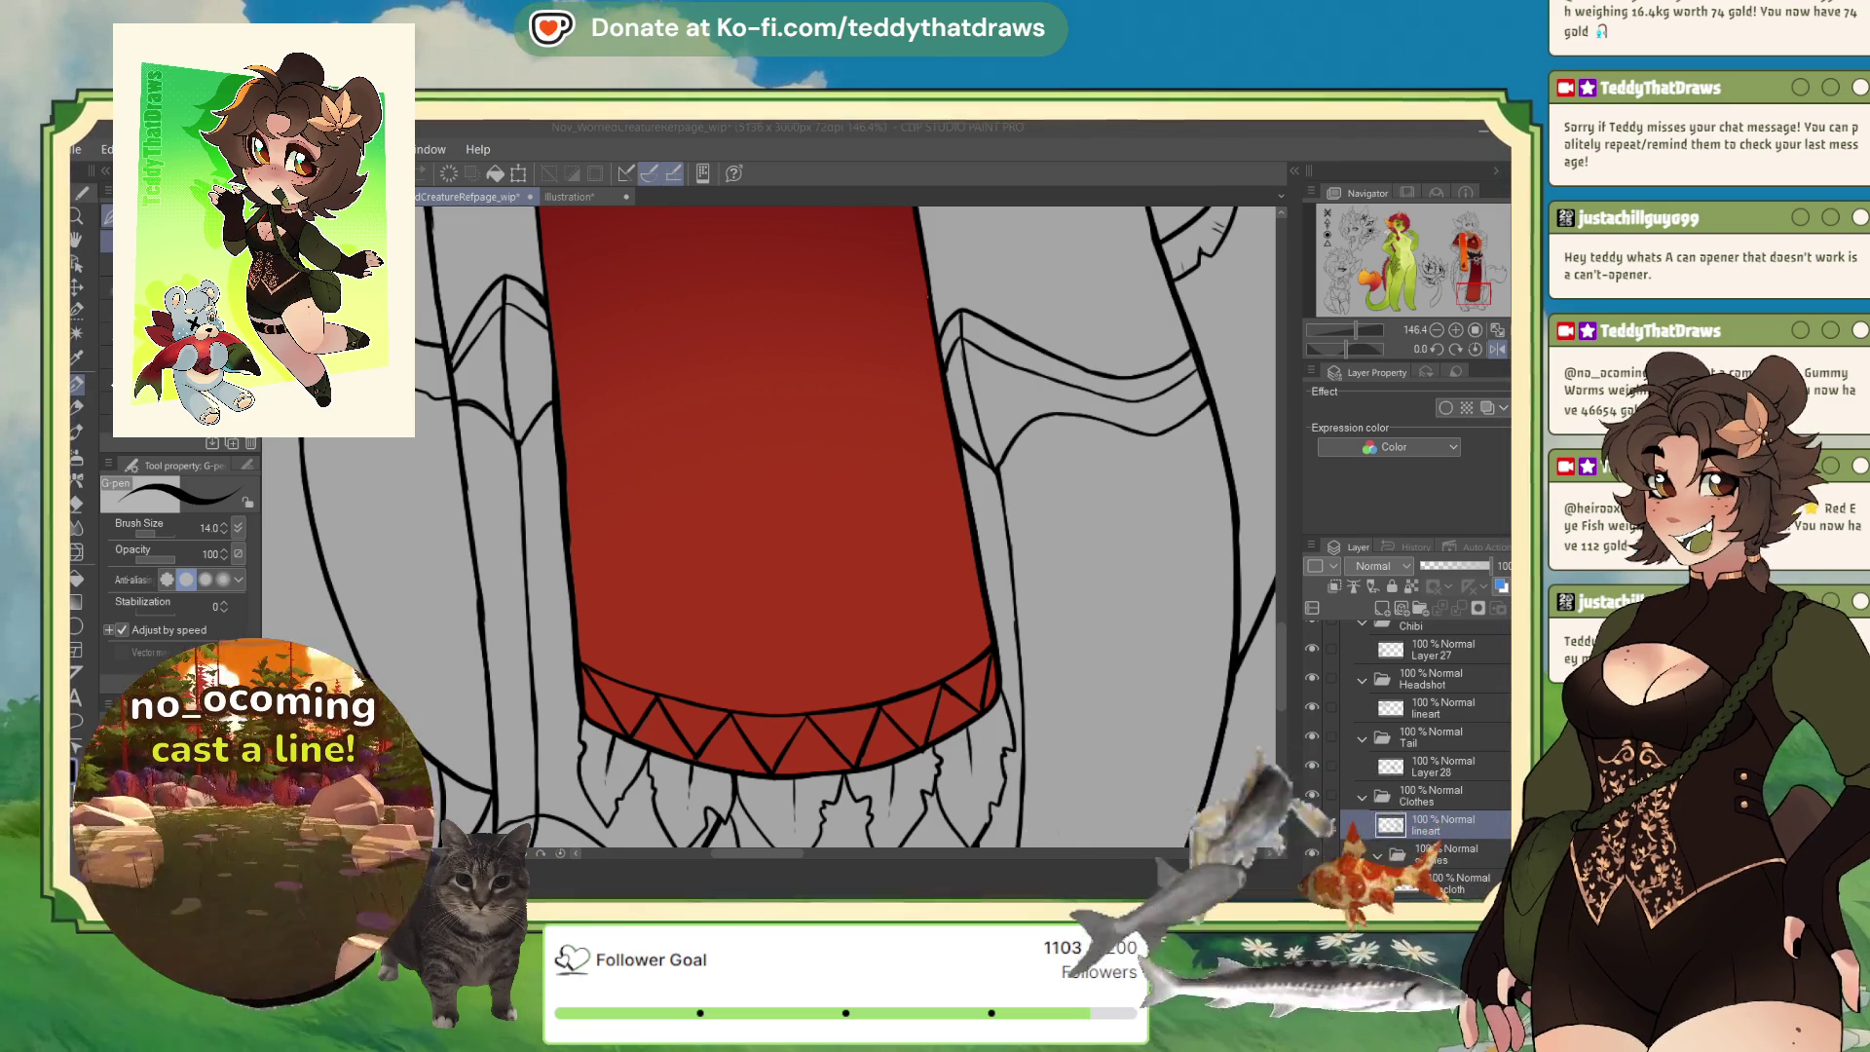
pyautogui.click(1333, 328)
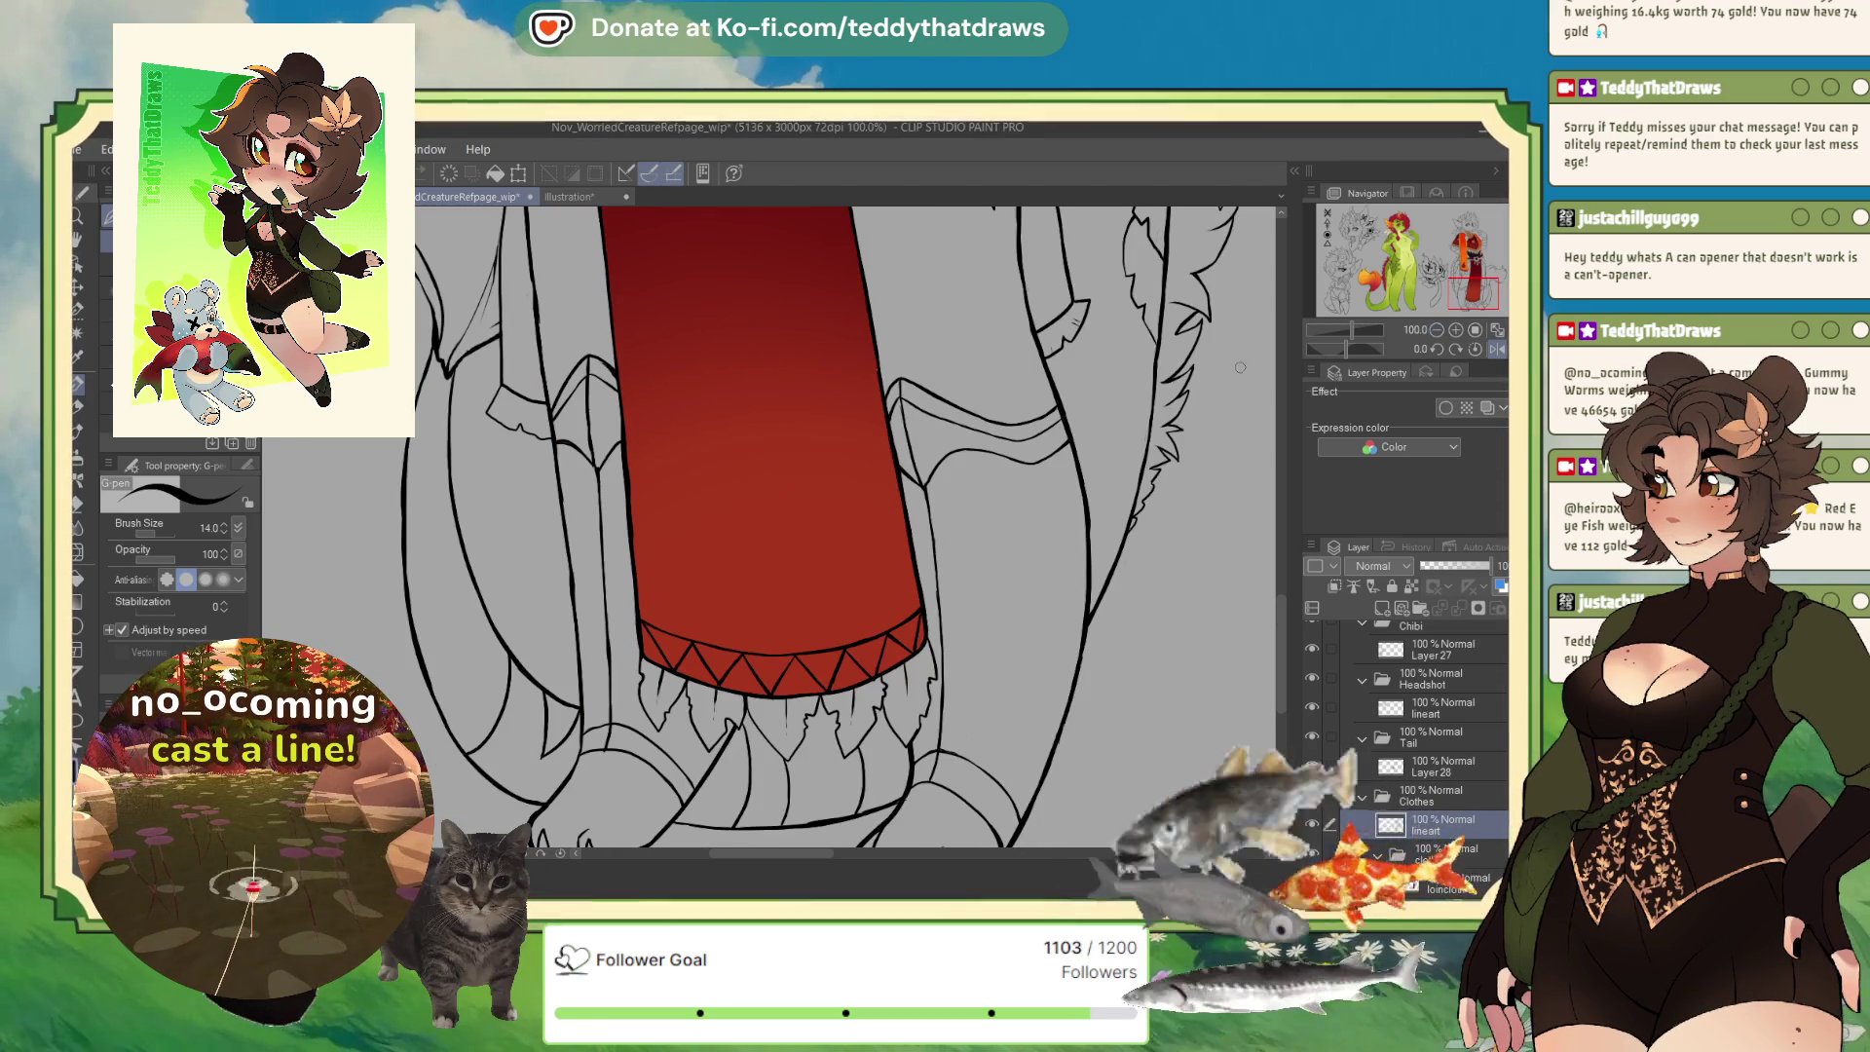
# Compare the coloured Illustration reference, then zoom in on the sheet's hem band.
pyautogui.scroll(-3, 856, 533)
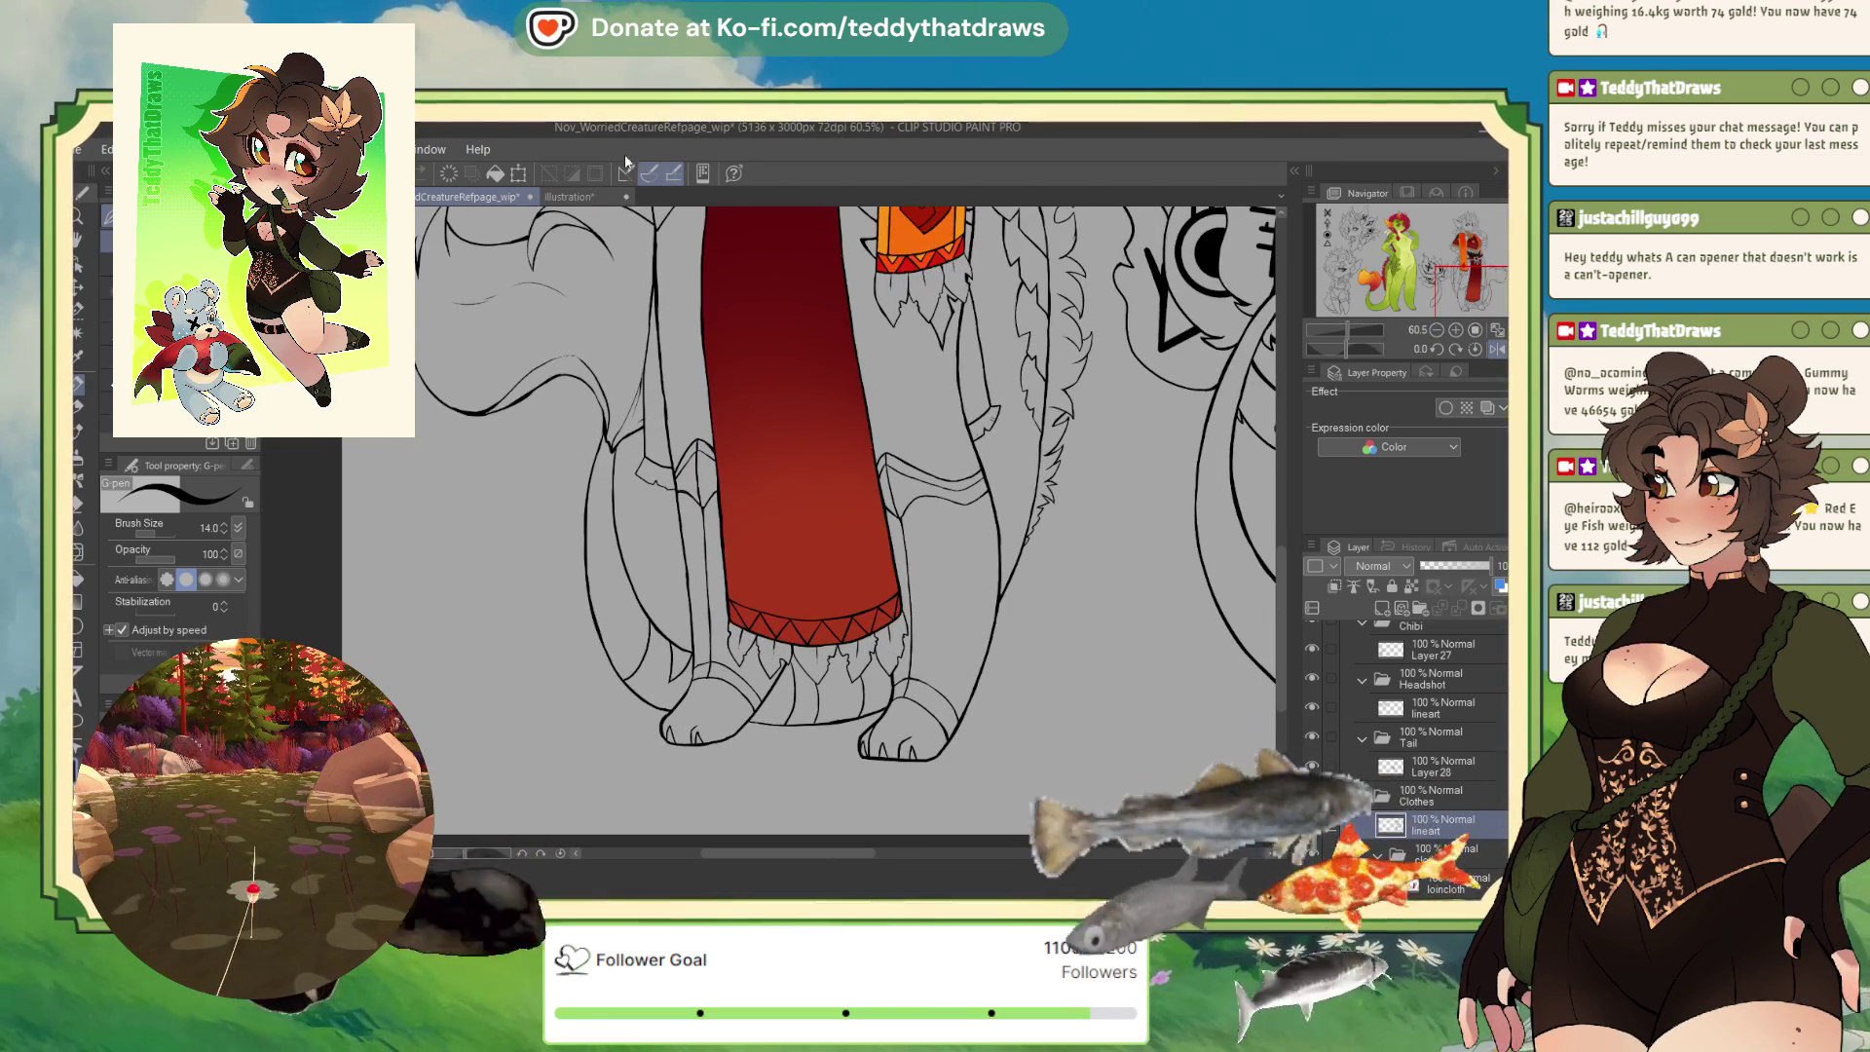
pyautogui.click(569, 197)
pyautogui.scroll(2, 432, 237)
pyautogui.scroll(2, 433, 237)
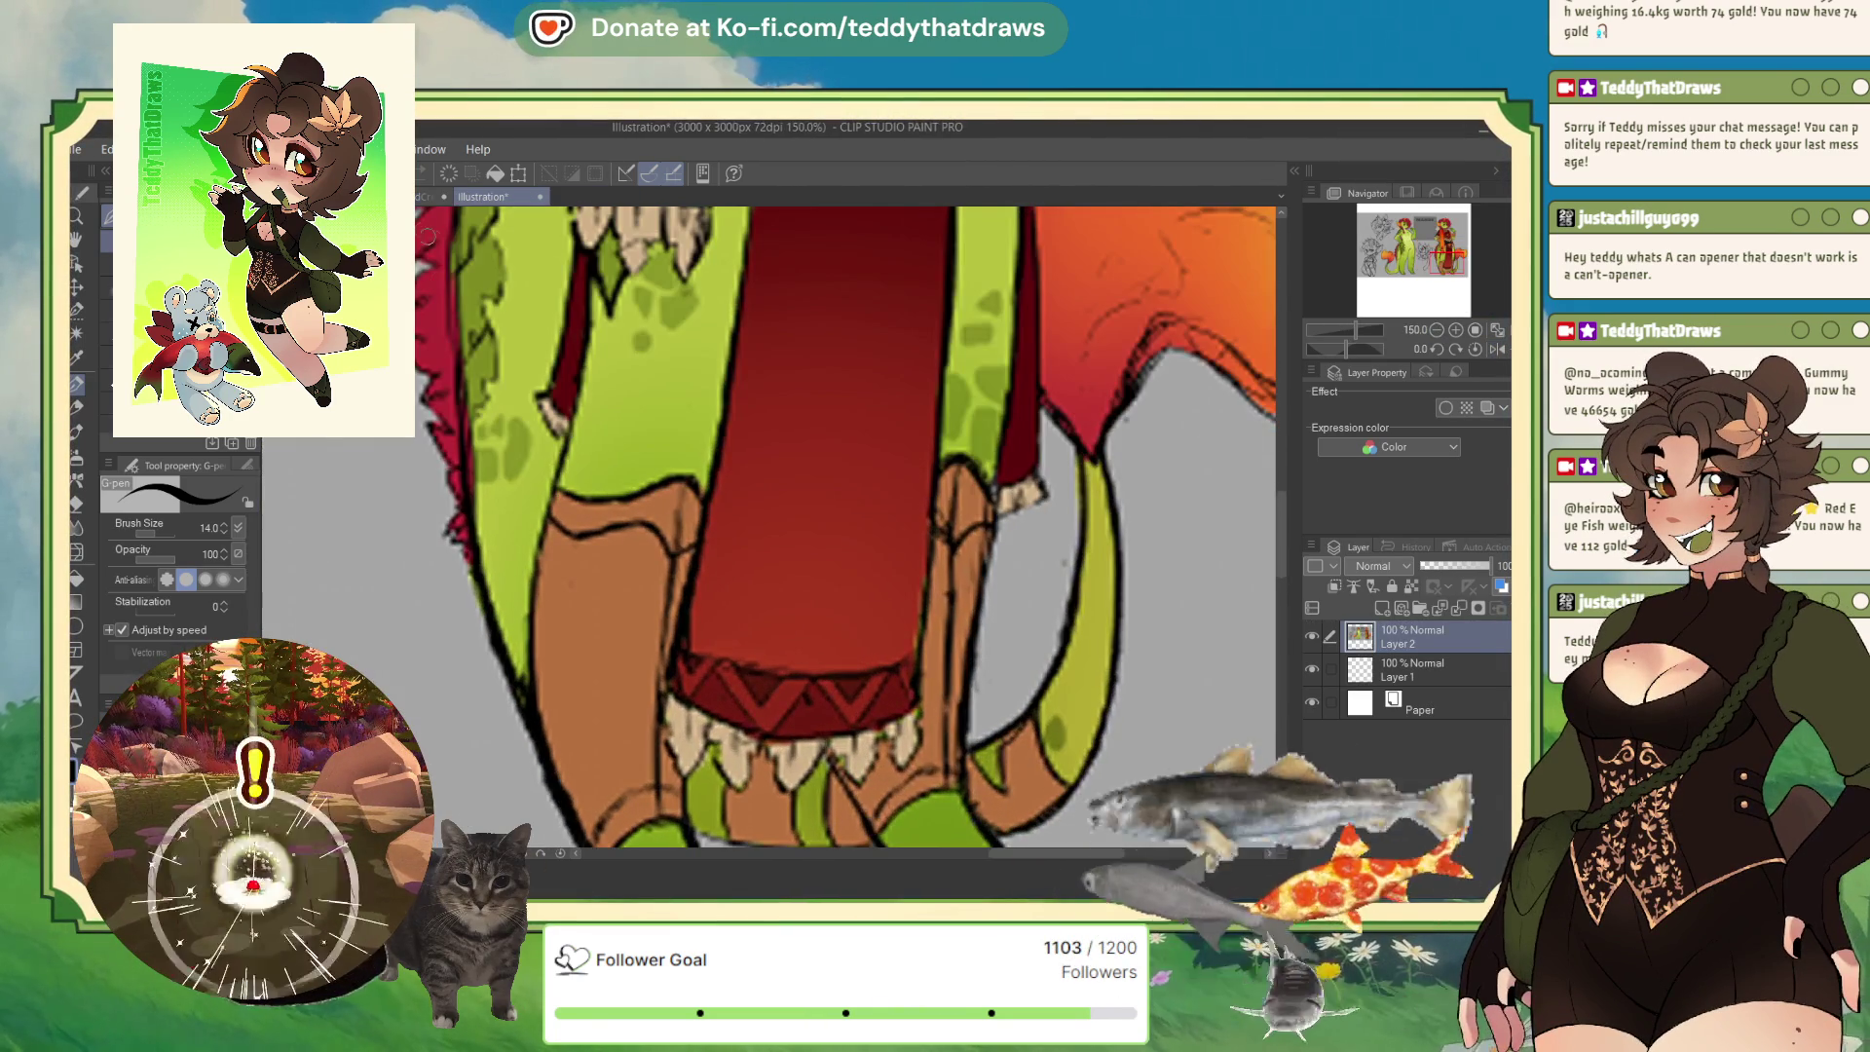
pyautogui.click(436, 197)
pyautogui.scroll(3, 935, 549)
pyautogui.scroll(2, 935, 548)
pyautogui.scroll(1, 936, 549)
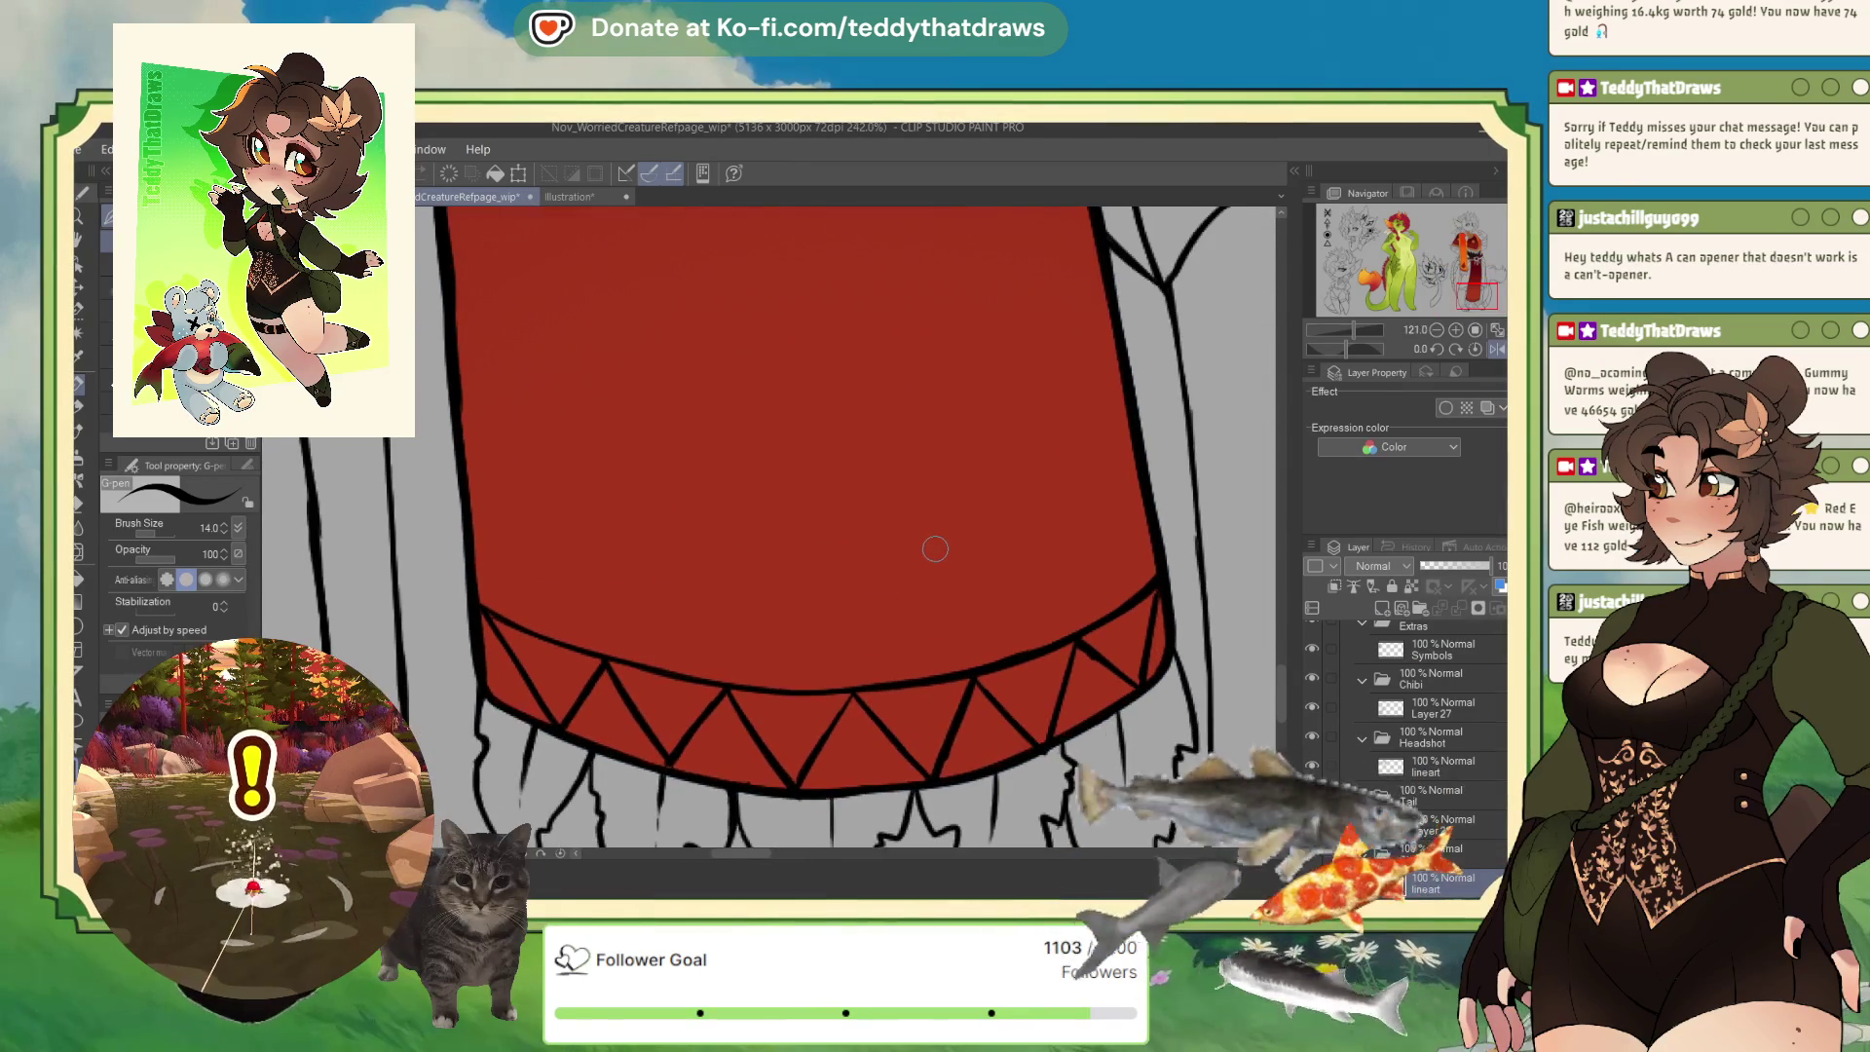
# Add a zigzag tooth at the left end of the hem band.
pyautogui.moveTo(535, 636)
pyautogui.mouseDown()
pyautogui.moveTo(576, 652)
pyautogui.moveTo(545, 670)
pyautogui.moveTo(787, 737)
pyautogui.moveTo(822, 689)
pyautogui.moveTo(923, 723)
pyautogui.moveTo(974, 670)
pyautogui.moveTo(1063, 633)
pyautogui.moveTo(1142, 631)
pyautogui.mouseUp()
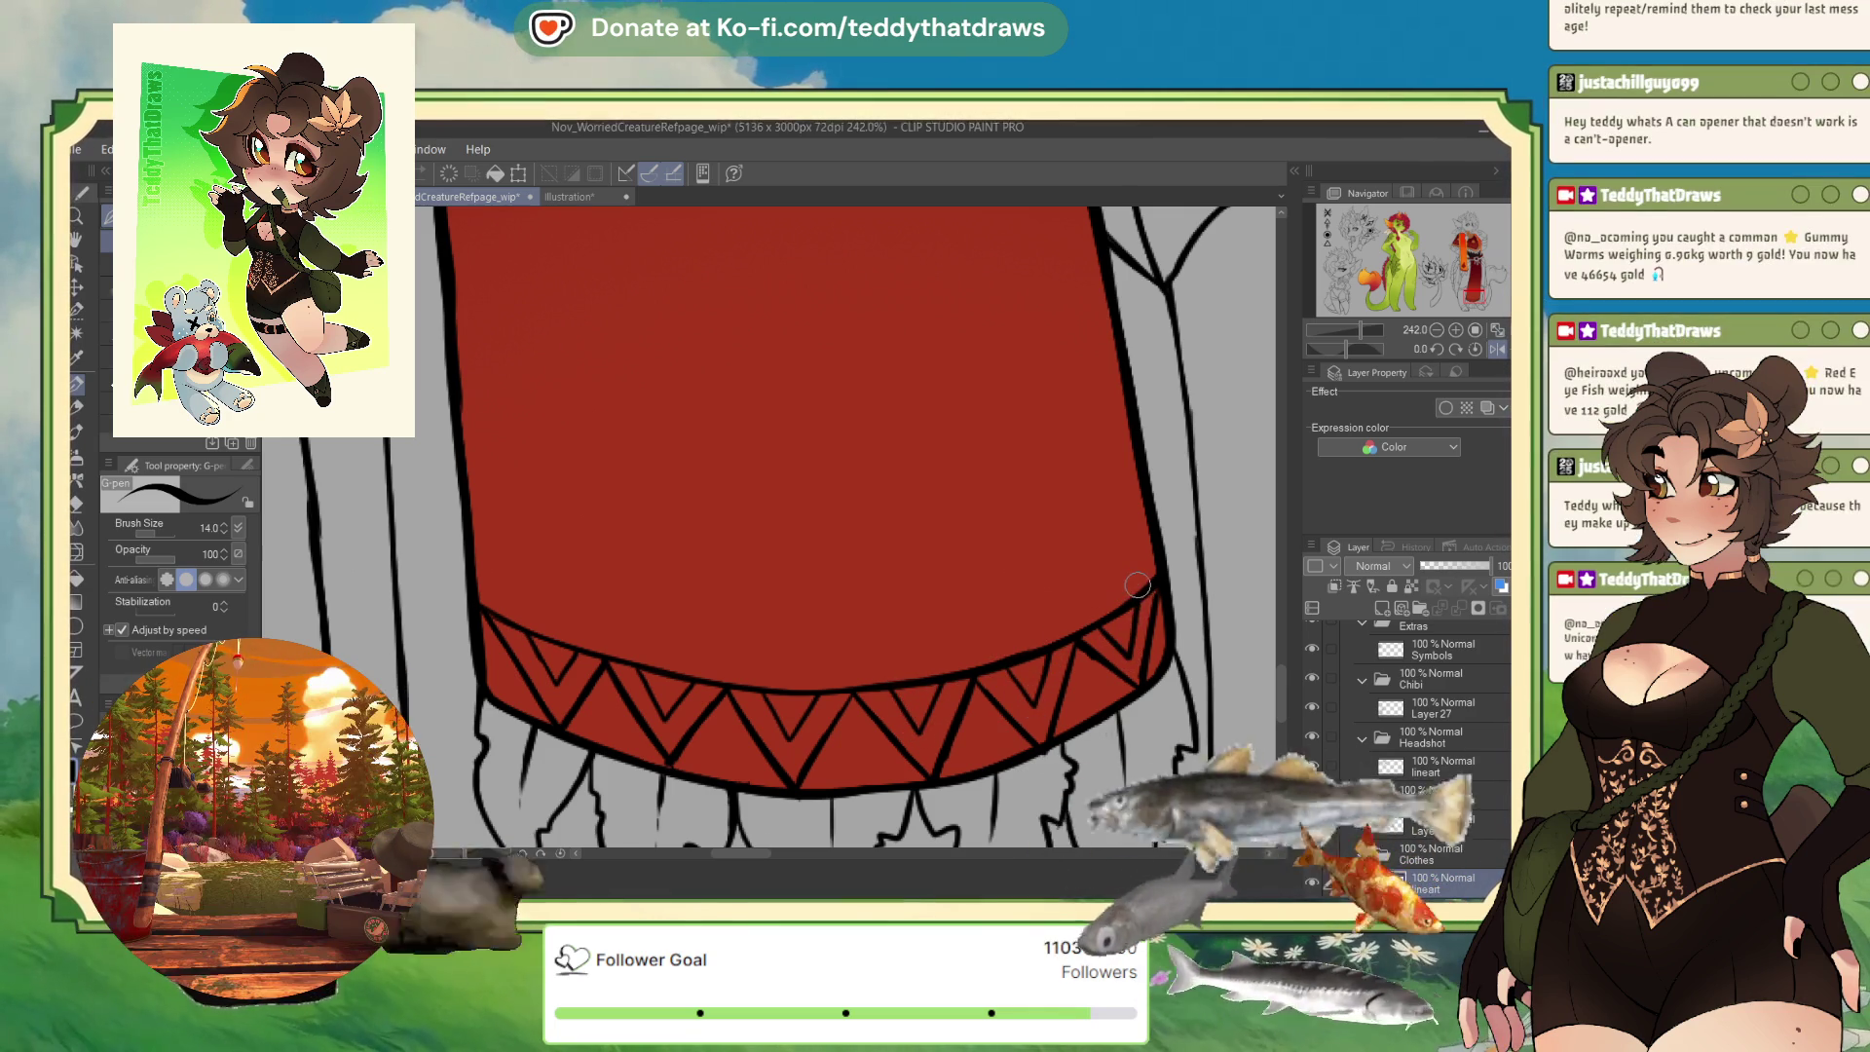
pyautogui.scroll(-3, 1138, 584)
pyautogui.scroll(-3, 1138, 585)
pyautogui.scroll(-3, 1138, 585)
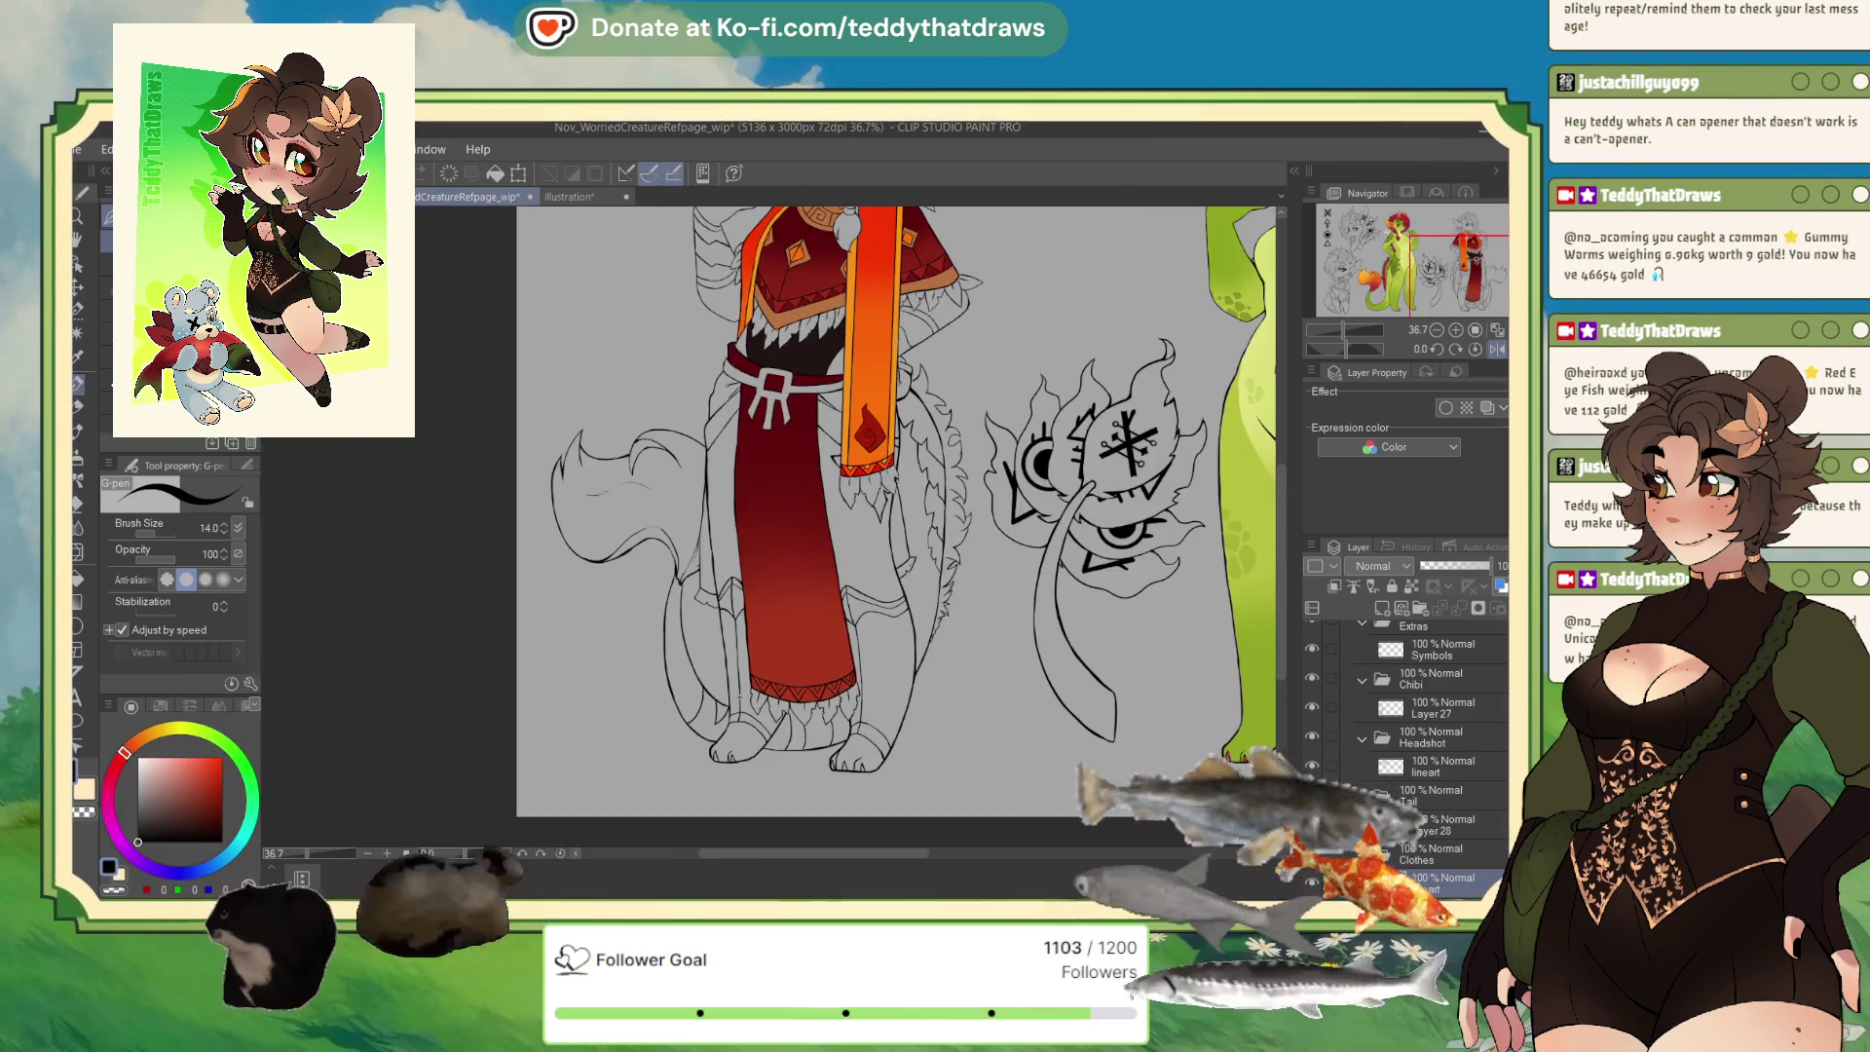
pyautogui.scroll(1, 826, 610)
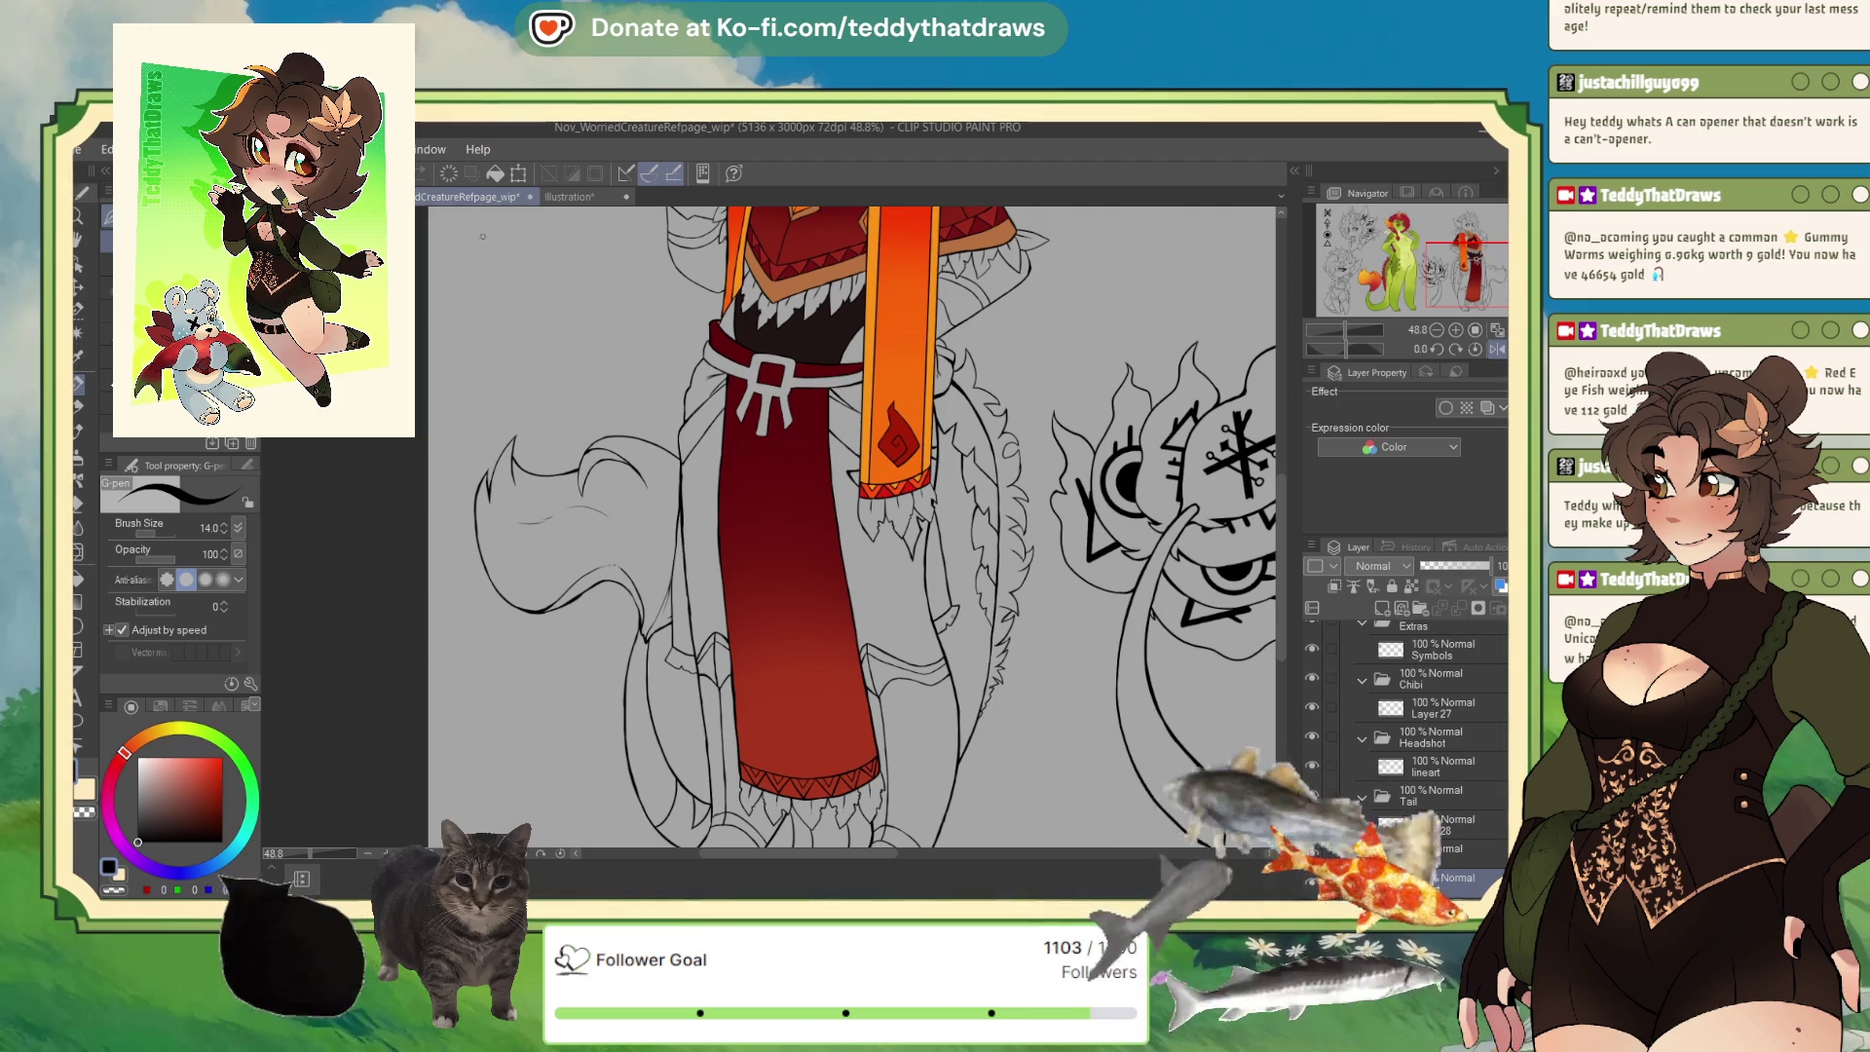
# Zoom in on the Illustration reference's hem and sample its dark red.
pyautogui.click(575, 197)
pyautogui.scroll(2, 787, 672)
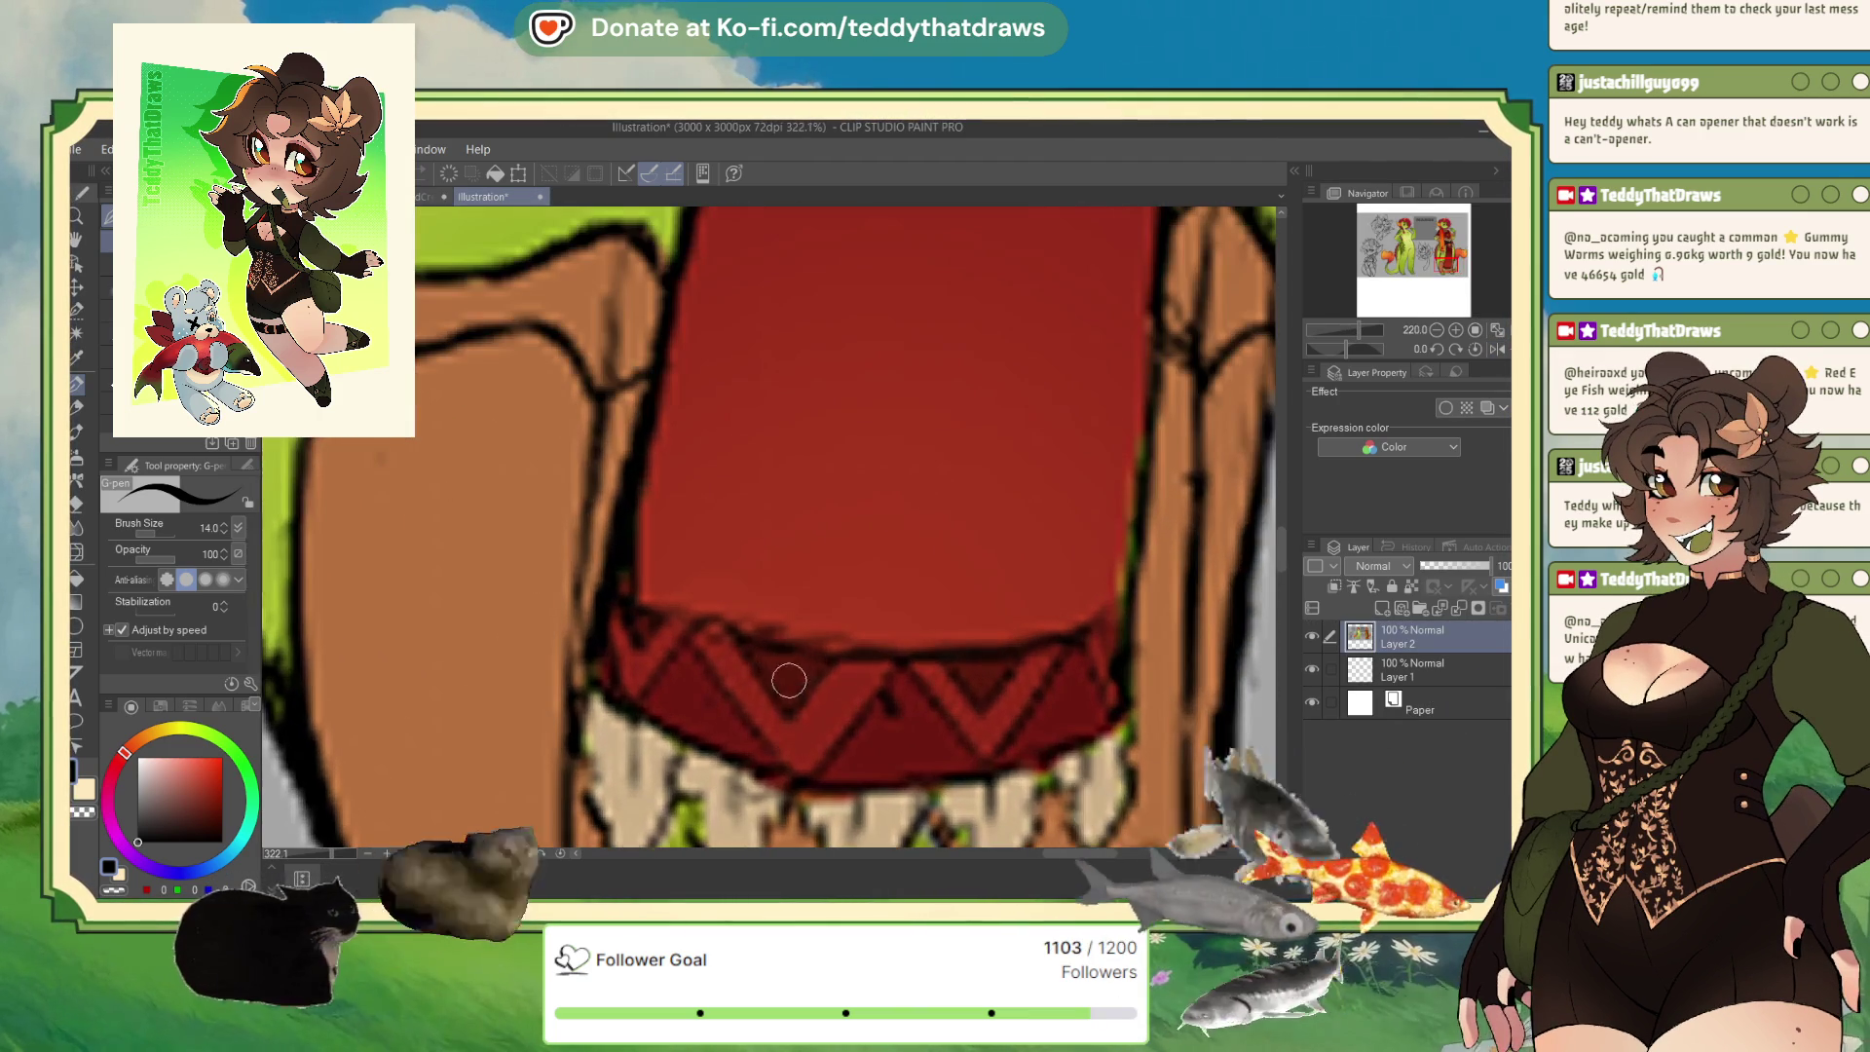
pyautogui.keyDown('alt'); pyautogui.click(789, 672); pyautogui.keyUp('alt')
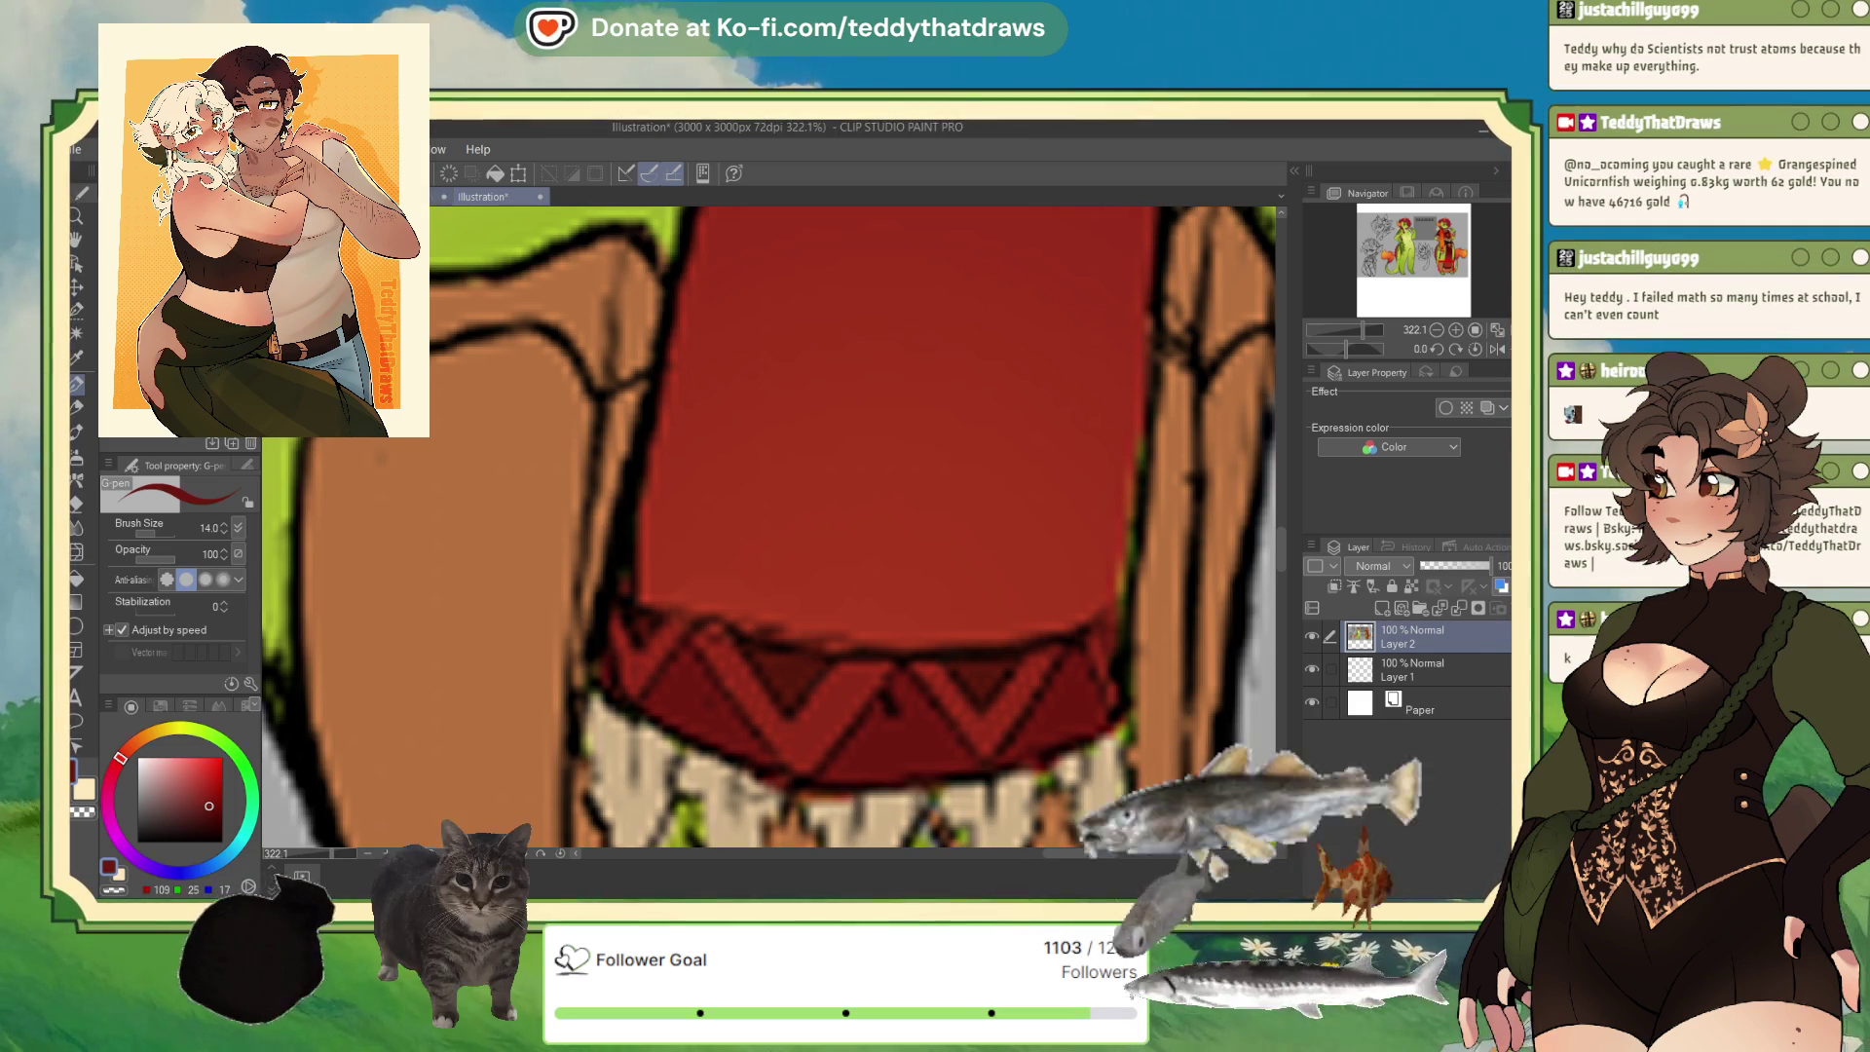
# Back on the reference sheet, pick the Fill tool and trial-select hem areas on the loincloth layer, then deselect.
pyautogui.hotkey('ctrl', 'Tab')
pyautogui.click(78, 337)
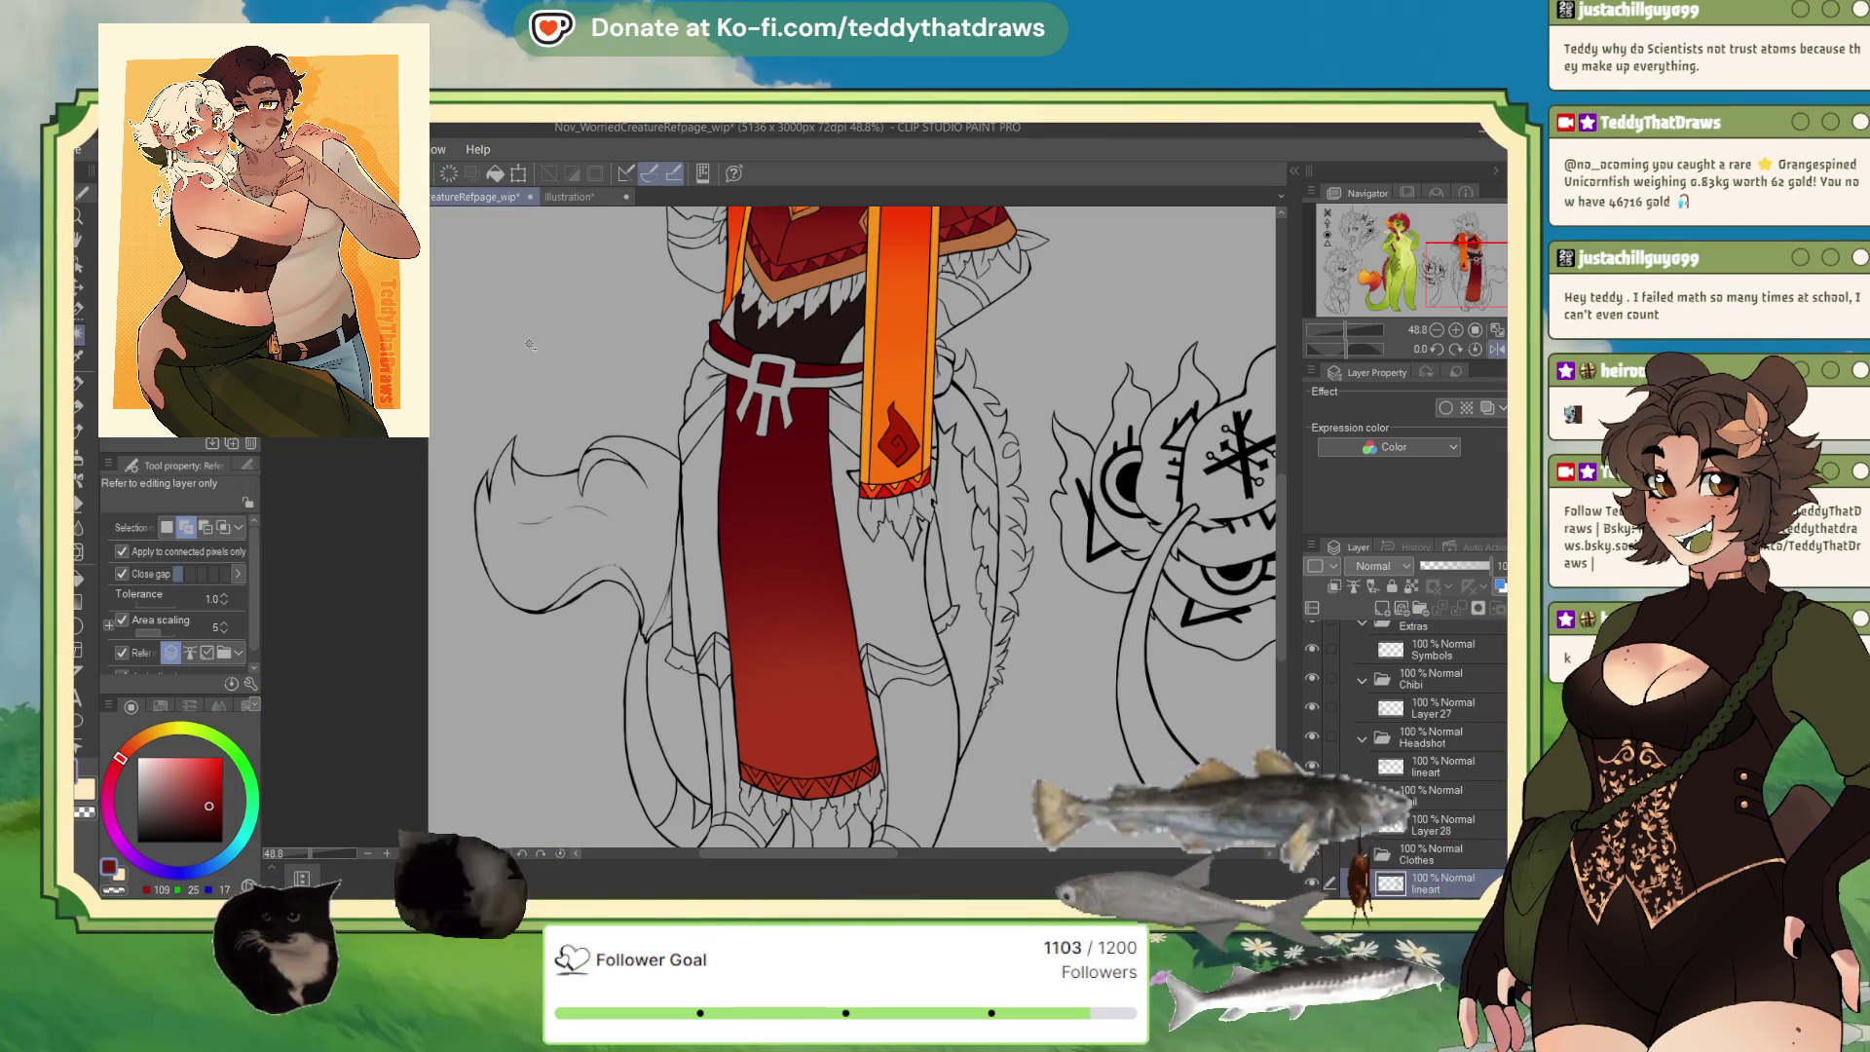
pyautogui.click(826, 789)
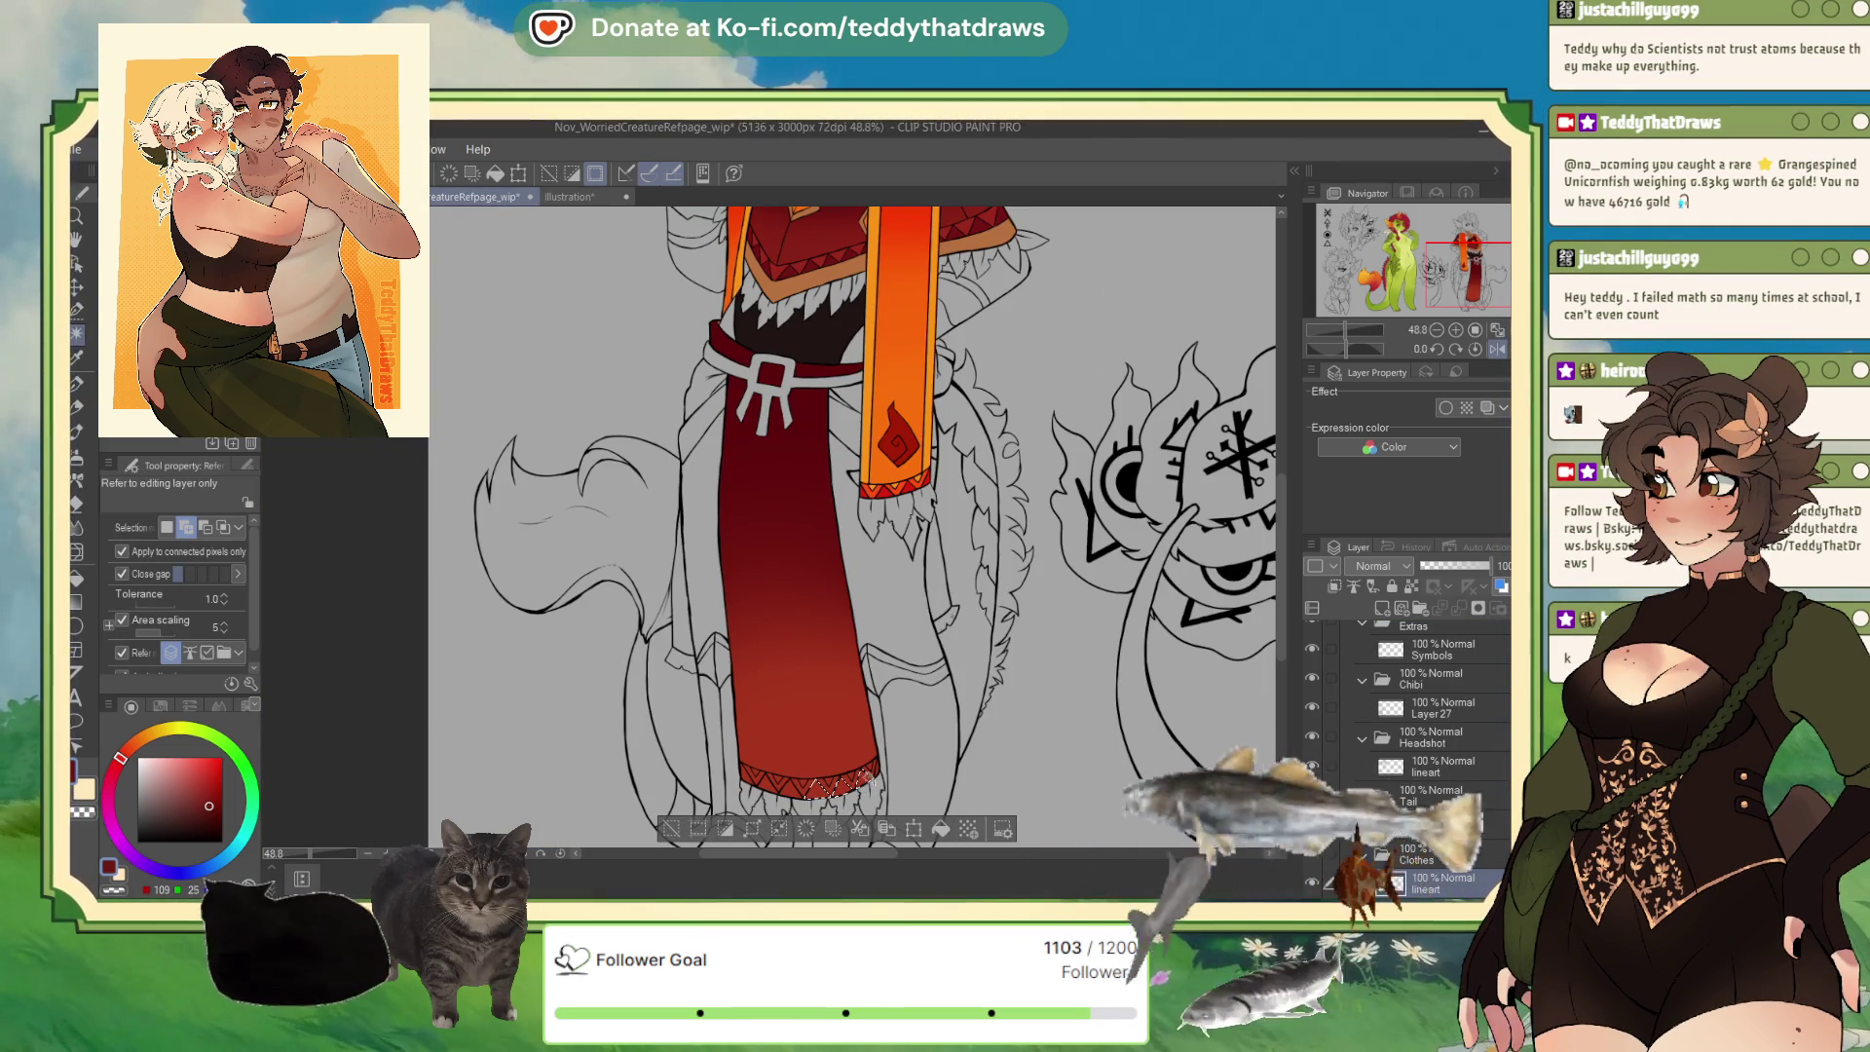
pyautogui.click(779, 789)
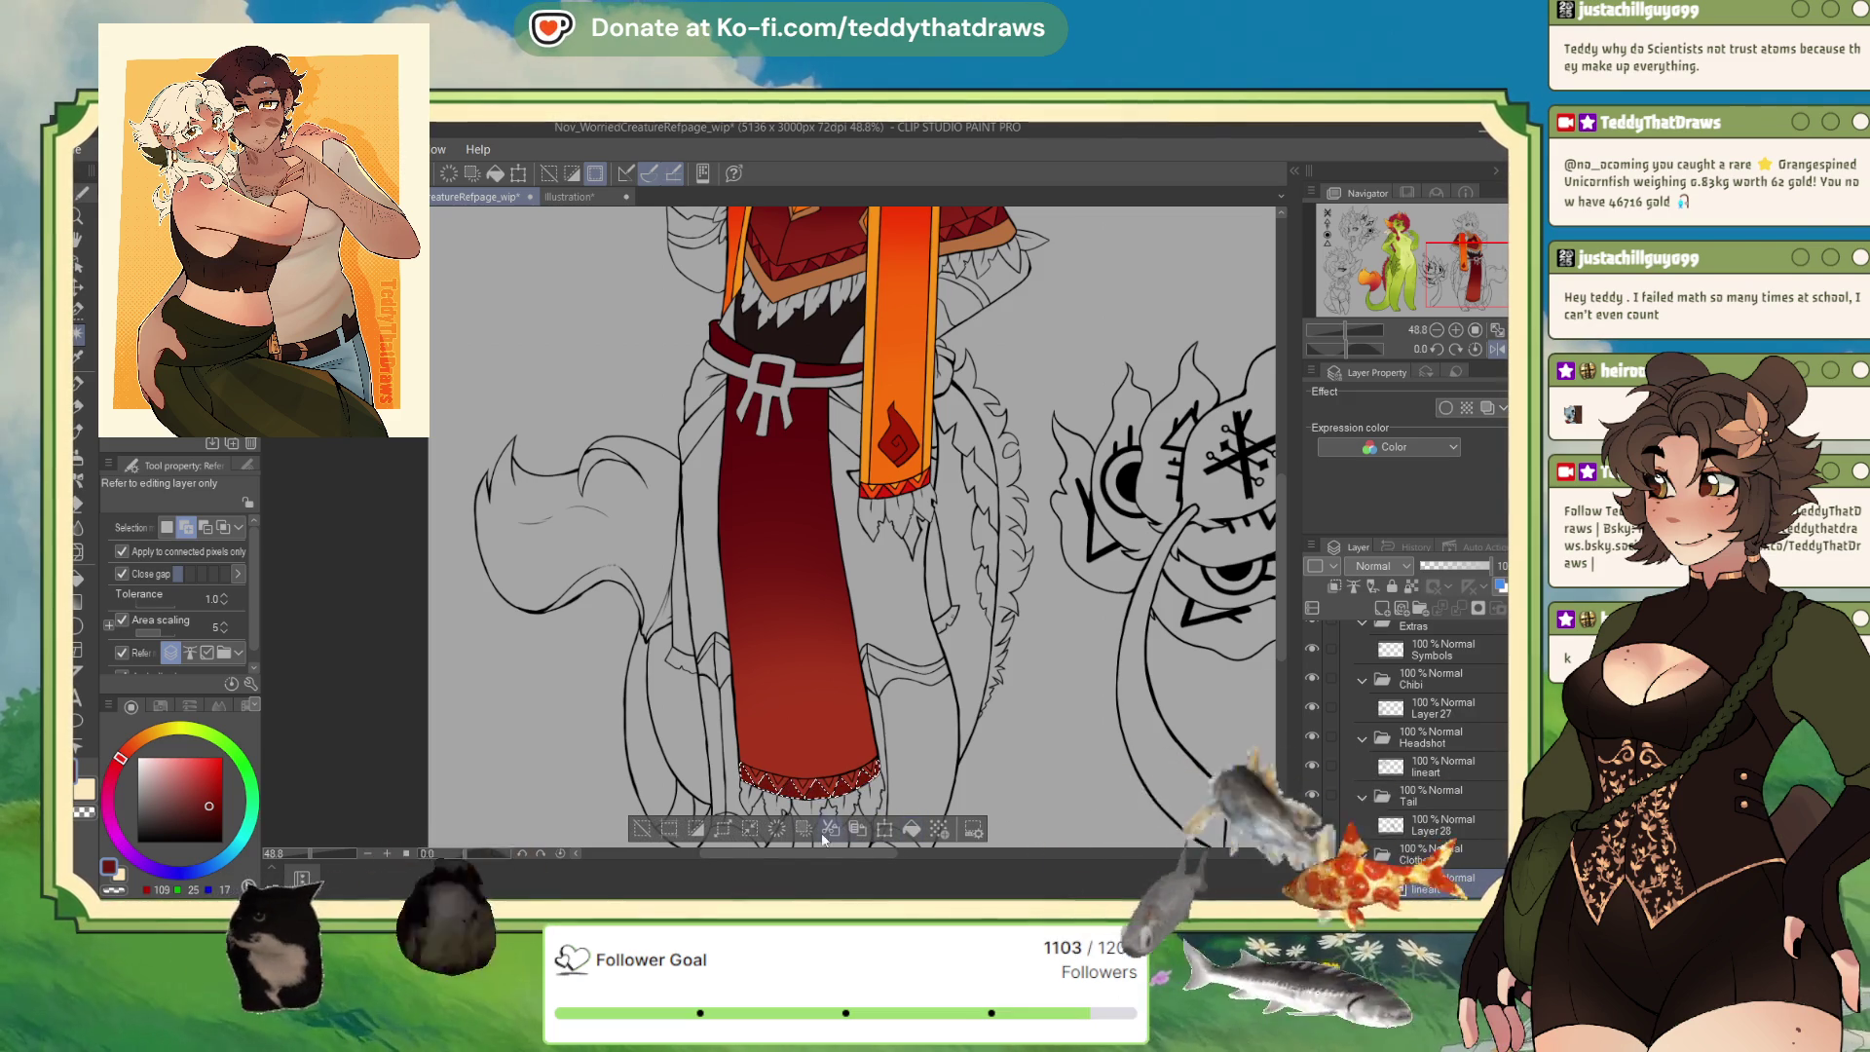
pyautogui.scroll(3, 869, 770)
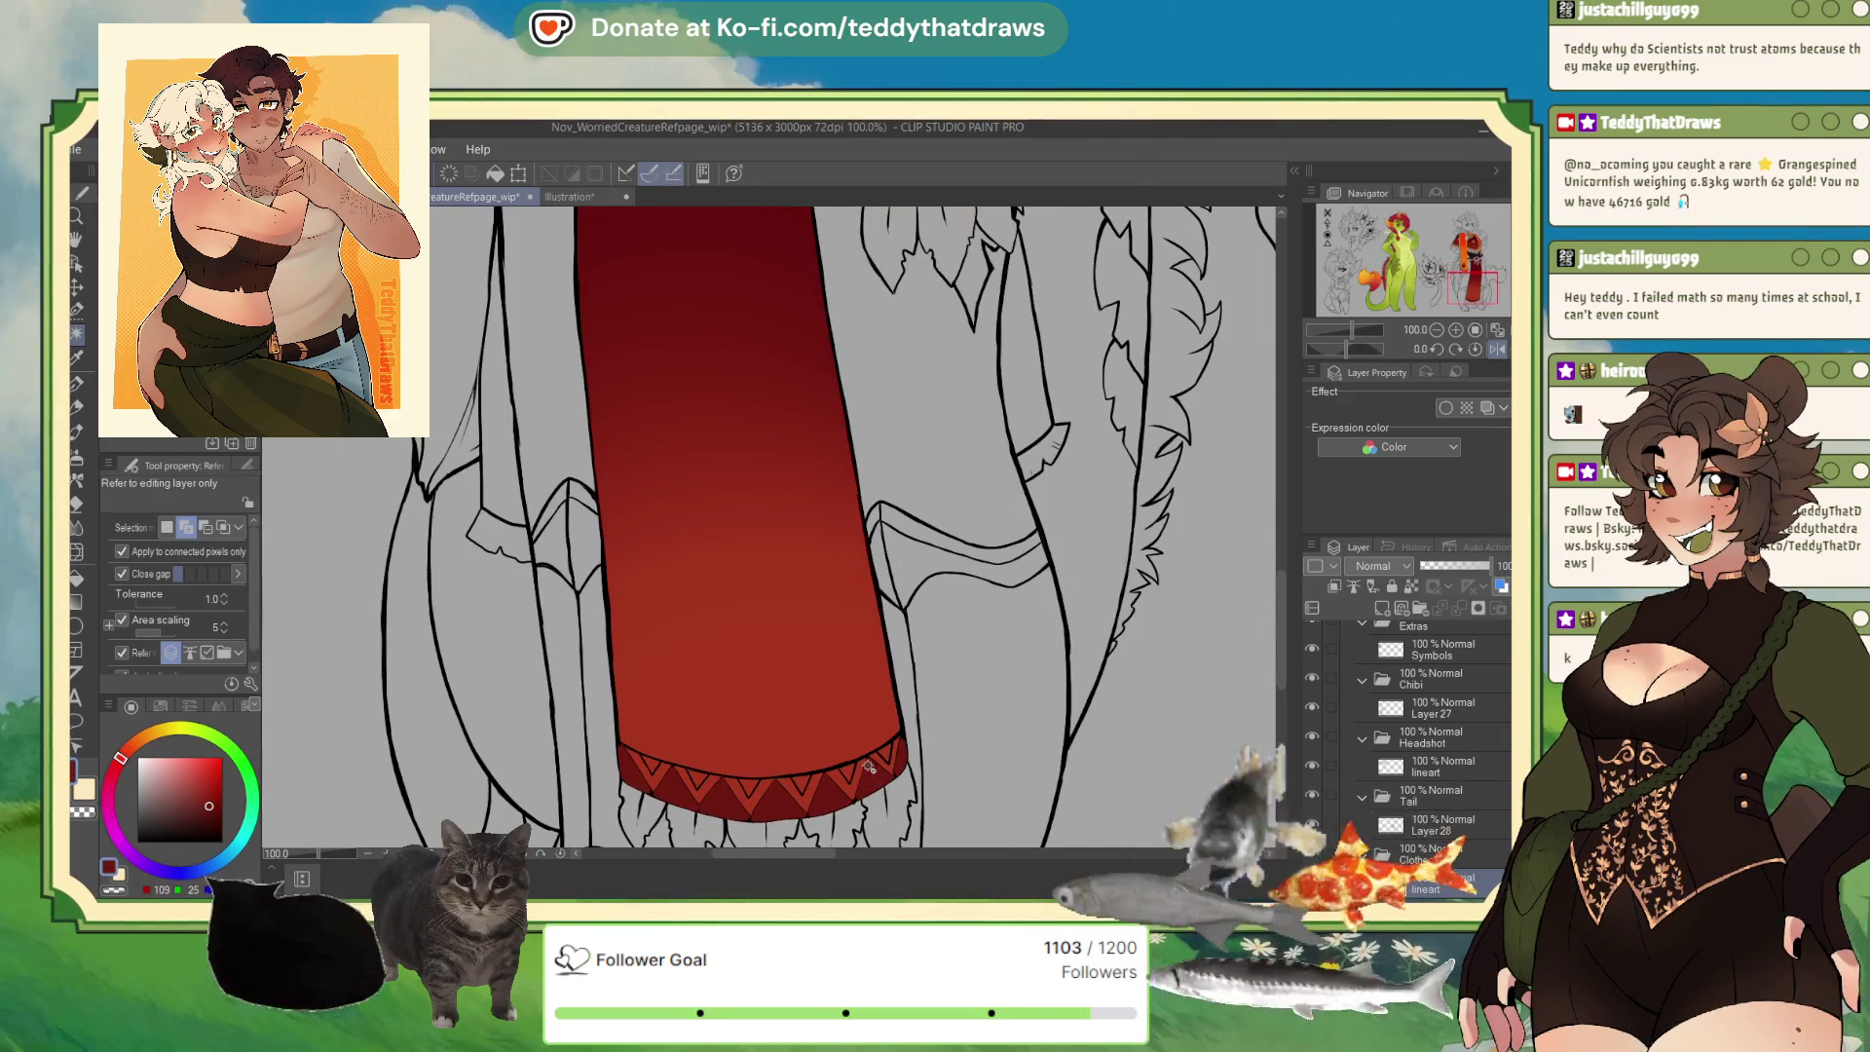
pyautogui.click(869, 767)
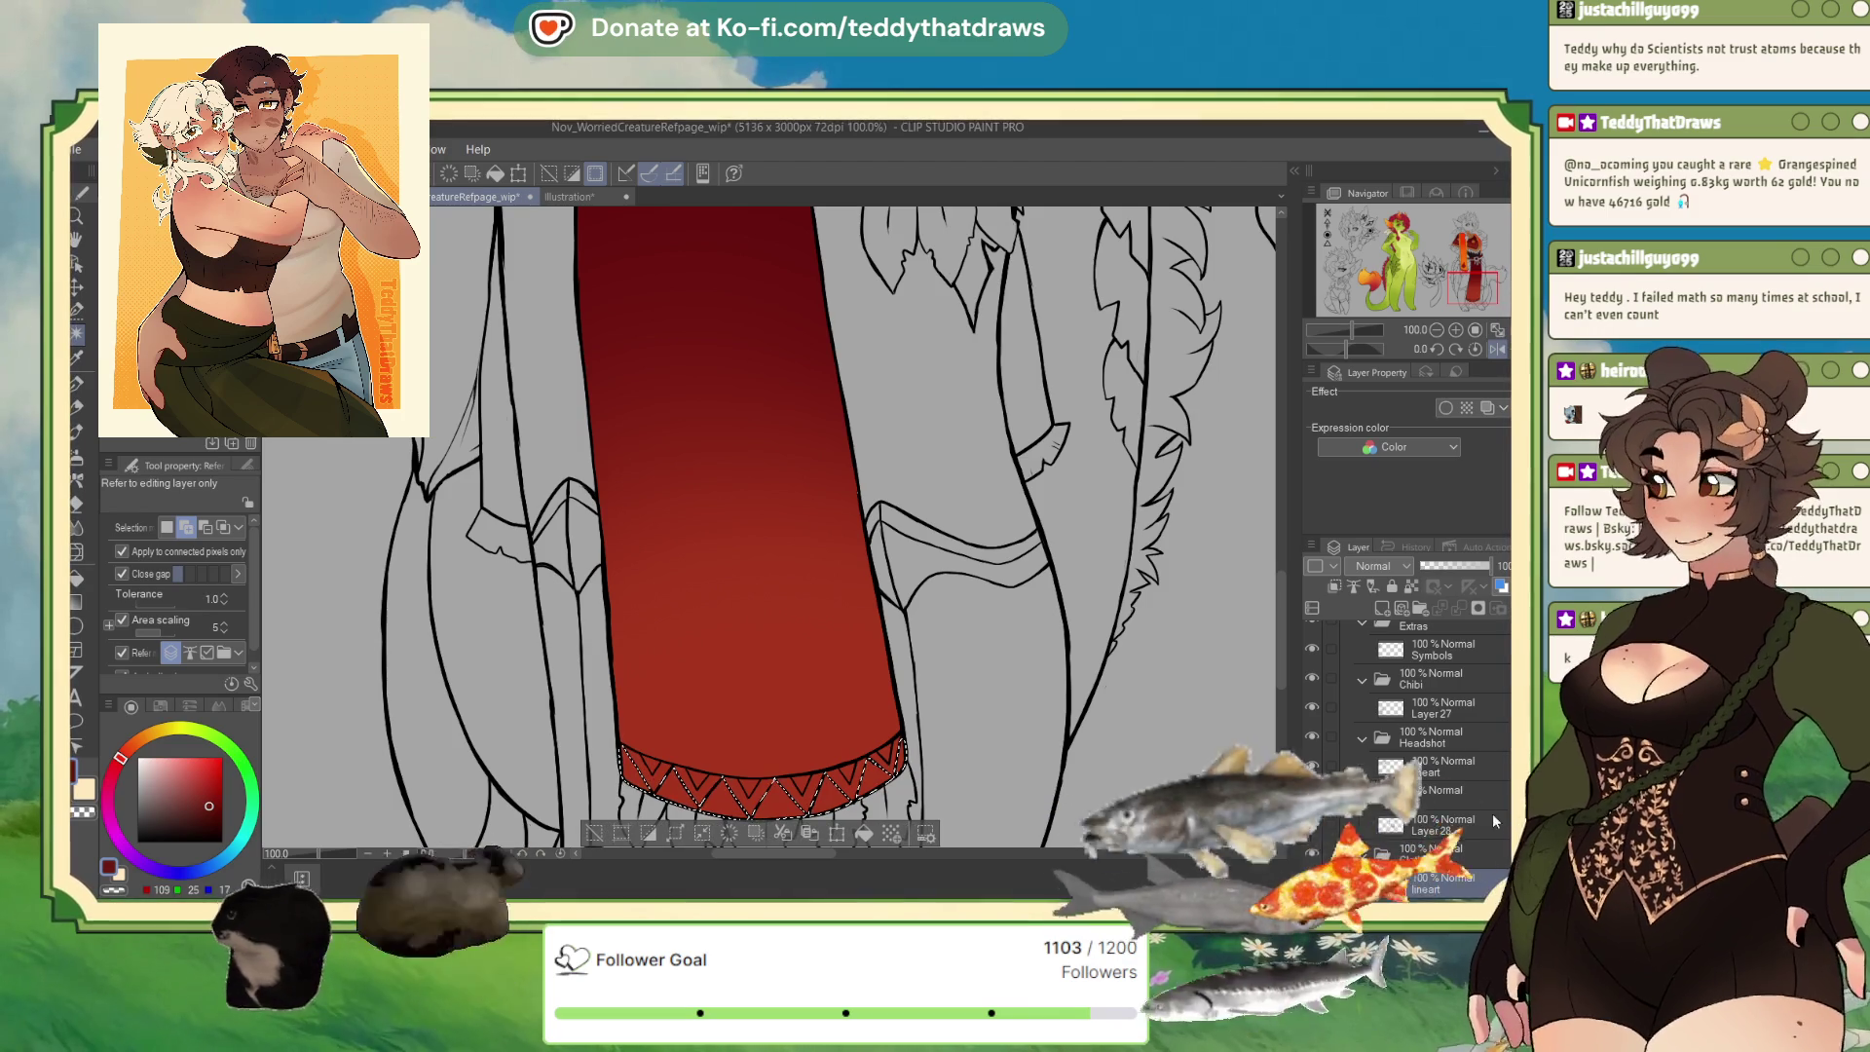
pyautogui.scroll(-4, 1442, 740)
pyautogui.click(1459, 736)
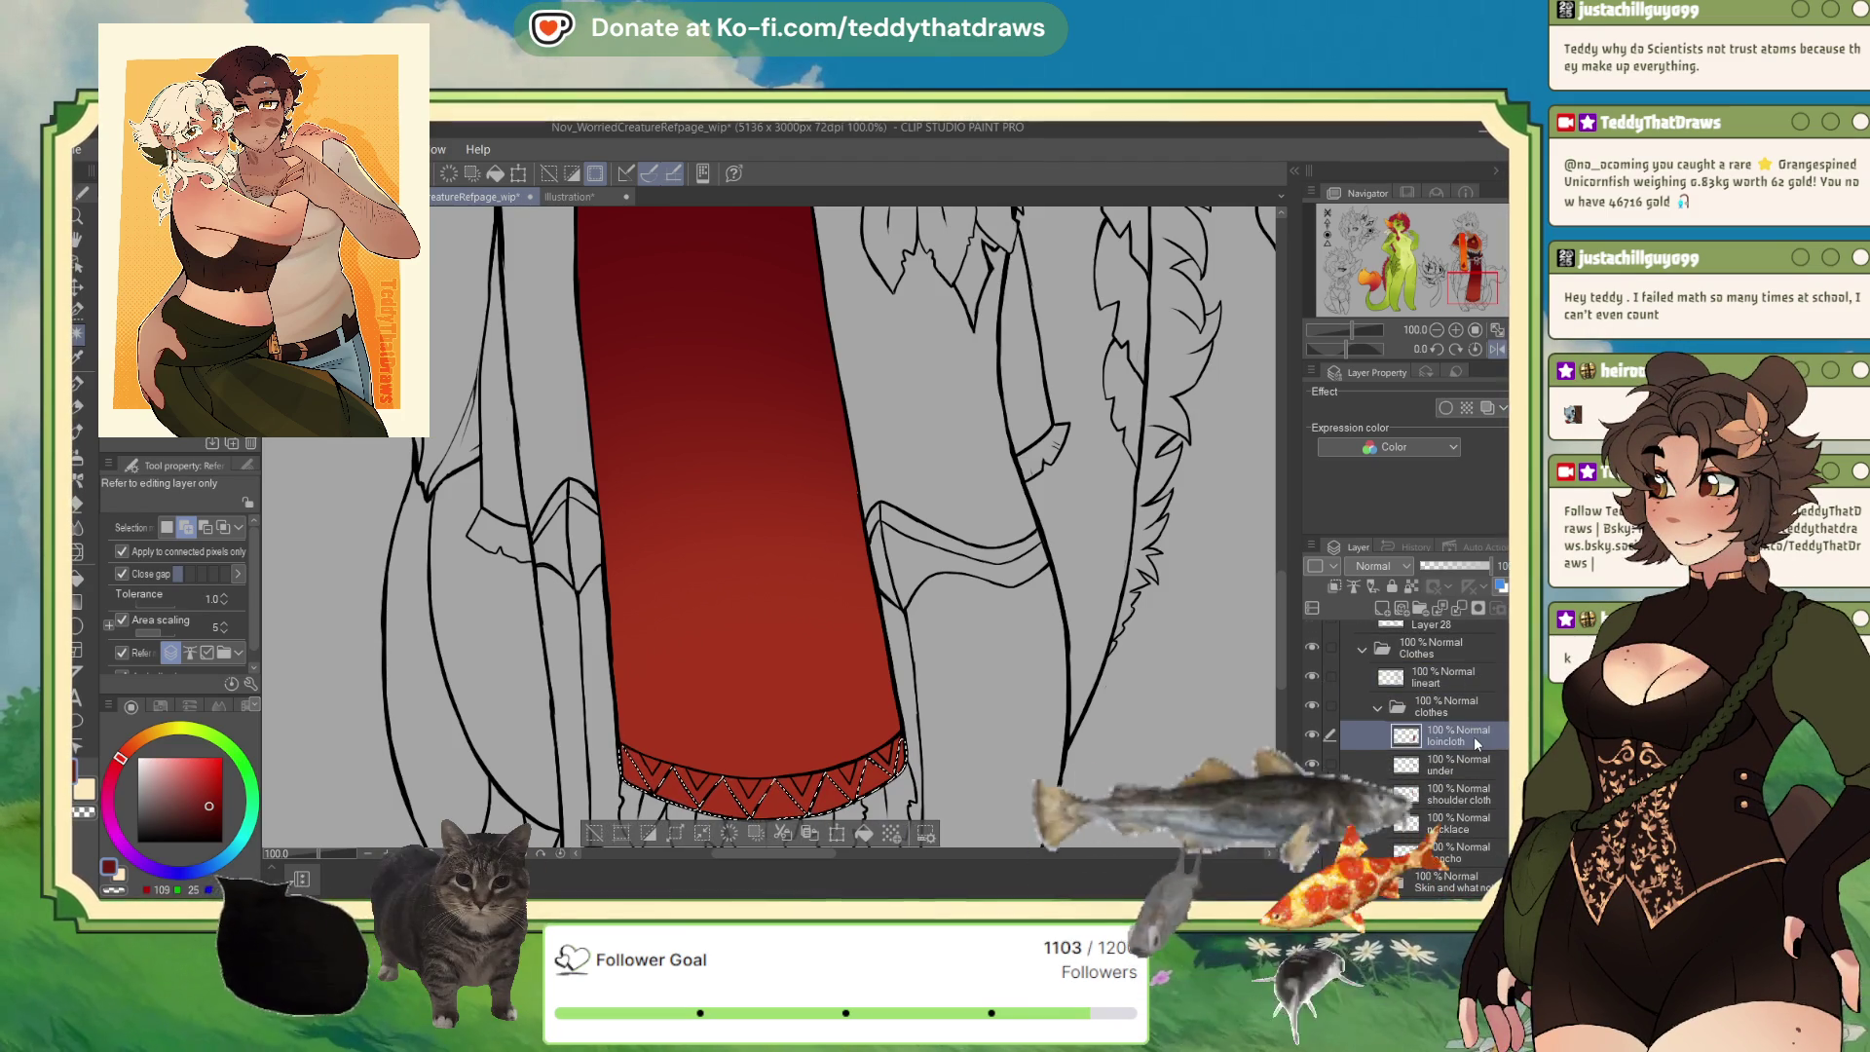
pyautogui.hotkey('ctrl', 'd')
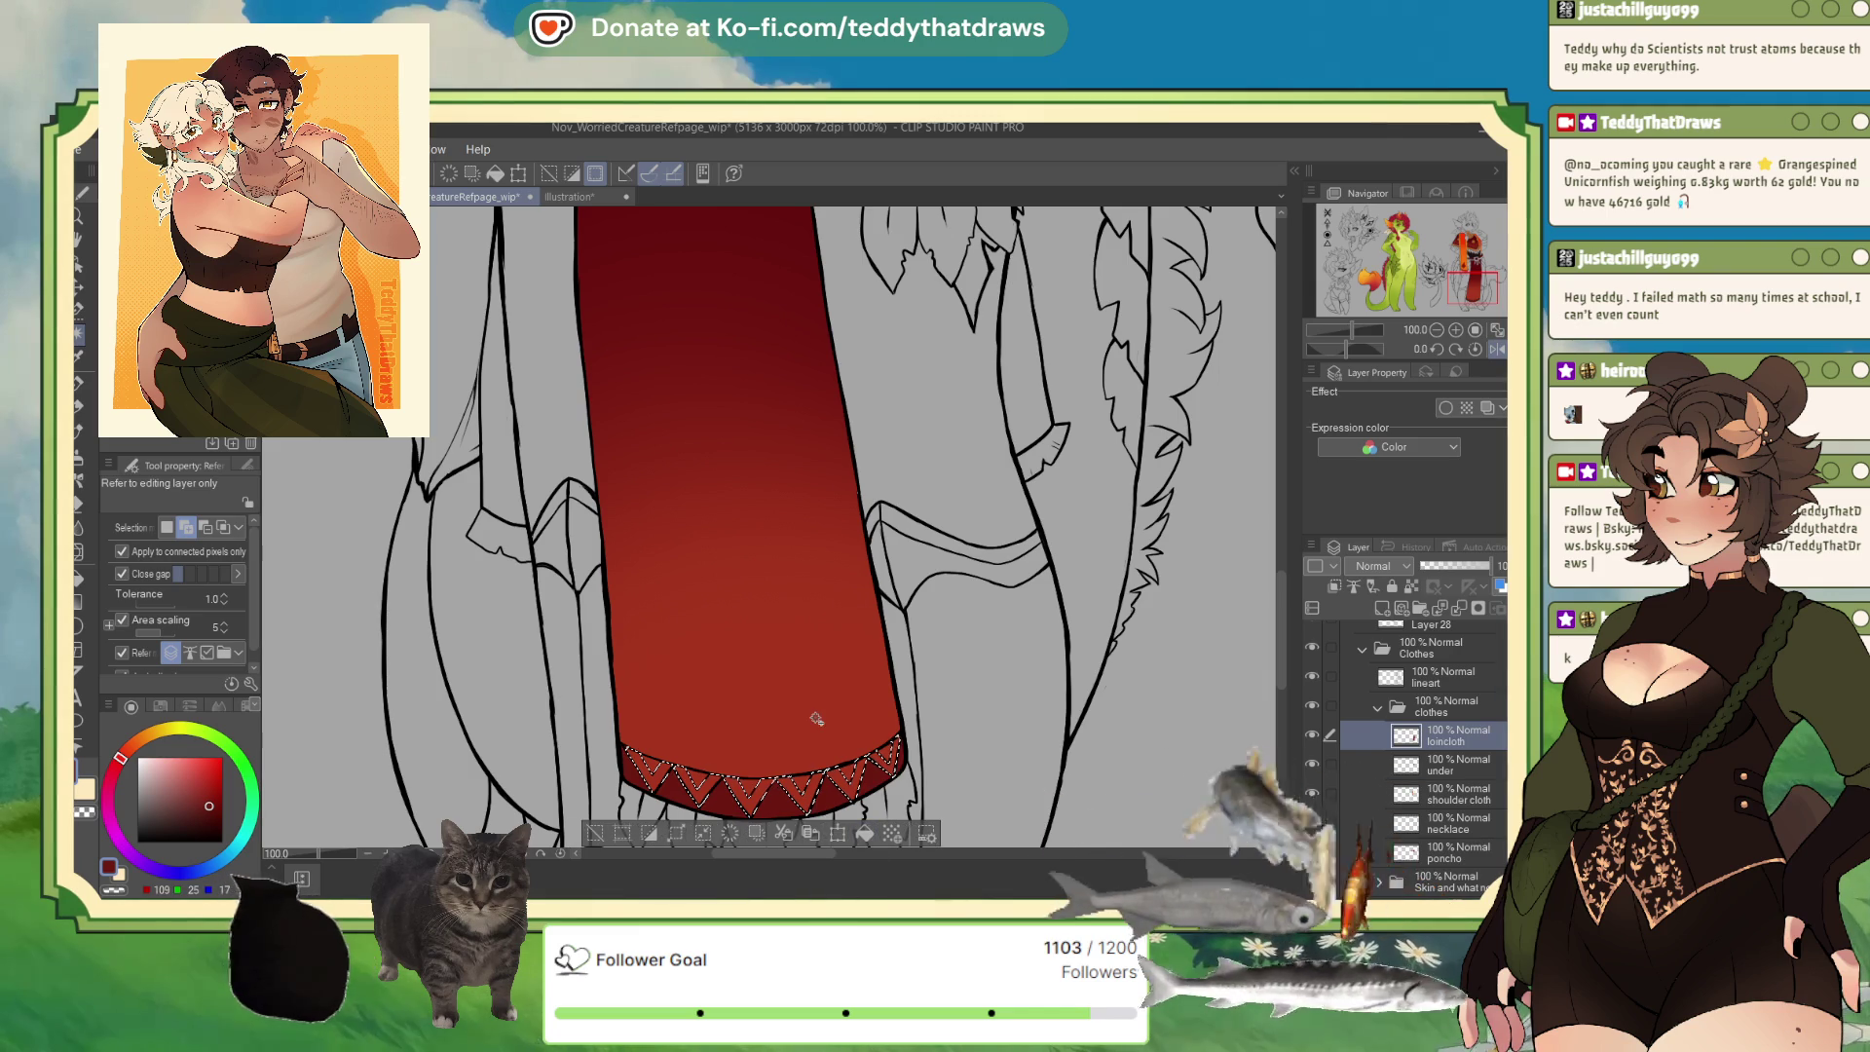
# Select the six zigzag hem triangles, checking the reference, and fill them darker red.
pyautogui.click(573, 196)
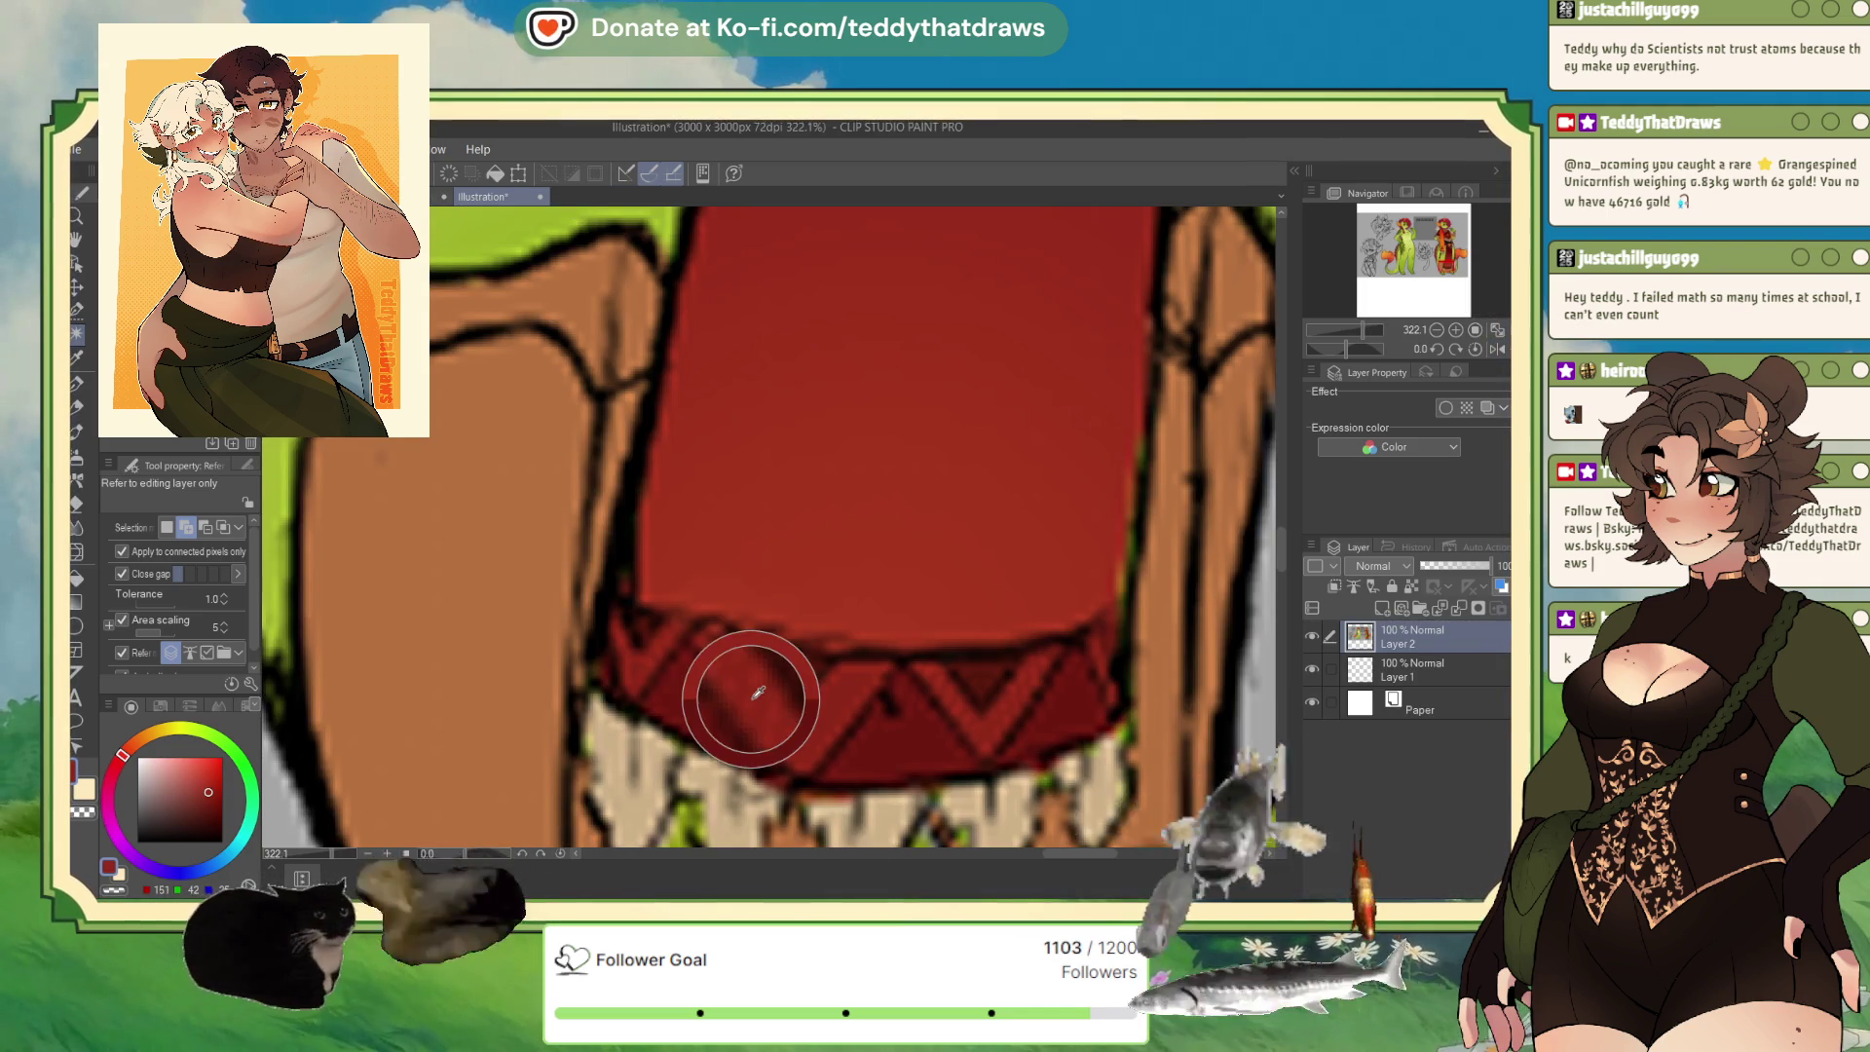
pyautogui.click(477, 197)
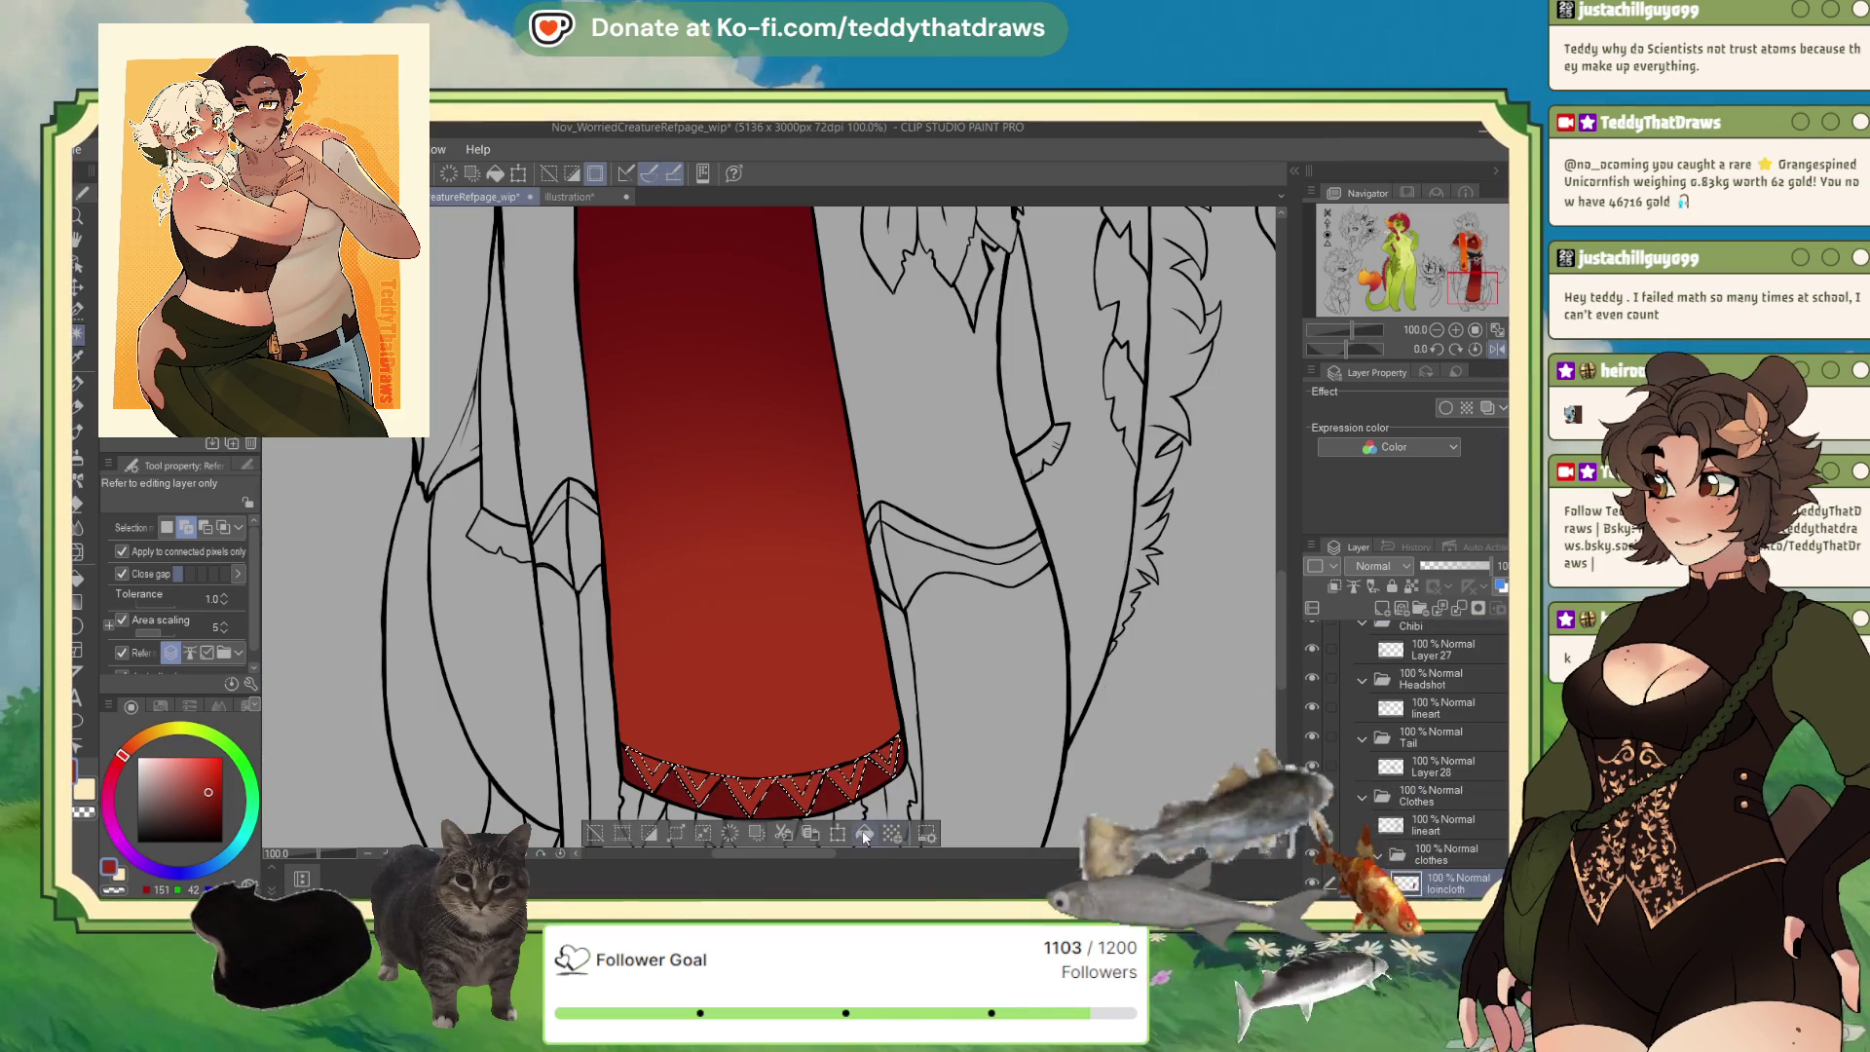
pyautogui.click(650, 763)
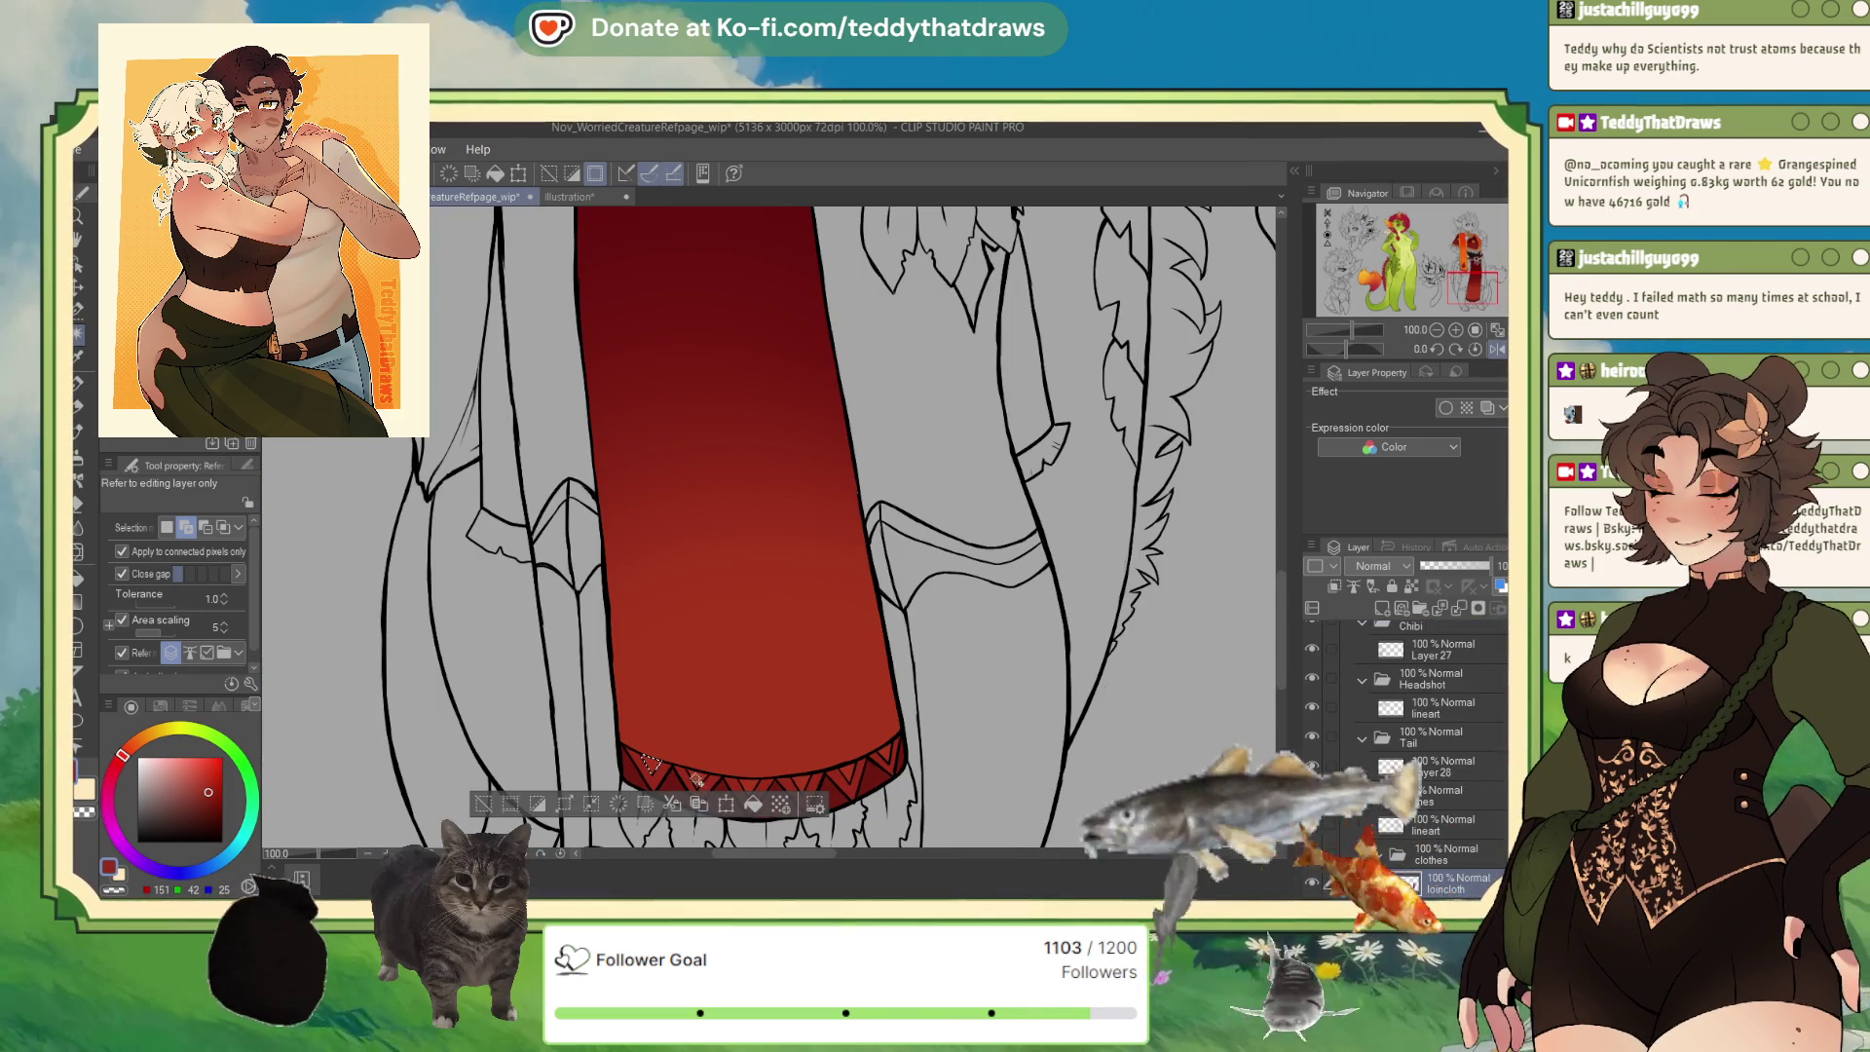
pyautogui.click(697, 776)
pyautogui.click(748, 782)
pyautogui.click(801, 779)
pyautogui.click(847, 773)
pyautogui.click(882, 759)
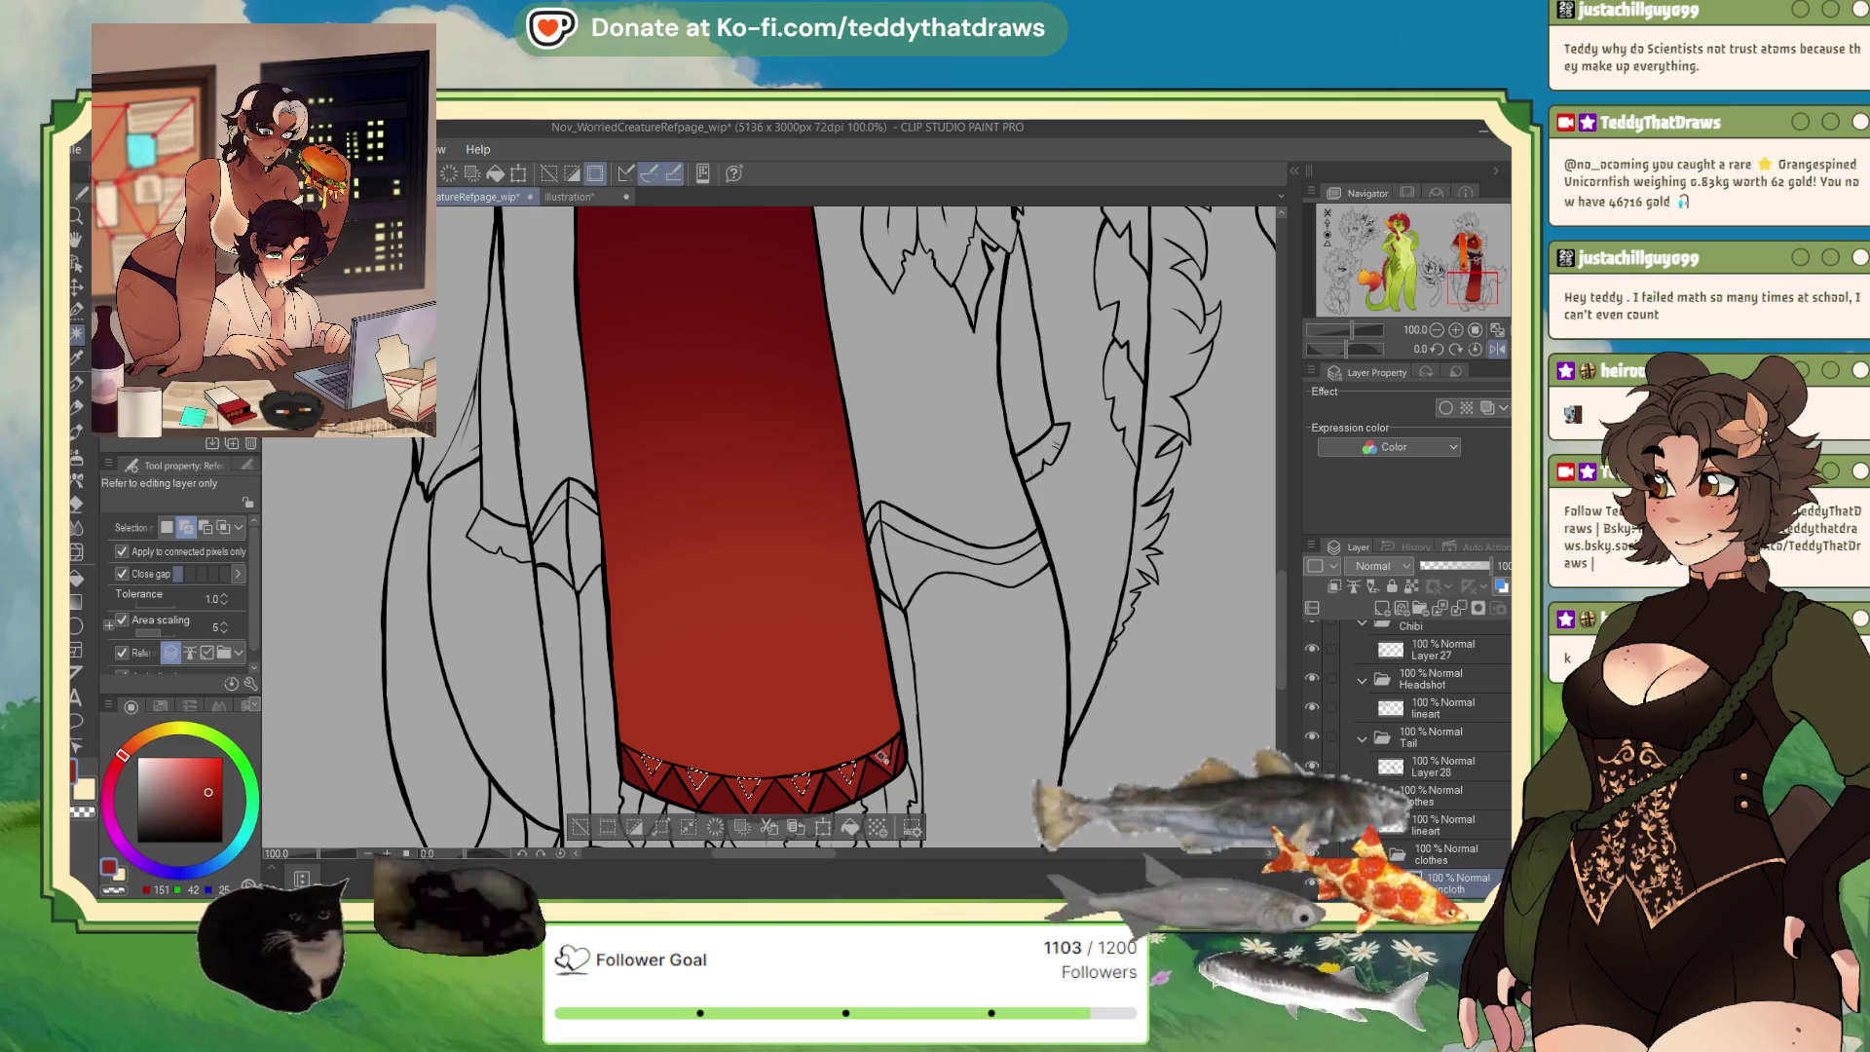
pyautogui.click(573, 197)
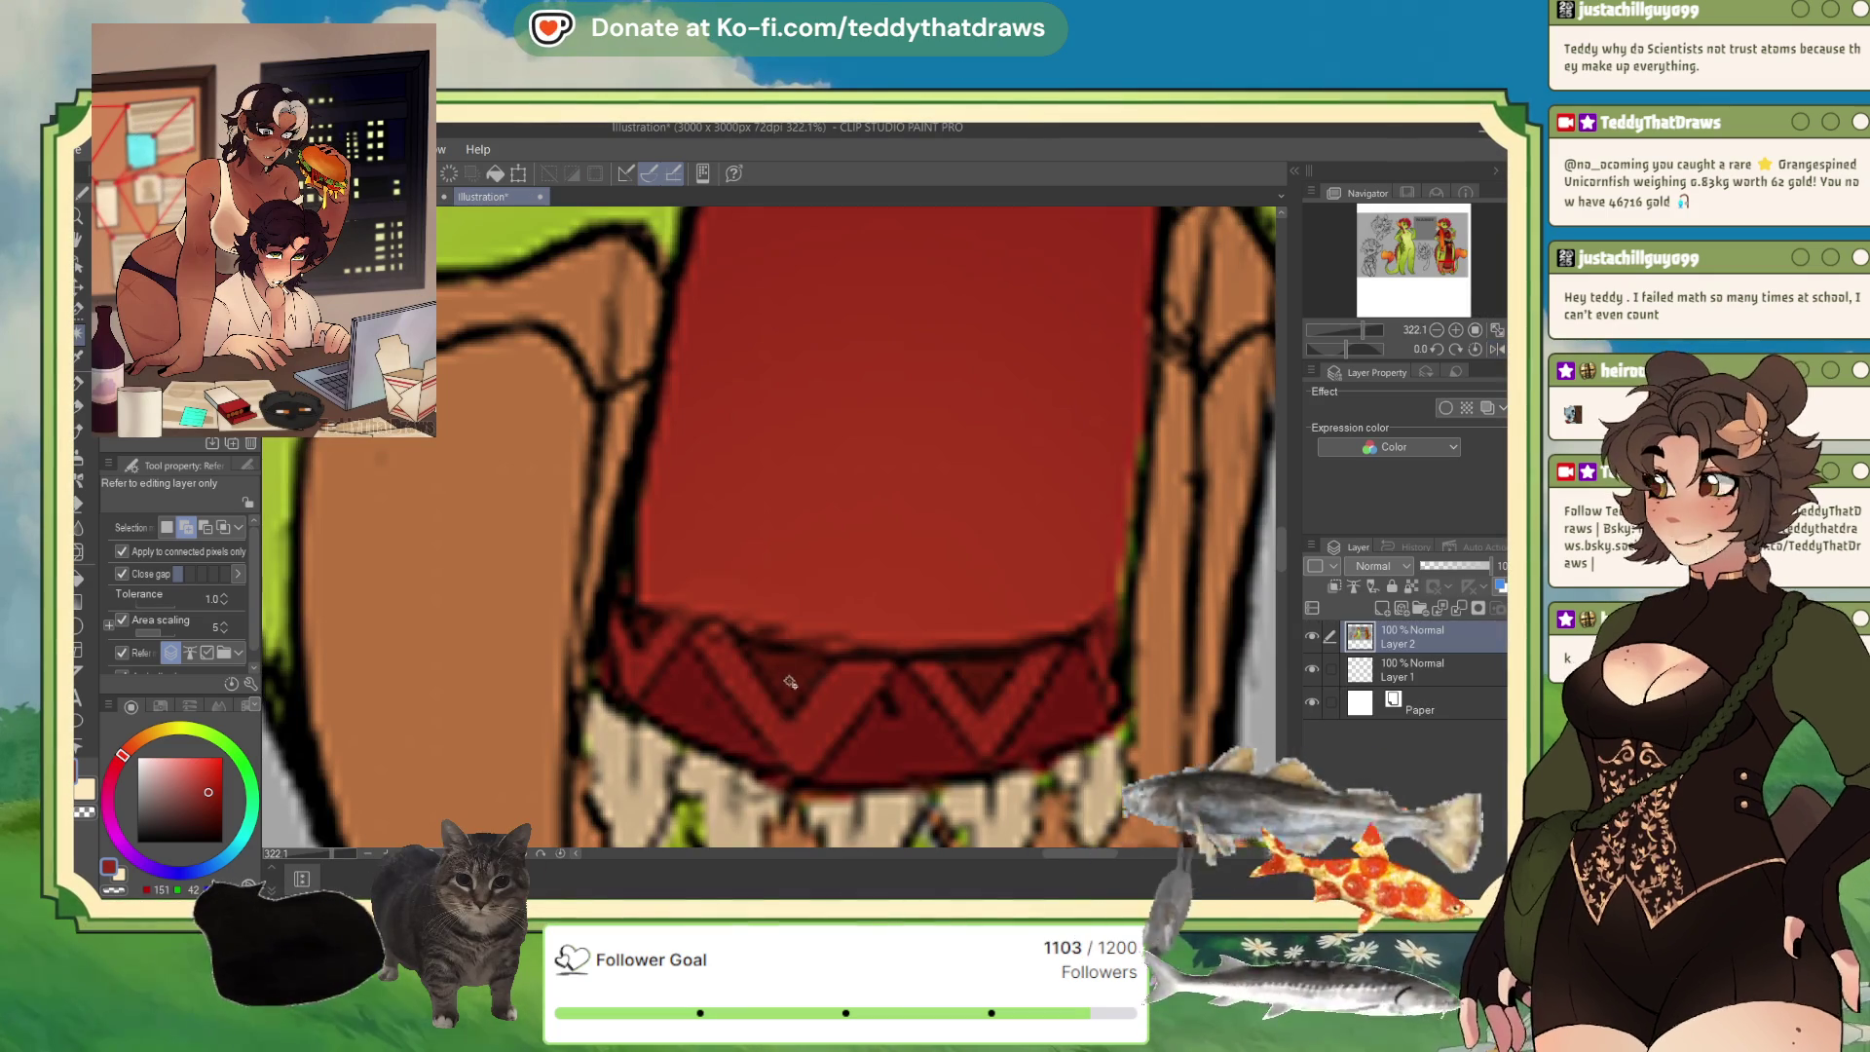
pyautogui.click(446, 197)
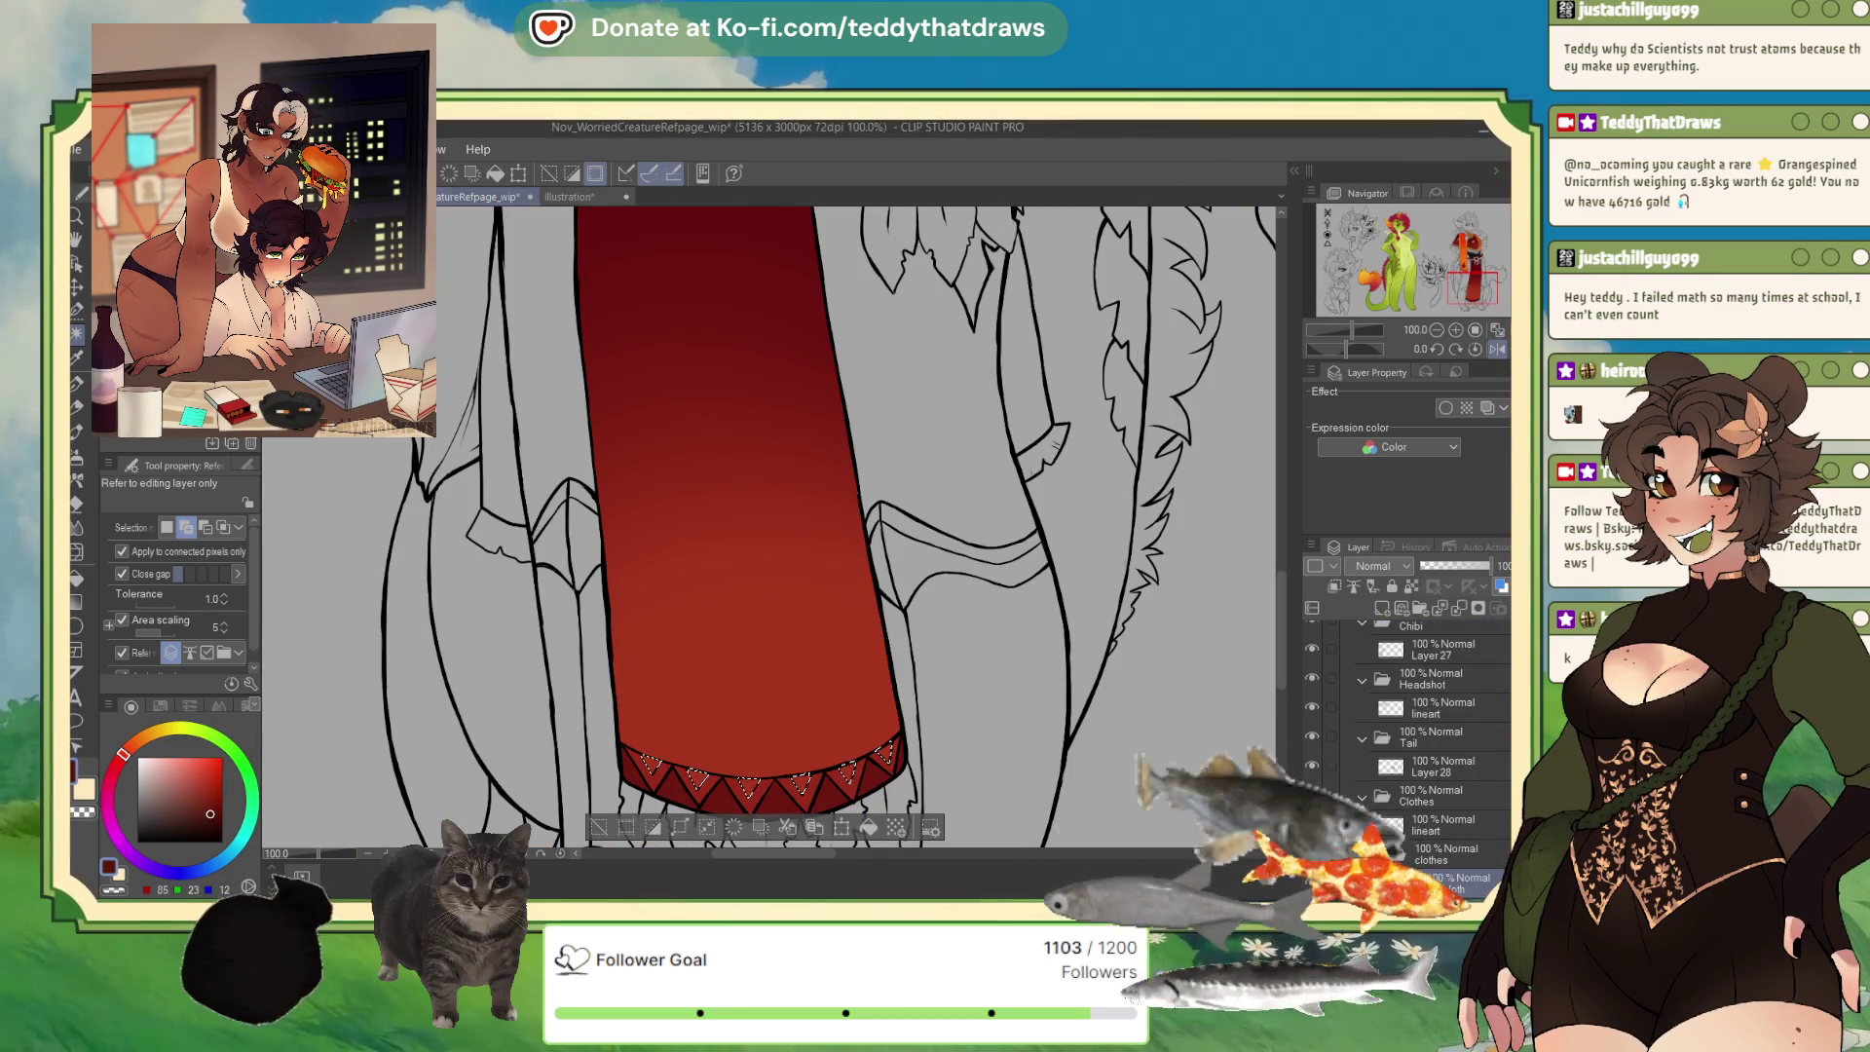
pyautogui.click(868, 827)
pyautogui.hotkey('ctrl', 'd')
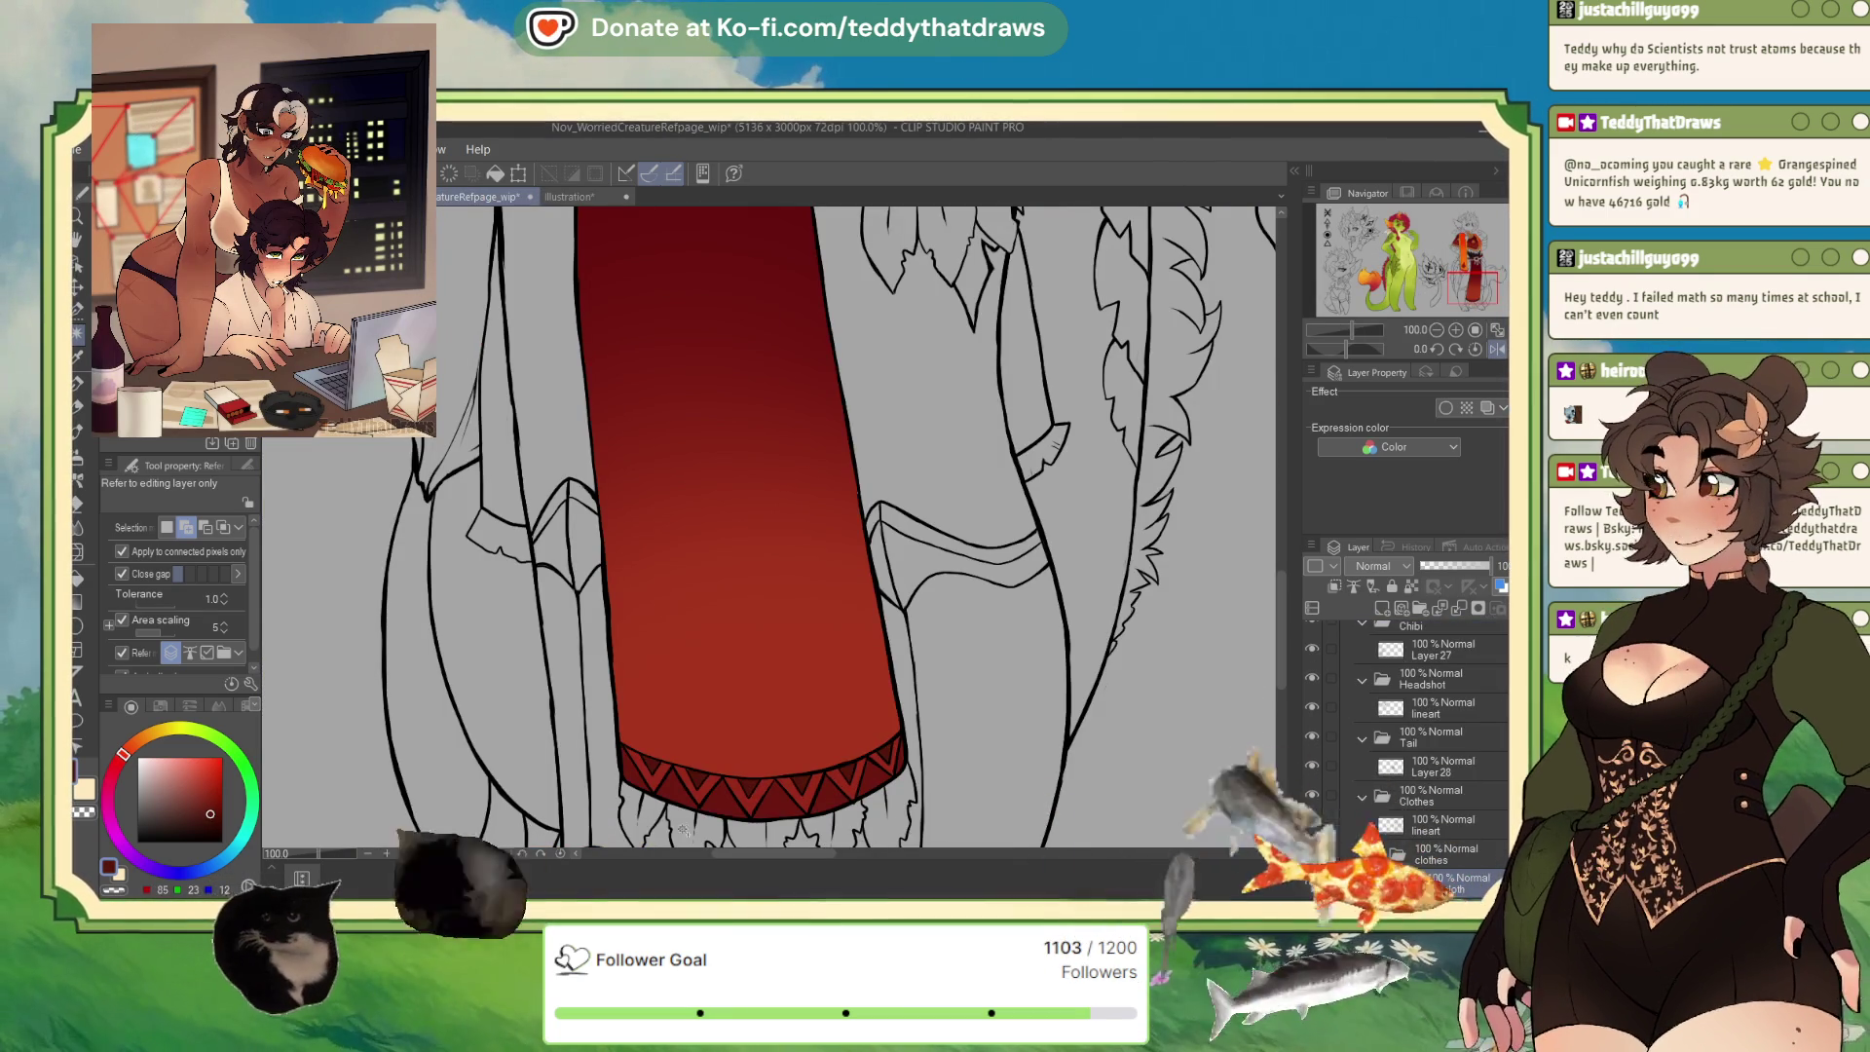
pyautogui.scroll(-4, 683, 829)
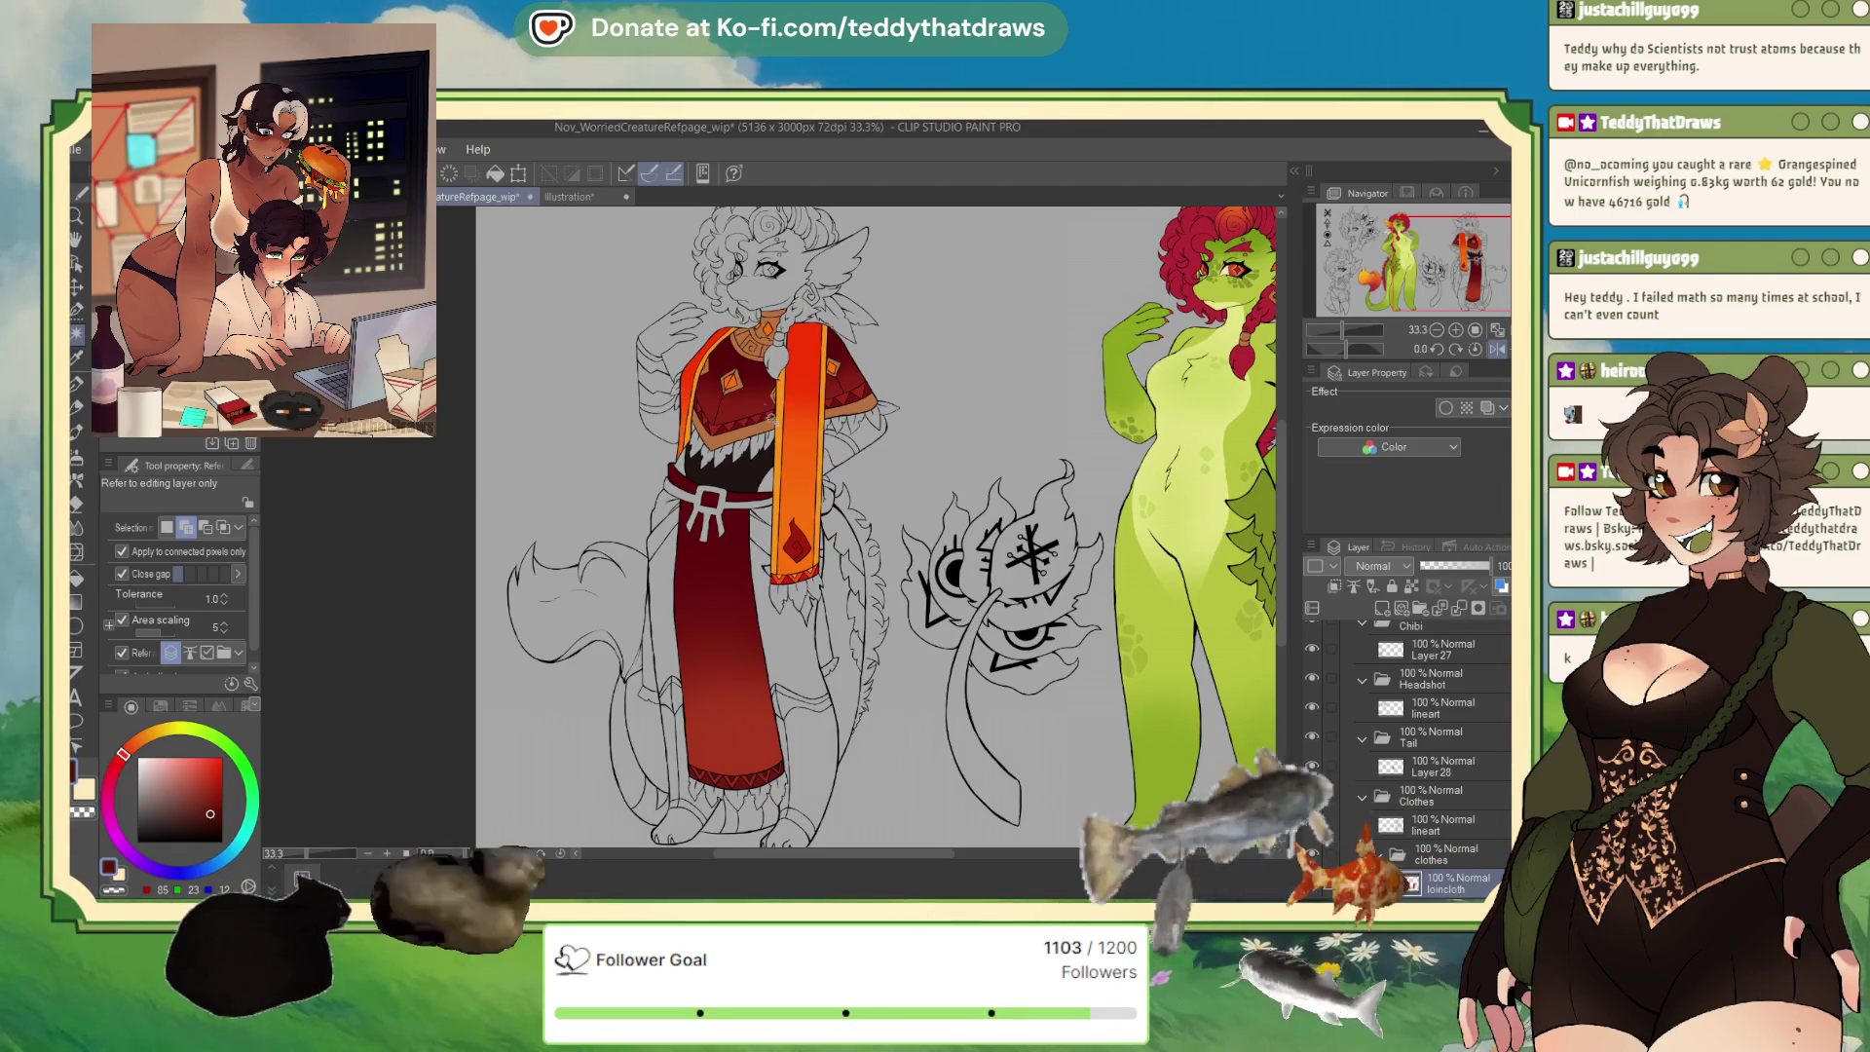
# Zoom out on the reference sheet and switch to the May_Emotesfortwitchanddiscord_wip document.
pyautogui.scroll(-1, 765, 409)
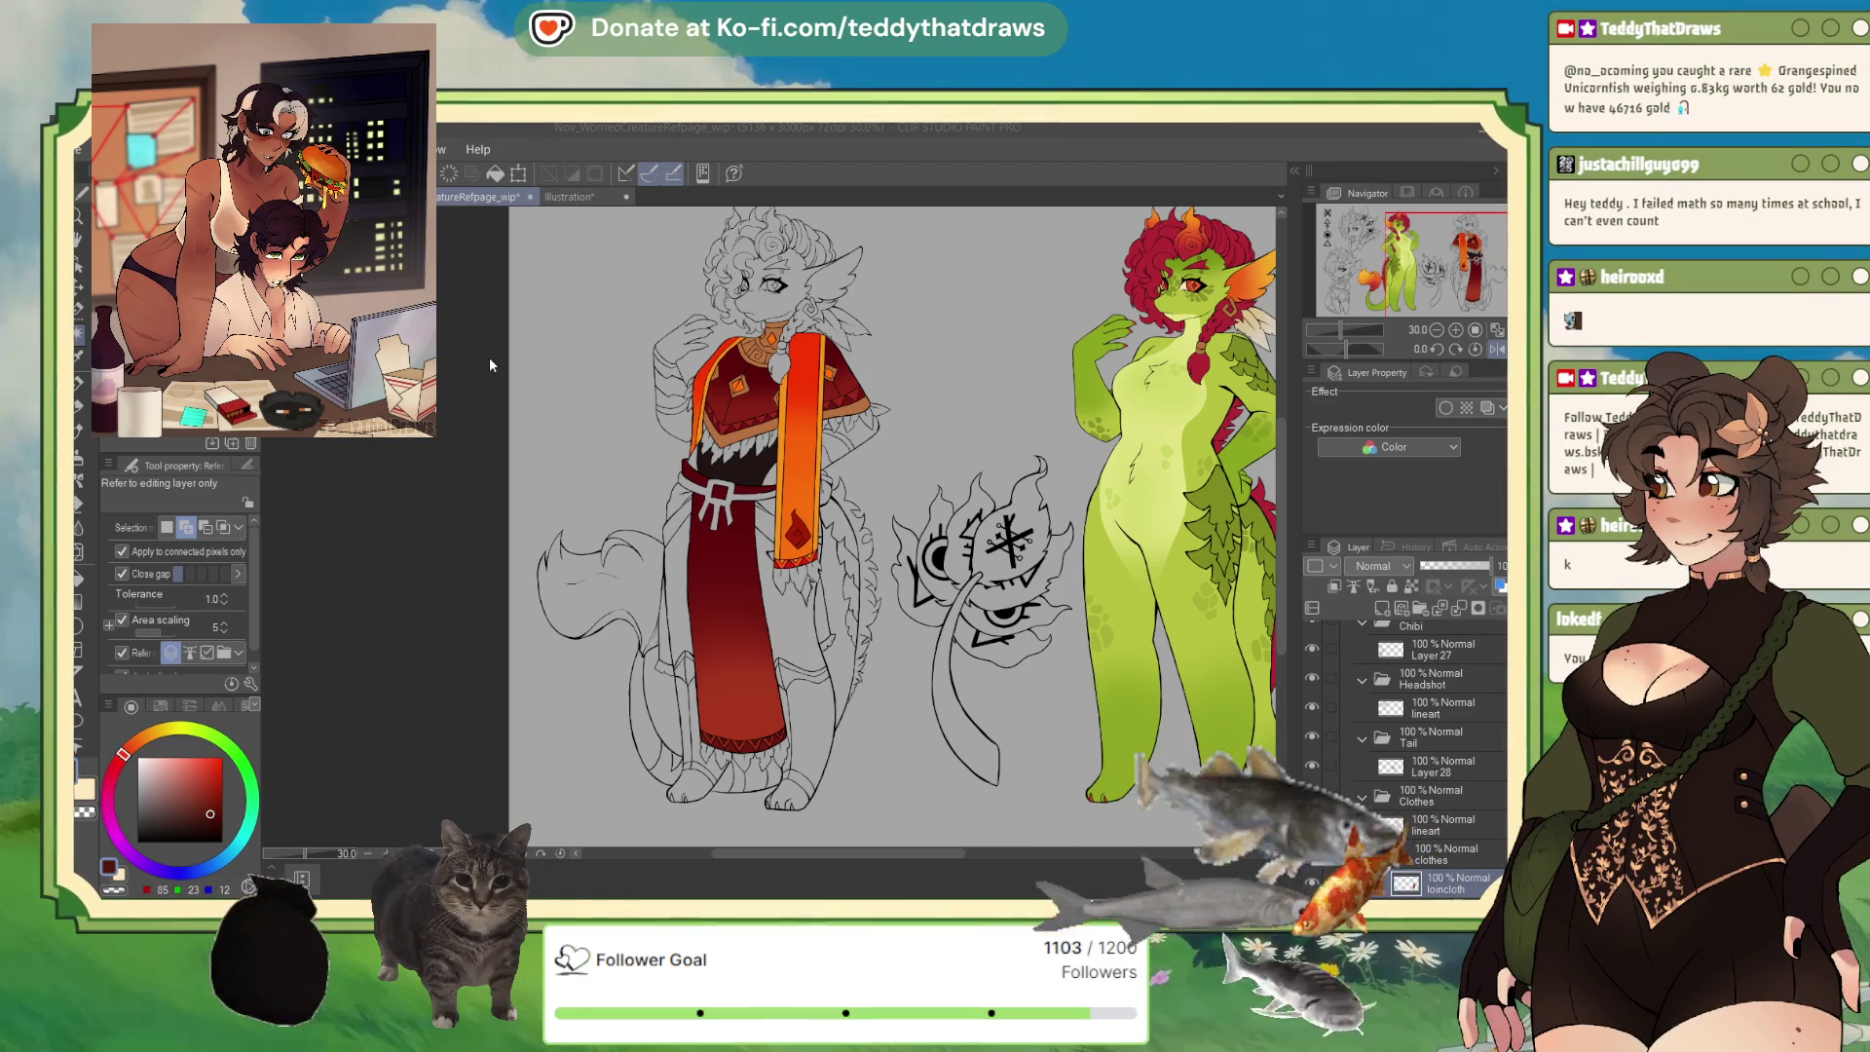
pyautogui.hotkey('ctrl', 'Tab')
pyautogui.scroll(-3, 1503, 787)
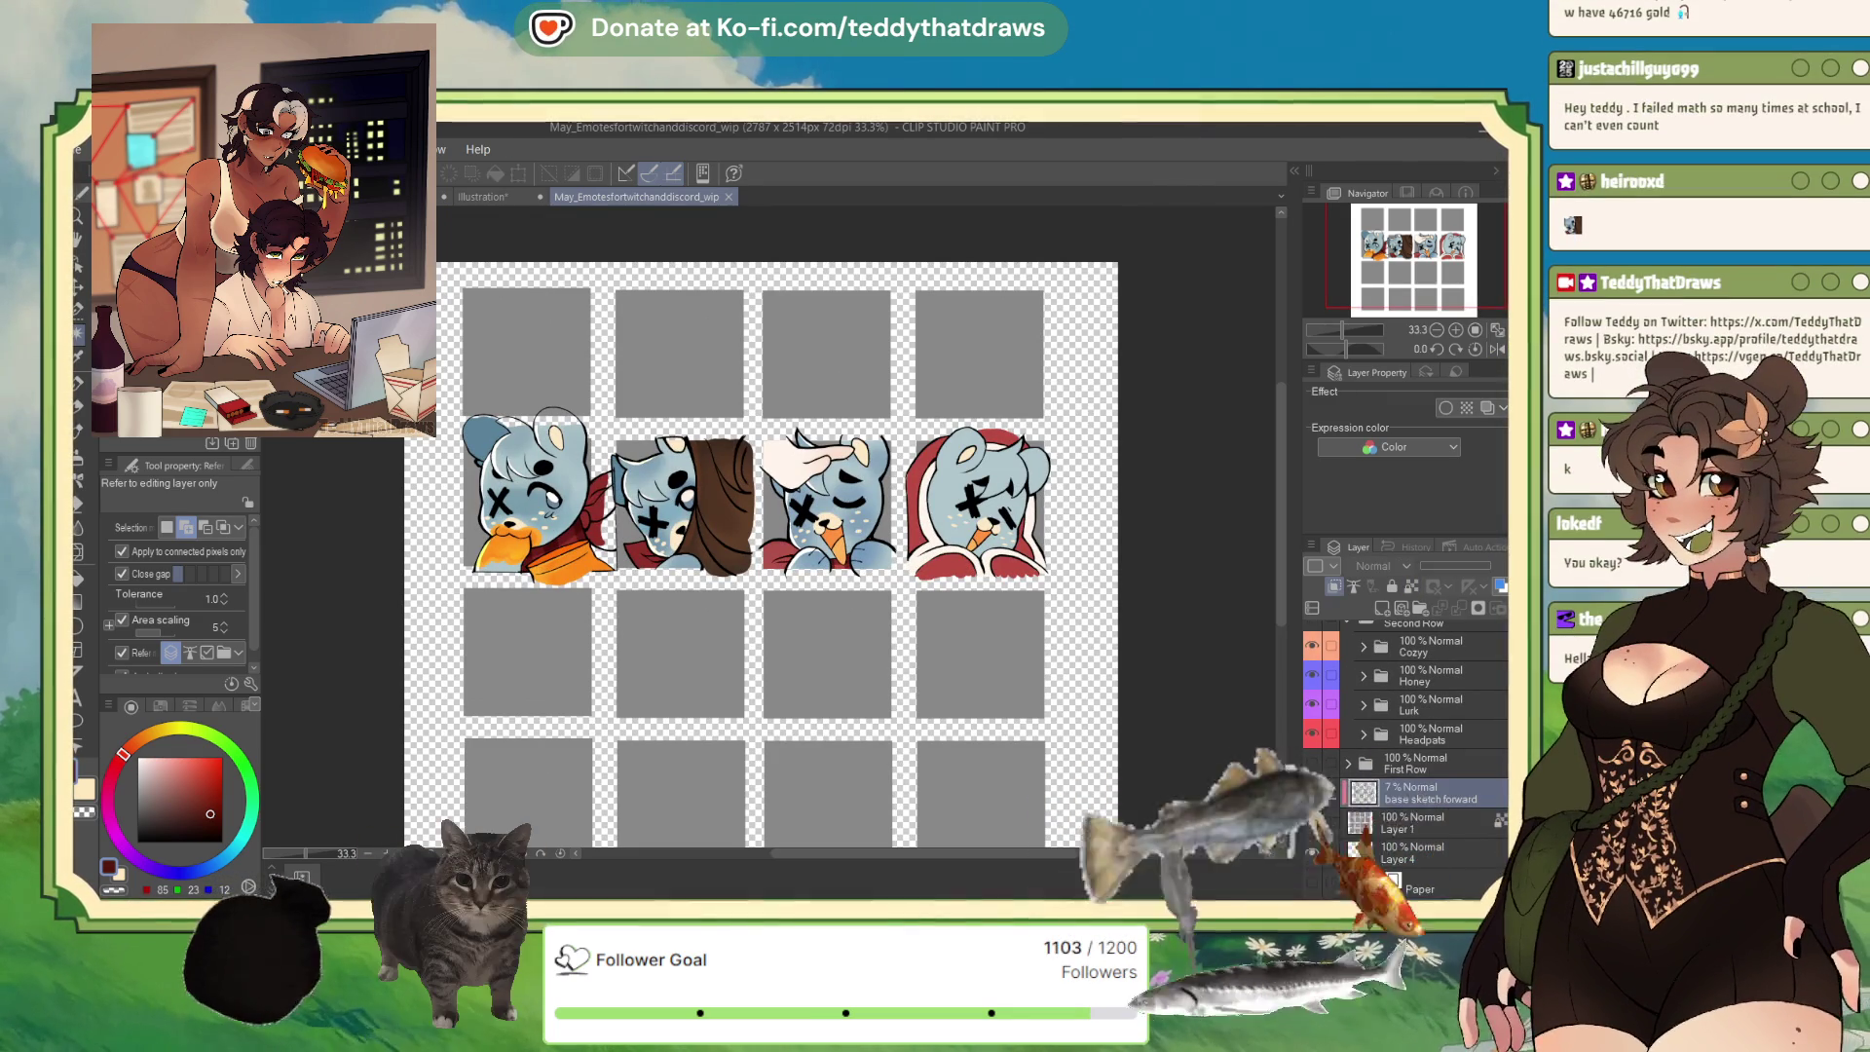
# Save the emote sheet as Dec_Emotesfortwitchanddiscord_wip, undoing an accidental deletion of the emote folders.
pyautogui.click(1403, 823)
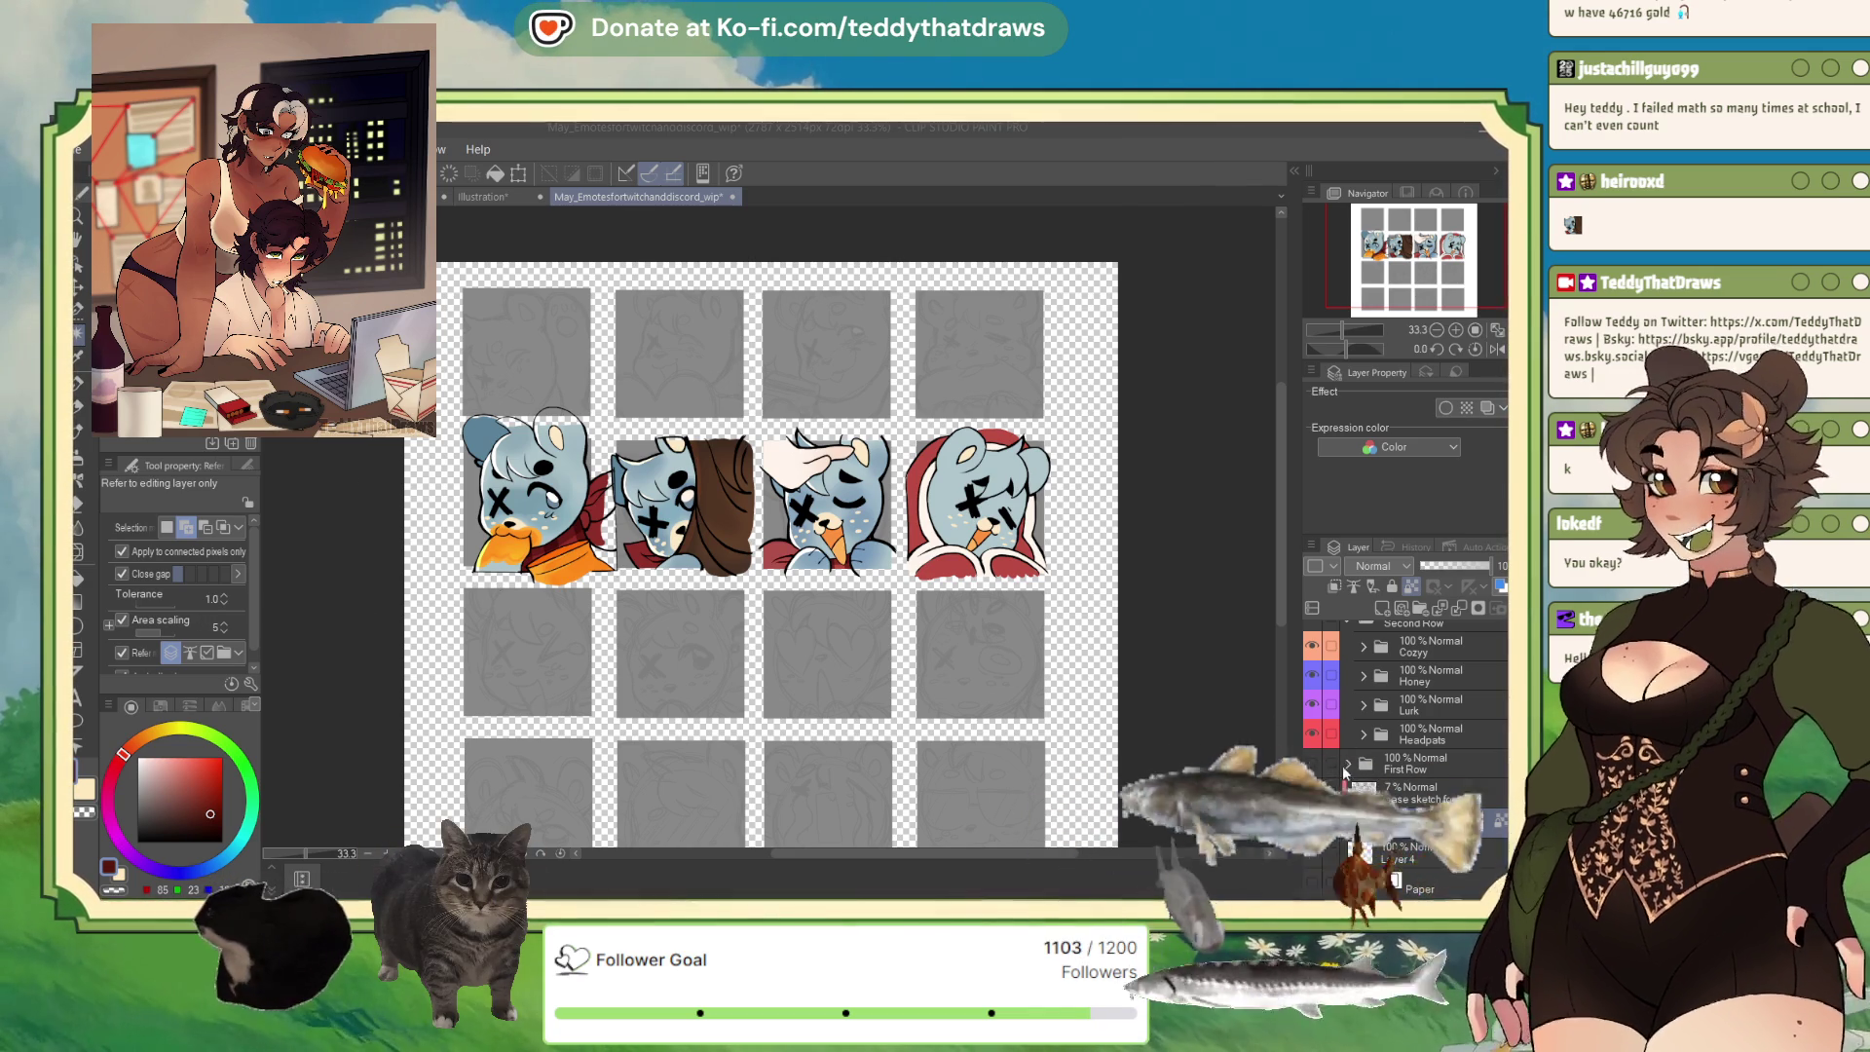
pyautogui.press('Return')
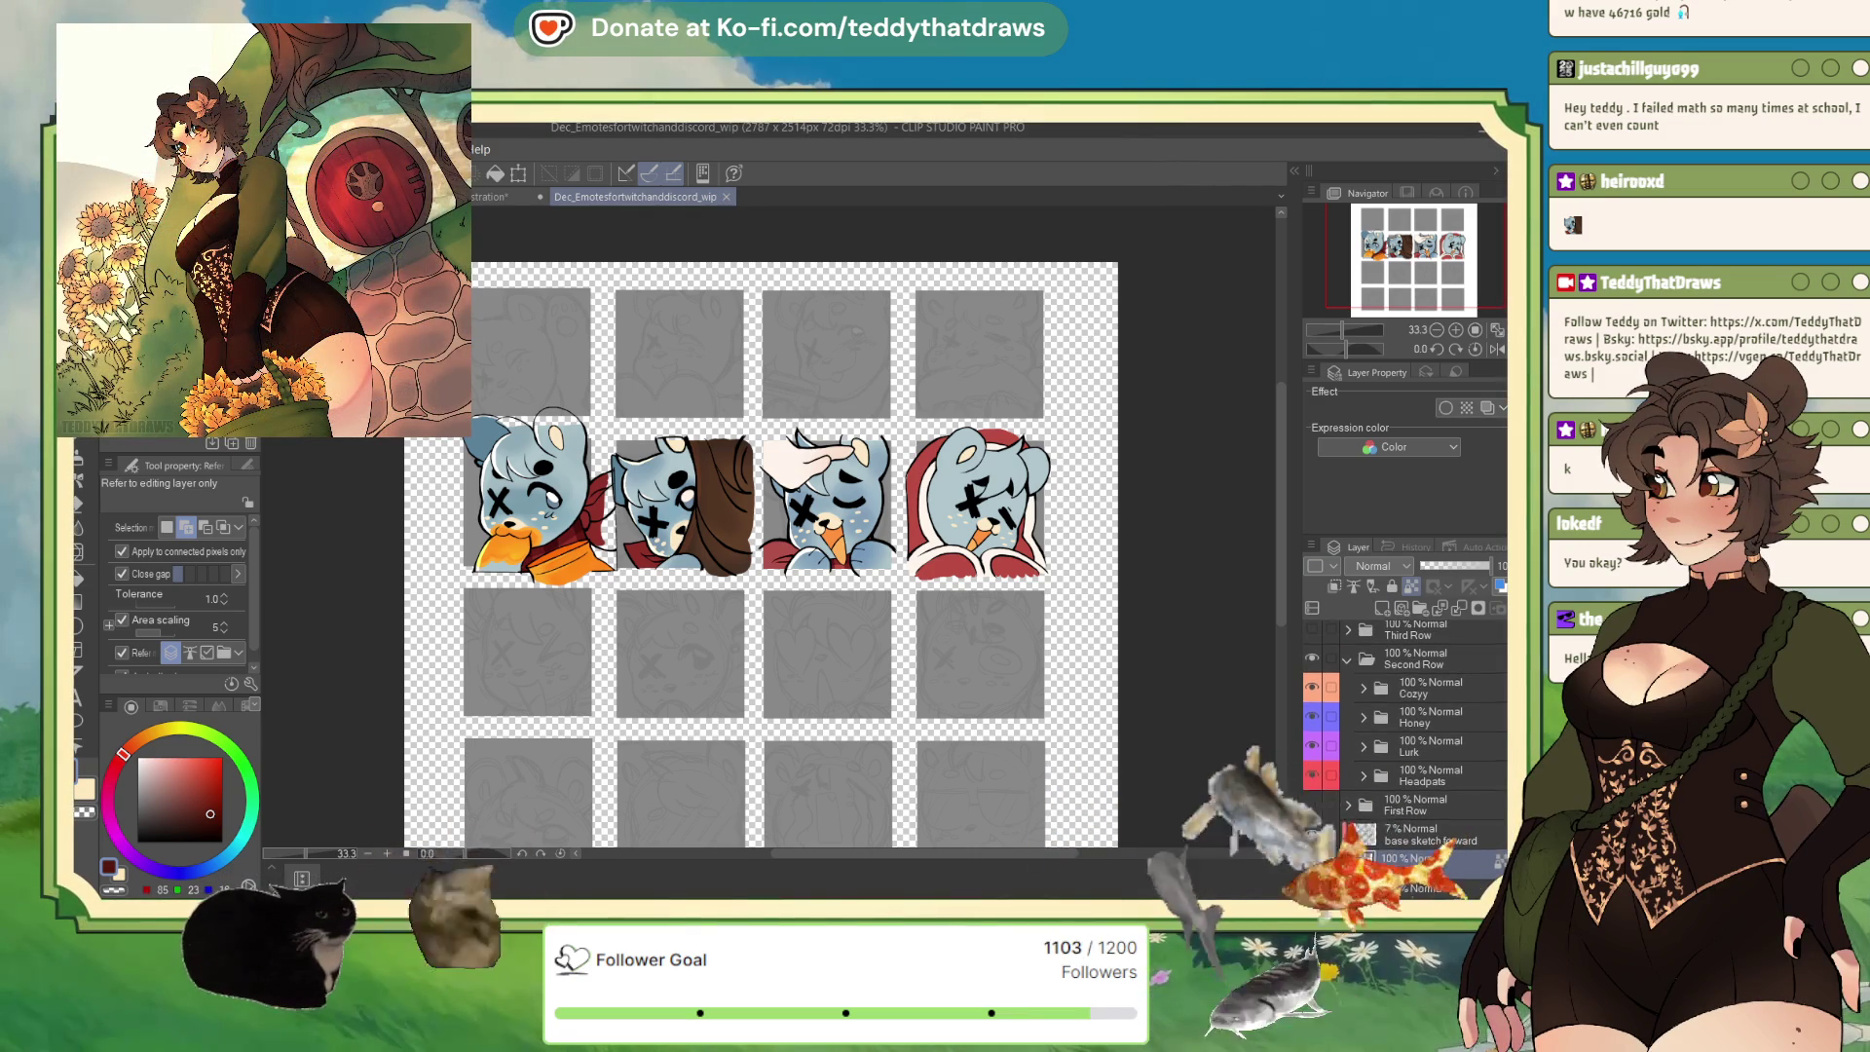
pyautogui.press('Delete')
pyautogui.press('Delete')
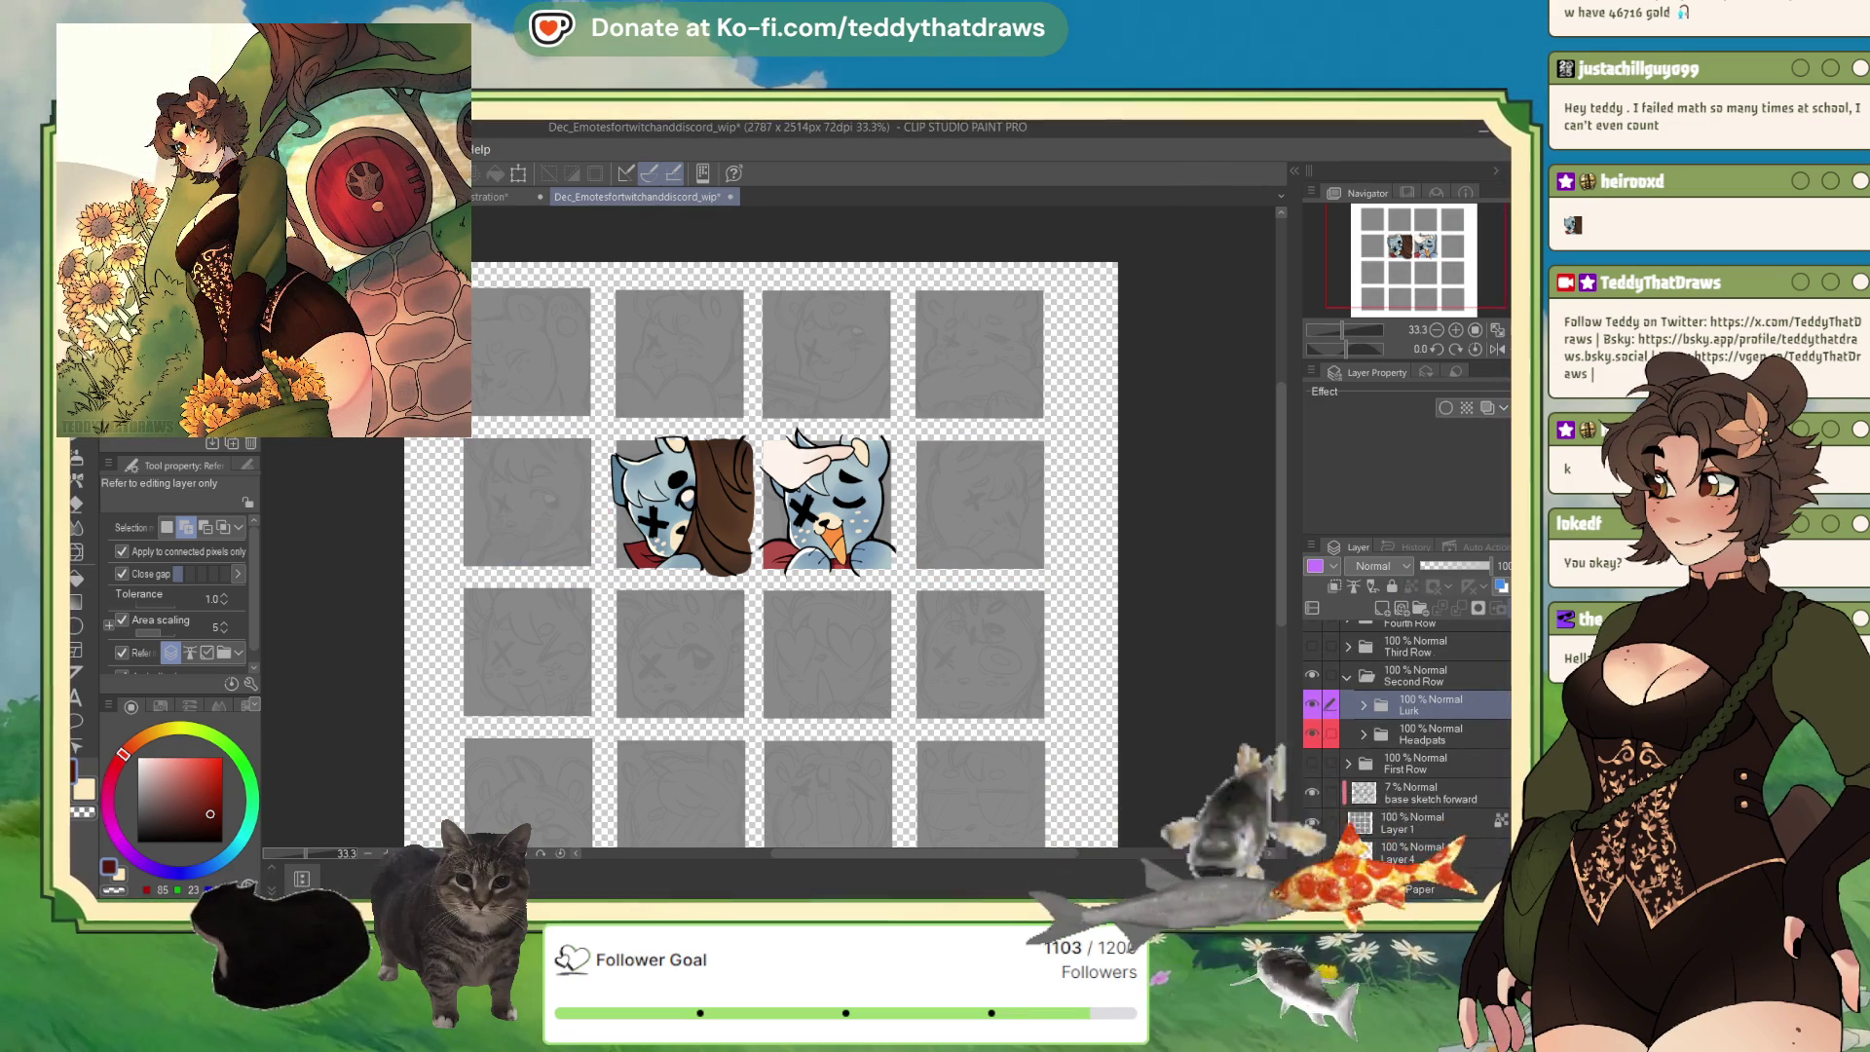
pyautogui.press('Delete')
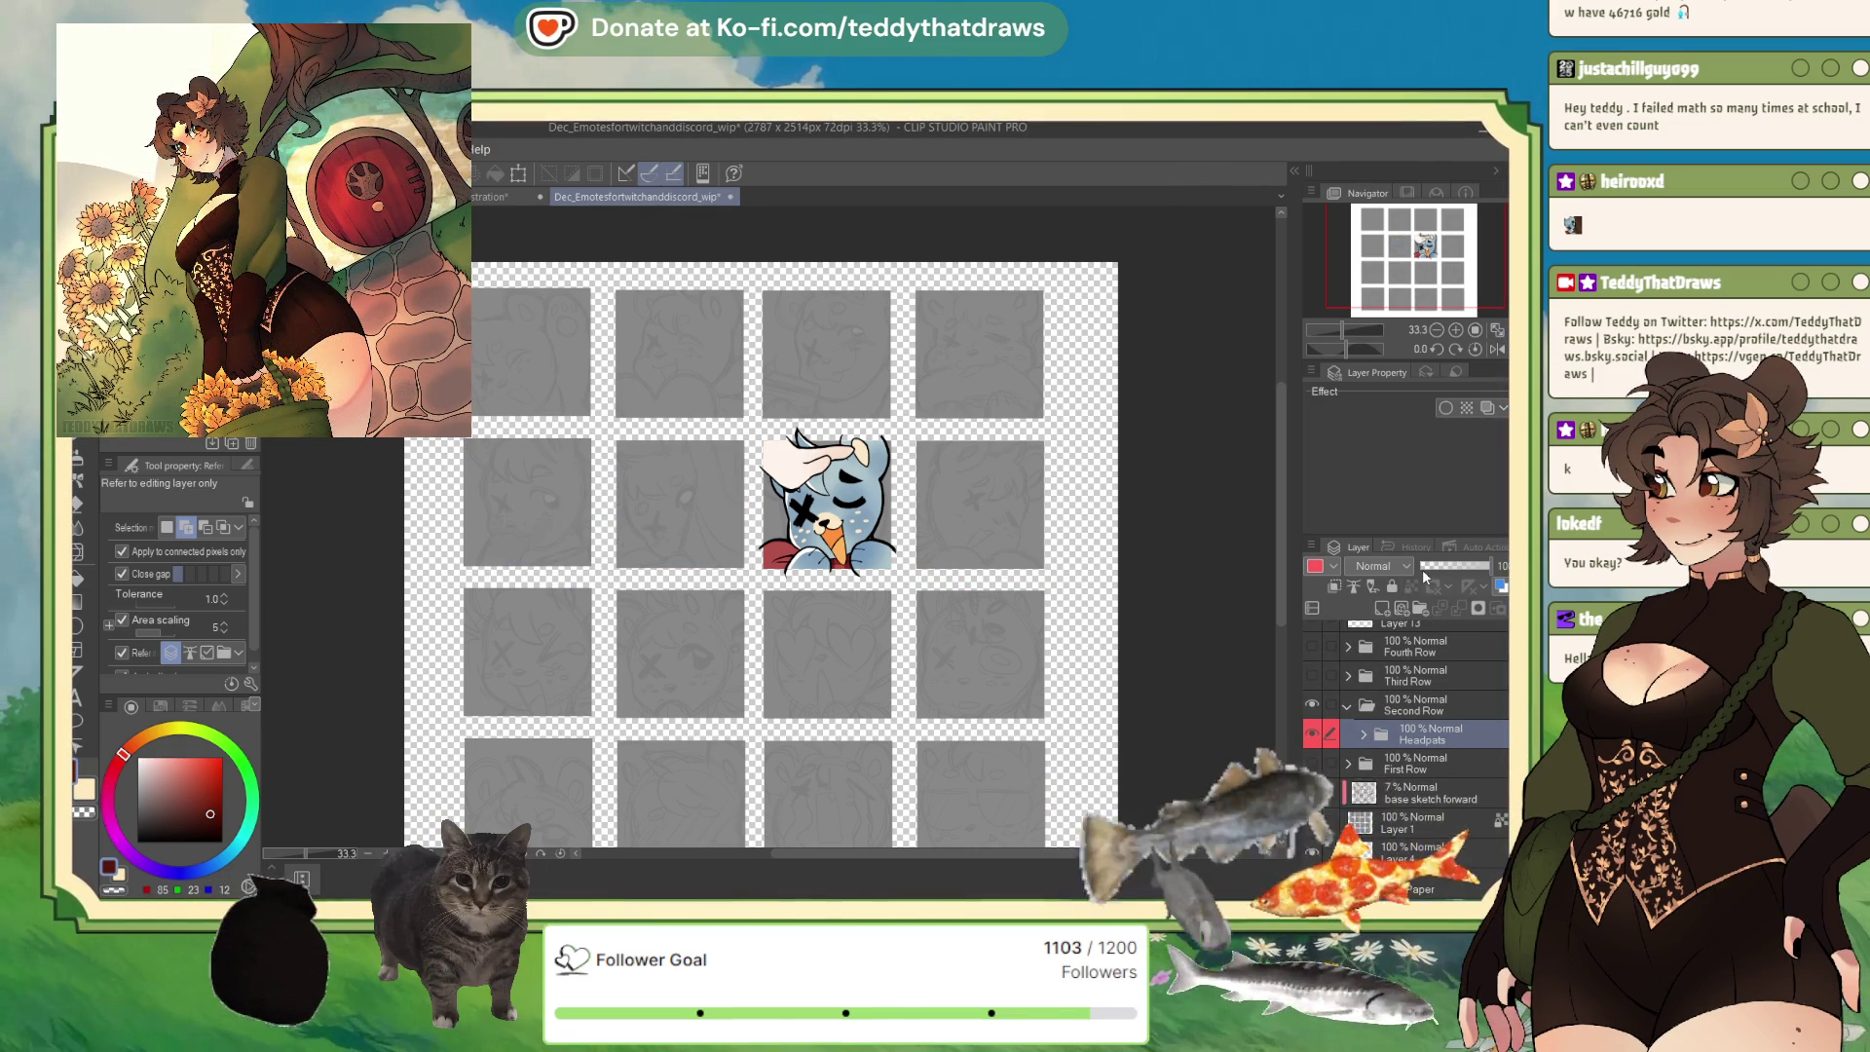
pyautogui.hotkey('ctrl', 'z')
pyautogui.hotkey('ctrl', 'z')
pyautogui.hotkey('ctrl', 'z')
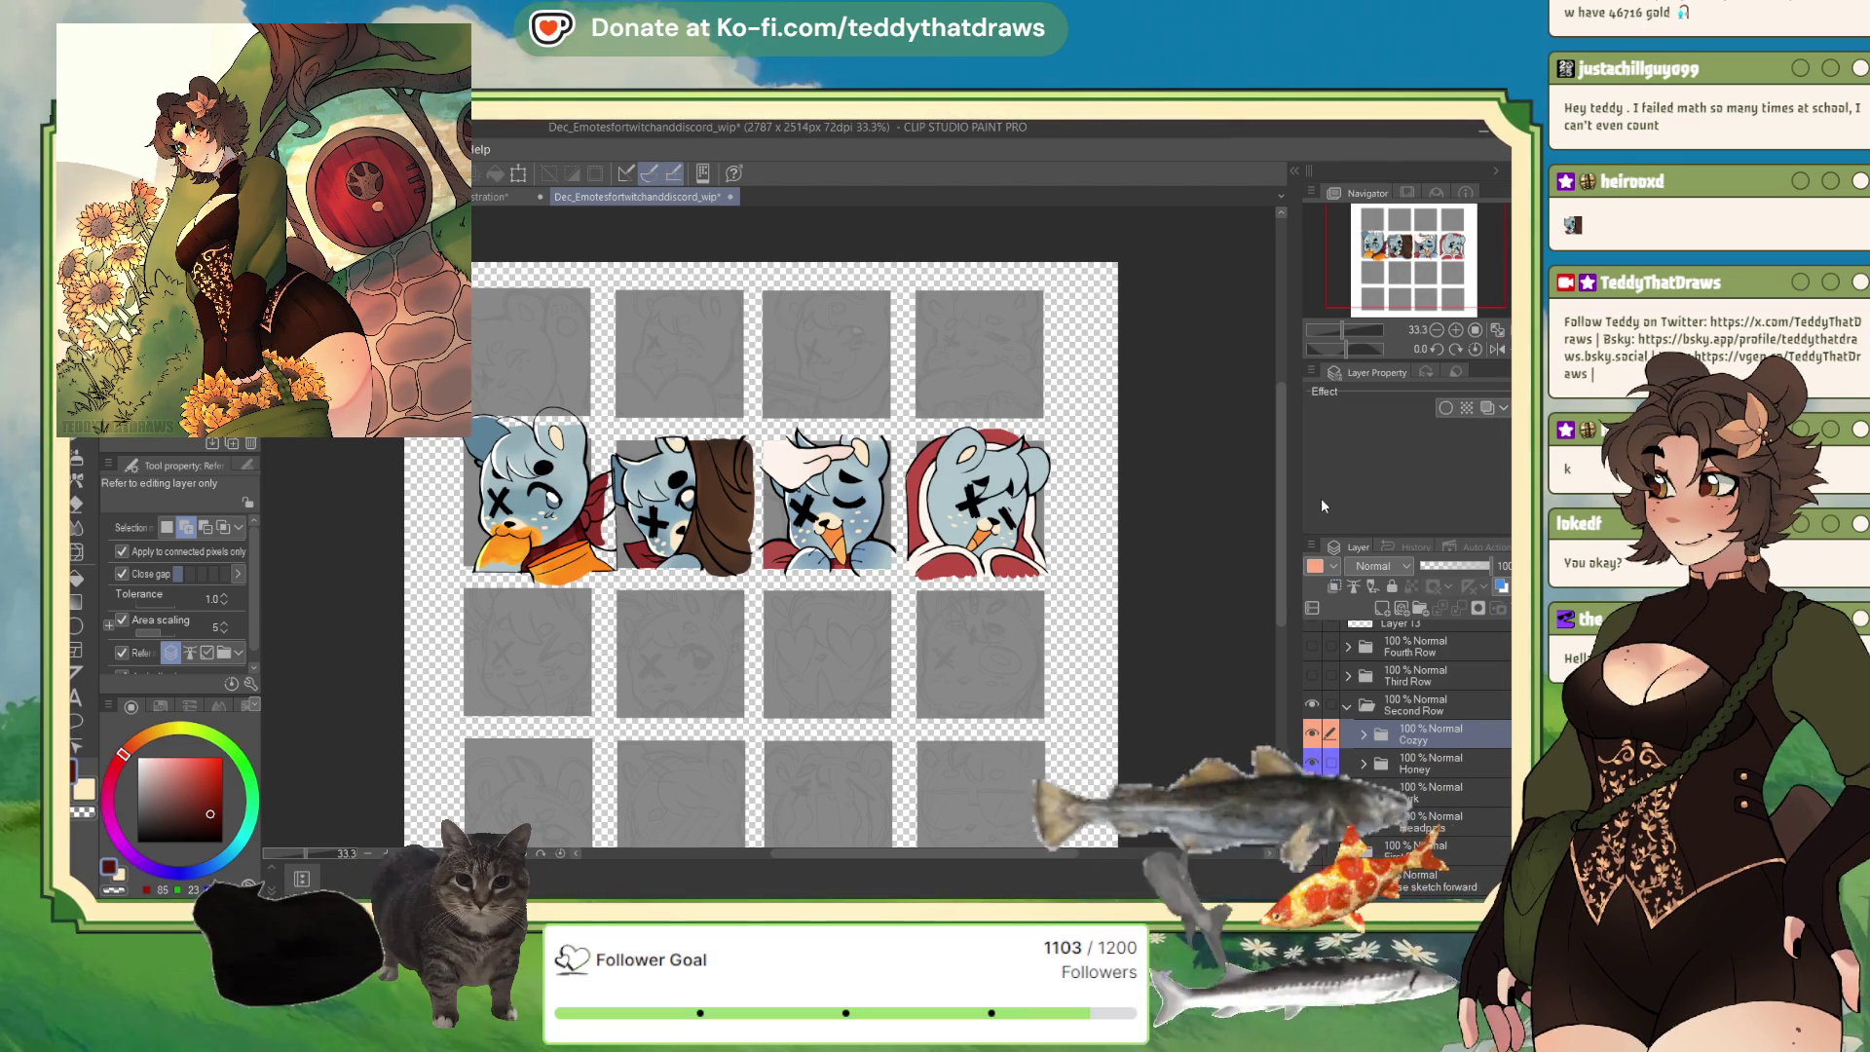
# Hide the Second Row folder, show base sketch forward at 100% opacity, and turn on the grey Paper layer.
pyautogui.click(1413, 706)
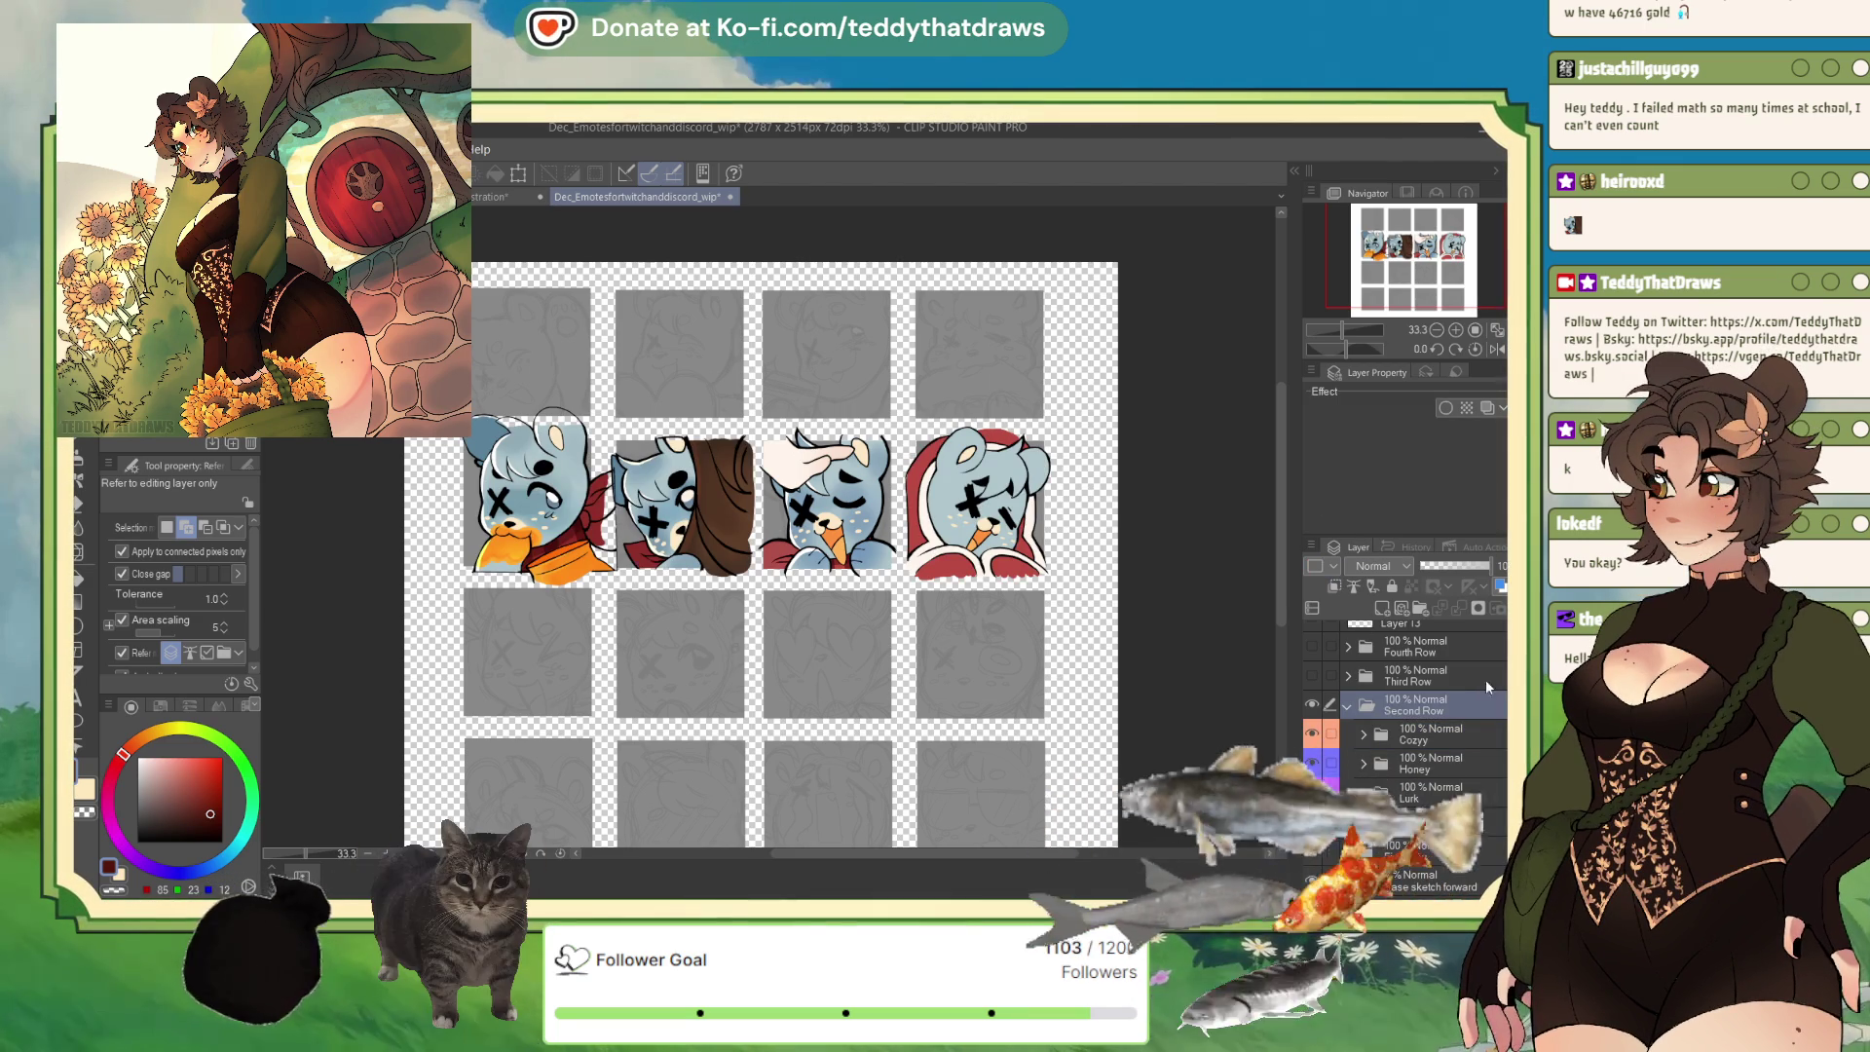
pyautogui.click(1347, 705)
pyautogui.click(1413, 793)
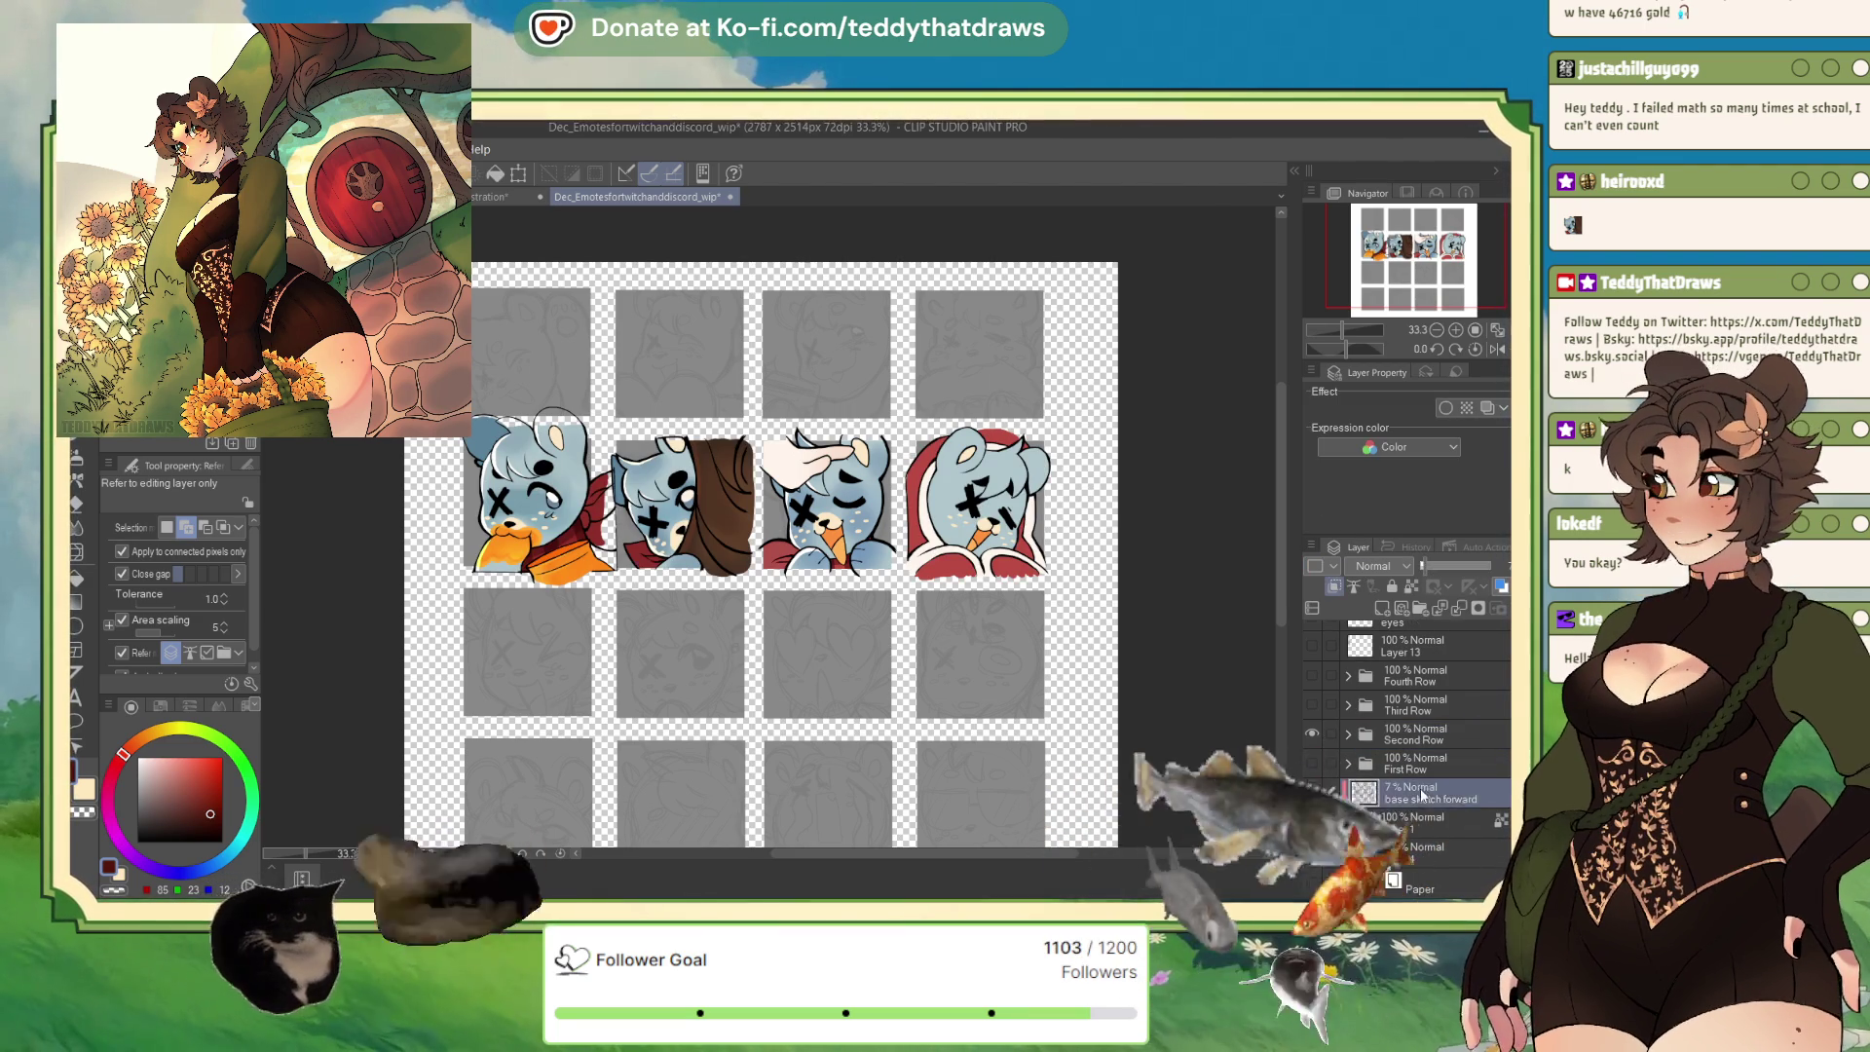
pyautogui.click(1313, 733)
pyautogui.click(1312, 793)
pyautogui.click(1312, 793)
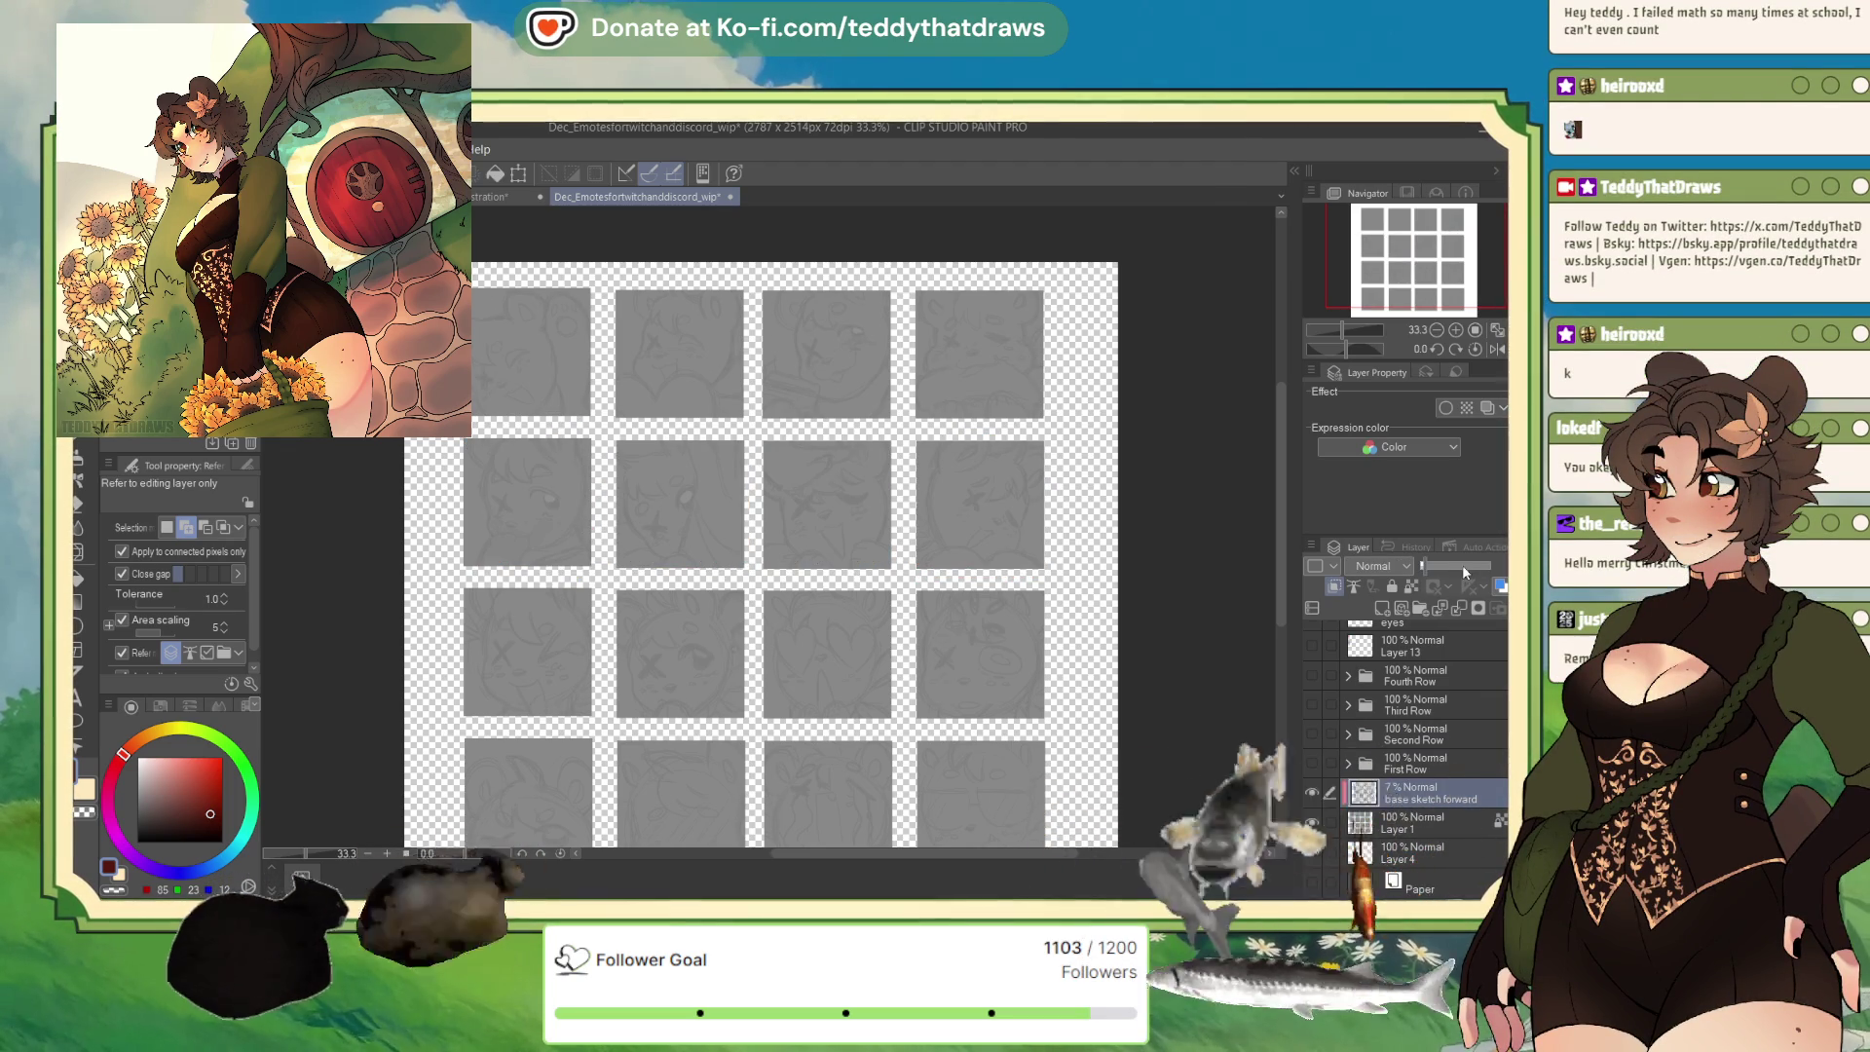
pyautogui.moveTo(1422, 565); pyautogui.dragTo(1491, 565)
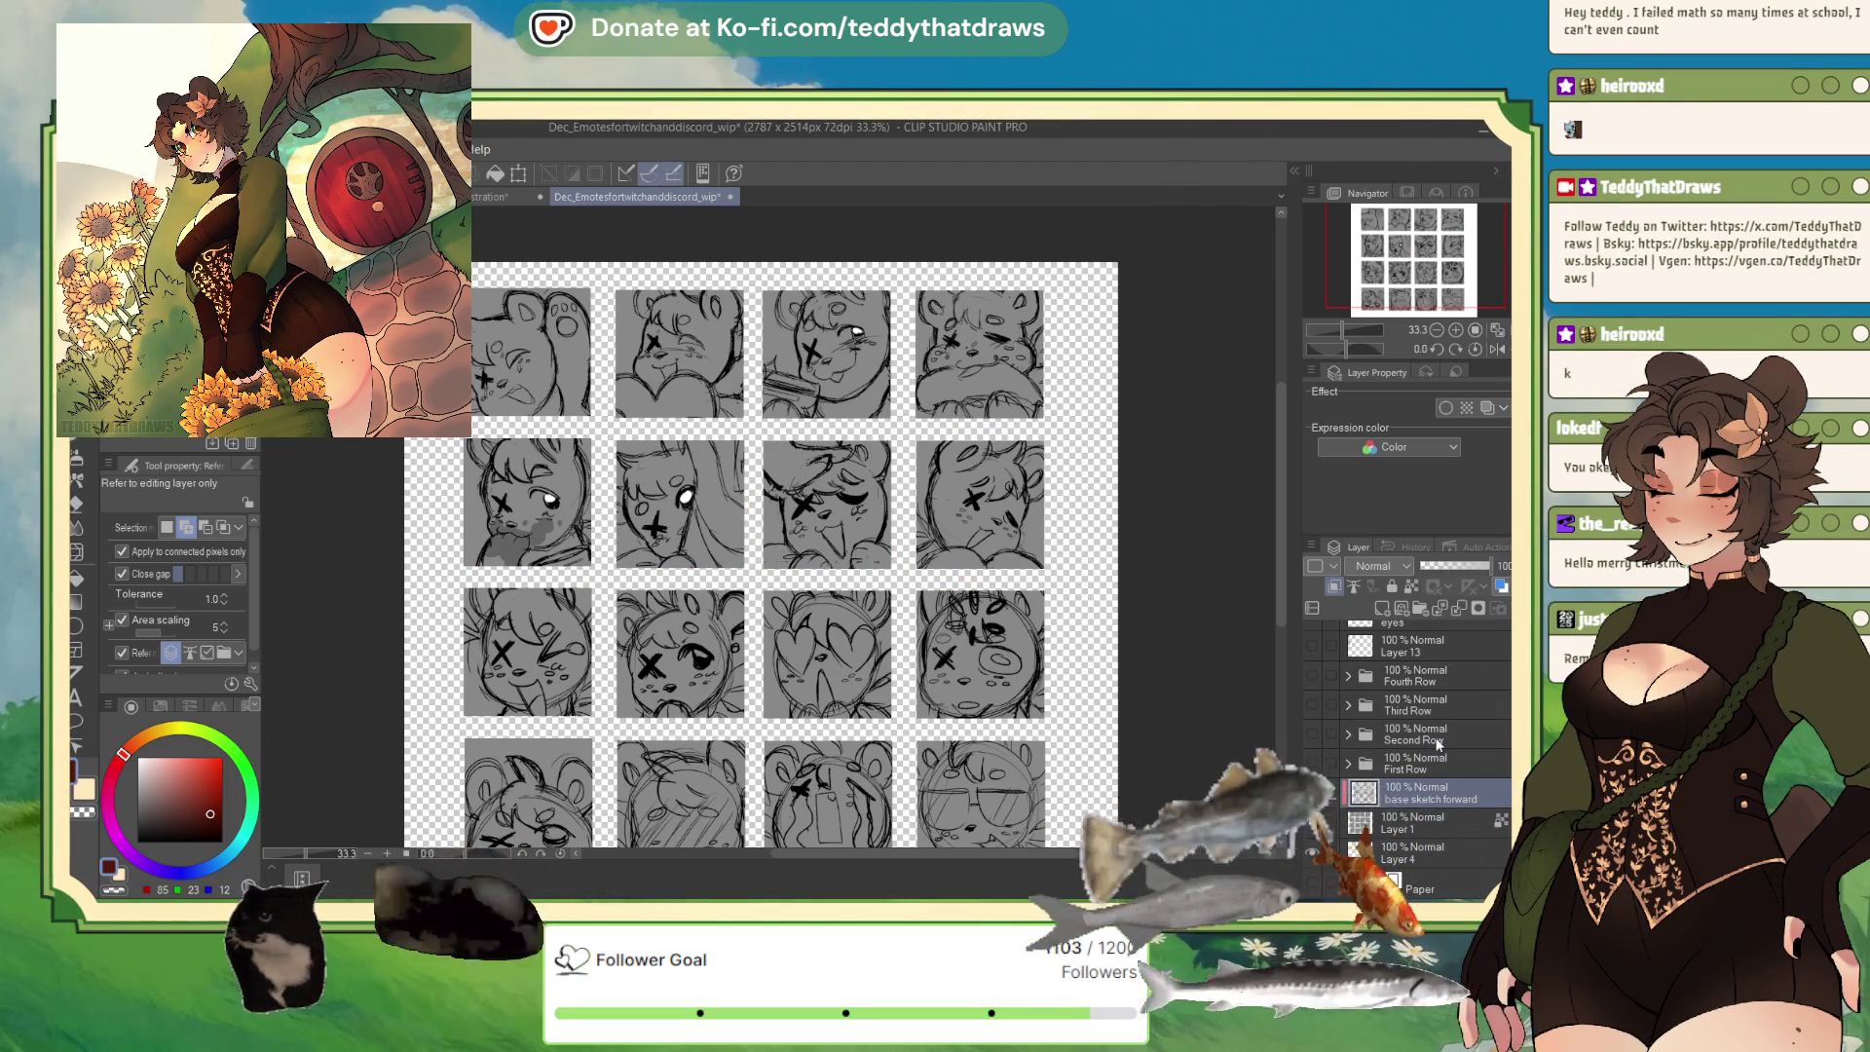
pyautogui.click(1312, 889)
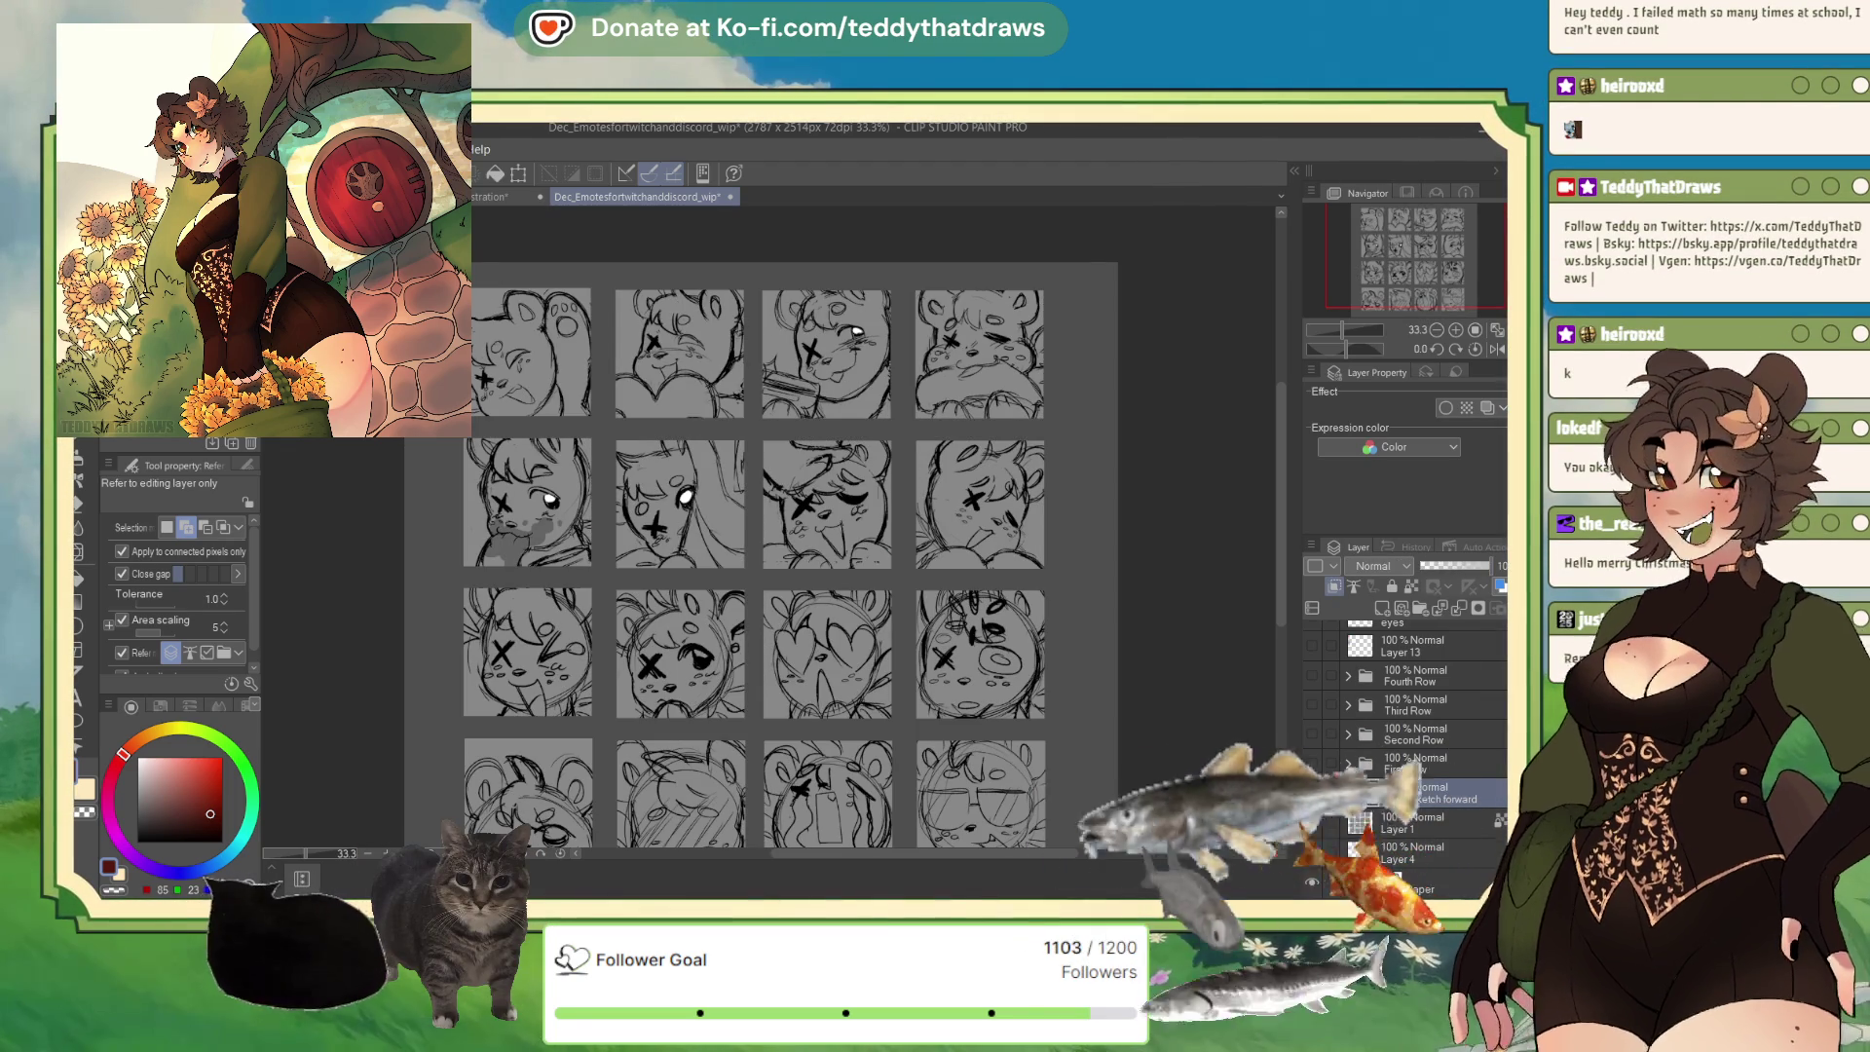
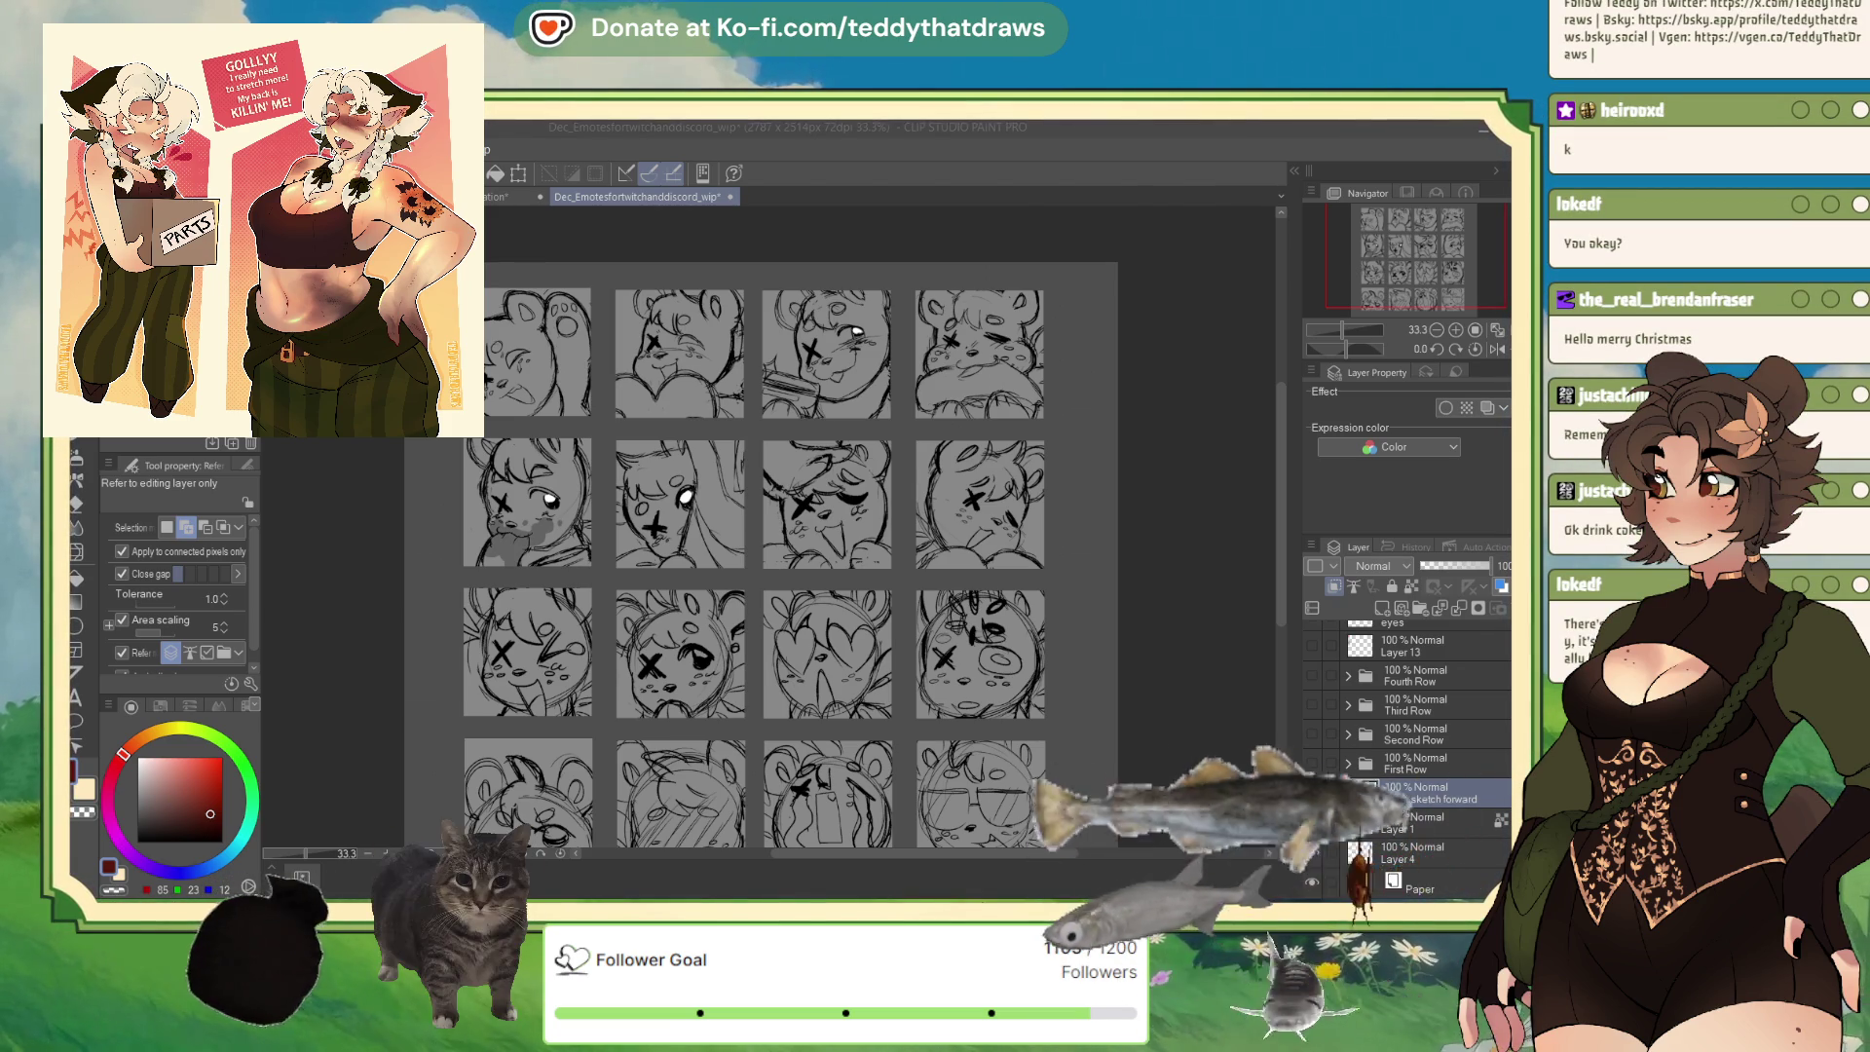
# Zoom in on the top row of emotes and switch to the Lasso selection sub tool.
pyautogui.scroll(-3, 759, 555)
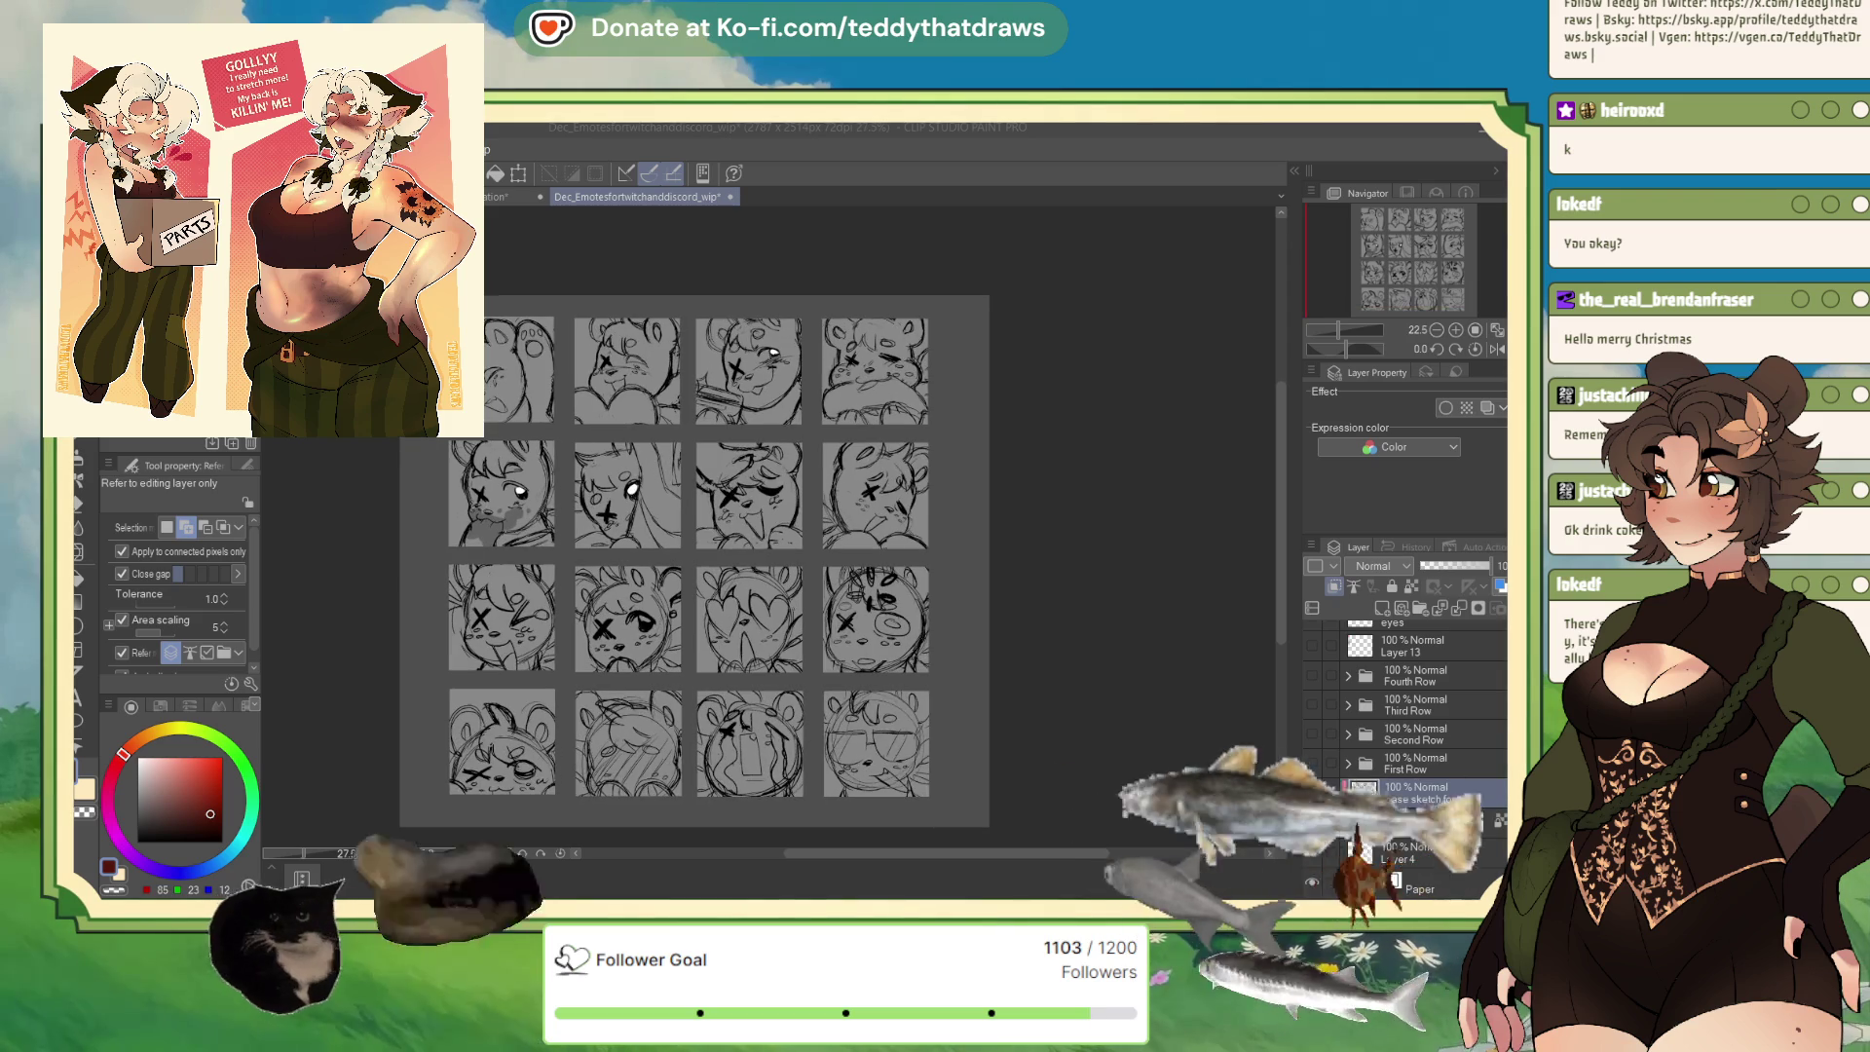
pyautogui.scroll(2, 828, 565)
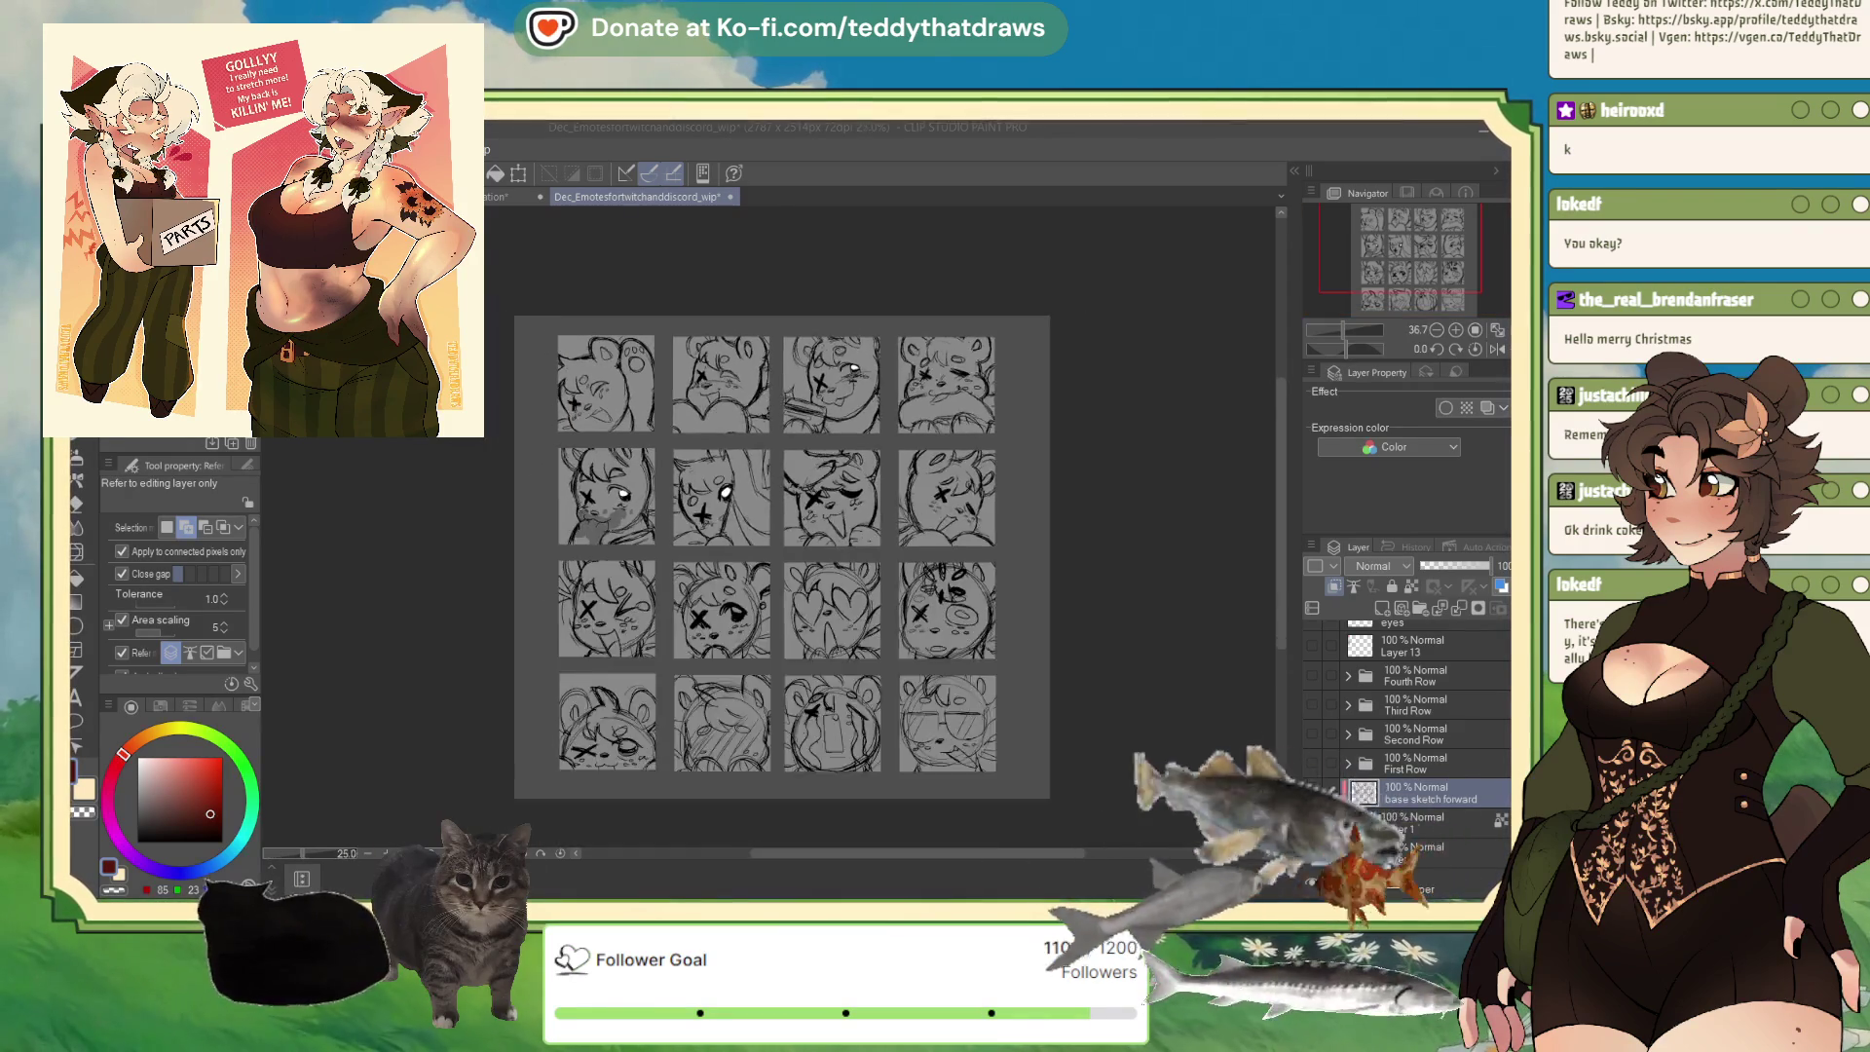
pyautogui.scroll(3, 828, 565)
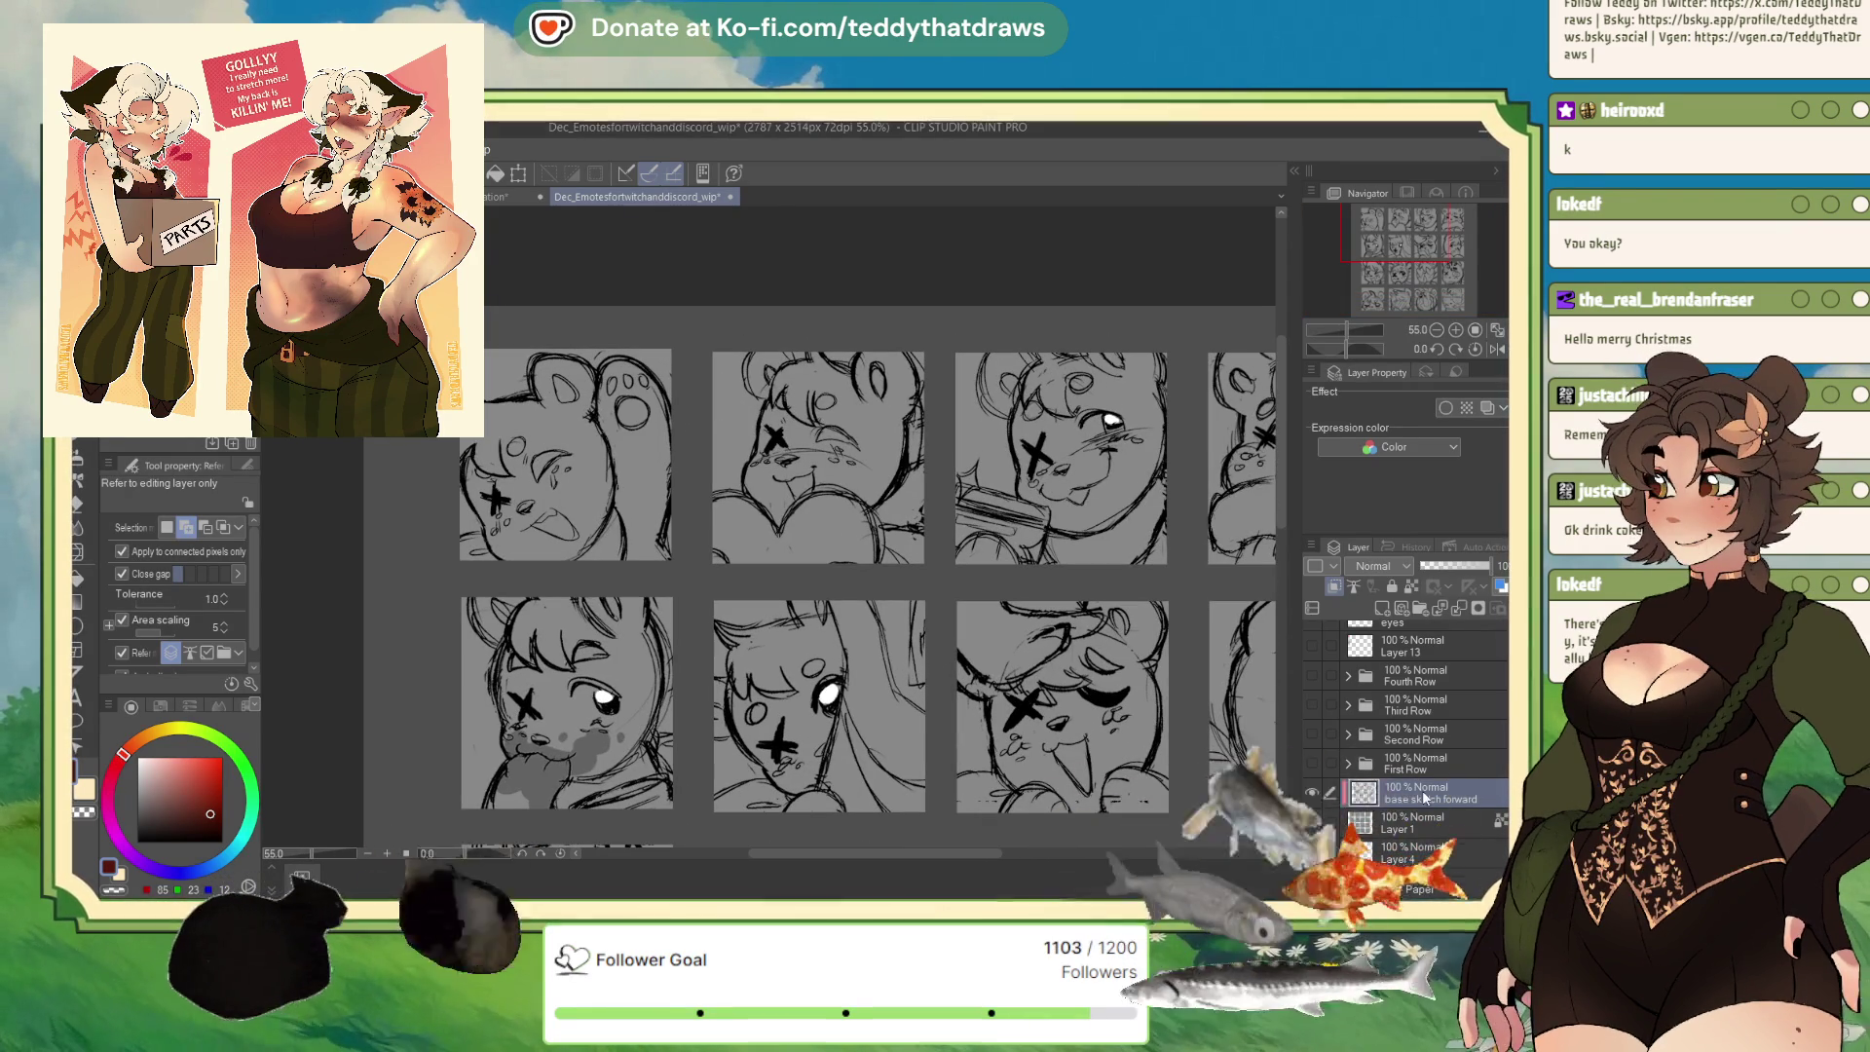
pyautogui.moveTo(1424, 801); pyautogui.dragTo(1408, 779)
pyautogui.press('m')
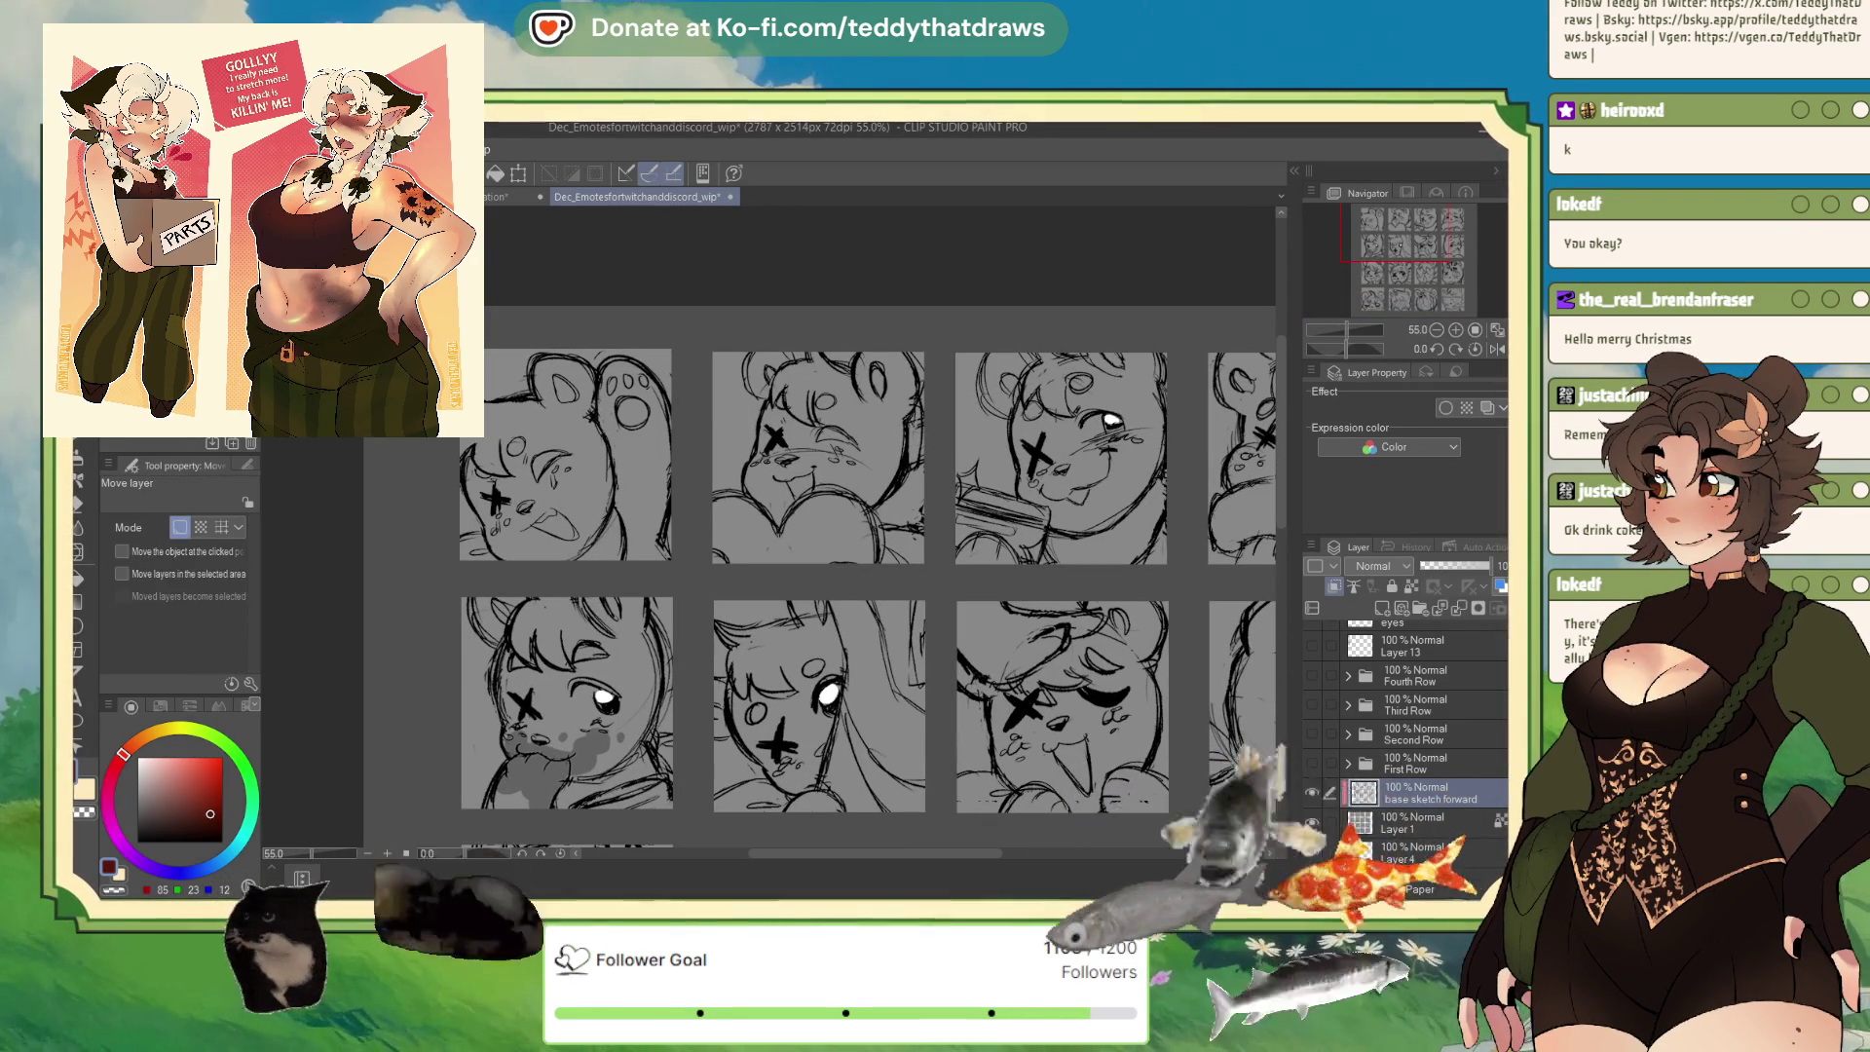
pyautogui.press('m')
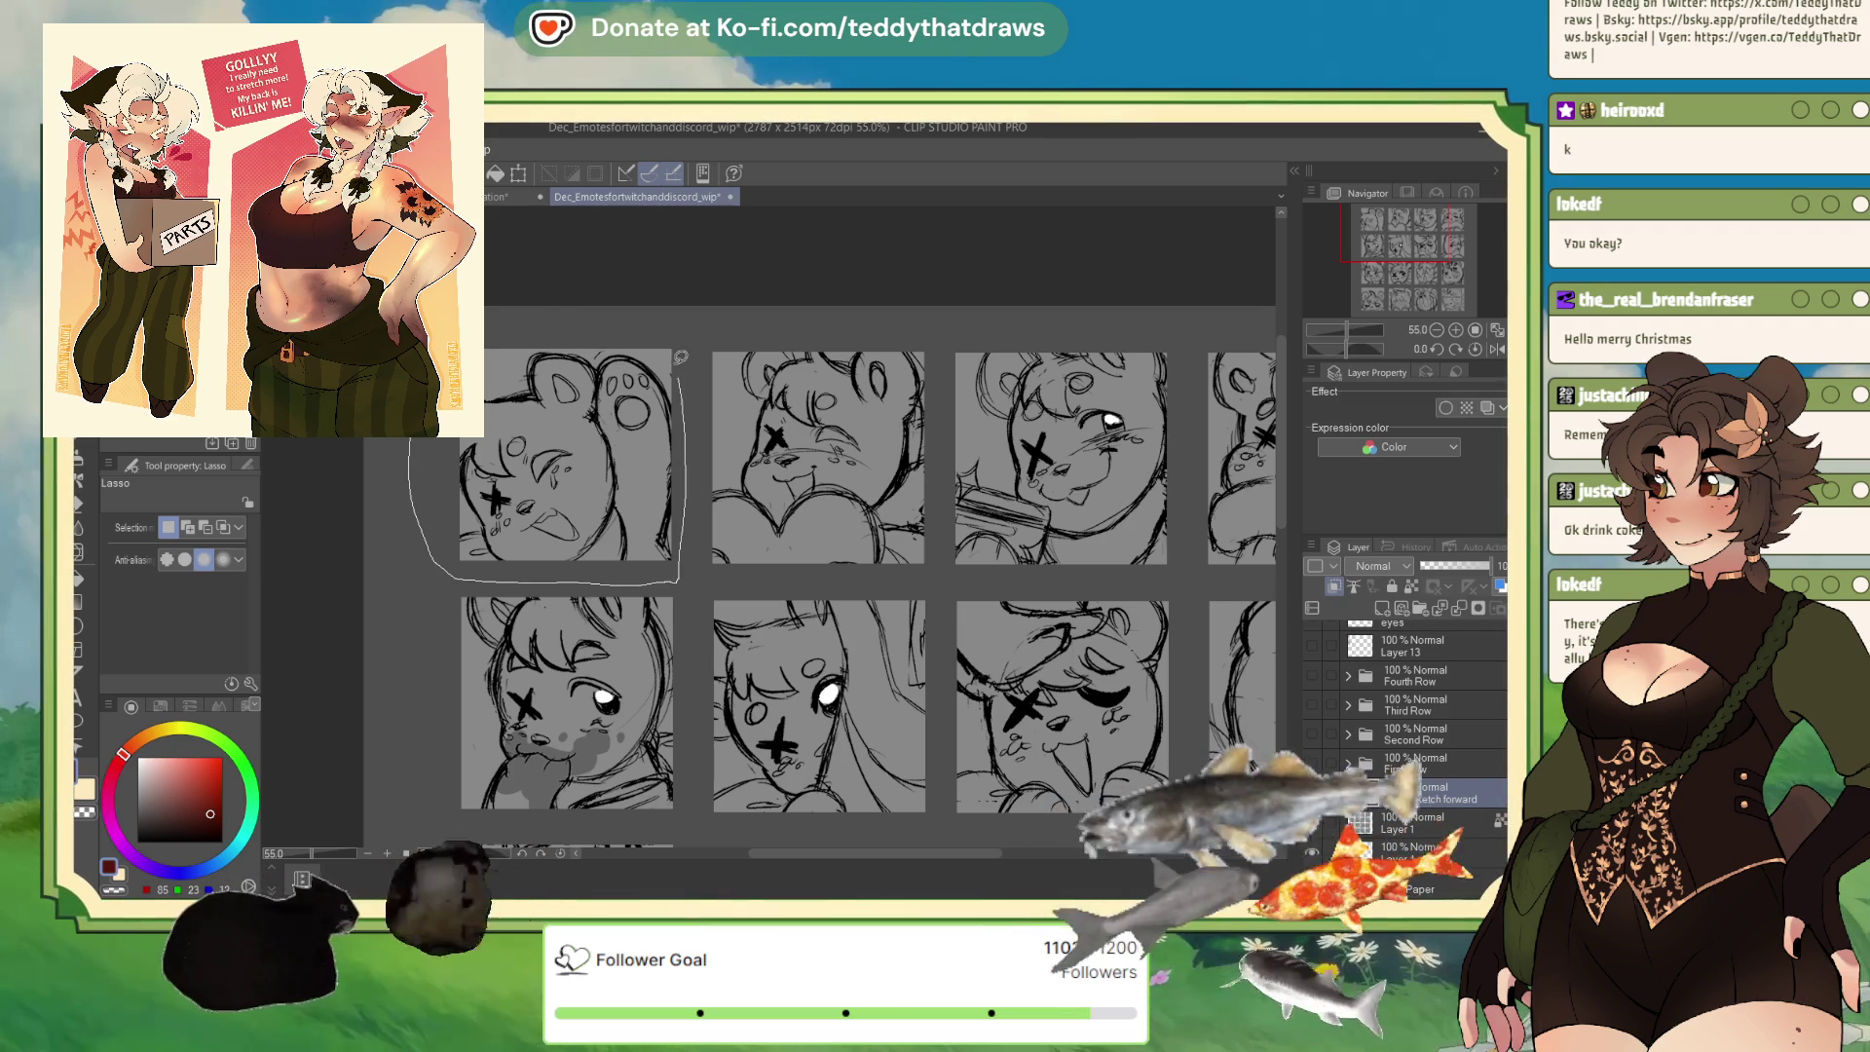
# Lasso-select the top-left bear sketch.
pyautogui.moveTo(685, 375); pyautogui.dragTo(637, 265)
pyautogui.scroll(-3, 643, 265)
pyautogui.scroll(-2, 643, 265)
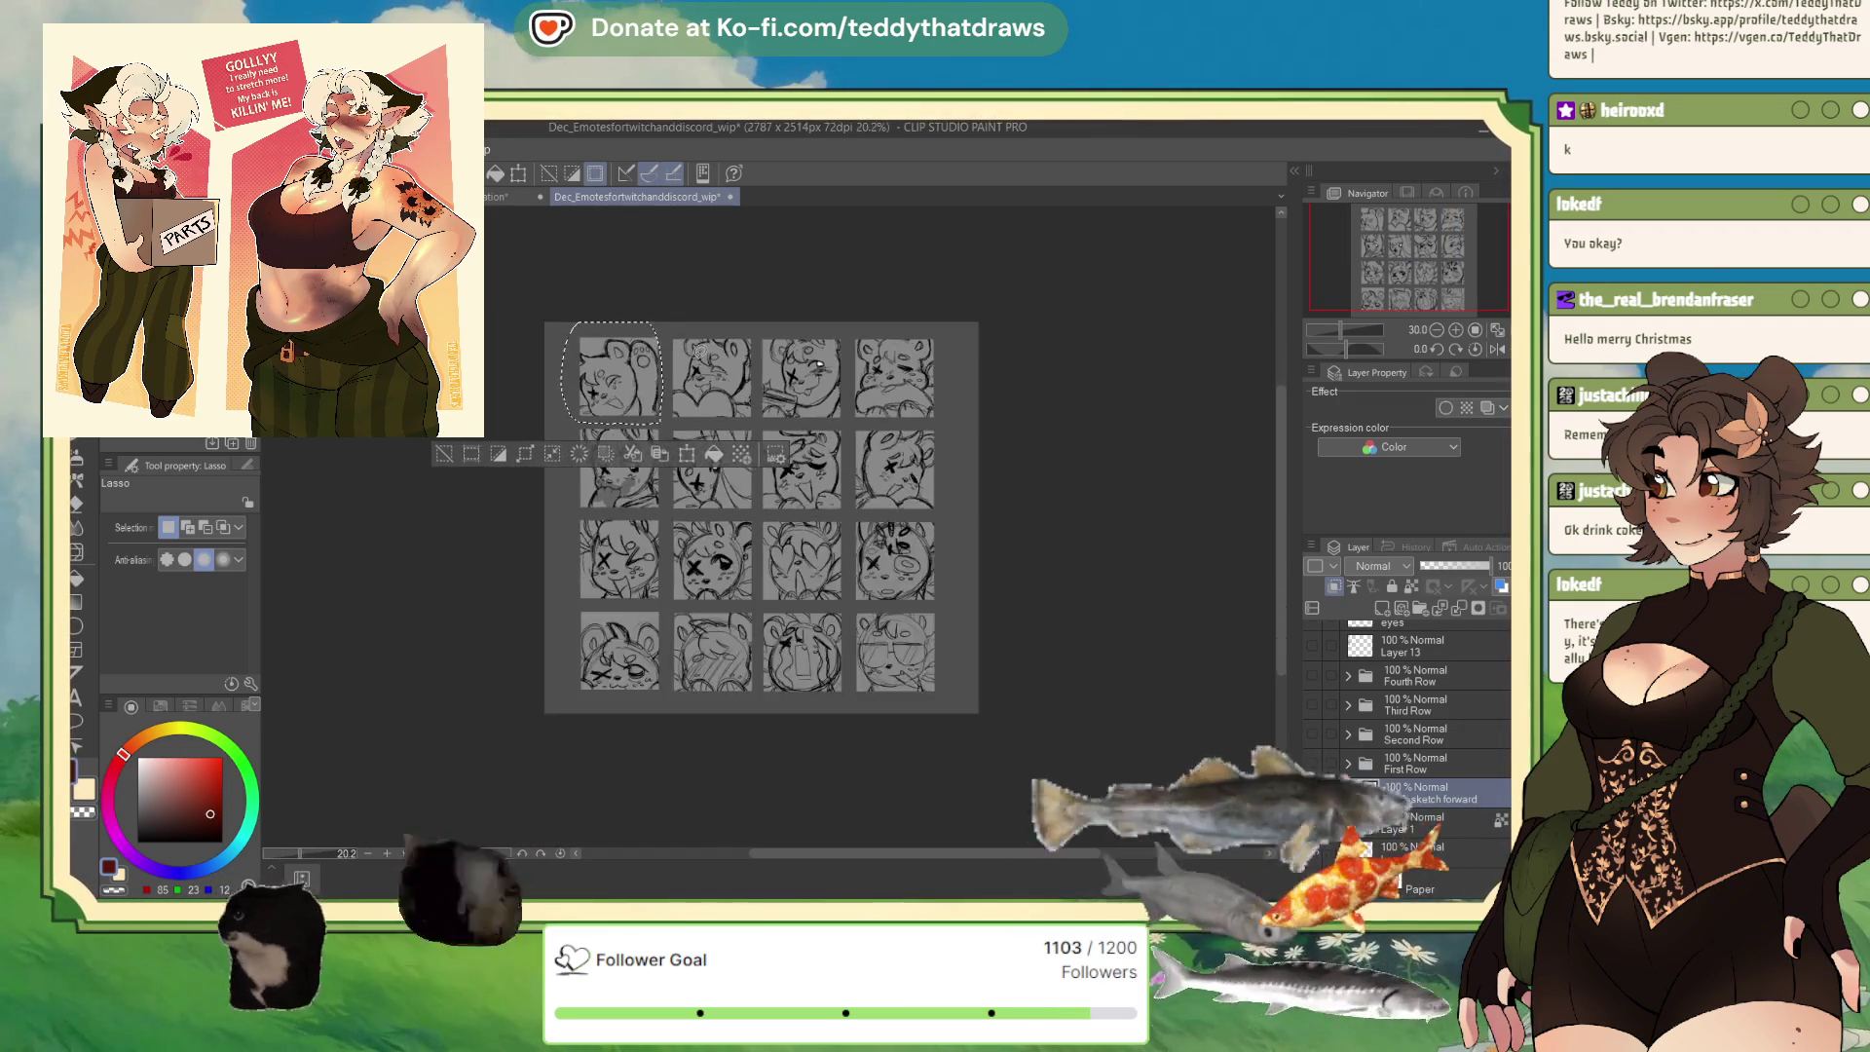
pyautogui.scroll(3, 638, 340)
pyautogui.scroll(3, 638, 340)
pyautogui.scroll(2, 638, 340)
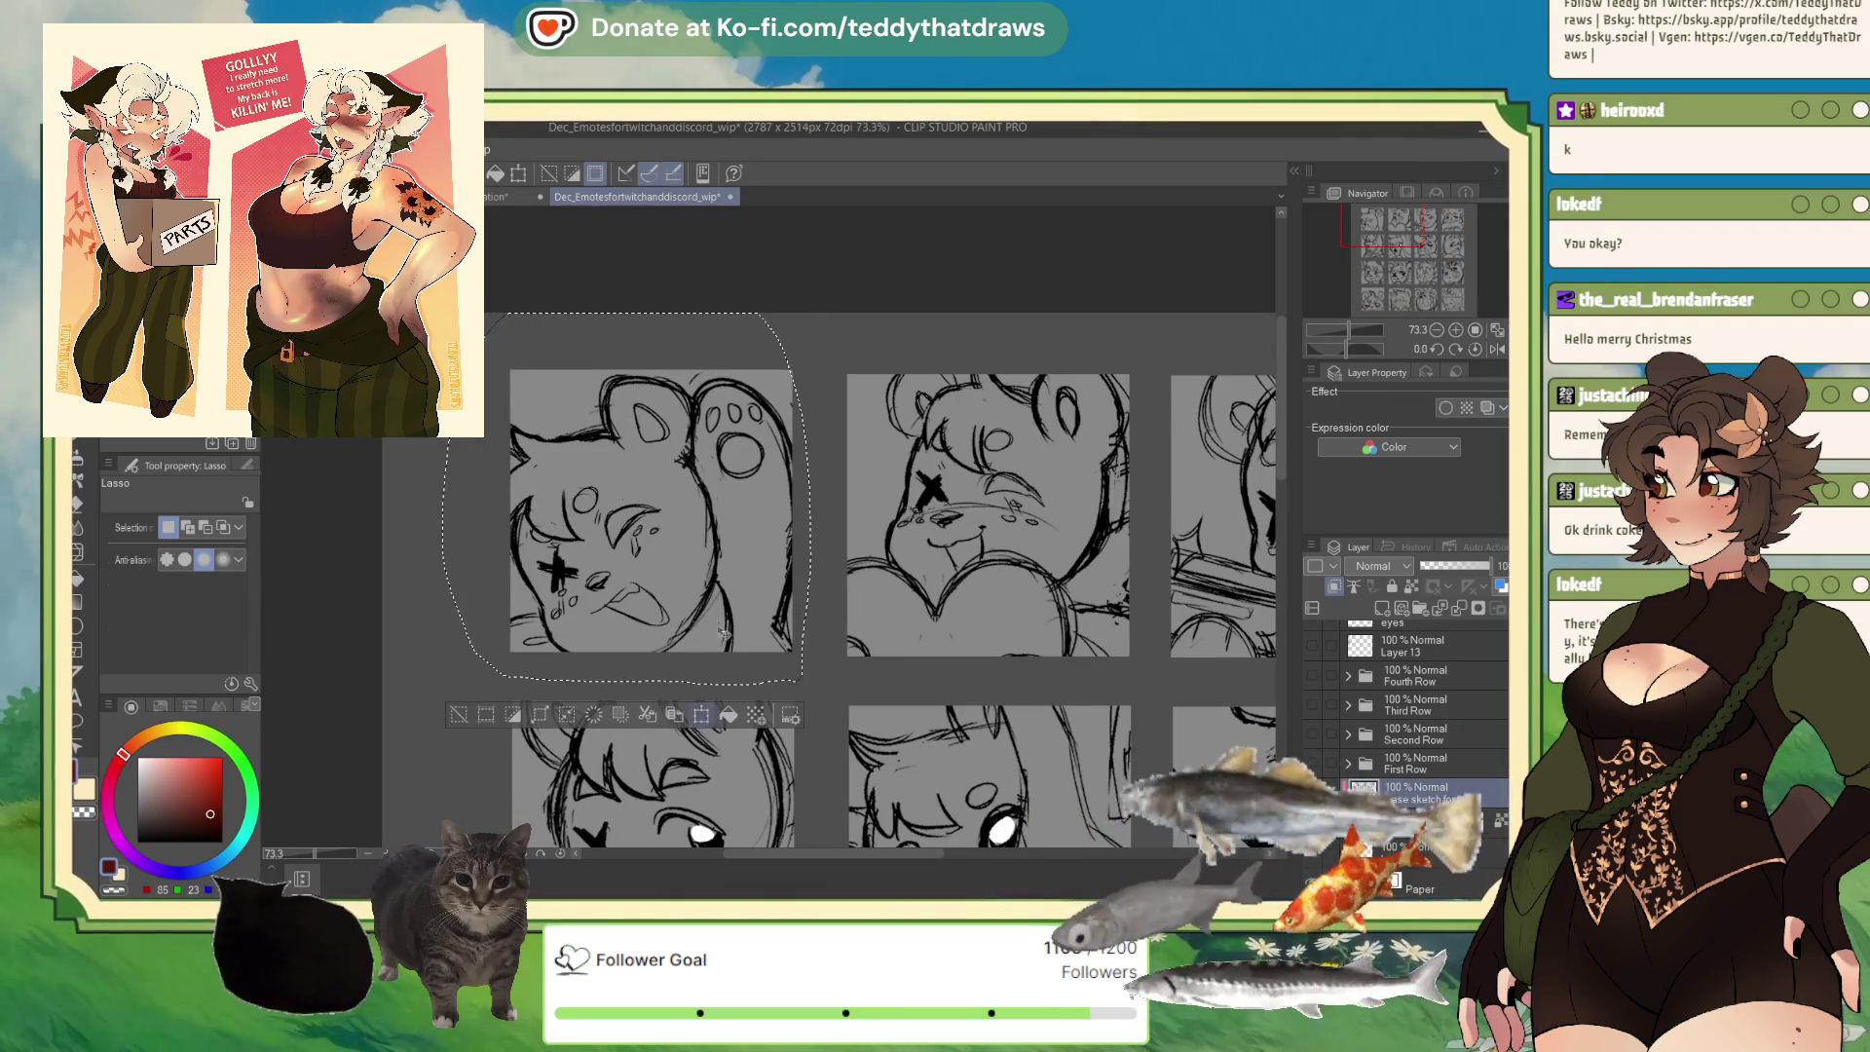
# Scale the selected sketch to about 92%, move it up, apply, and deselect.
pyautogui.hotkey('ctrl', 't')
pyautogui.moveTo(623, 506); pyautogui.dragTo(645, 506)
pyautogui.moveTo(818, 683); pyautogui.dragTo(806, 662)
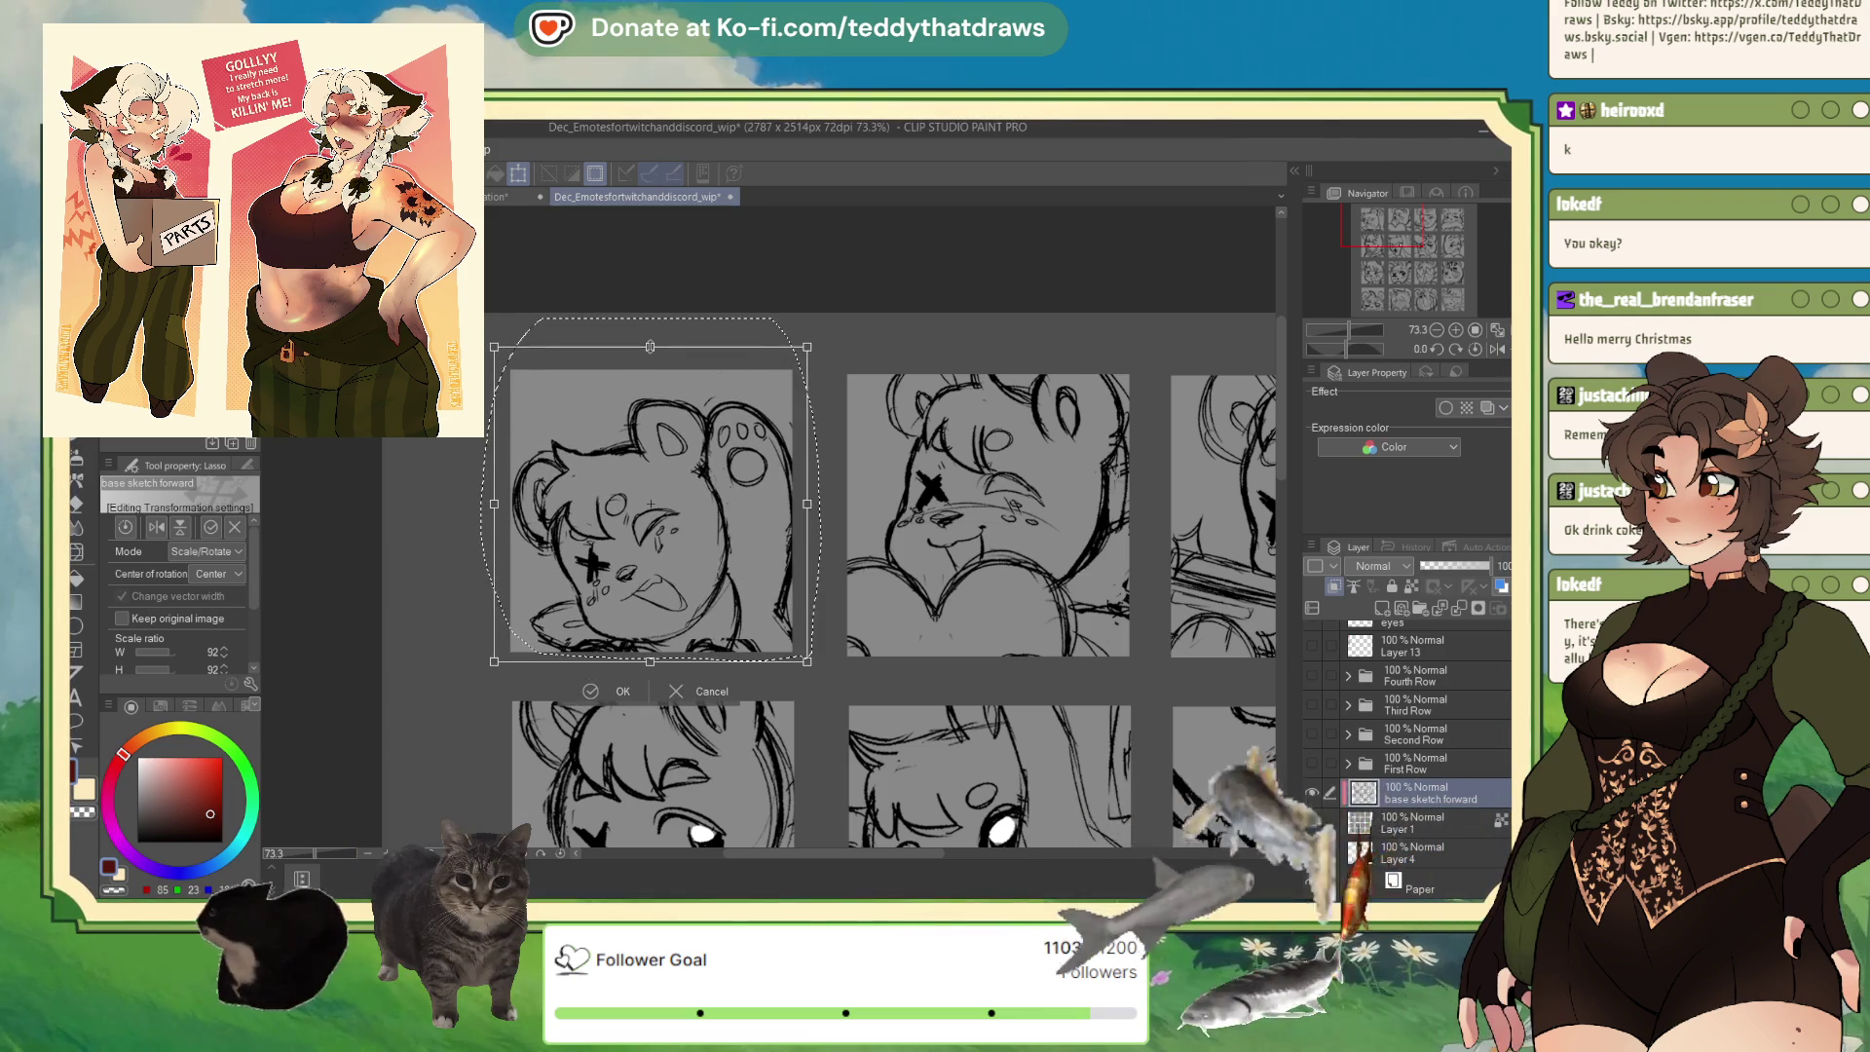
pyautogui.moveTo(682, 387); pyautogui.dragTo(650, 337)
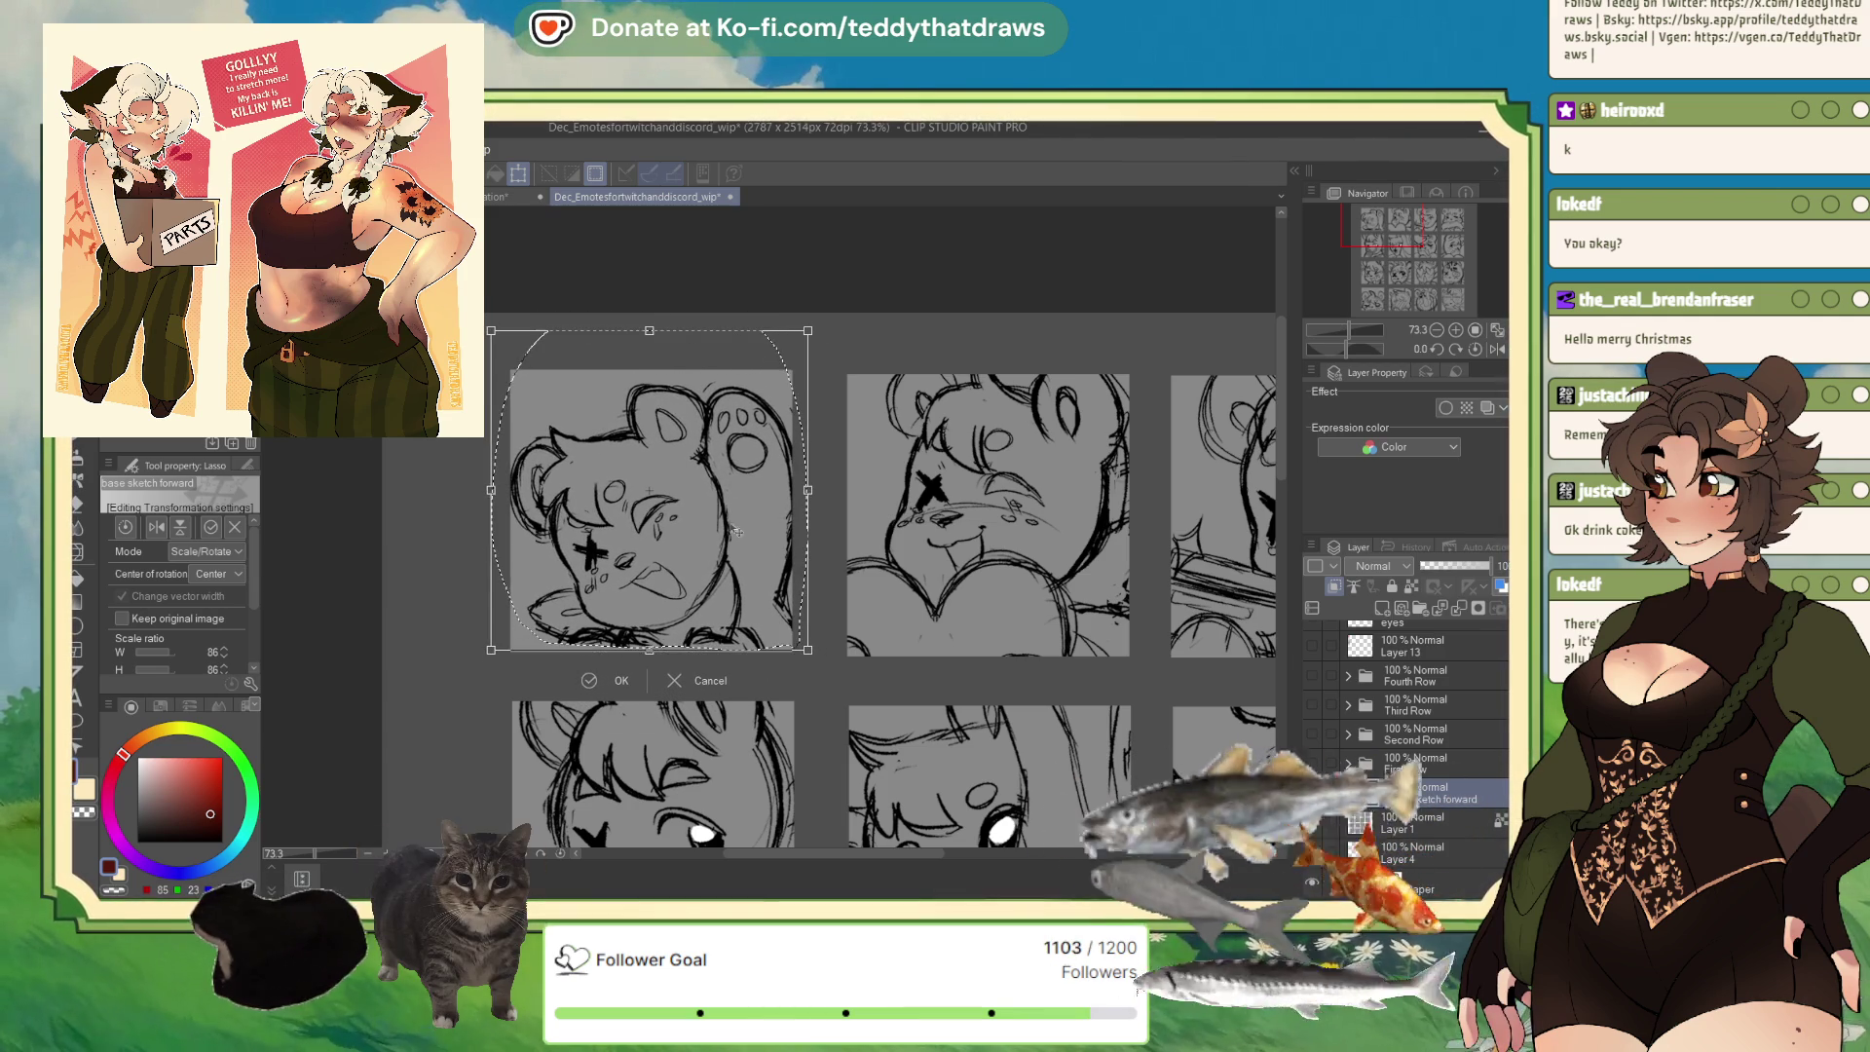
pyautogui.click(616, 680)
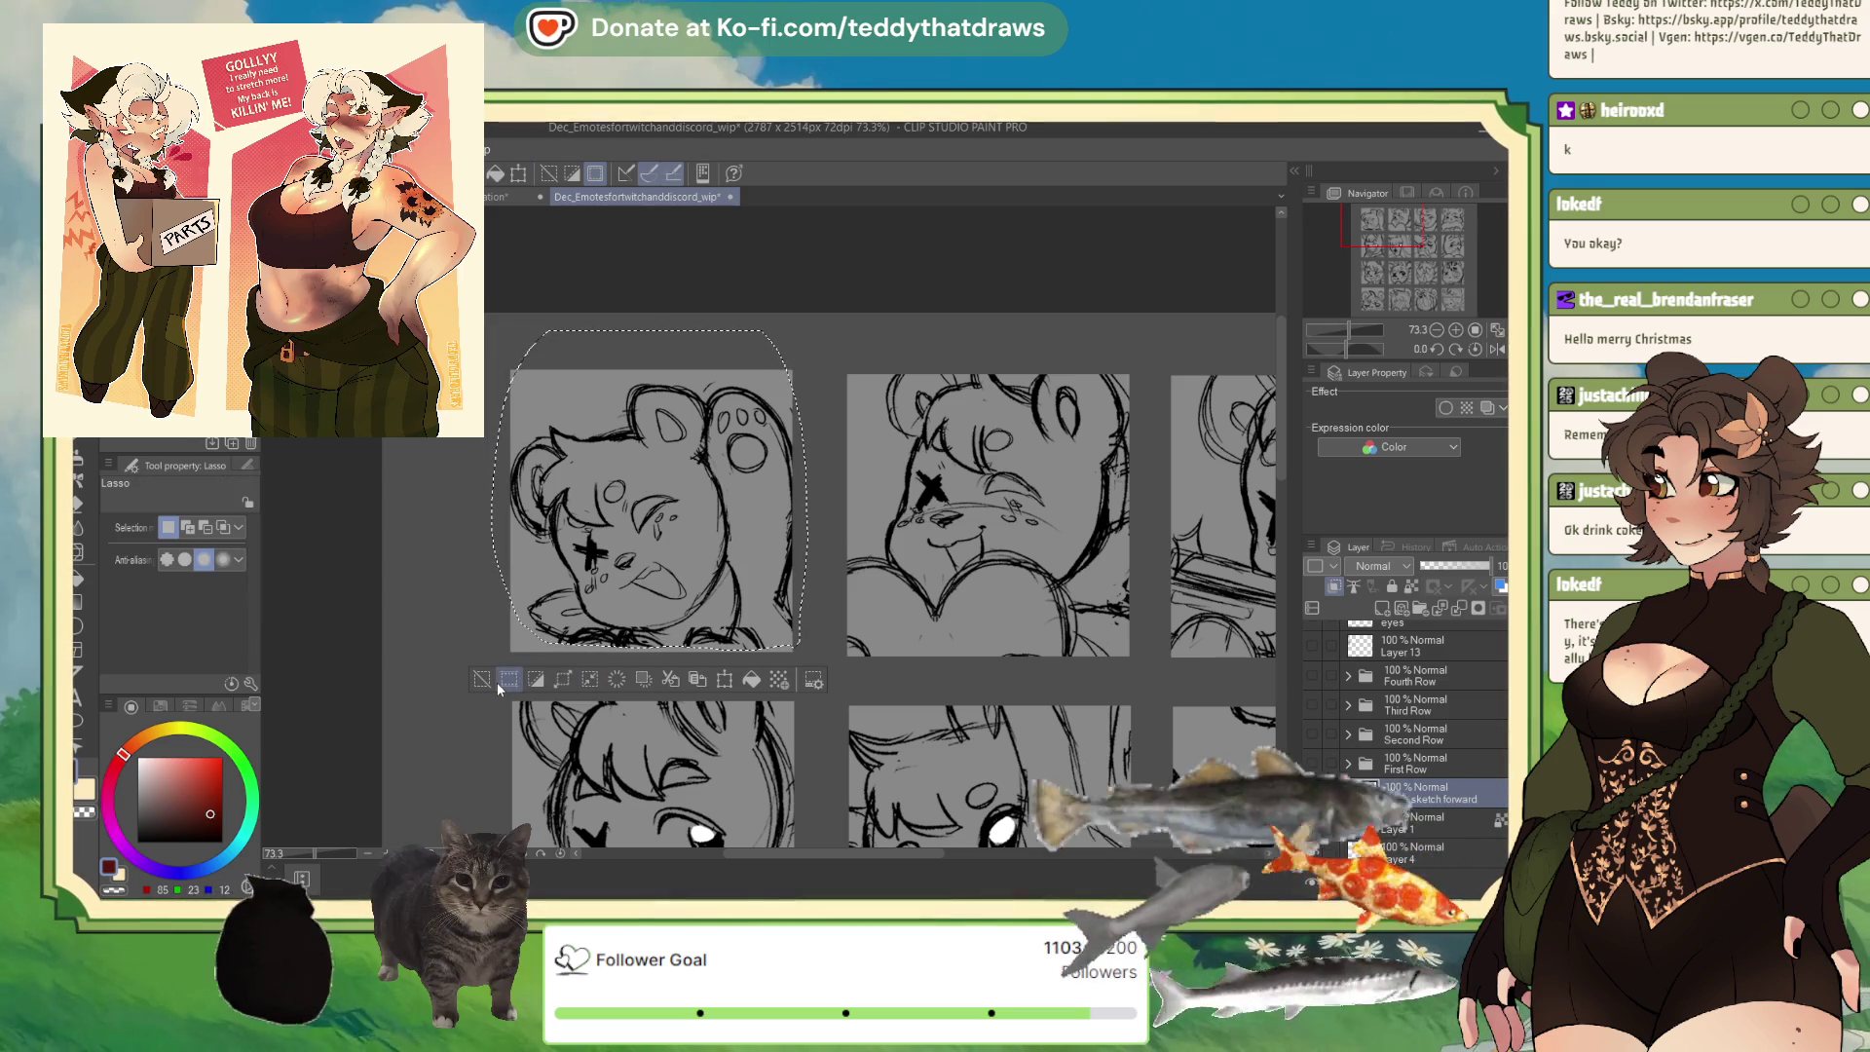
pyautogui.hotkey('ctrl', 'd')
pyautogui.scroll(-5, 566, 766)
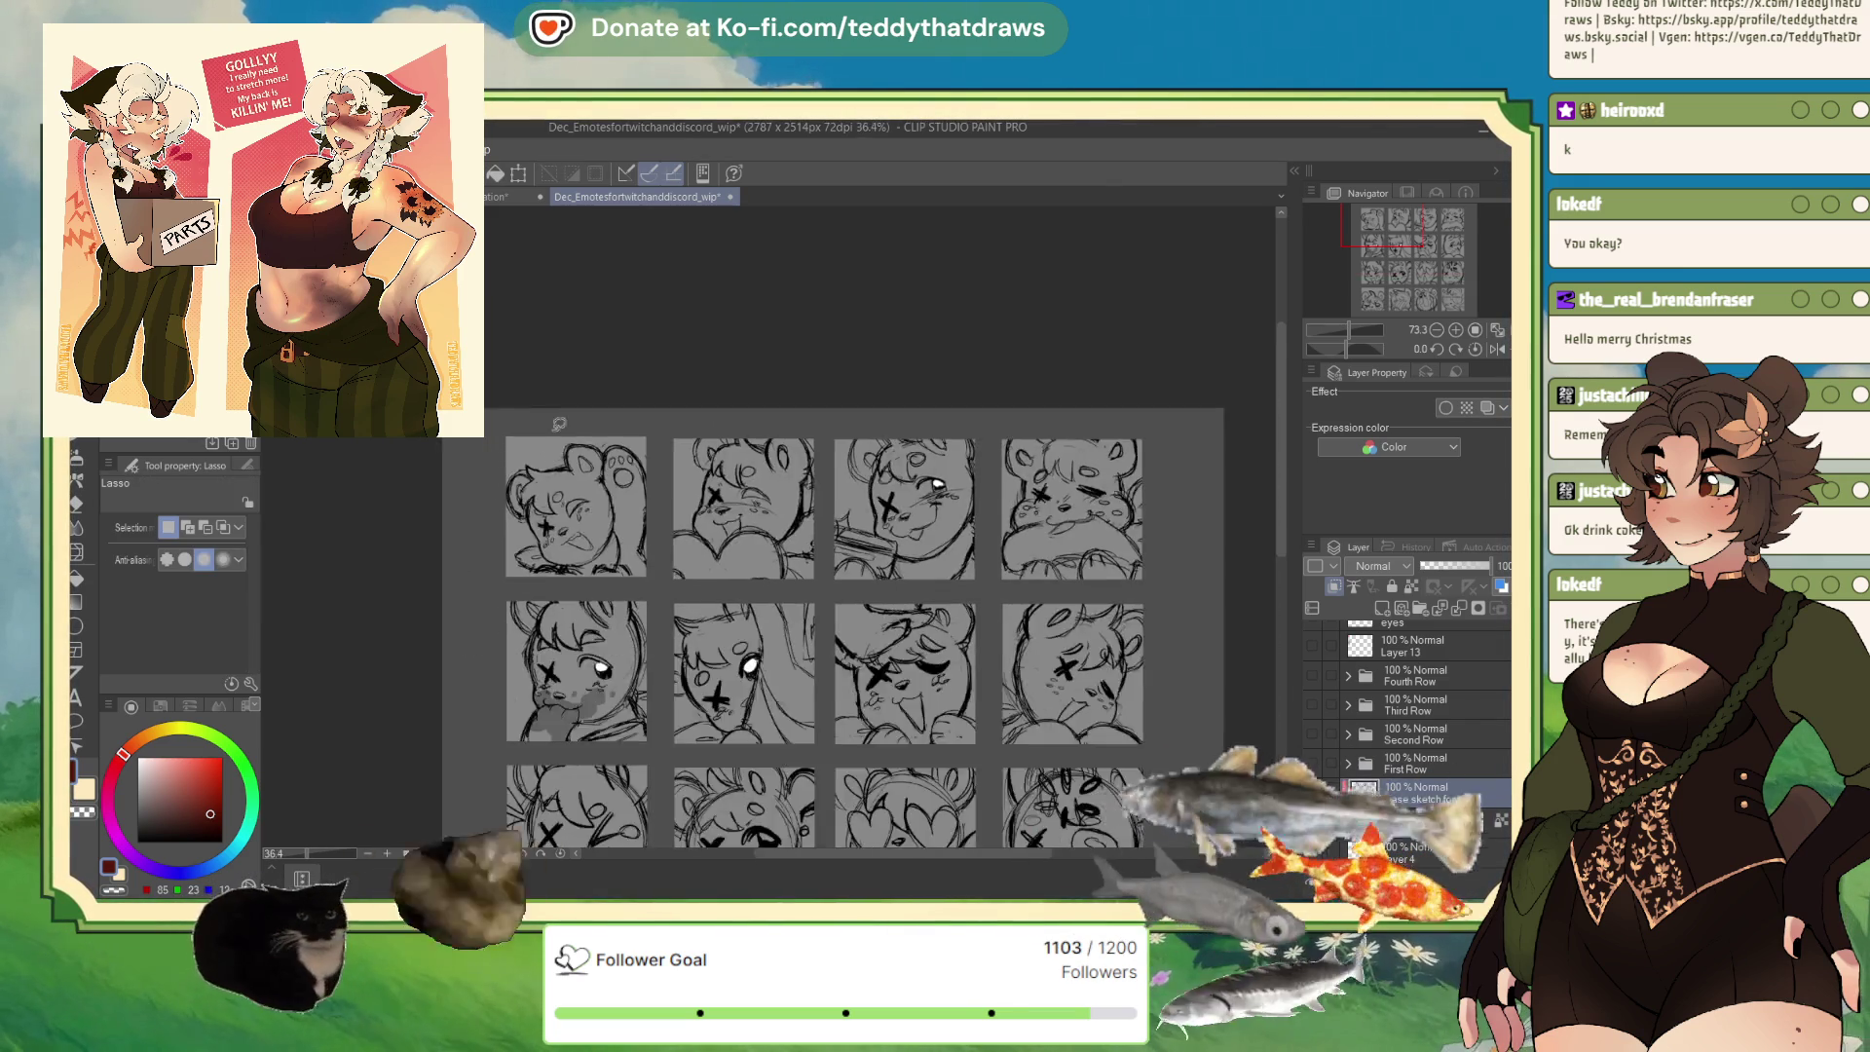
pyautogui.scroll(2, 566, 766)
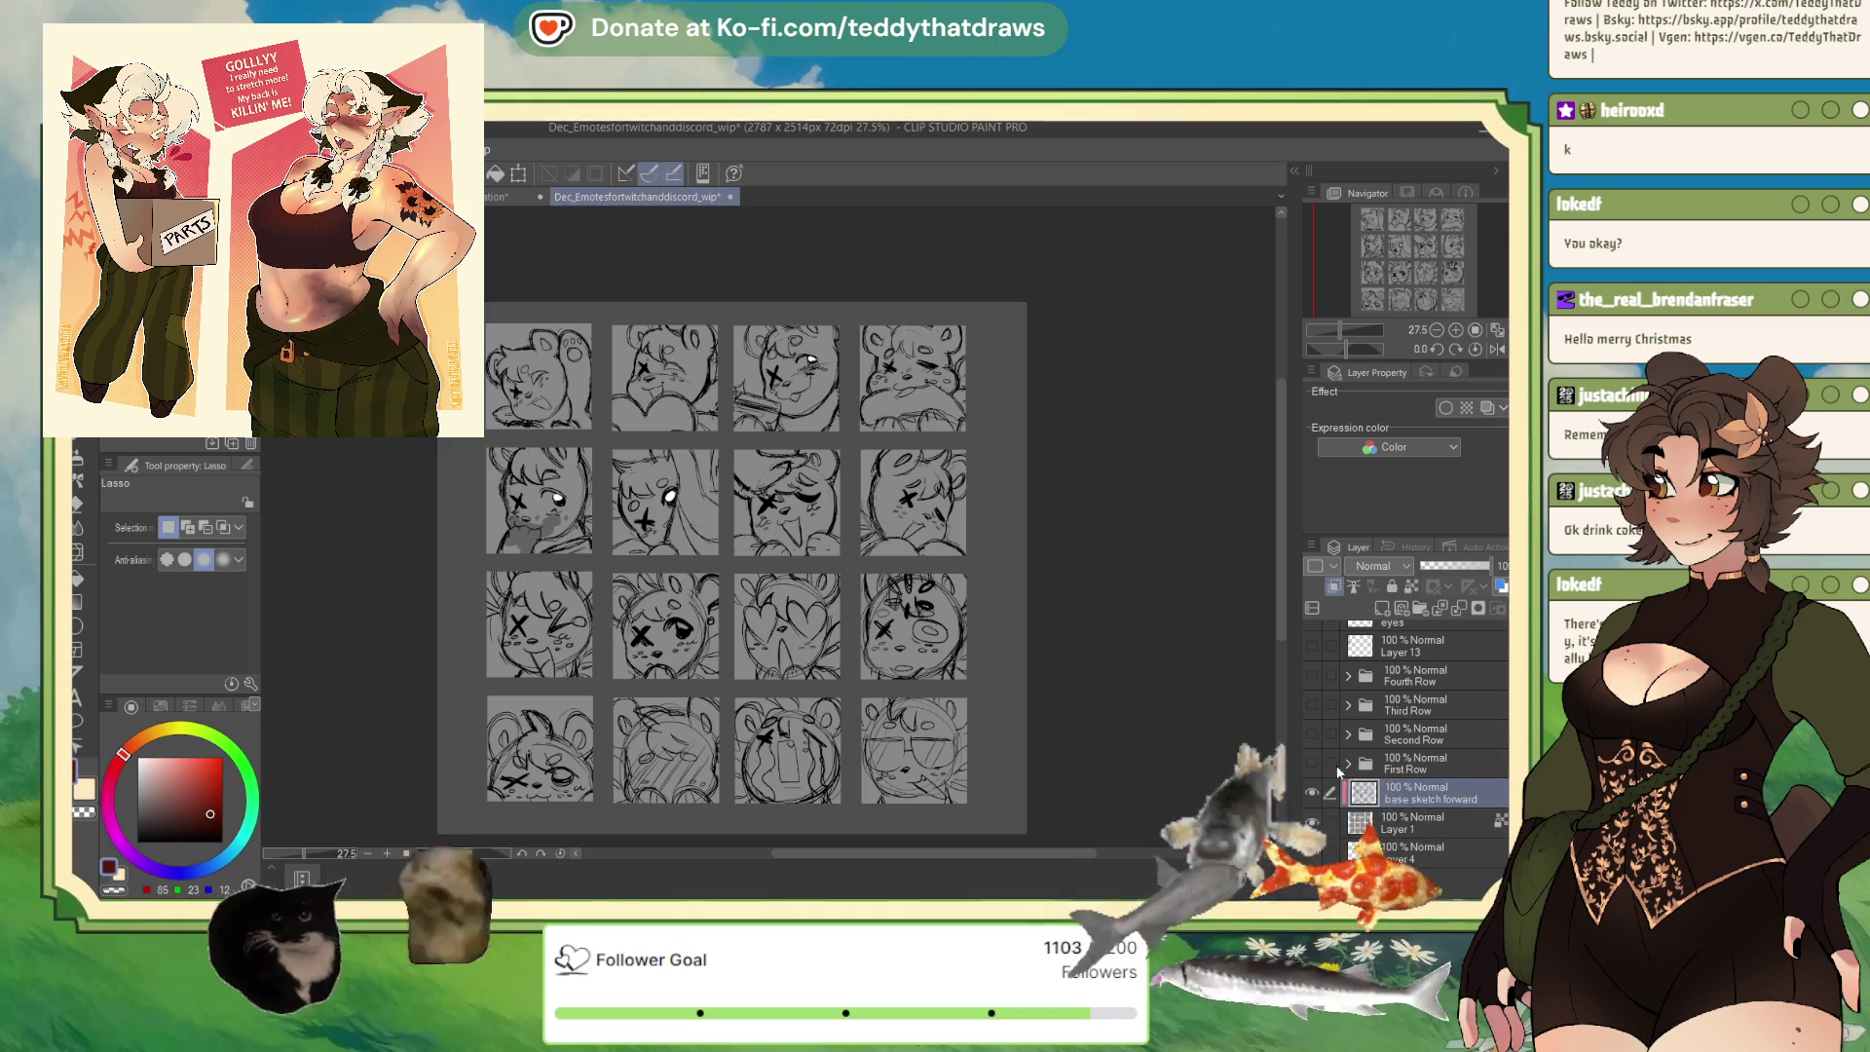
# Fade the base sketch layer to 20% opacity and switch to the Real G-Pen.
pyautogui.press('2')
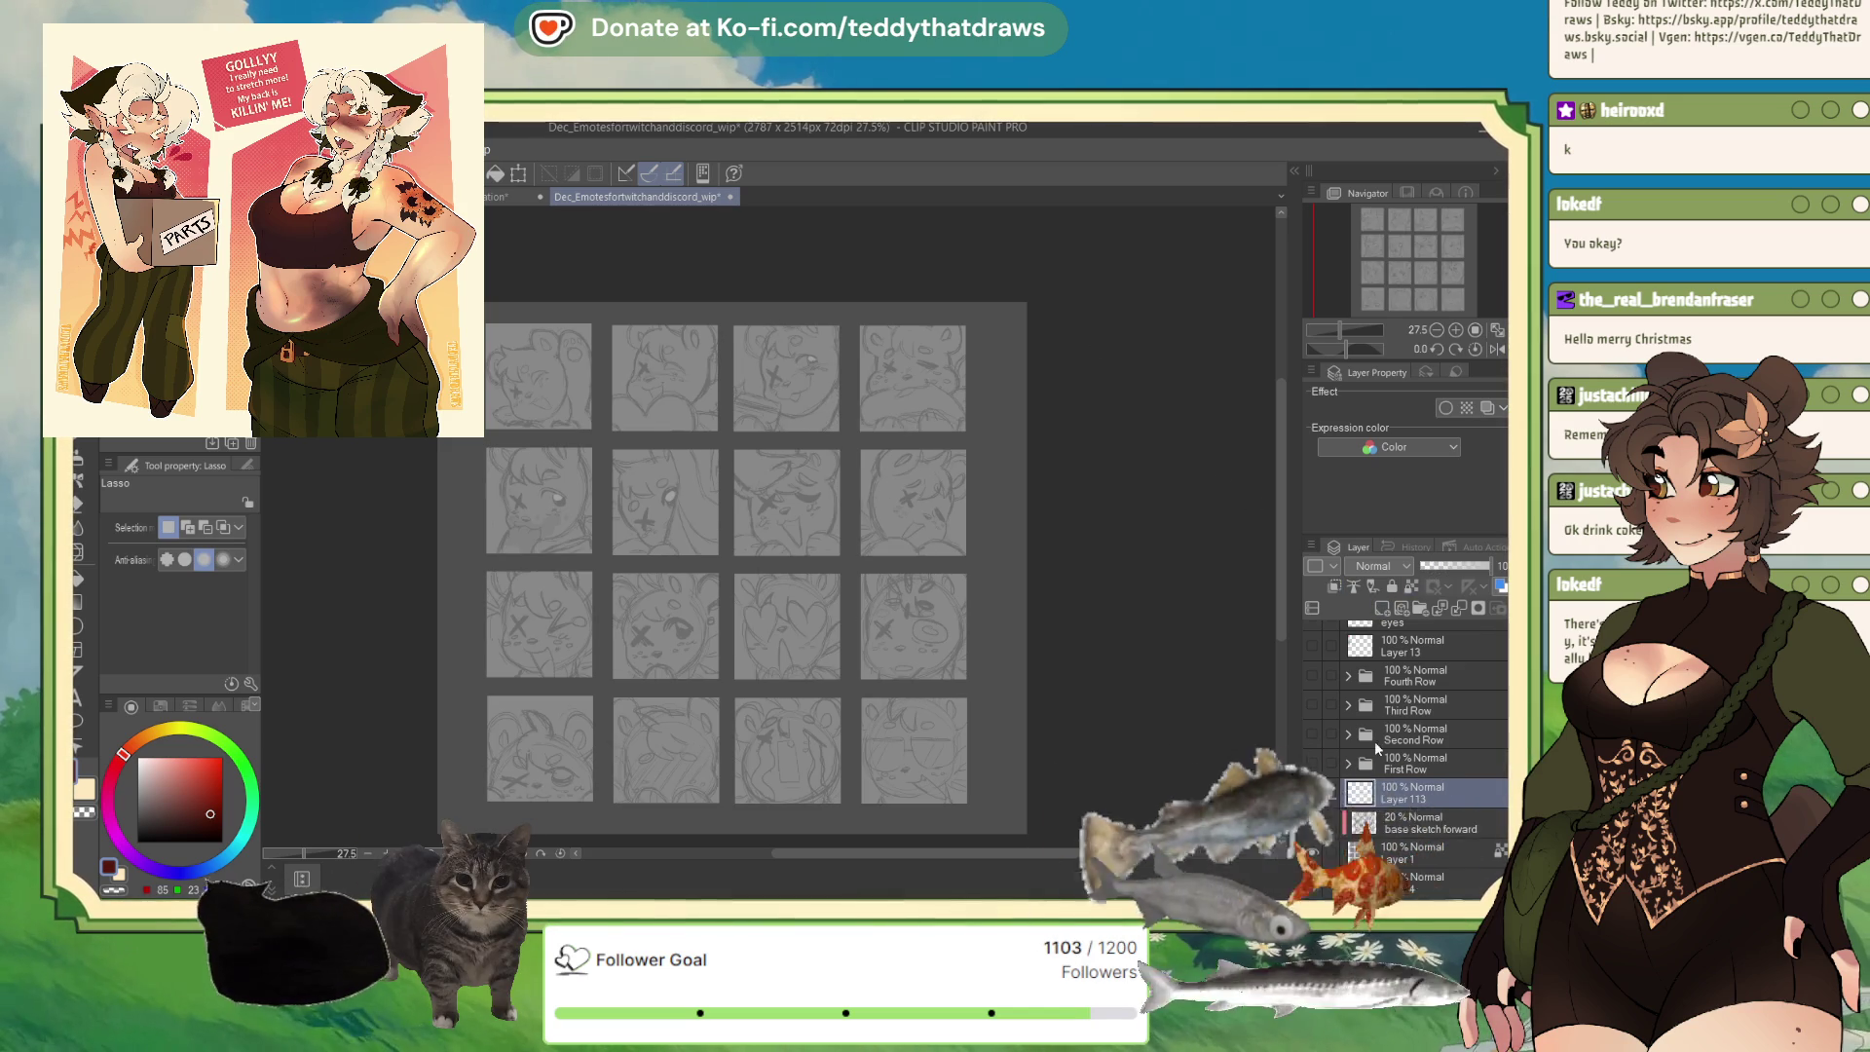
pyautogui.scroll(1, 577, 247)
pyautogui.scroll(1, 576, 246)
pyautogui.scroll(1, 577, 247)
pyautogui.press('p')
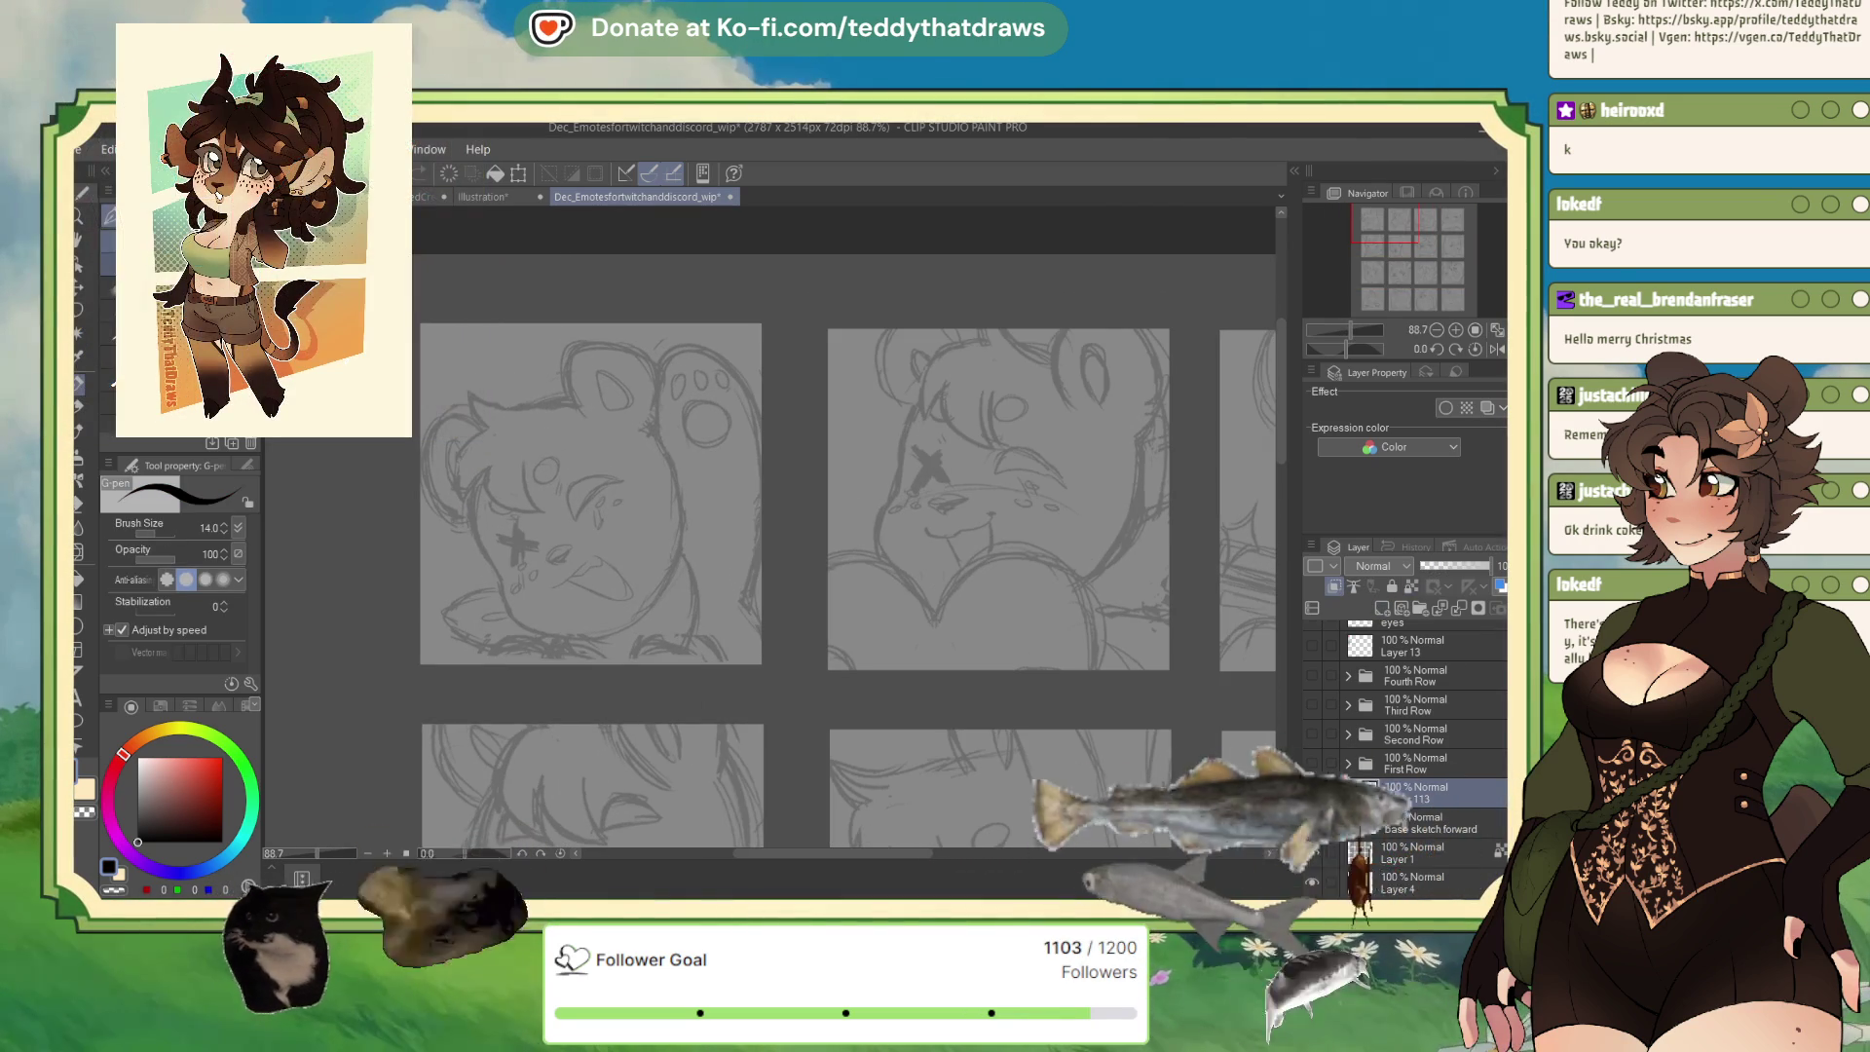
pyautogui.press('.')
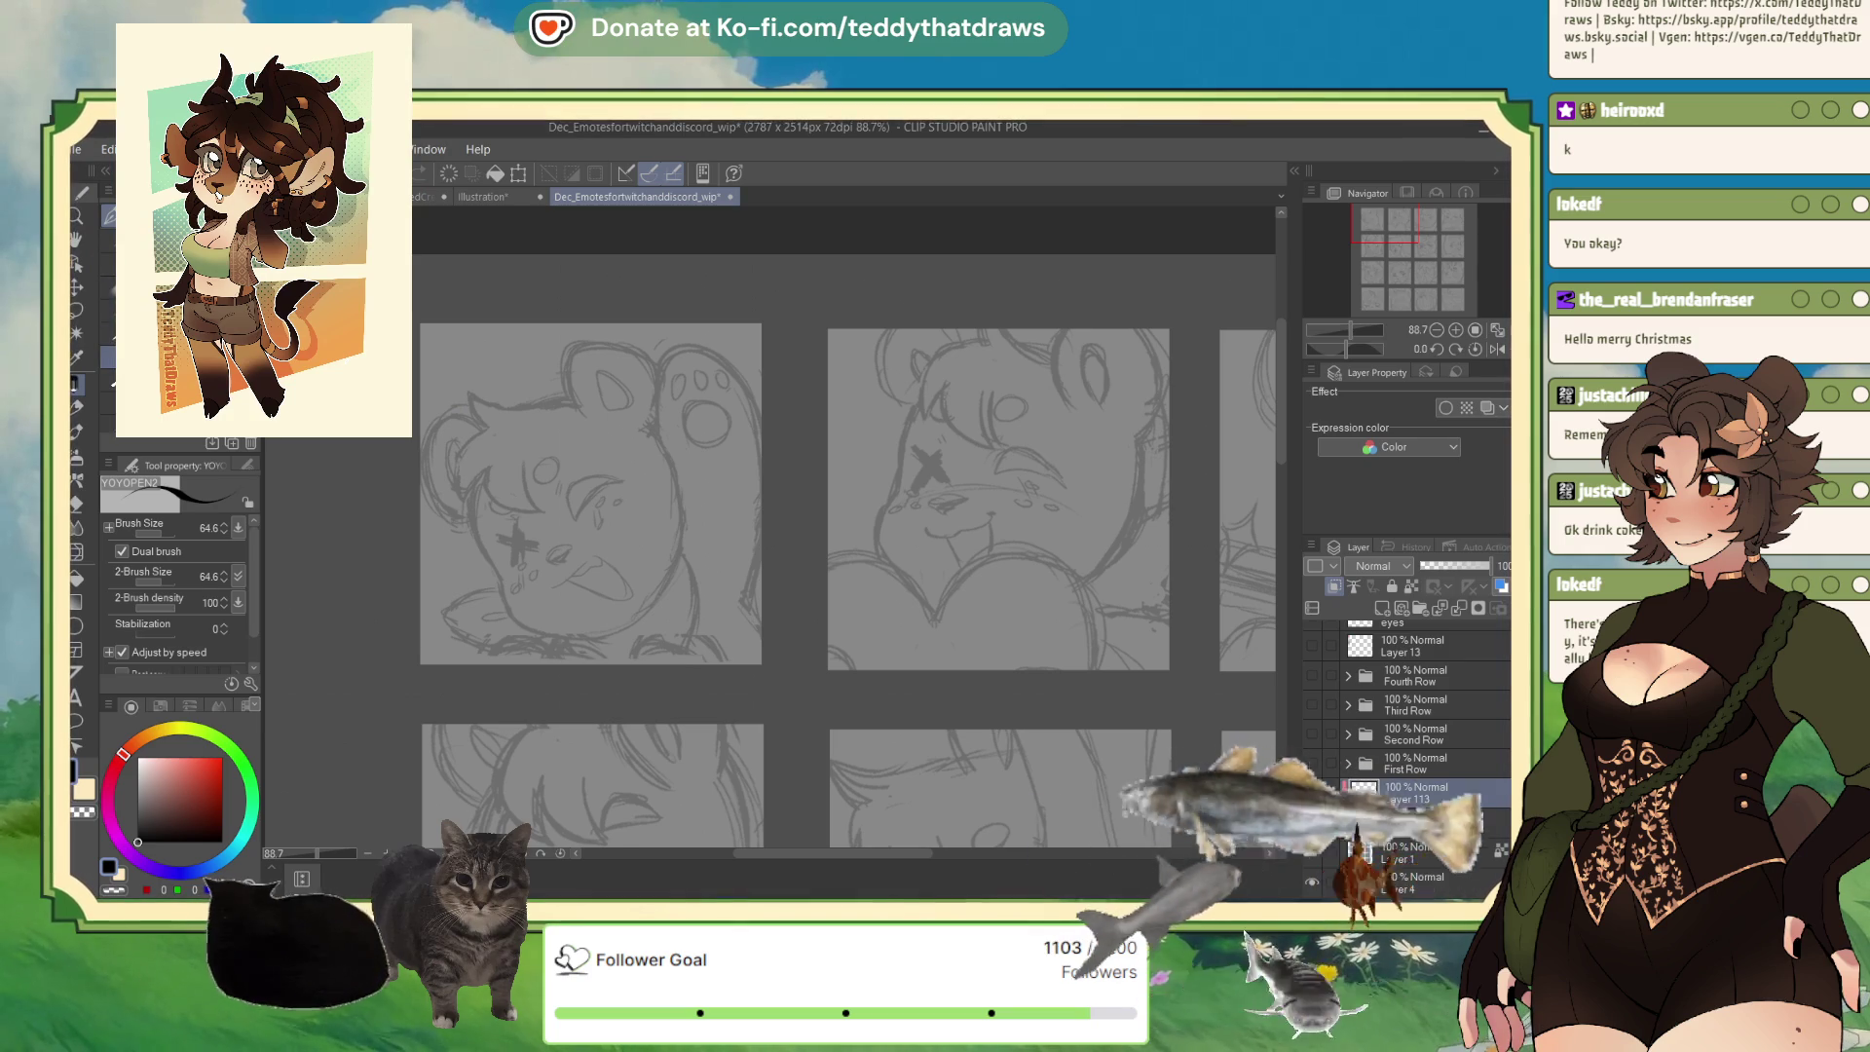
pyautogui.press('.')
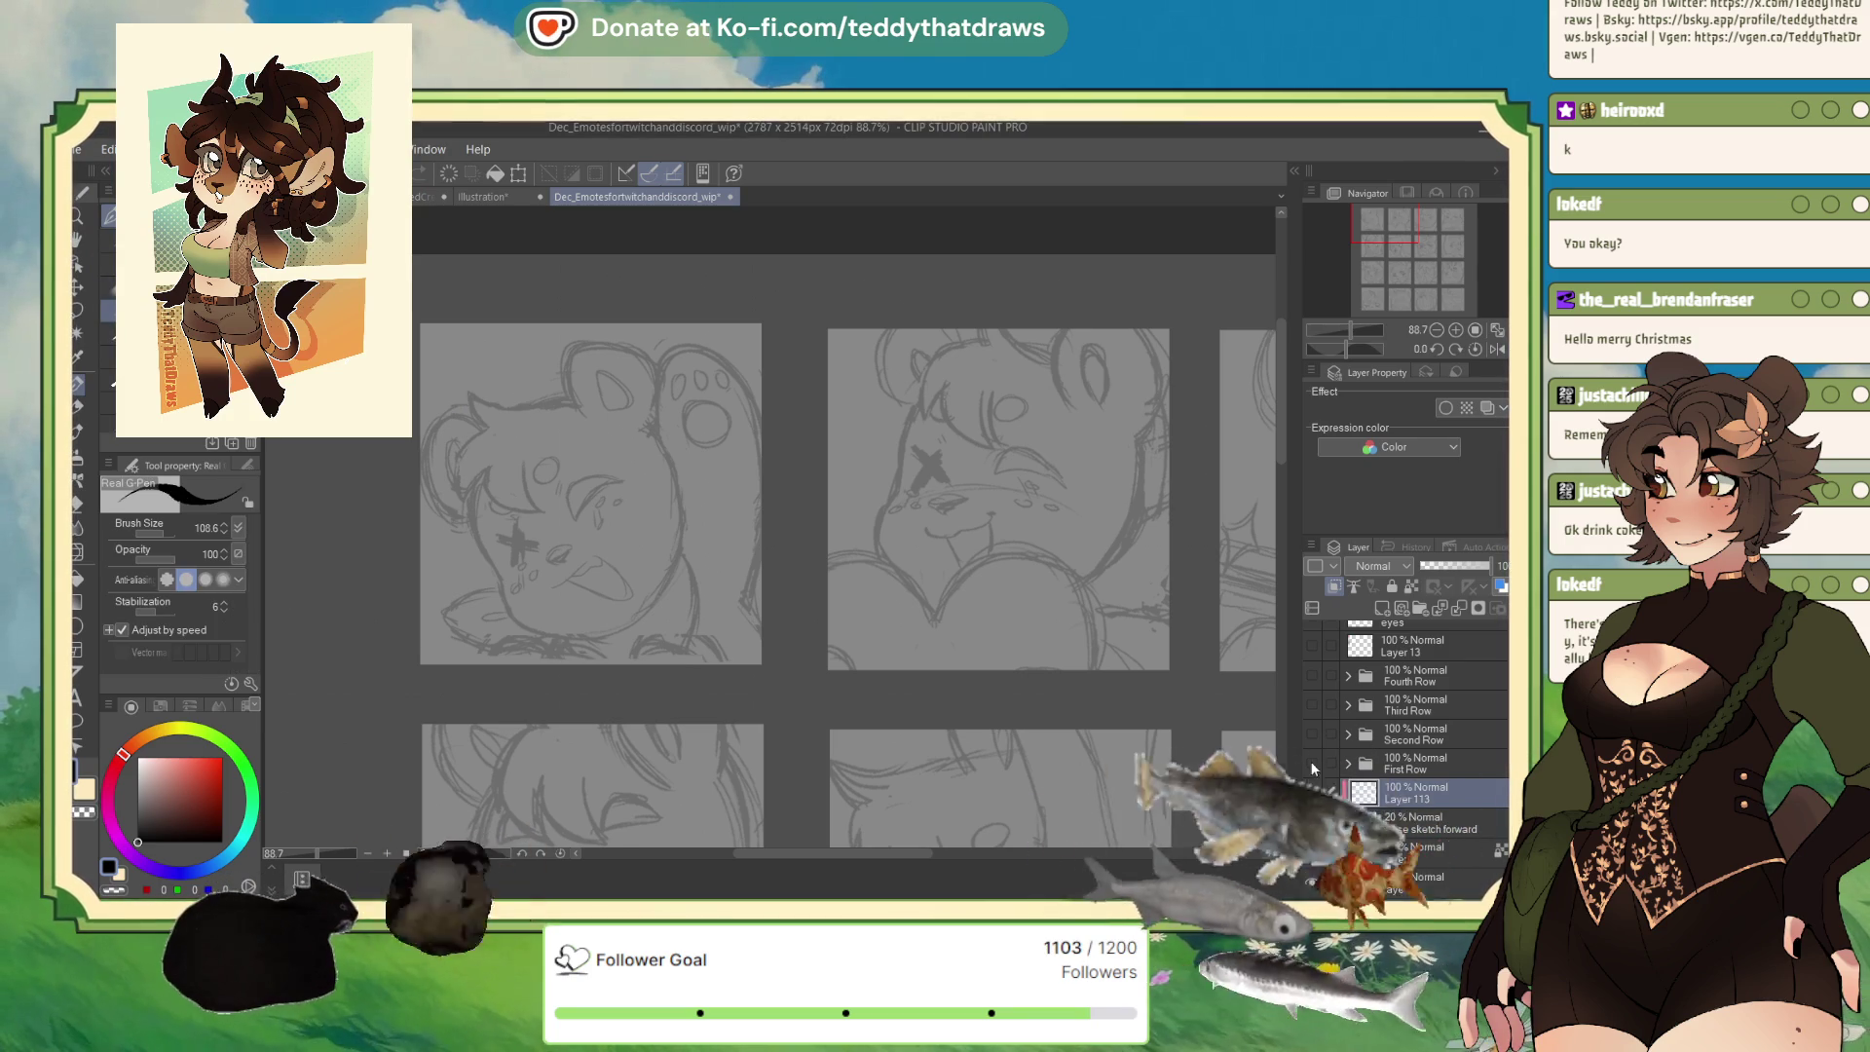
# Show the First Row folder at 18% opacity, return to Layer 113, and start the head's right side.
pyautogui.click(1312, 765)
pyautogui.click(1312, 764)
pyautogui.click(1312, 764)
pyautogui.click(1412, 764)
pyautogui.moveTo(1430, 571); pyautogui.dragTo(1433, 566)
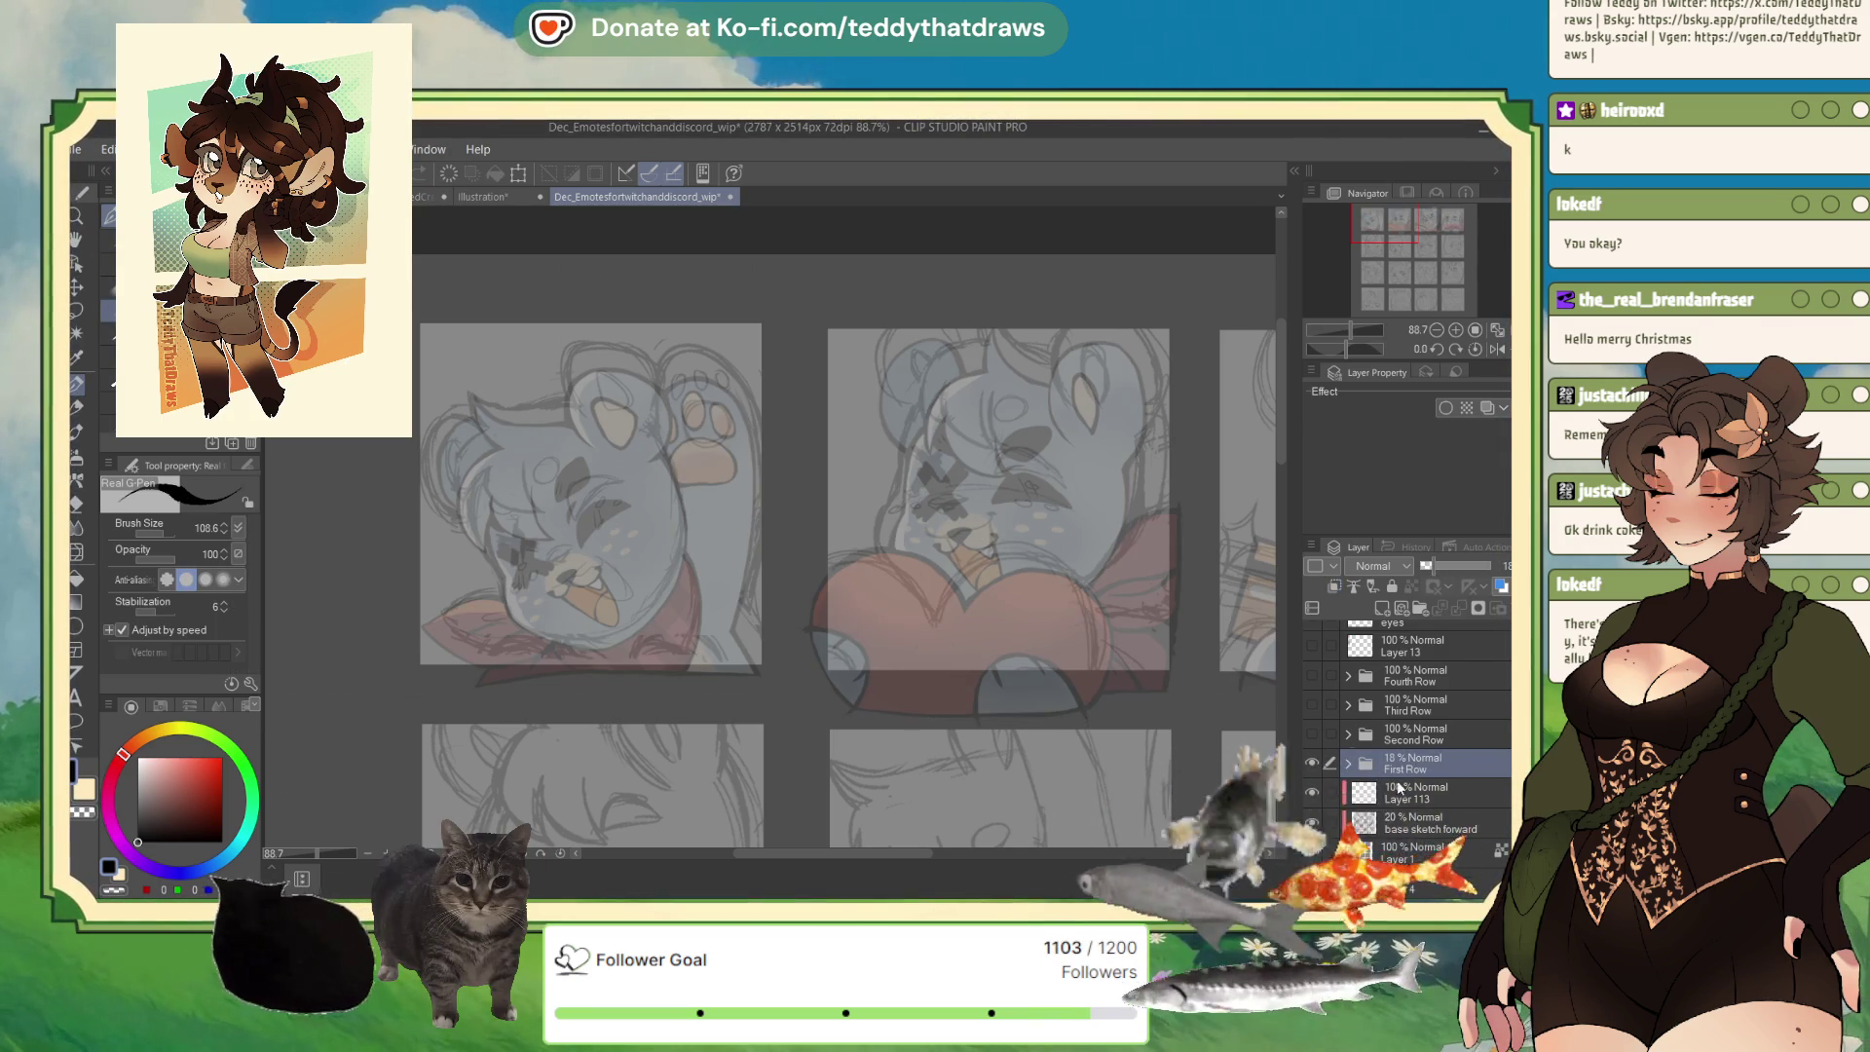
pyautogui.click(1412, 793)
pyautogui.click(1312, 823)
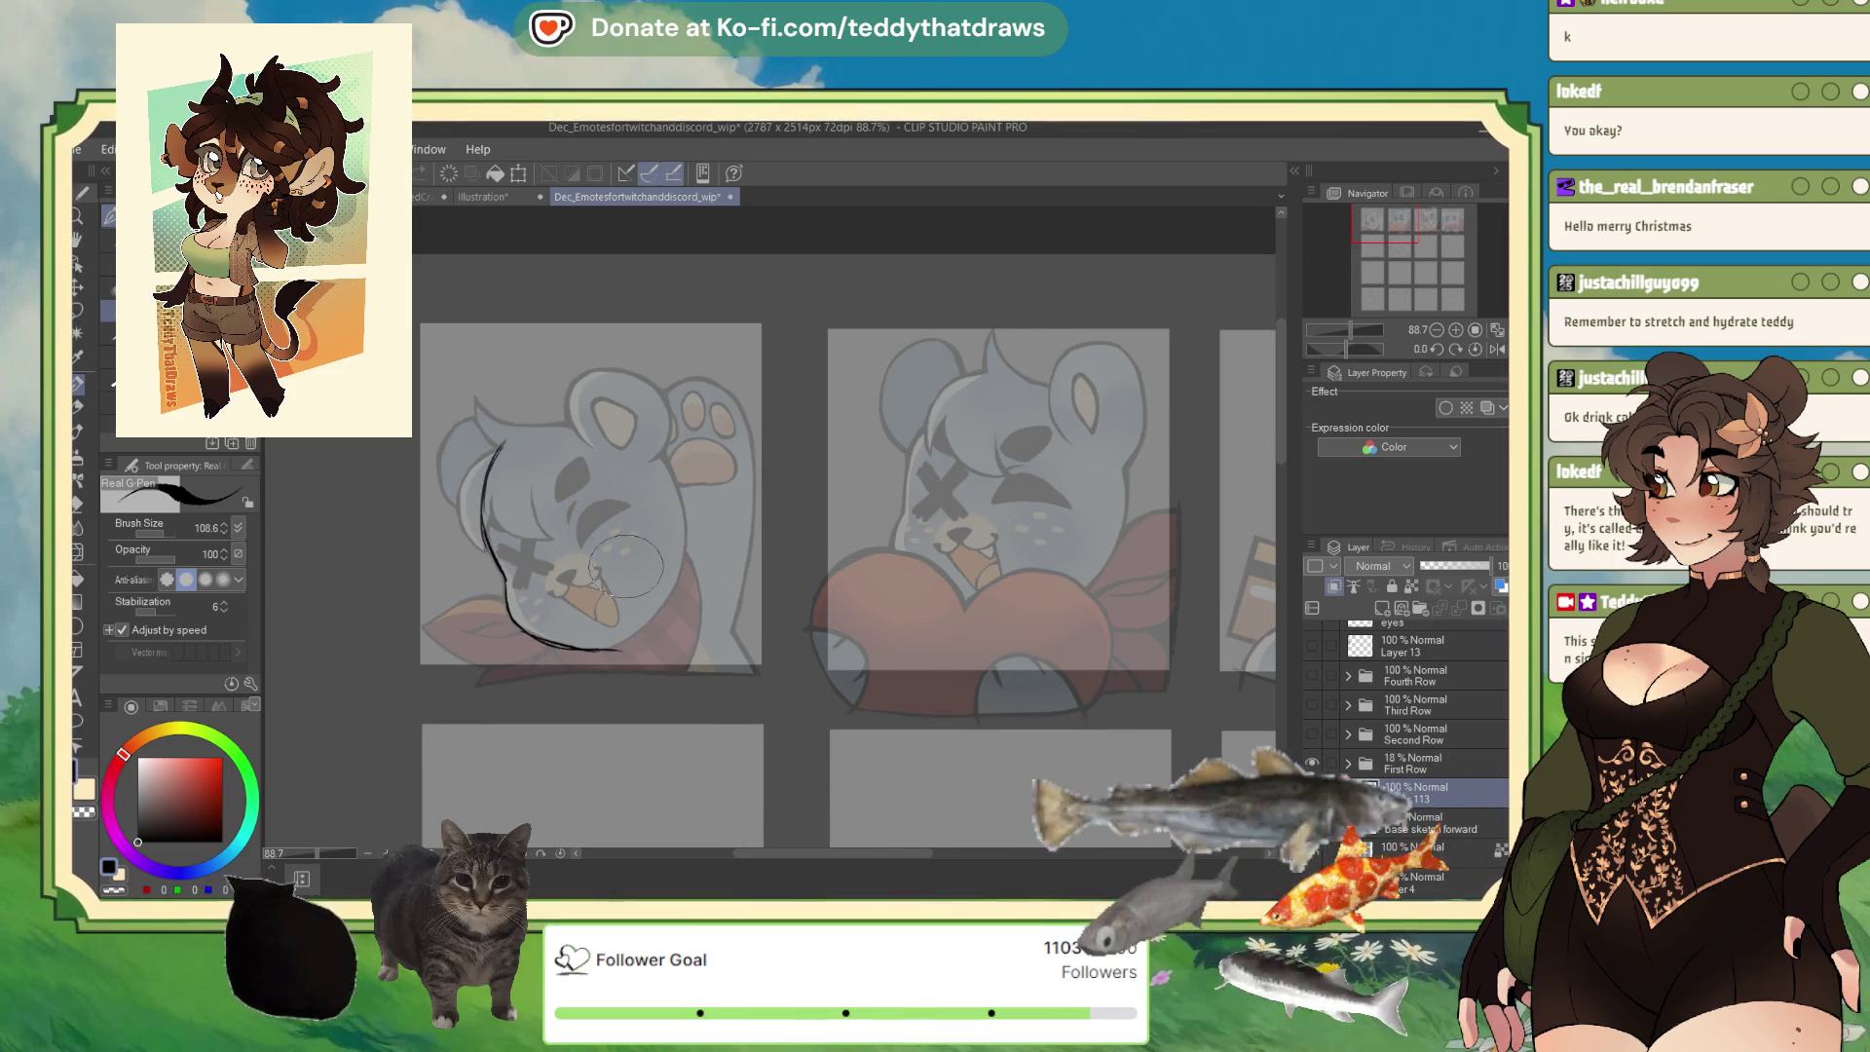
pyautogui.moveTo(667, 458); pyautogui.dragTo(599, 660)
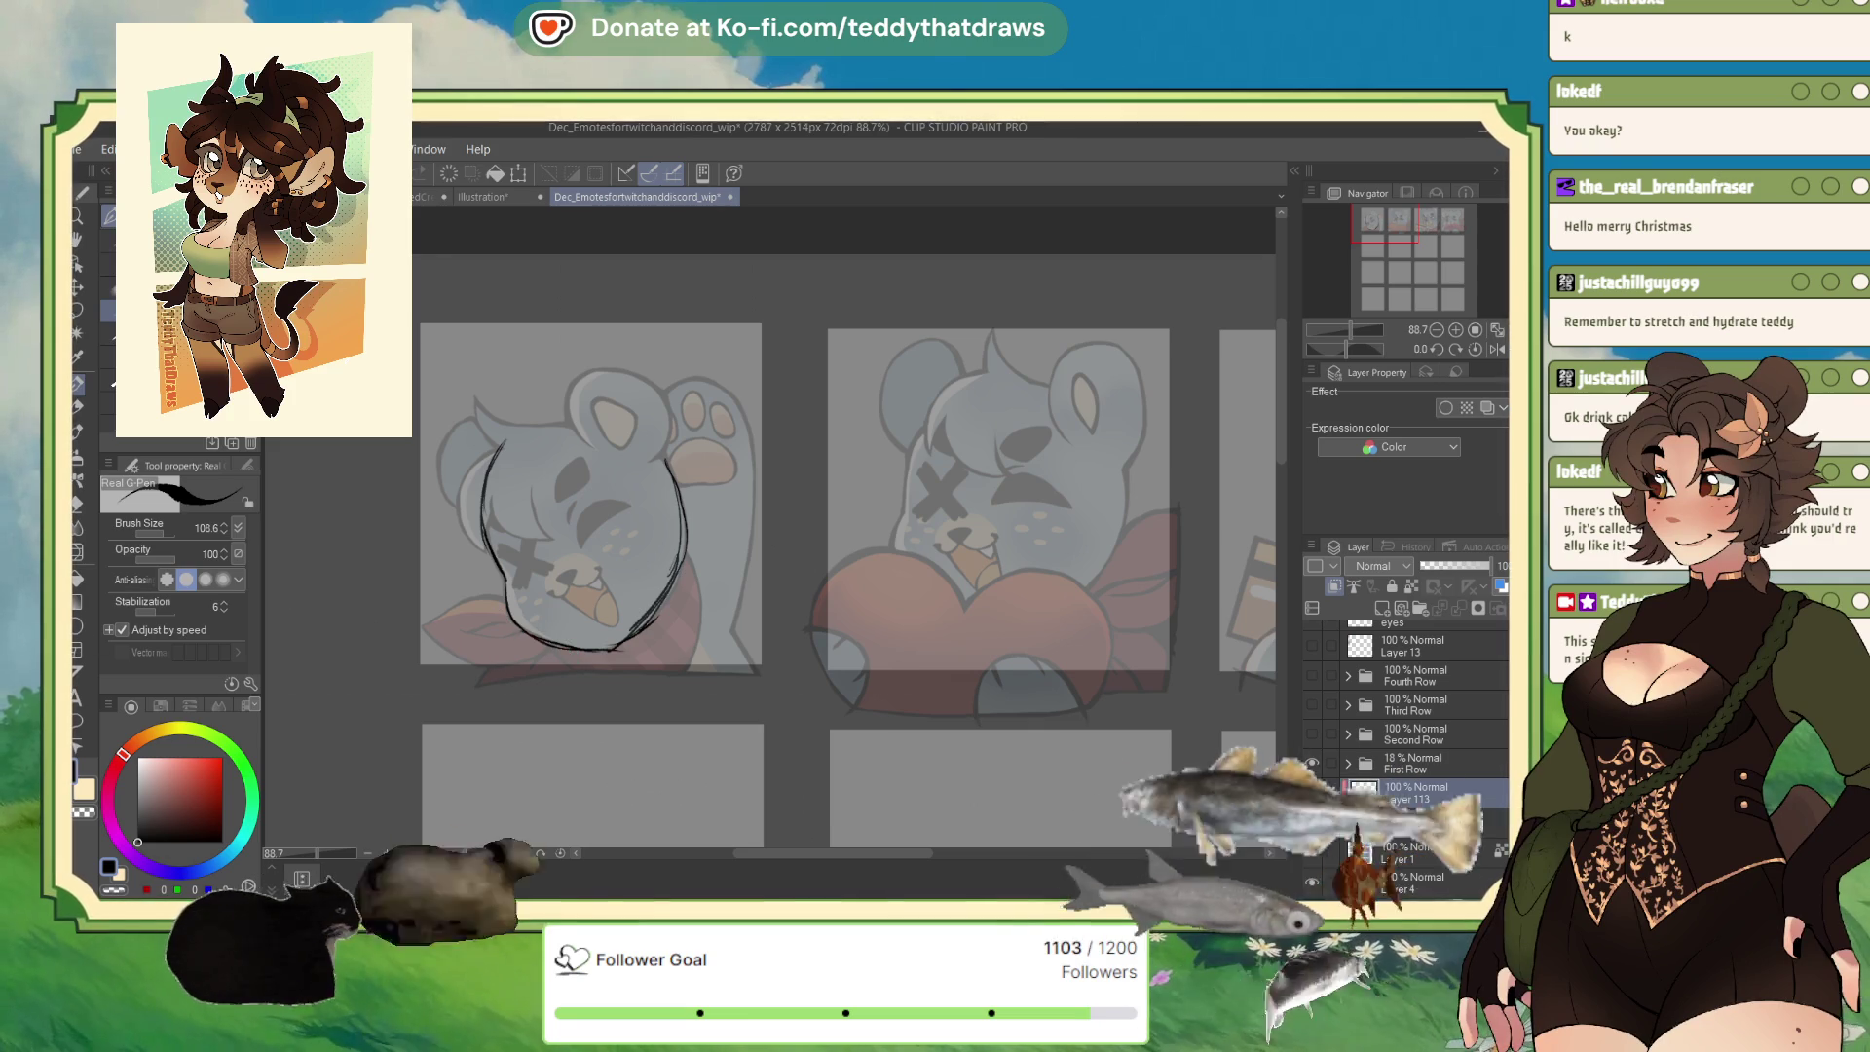
# Sketch the head's top arc, left edge, an ear, a face oval and the lower-right jaw.
pyautogui.scroll(-5, 330, 539)
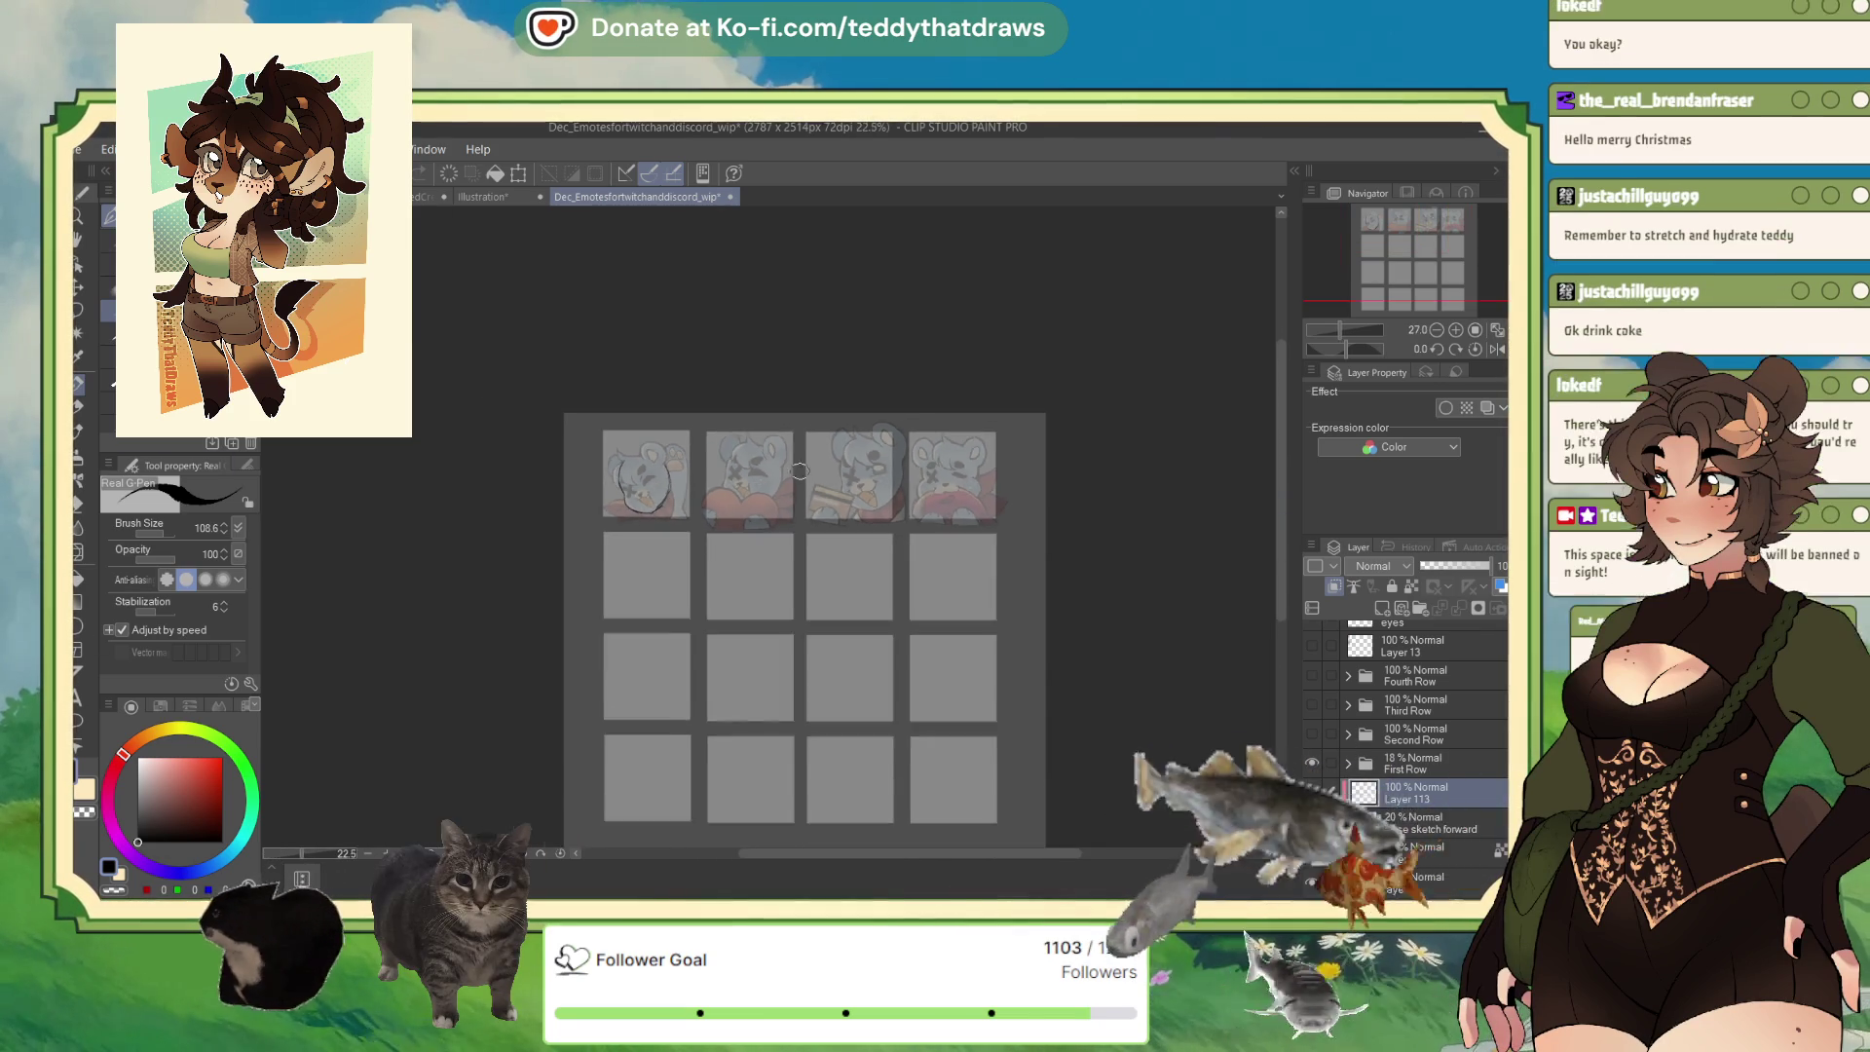
pyautogui.scroll(3, 567, 465)
pyautogui.scroll(3, 567, 465)
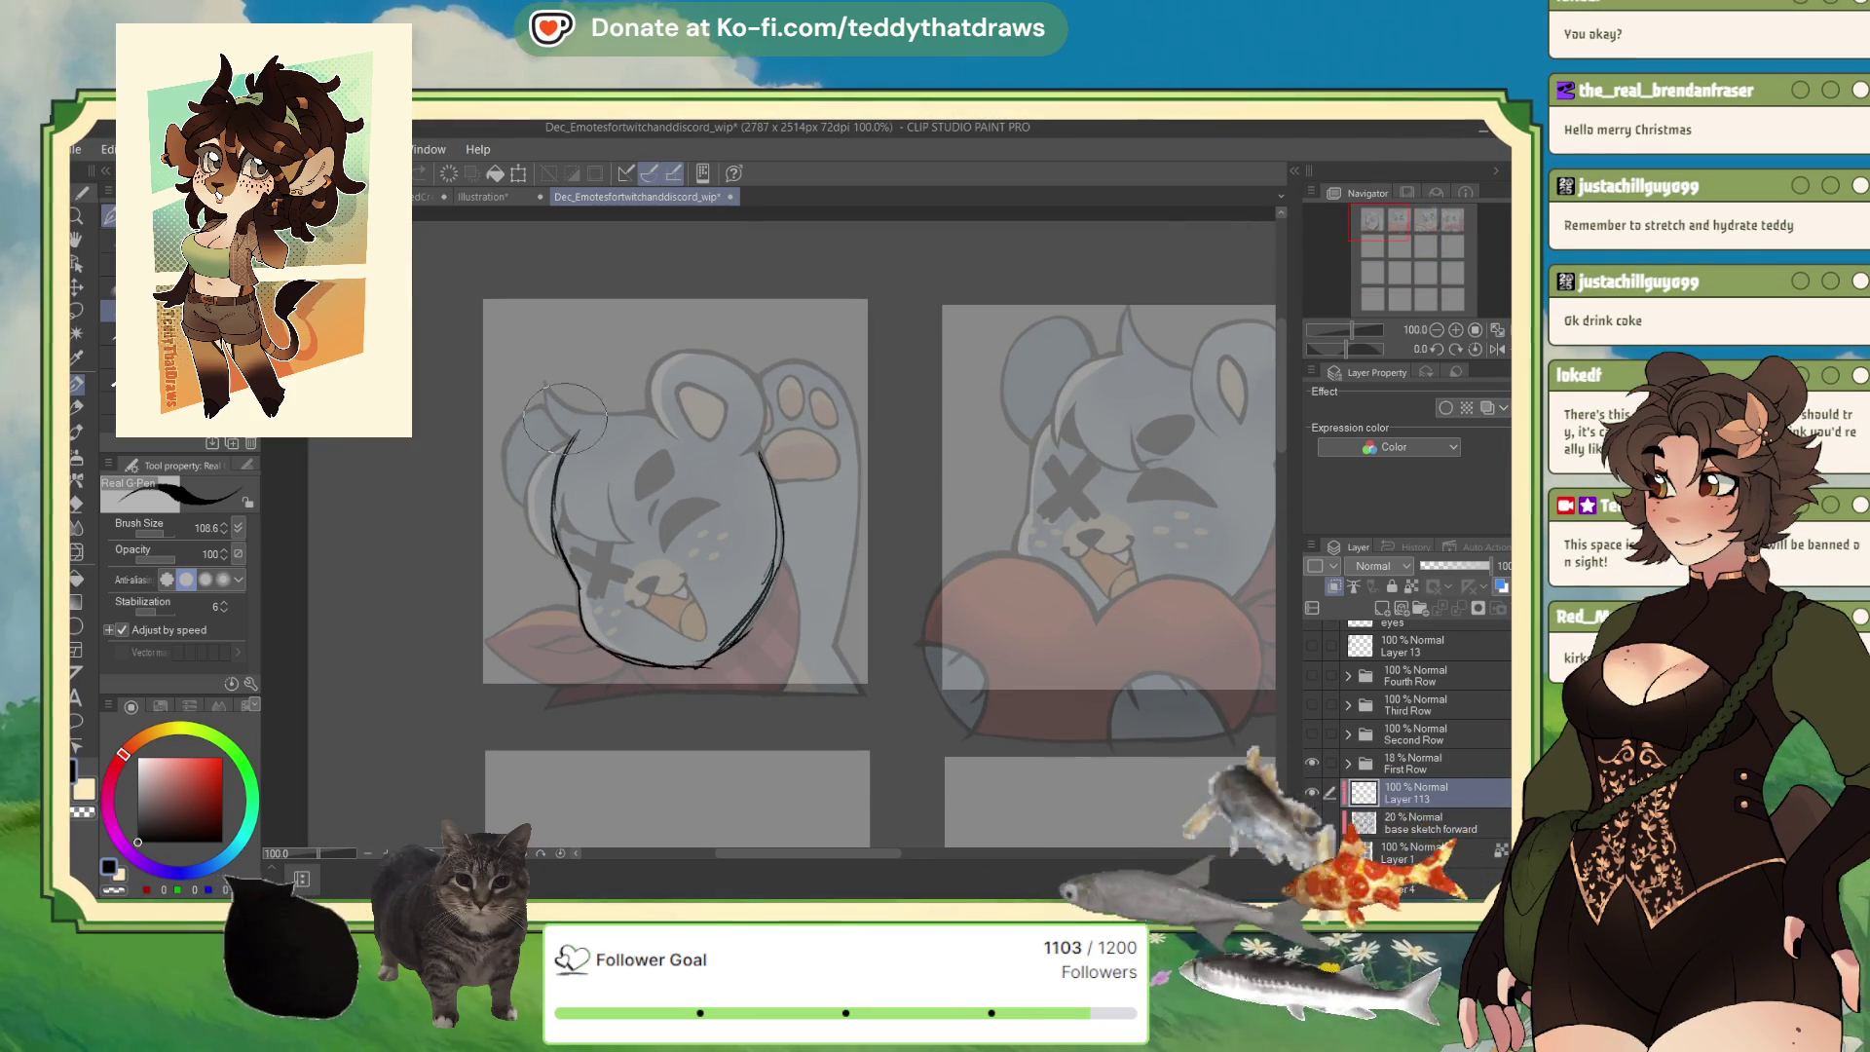
pyautogui.moveTo(774, 463); pyautogui.dragTo(564, 444)
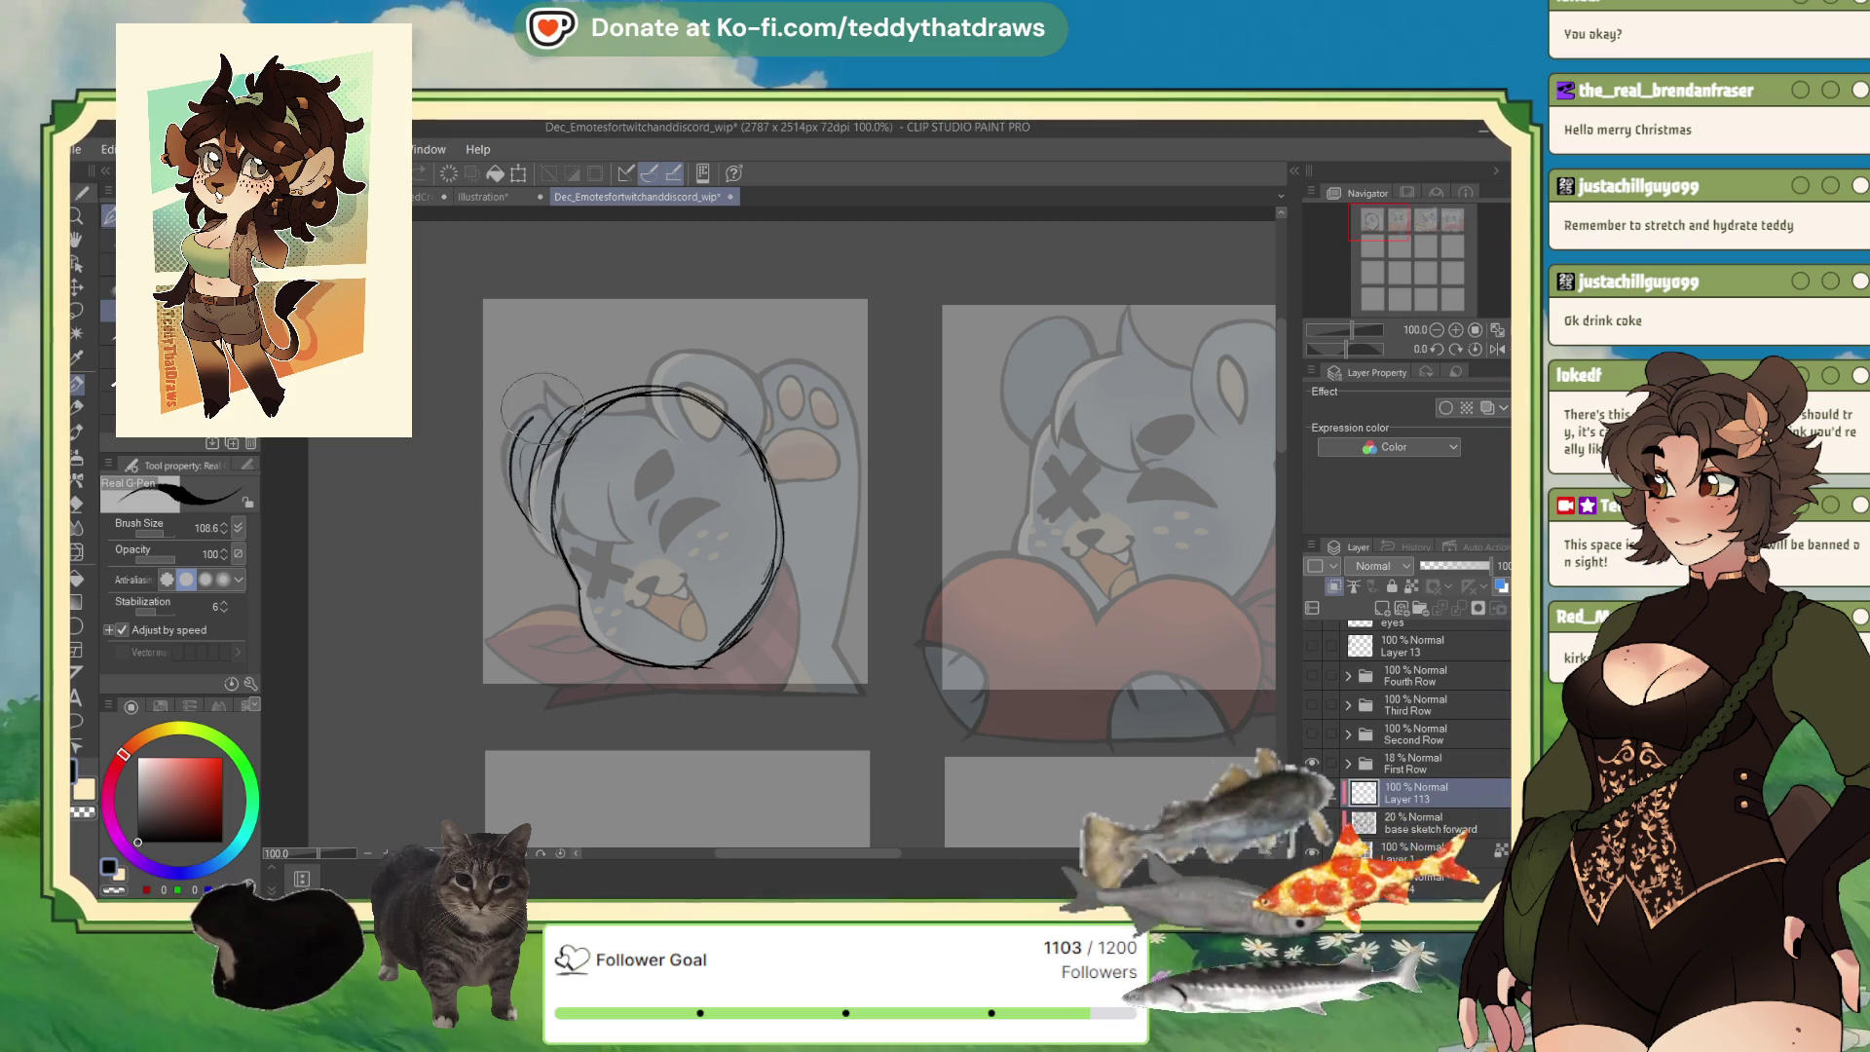
pyautogui.moveTo(508, 492); pyautogui.dragTo(593, 361)
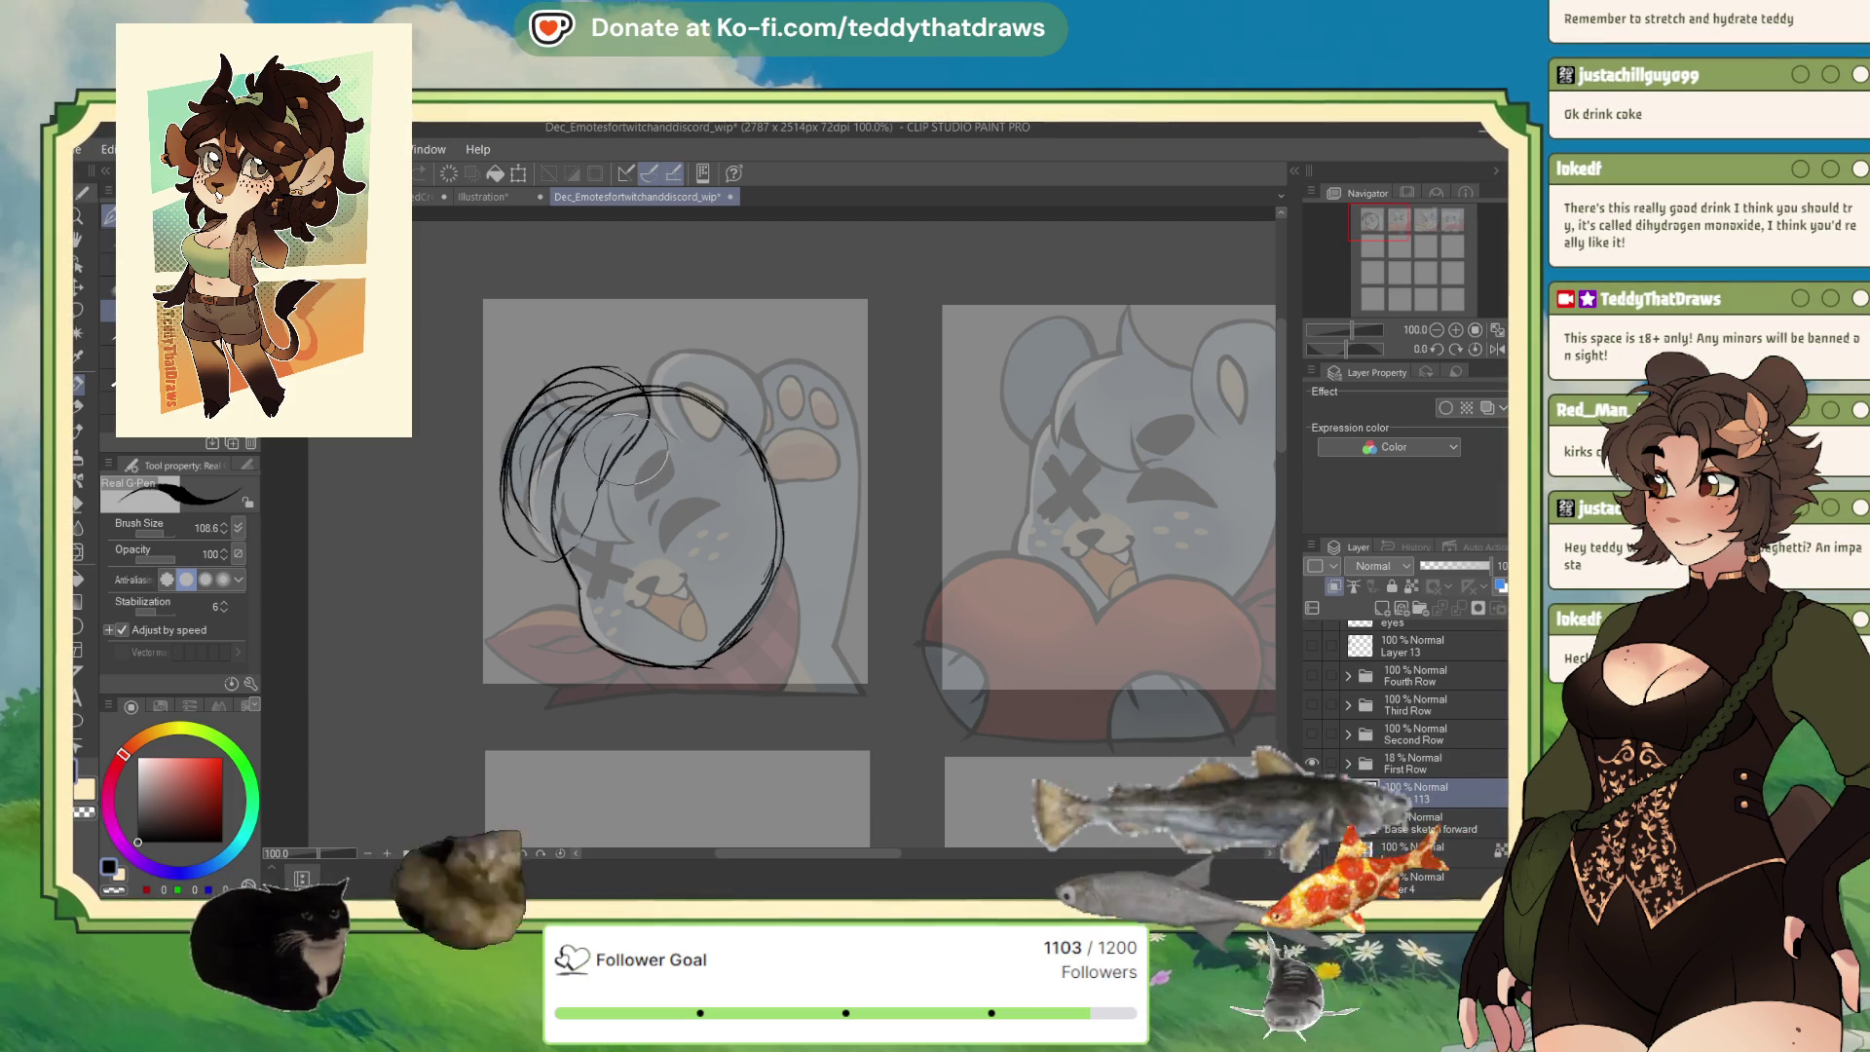
pyautogui.moveTo(662, 438)
pyautogui.mouseDown()
pyautogui.moveTo(595, 536)
pyautogui.moveTo(580, 497)
pyautogui.moveTo(570, 555)
pyautogui.moveTo(507, 599)
pyautogui.mouseUp()
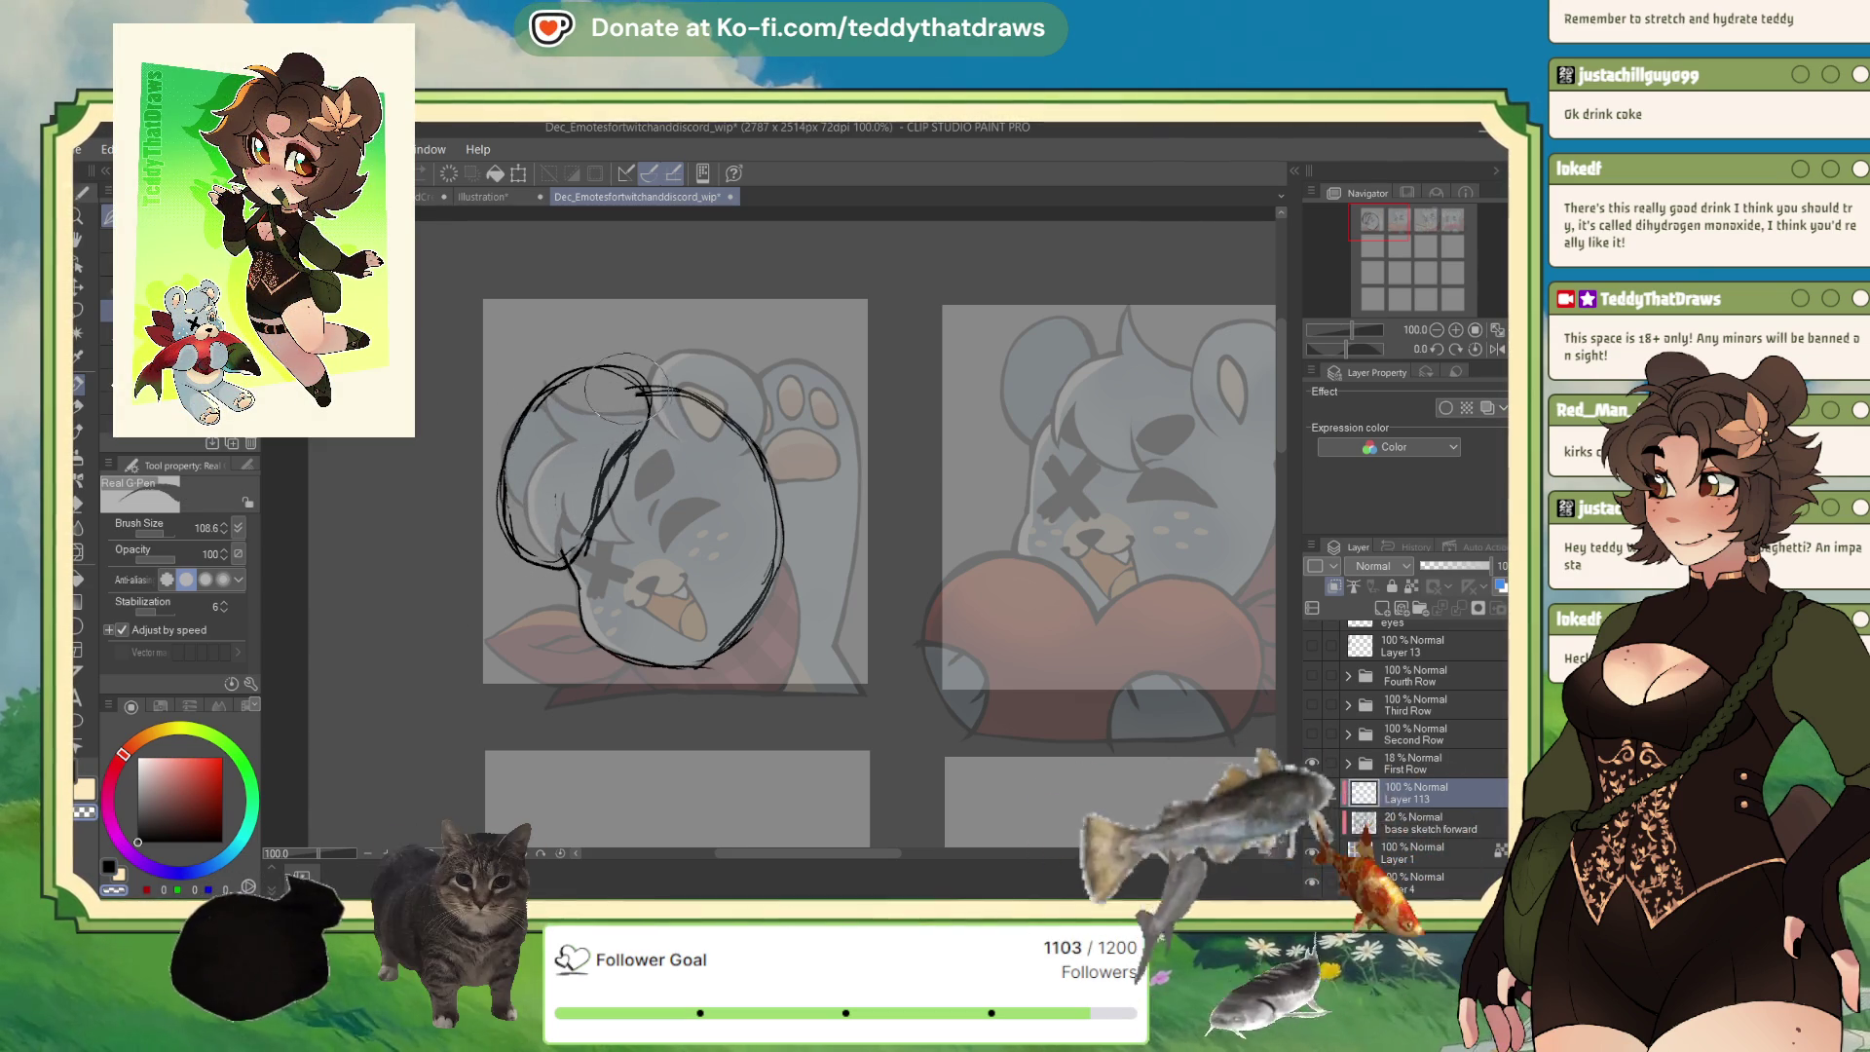
pyautogui.moveTo(645, 394)
pyautogui.mouseDown()
pyautogui.moveTo(757, 465)
pyautogui.moveTo(706, 347)
pyautogui.mouseUp()
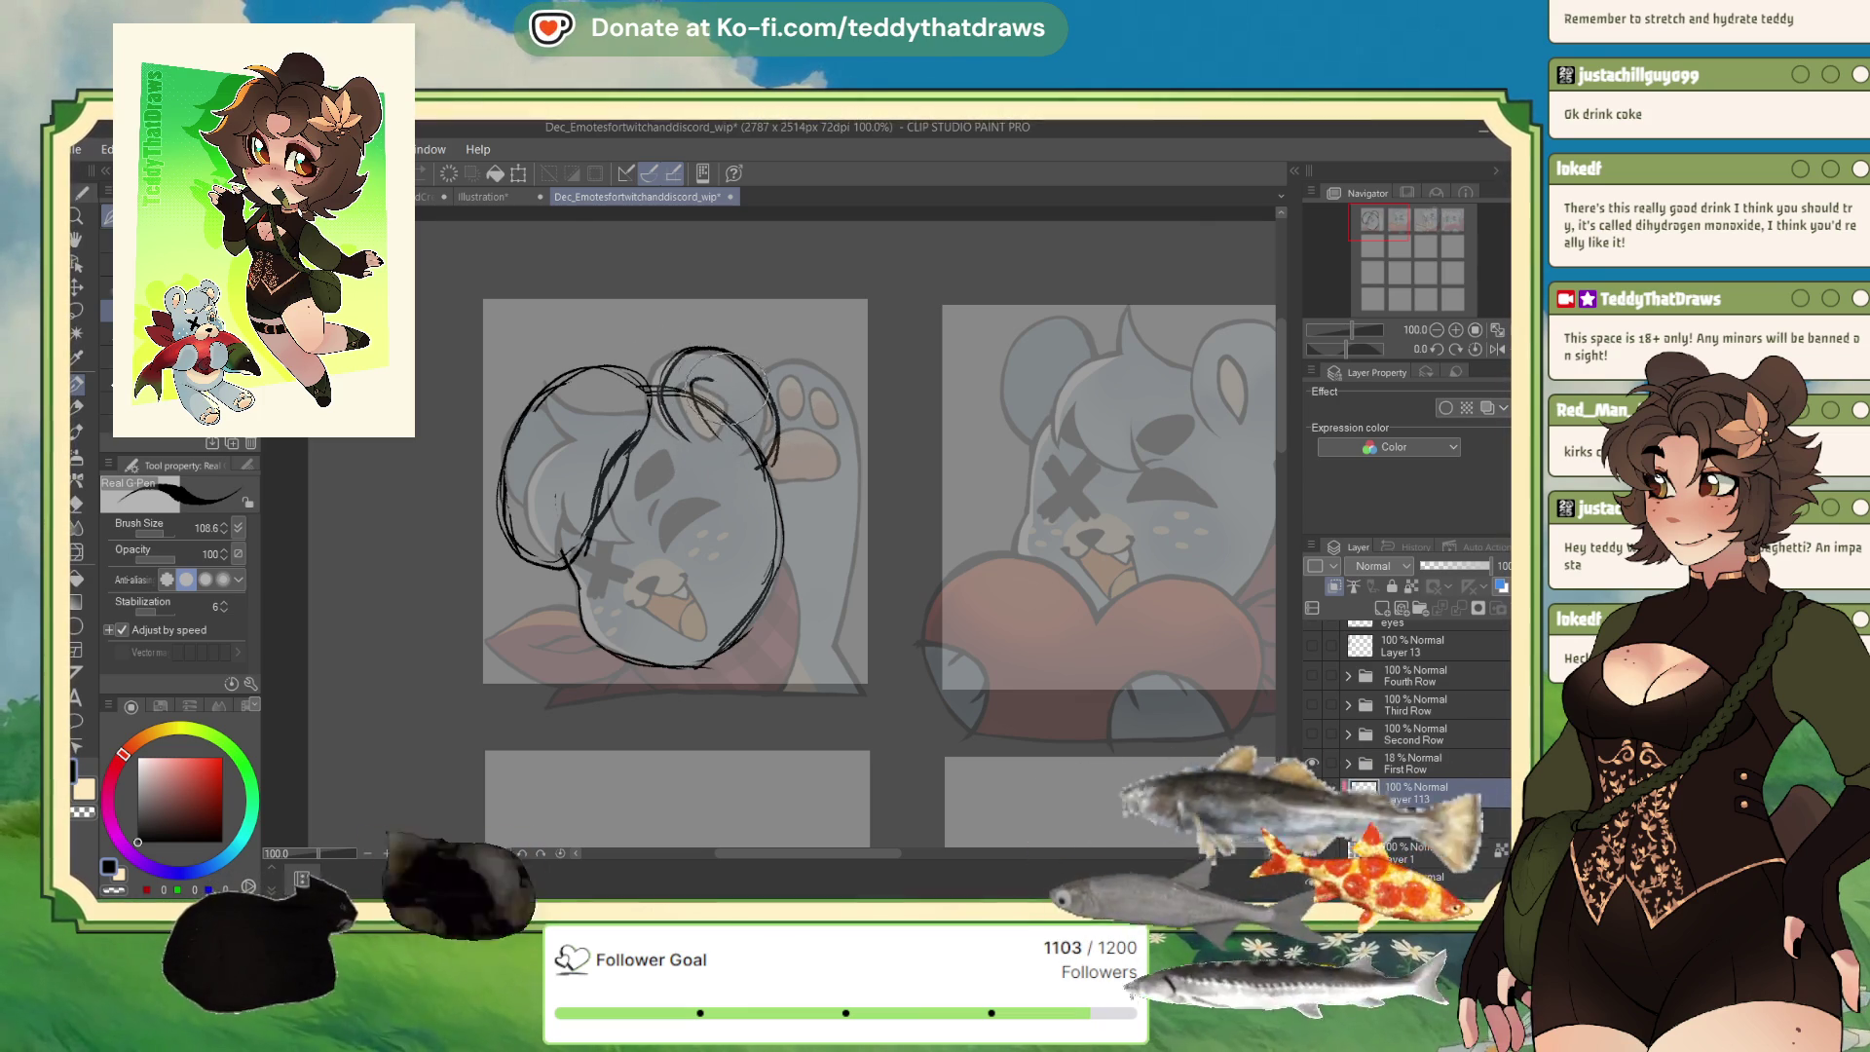
pyautogui.moveTo(699, 394)
pyautogui.mouseDown()
pyautogui.moveTo(731, 446)
pyautogui.moveTo(740, 429)
pyautogui.mouseUp()
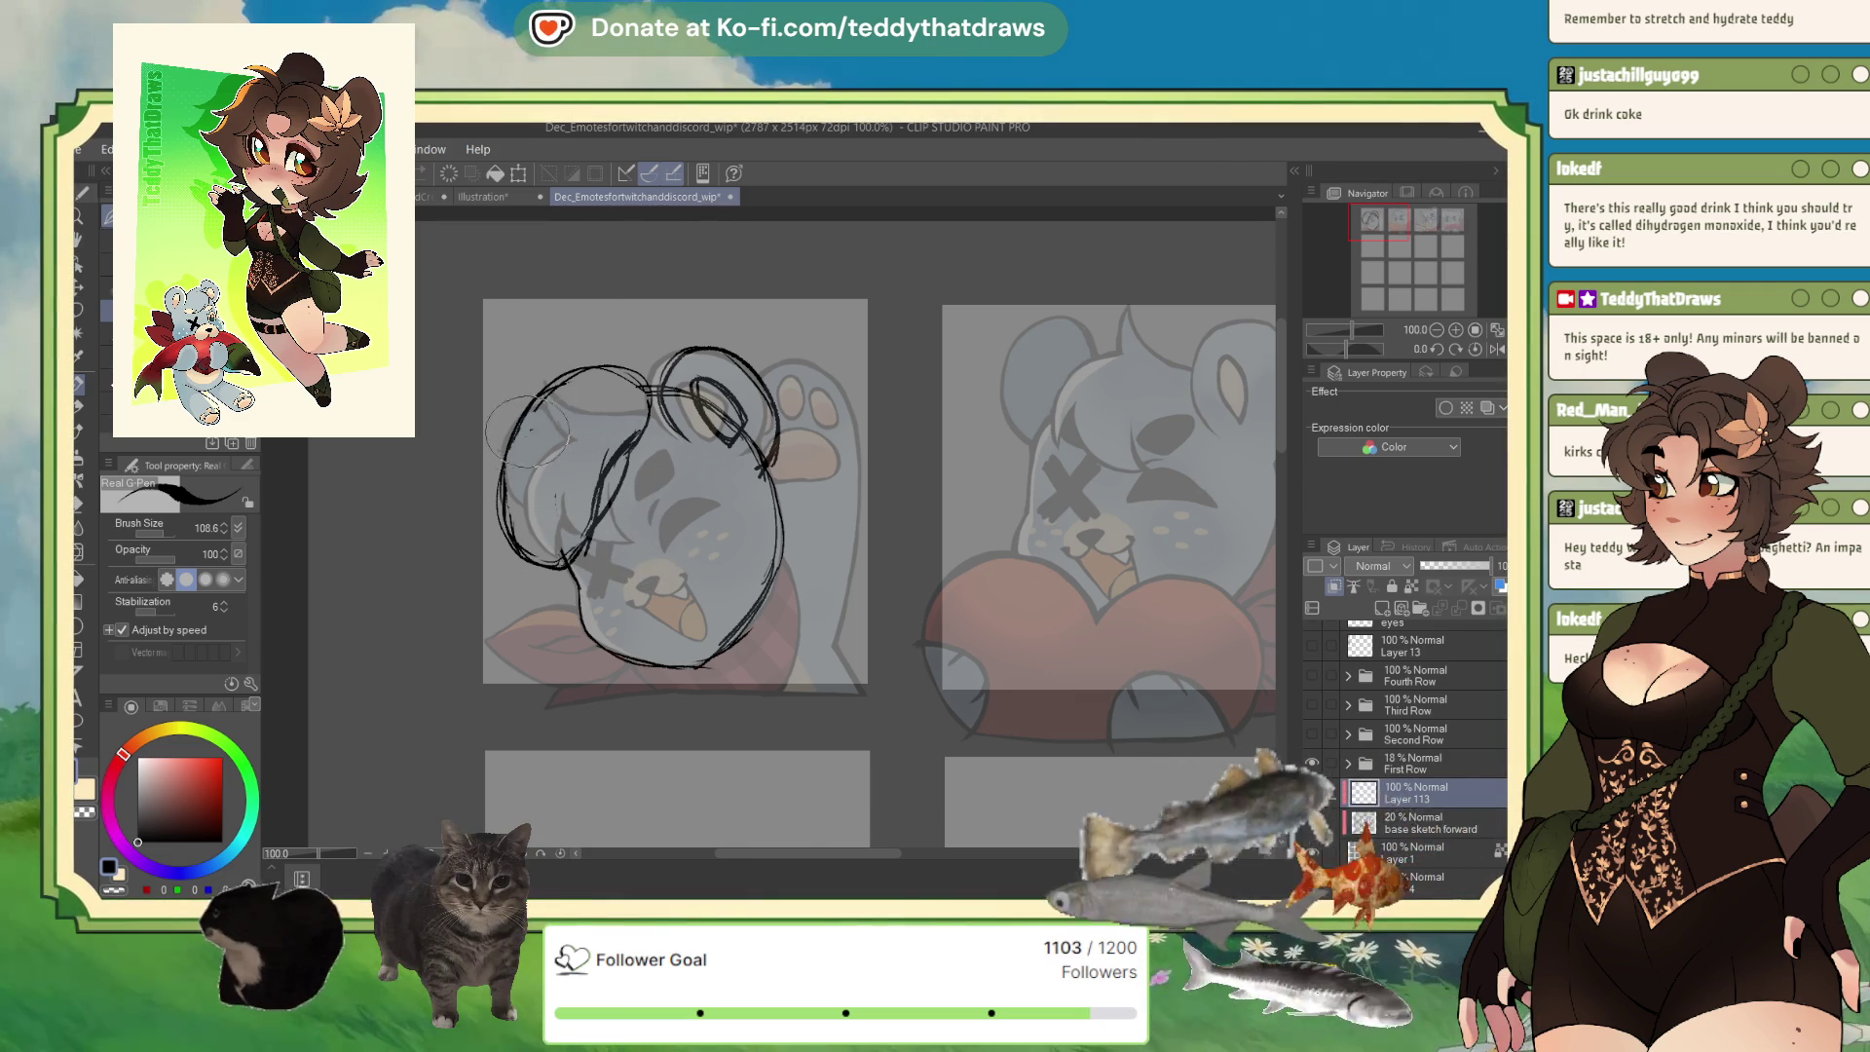
pyautogui.moveTo(532, 429); pyautogui.dragTo(526, 462)
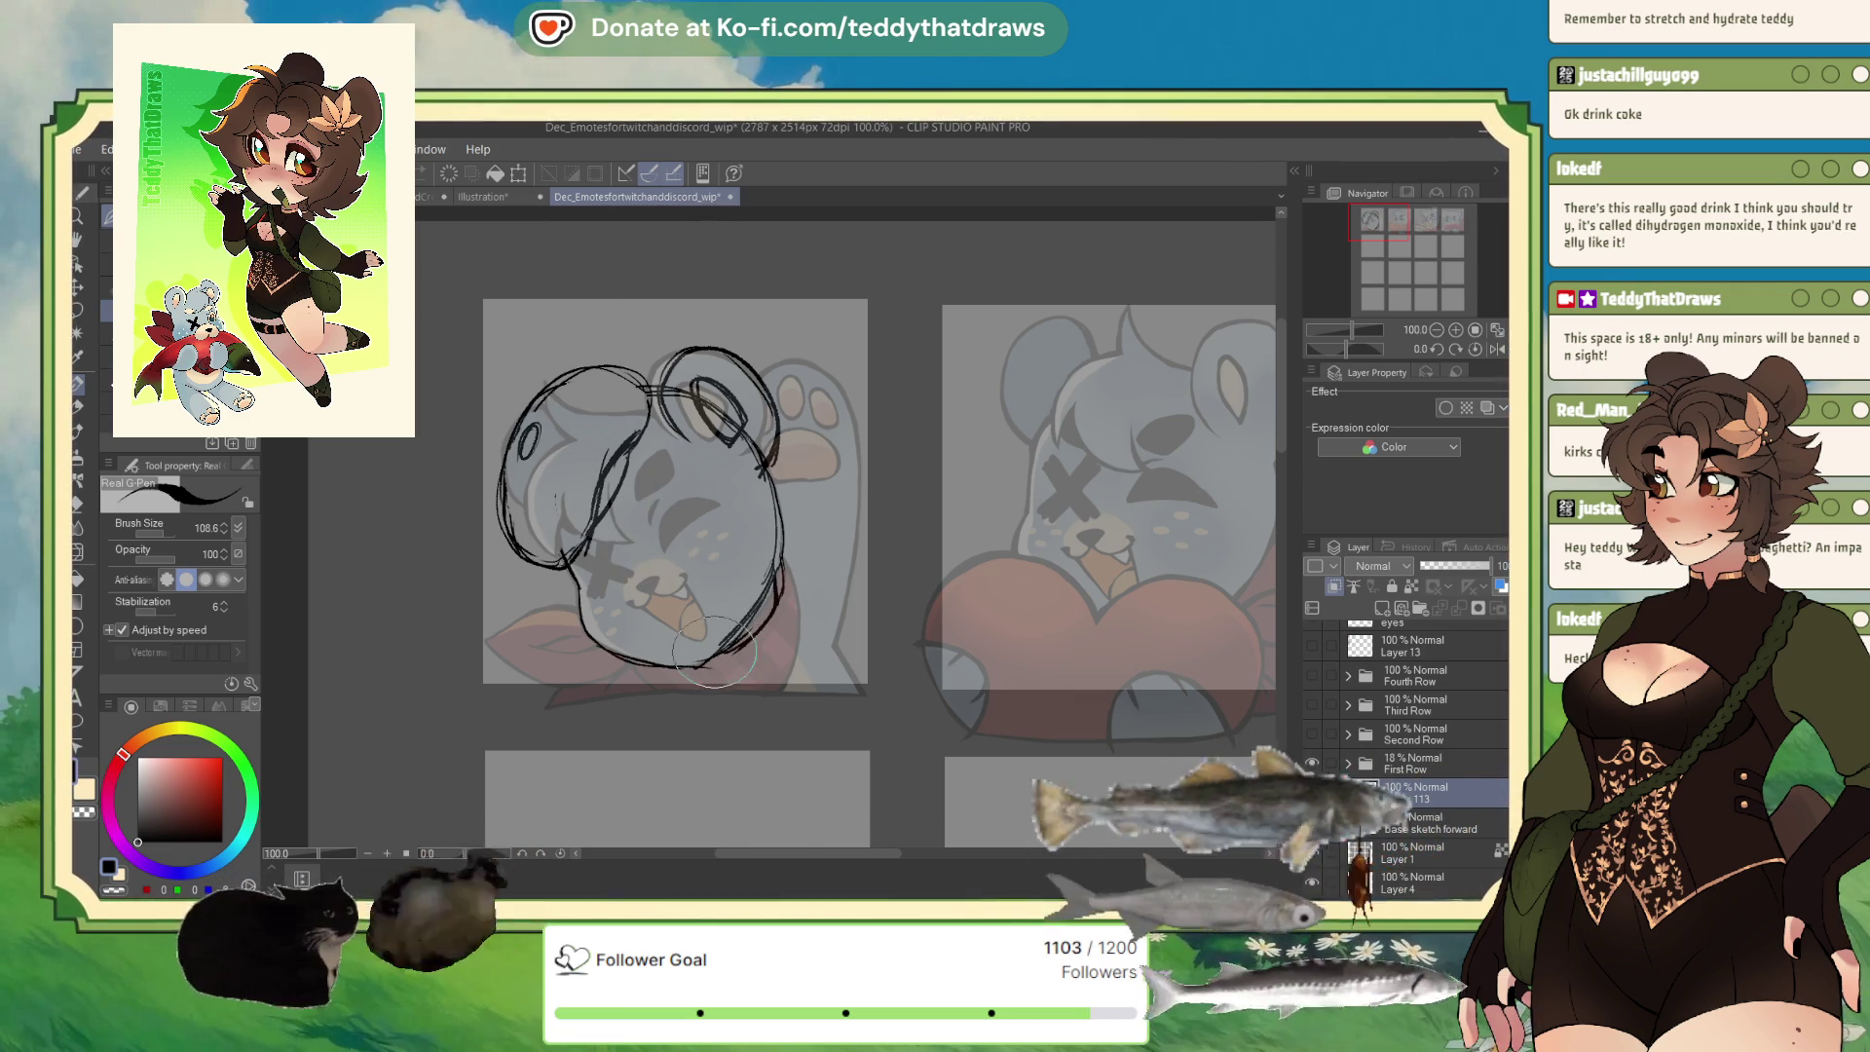
pyautogui.moveTo(779, 563)
pyautogui.mouseDown()
pyautogui.moveTo(701, 640)
pyautogui.moveTo(655, 587)
pyautogui.mouseUp()
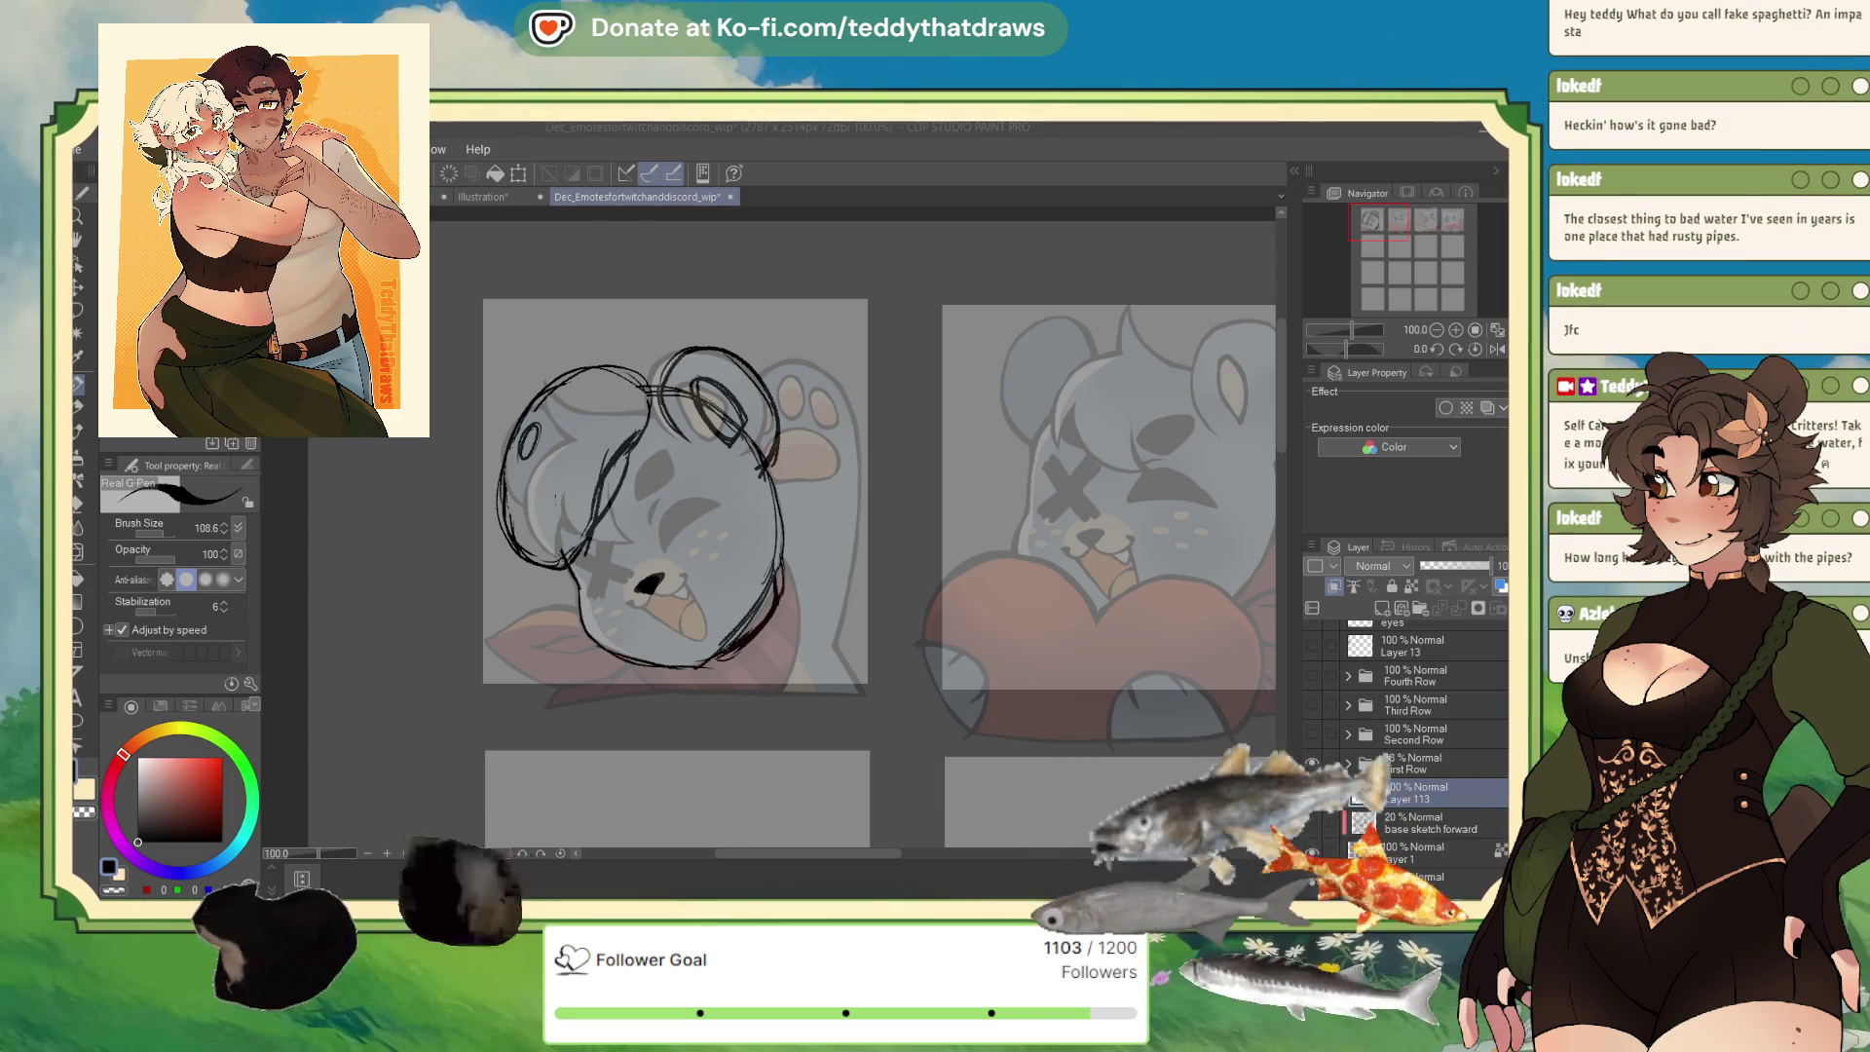
# Undo the last ear stroke and redraw the inner-ear curve.
pyautogui.click(684, 407)
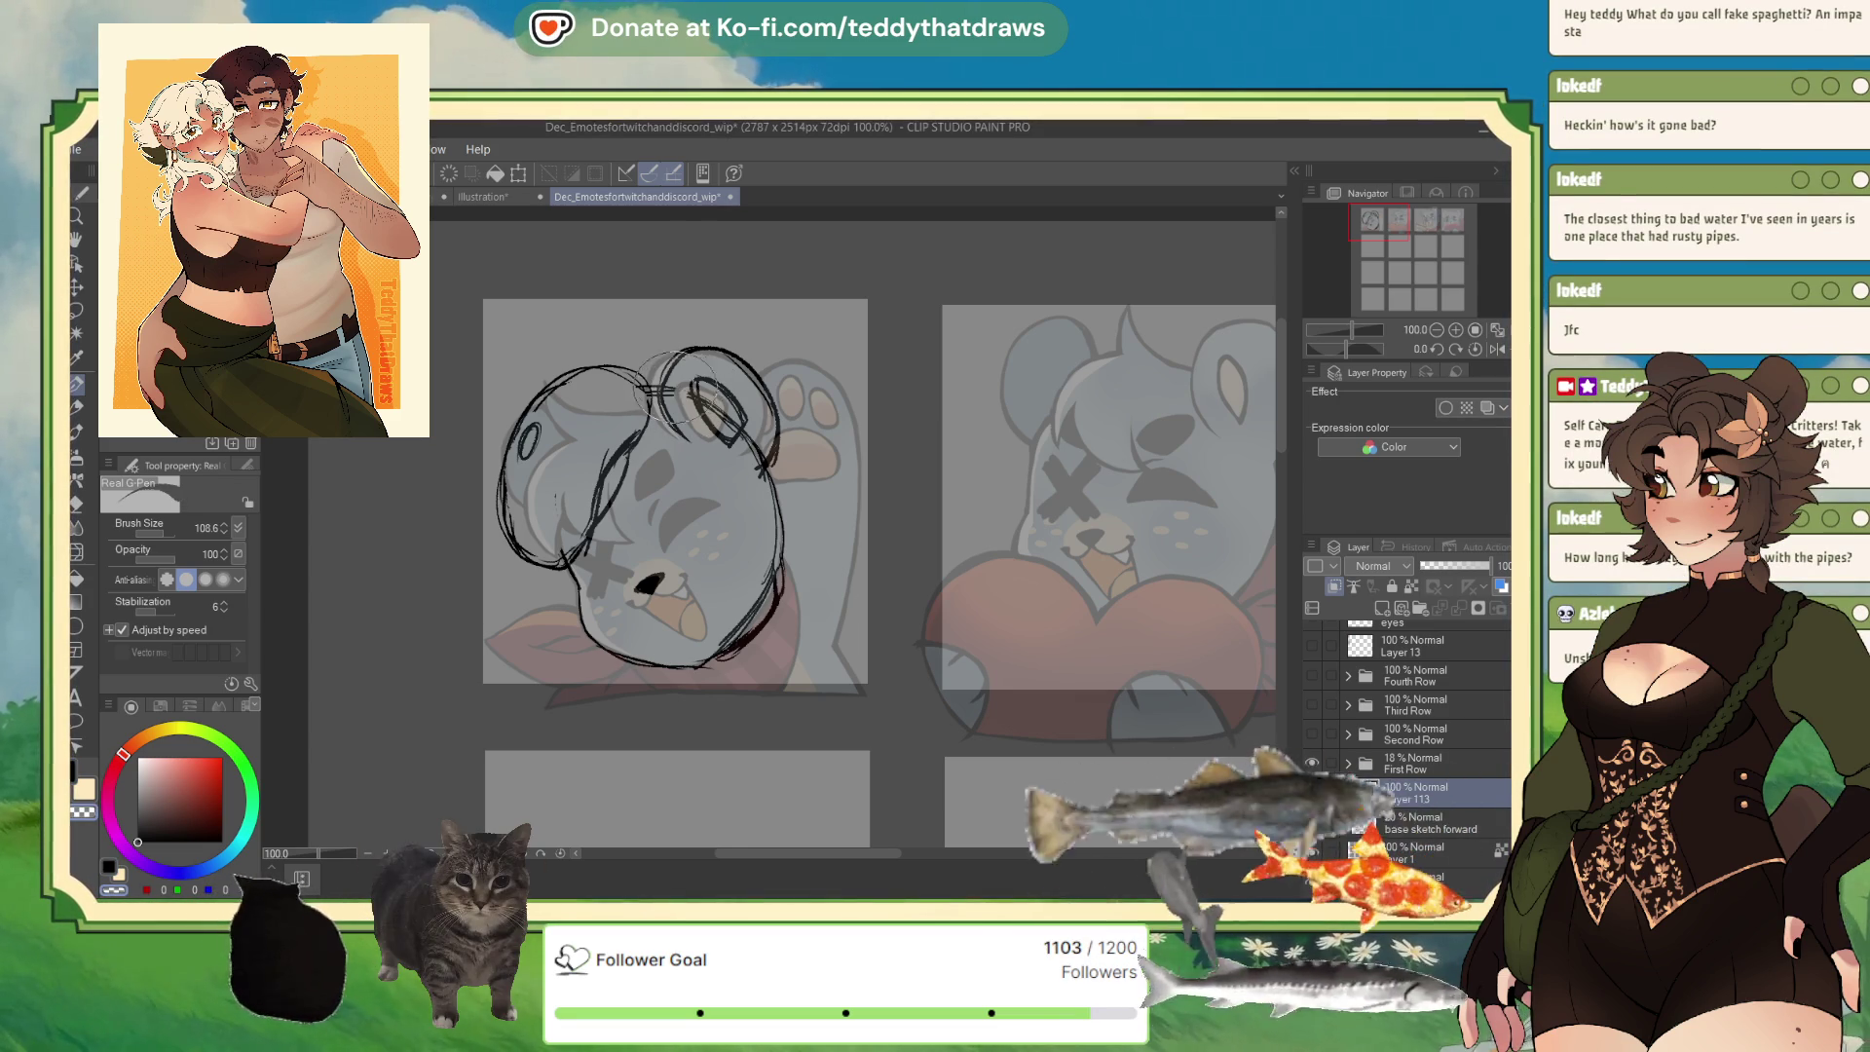
pyautogui.hotkey('ctrl', 'z')
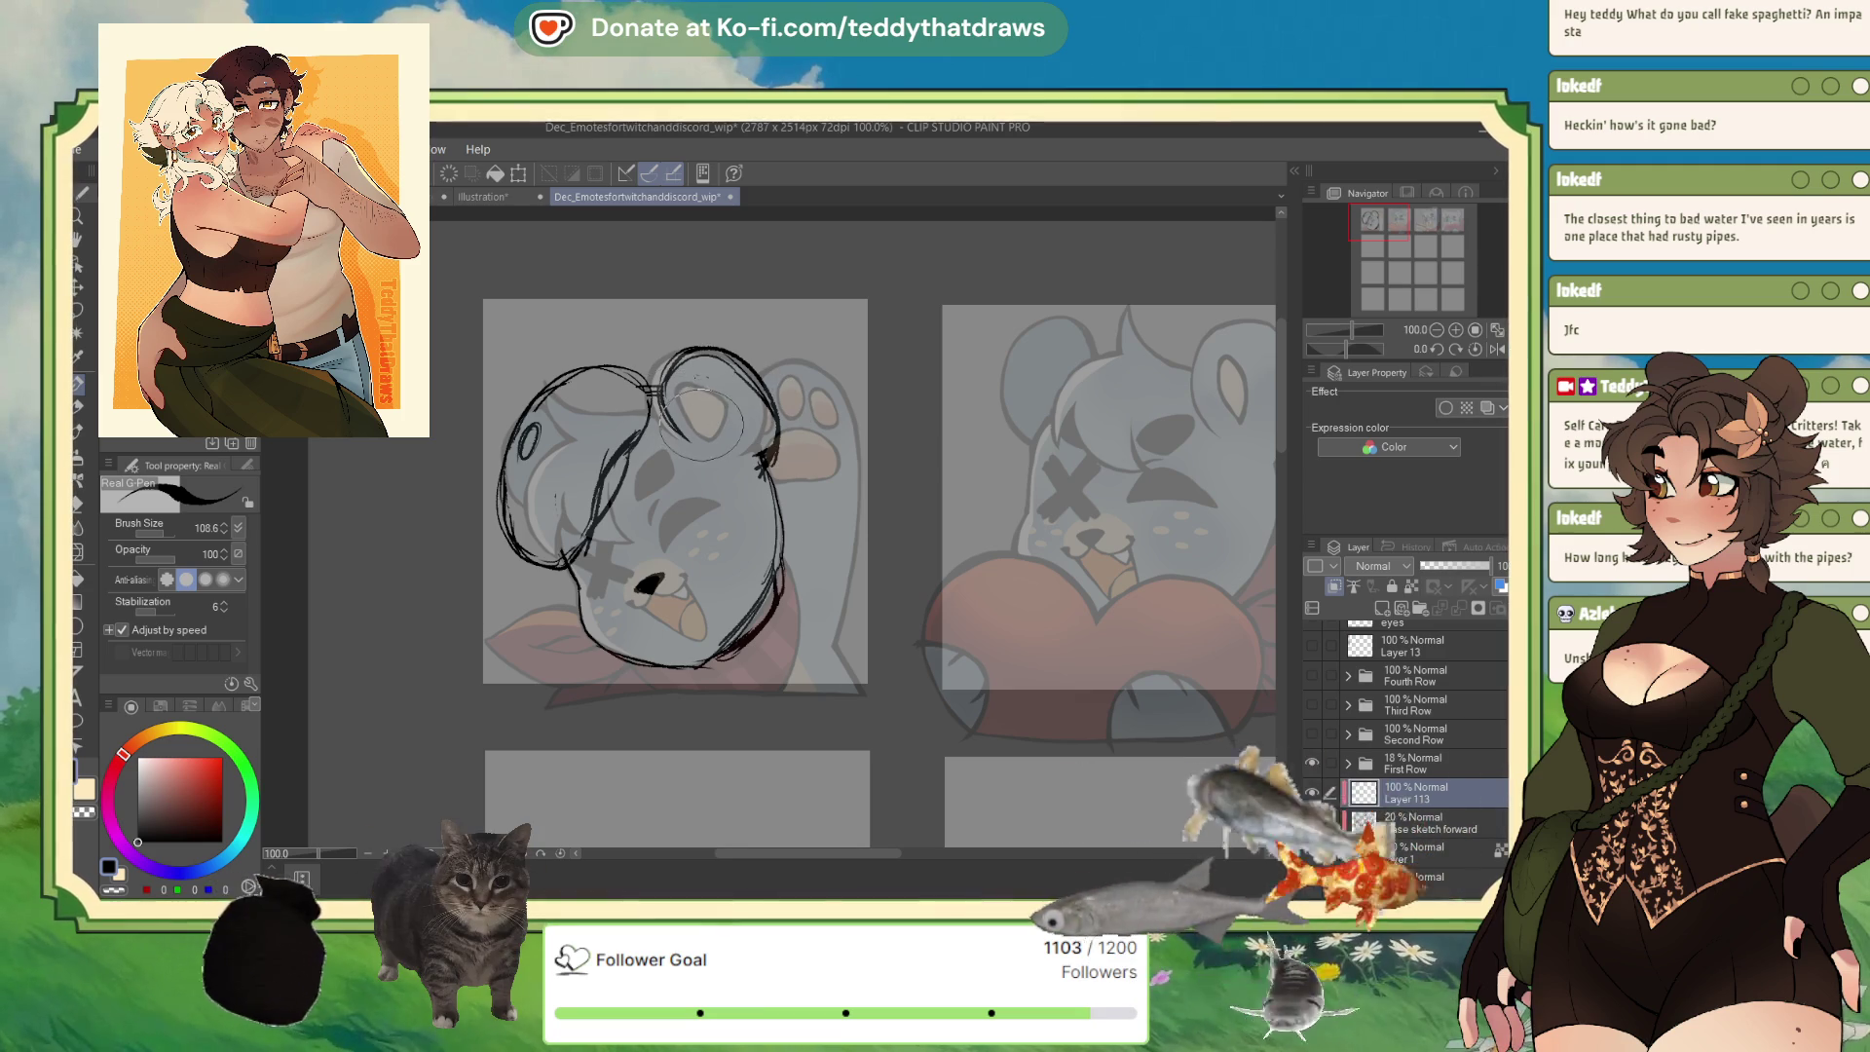
pyautogui.moveTo(693, 429)
pyautogui.mouseDown()
pyautogui.moveTo(723, 427)
pyautogui.moveTo(712, 446)
pyautogui.moveTo(708, 397)
pyautogui.mouseUp()
pyautogui.press('c')
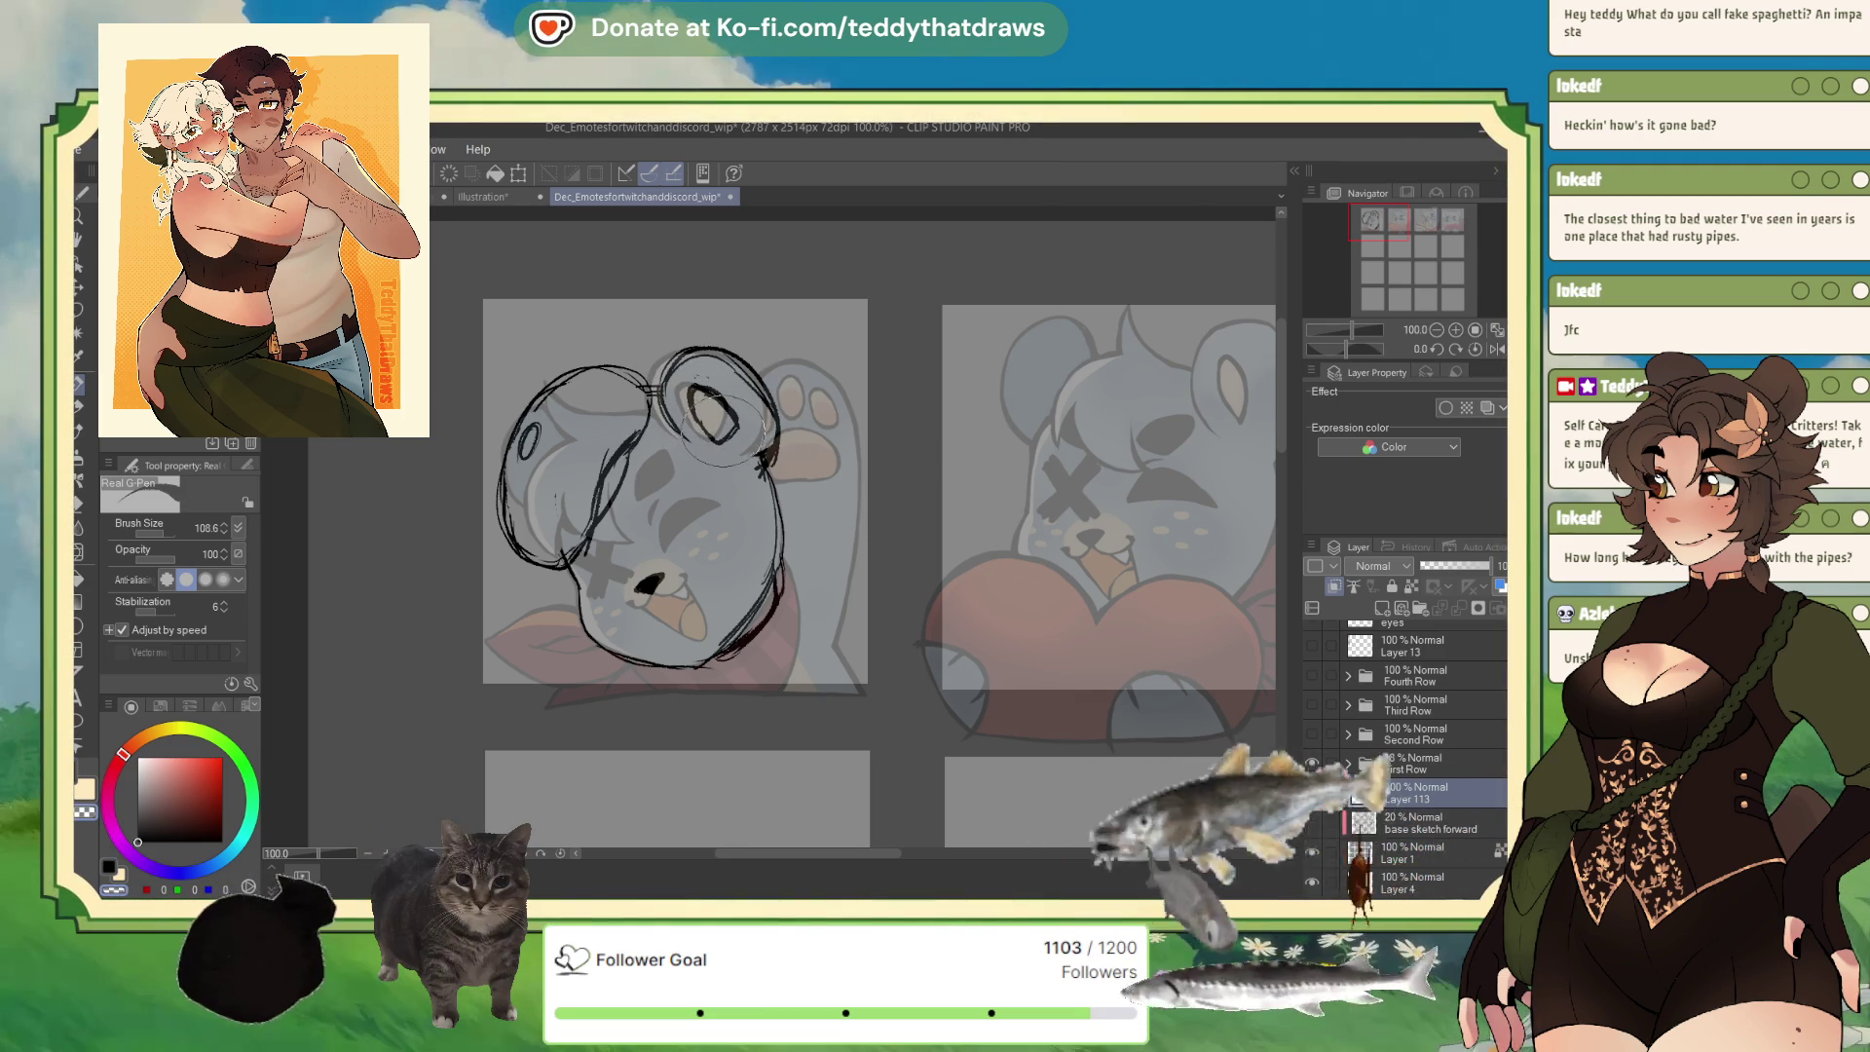
pyautogui.press('c')
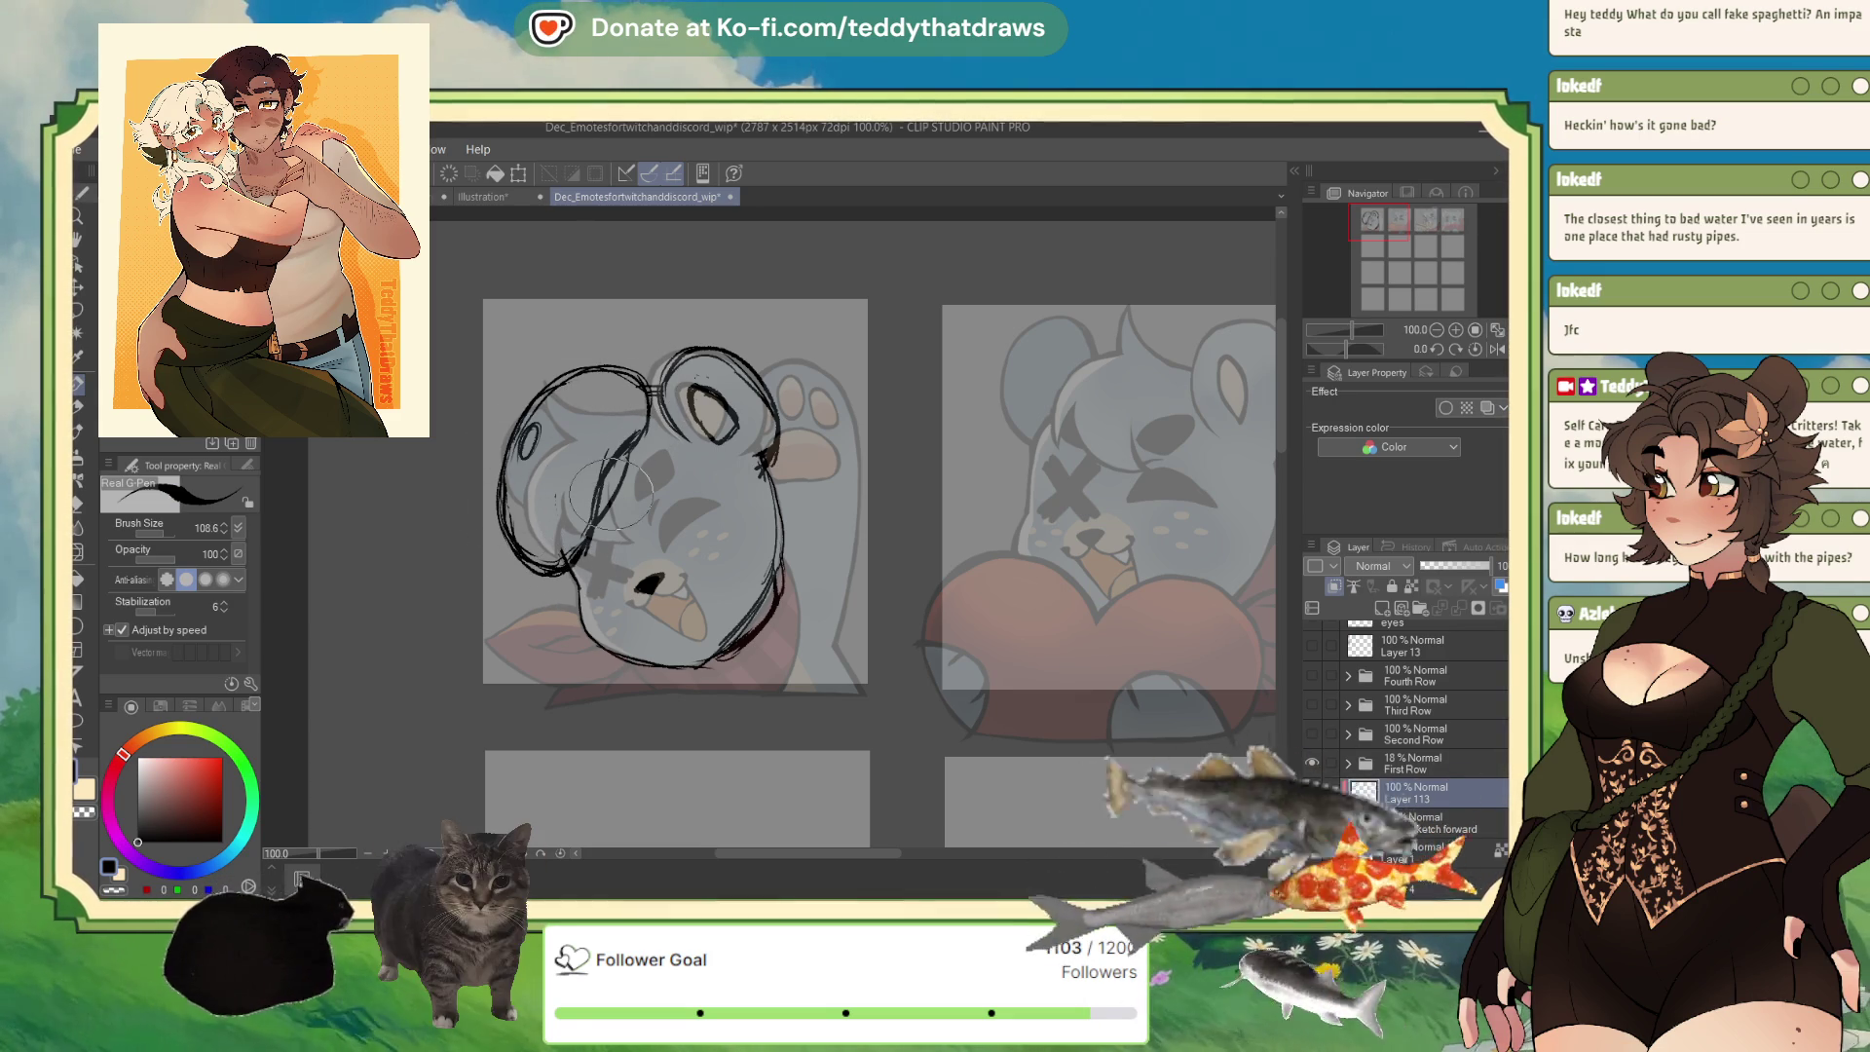
# Erase the nose blob with transparent colour, select 'base sketch forward', and hide the First Row references.
pyautogui.press('c')
pyautogui.moveTo(694, 558); pyautogui.dragTo(663, 570)
pyautogui.press('c')
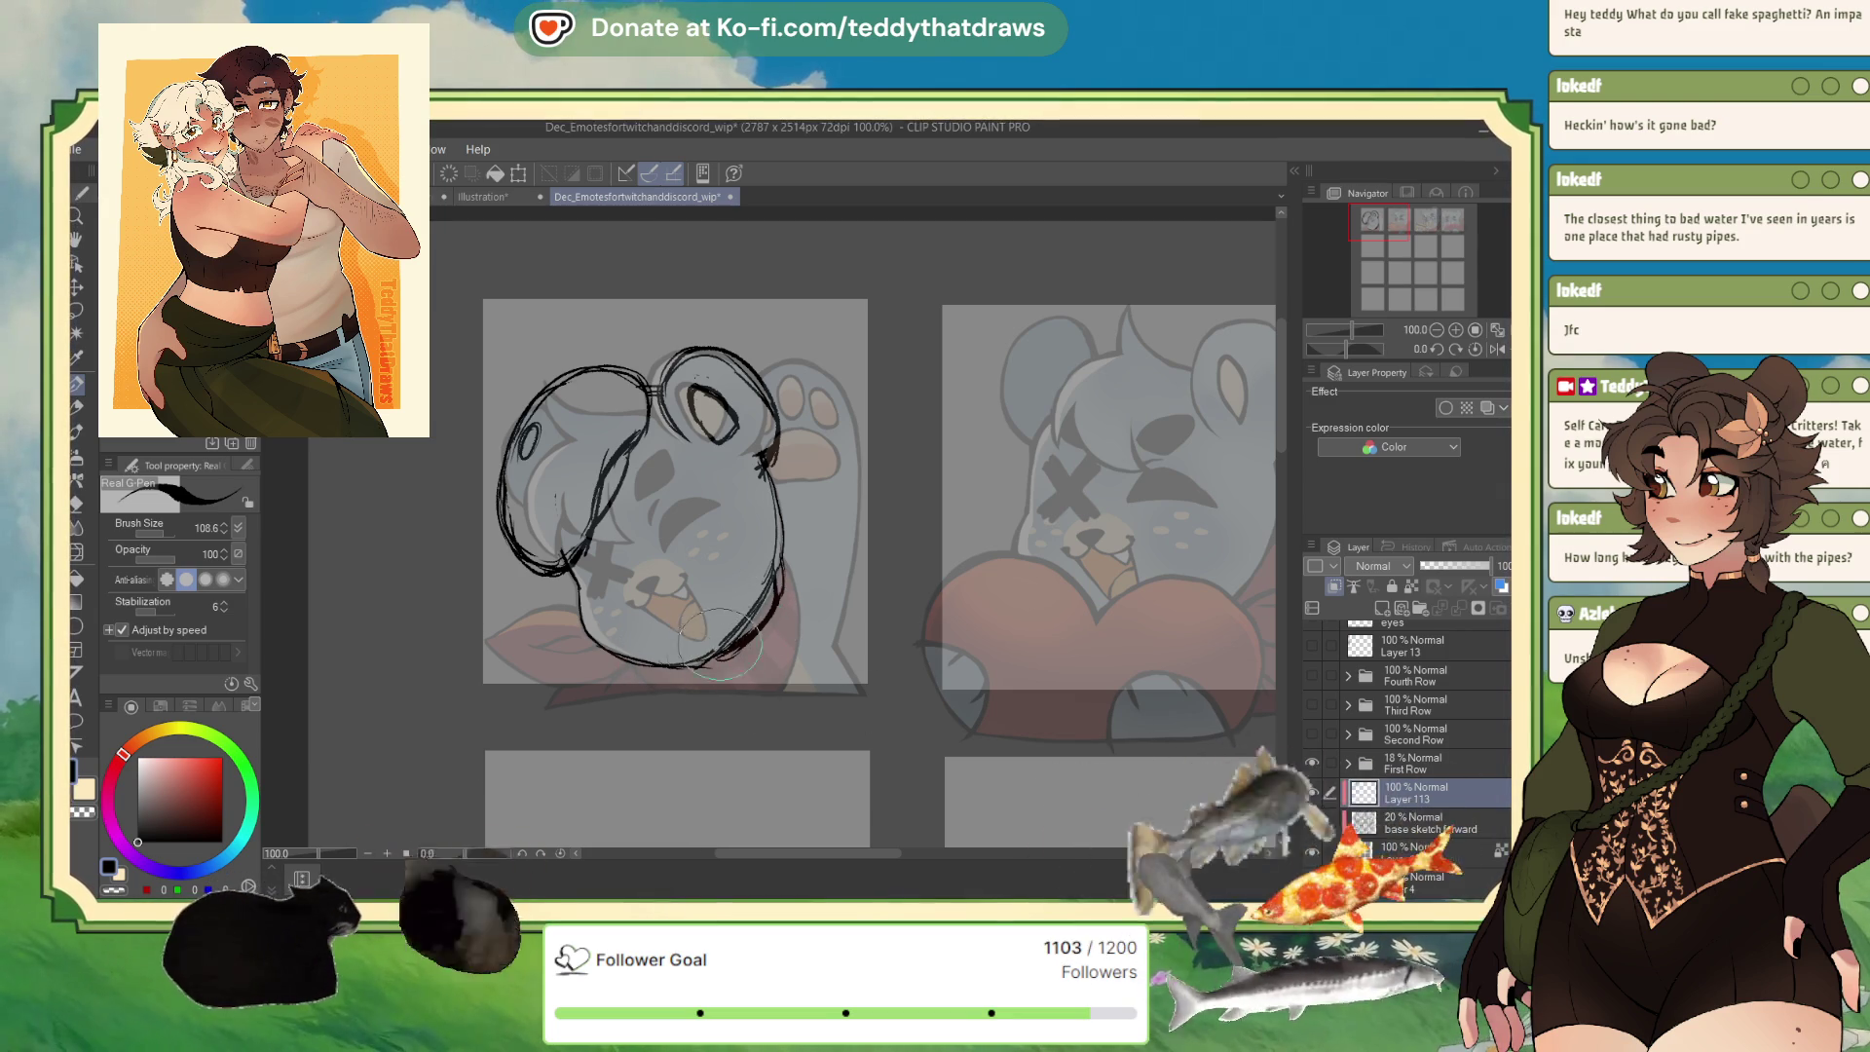
pyautogui.click(1403, 823)
pyautogui.click(1315, 763)
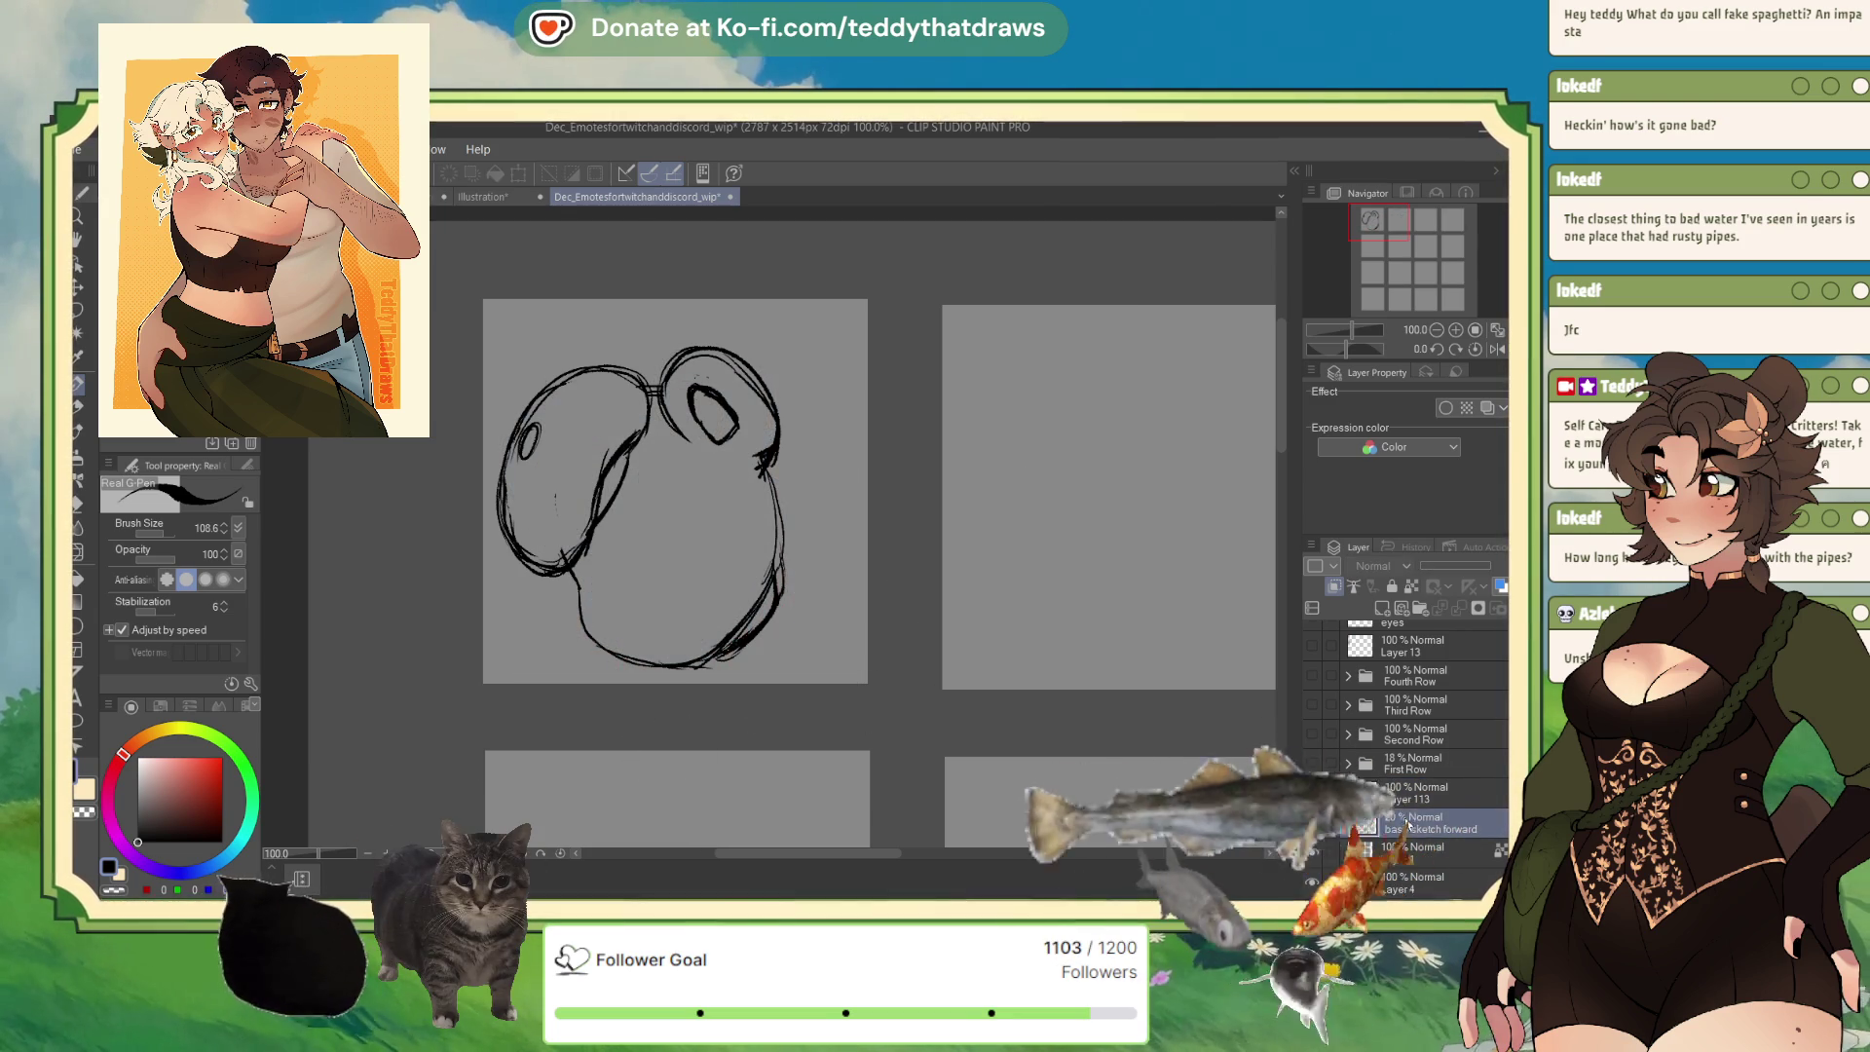
# Shrink the brush to 23.0, select Layer 113, and undo a stray loop stroke.
pyautogui.press('[')
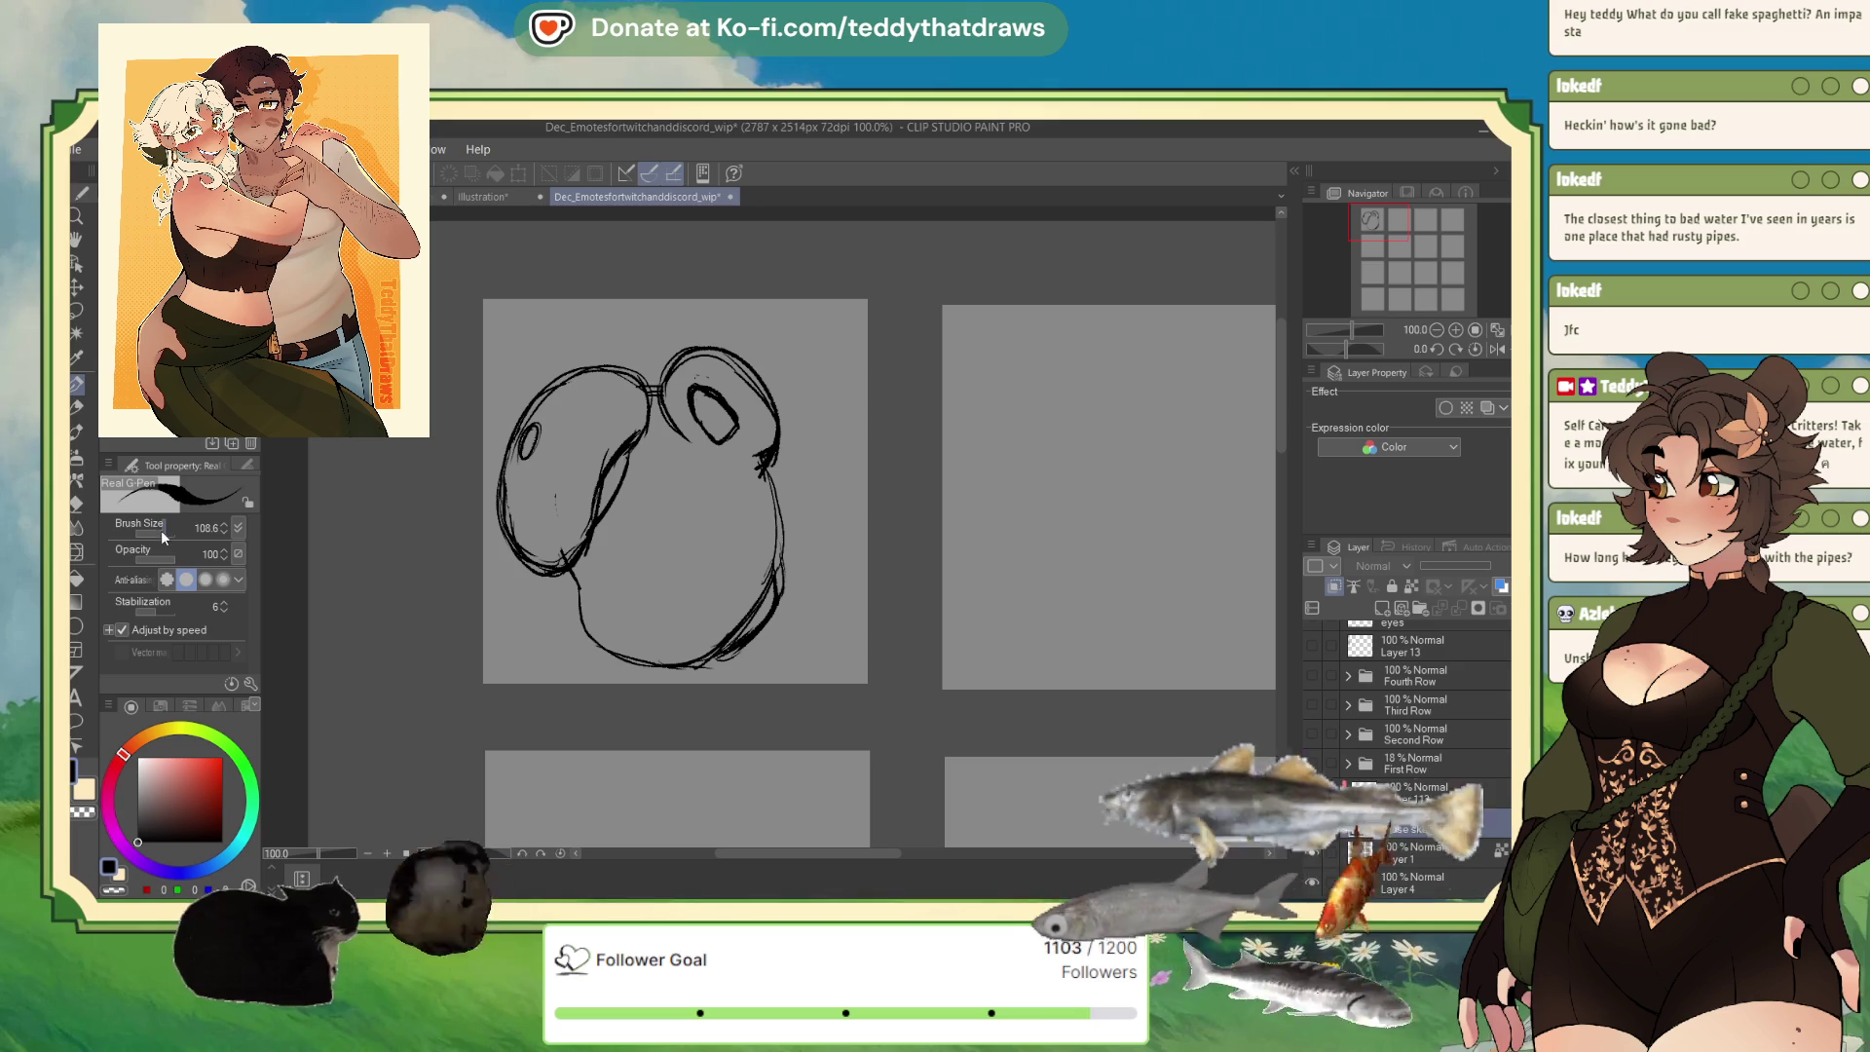
pyautogui.click(1426, 795)
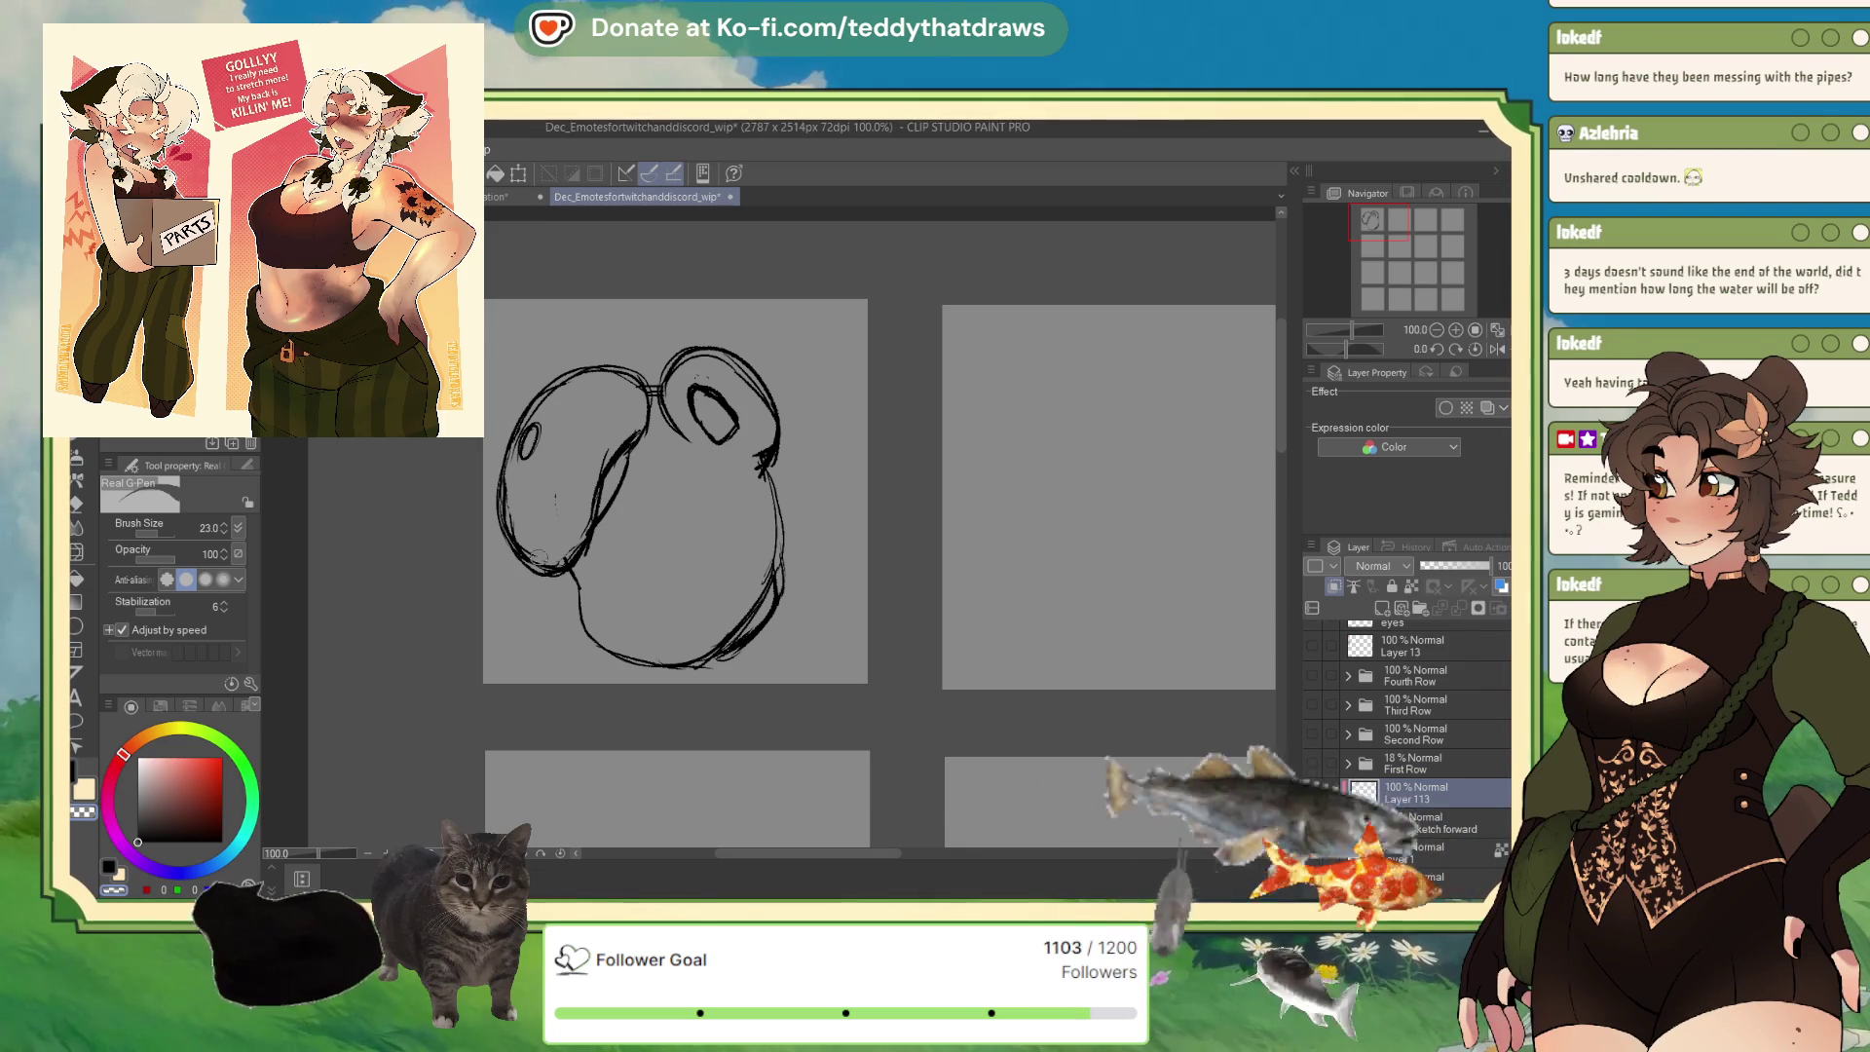
pyautogui.hotkey('ctrl', 'z')
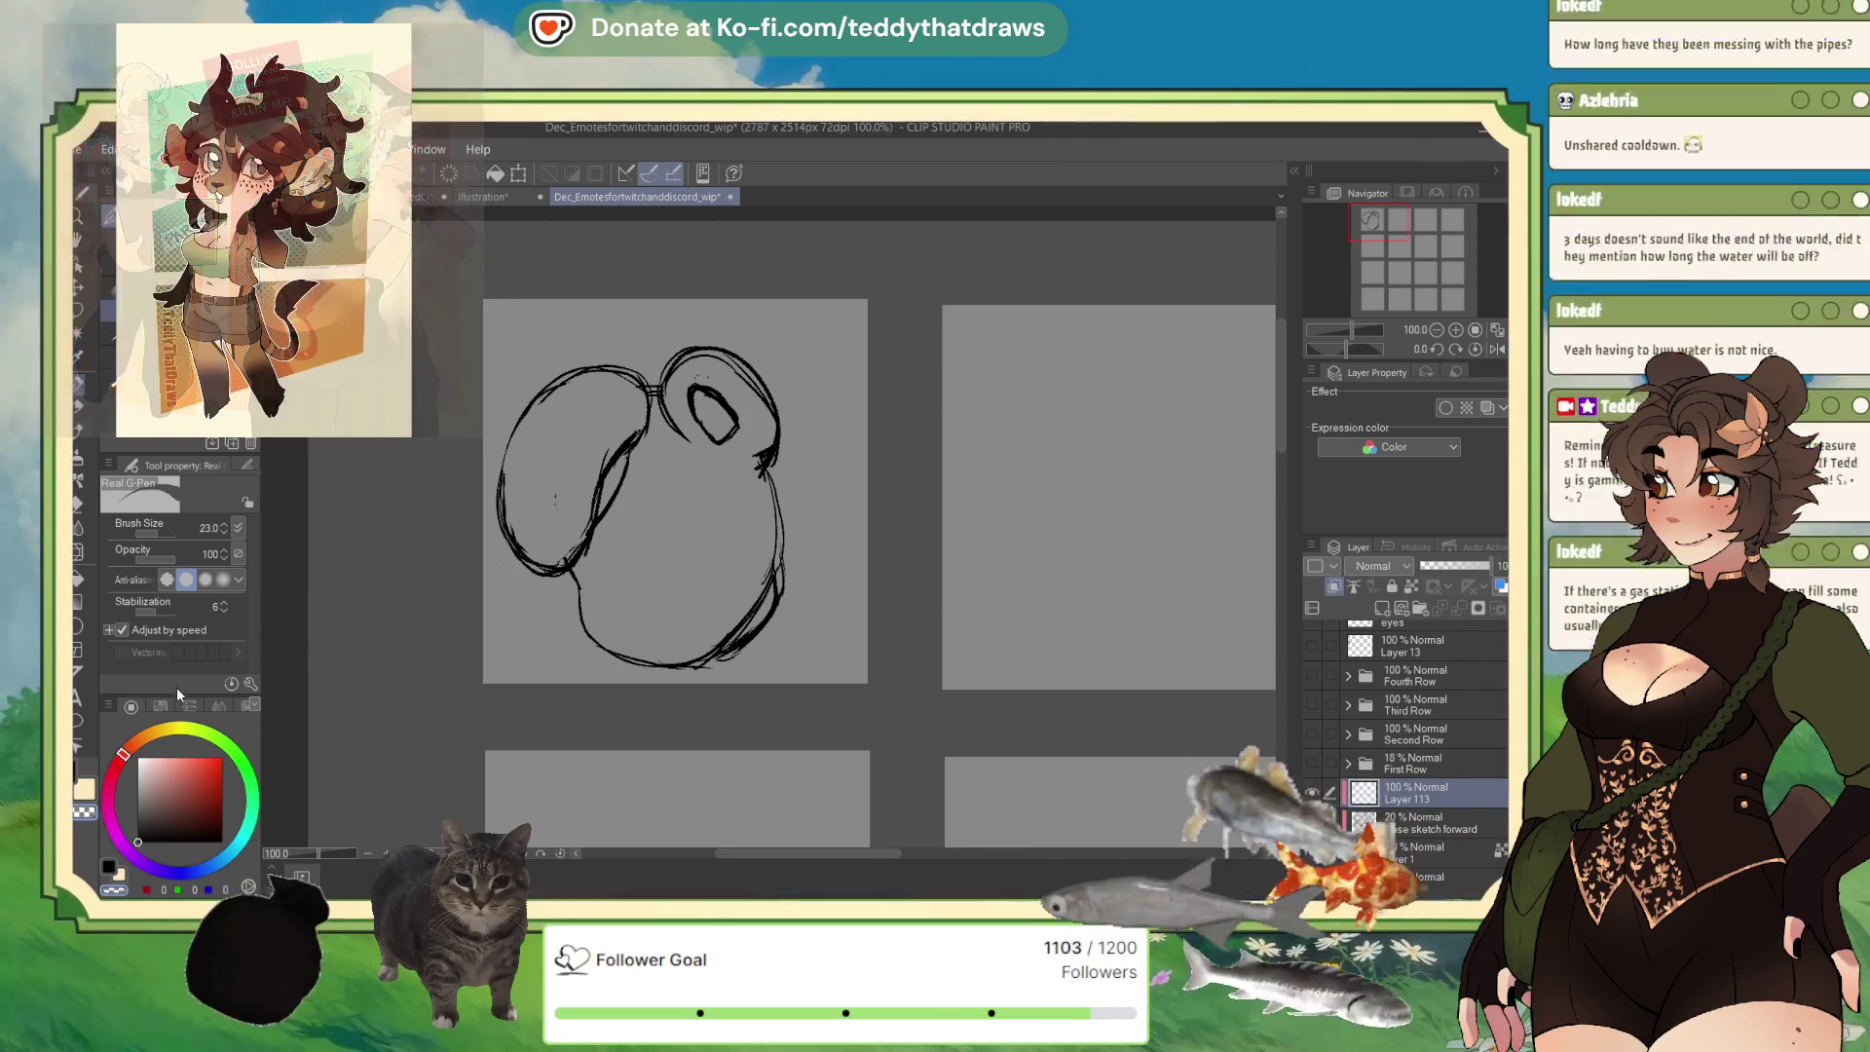
# Draw the mouth, raise the brush size to 33.9, and add strokes below the mouth and on the left cheek.
pyautogui.moveTo(672, 535); pyautogui.dragTo(742, 517)
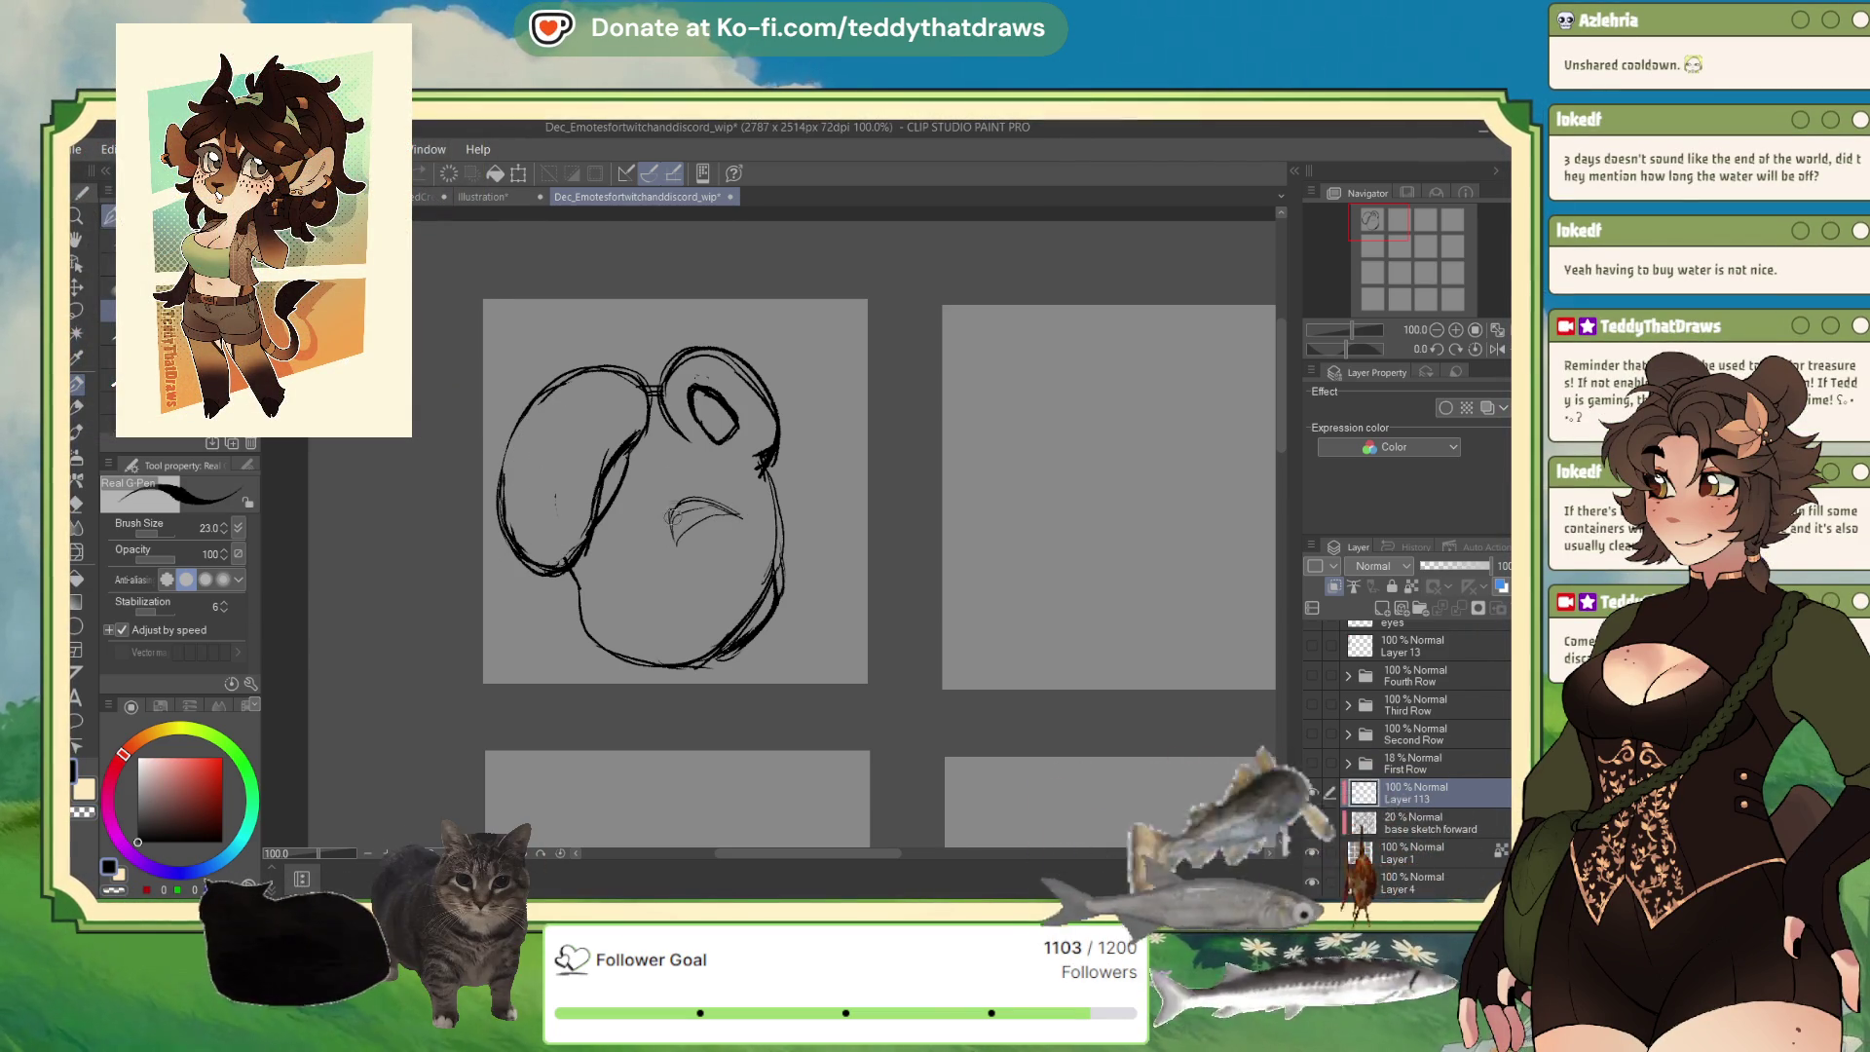
pyautogui.moveTo(598, 525); pyautogui.dragTo(638, 577)
pyautogui.hotkey('ctrl', 'z')
pyautogui.hotkey('ctrl', 'z')
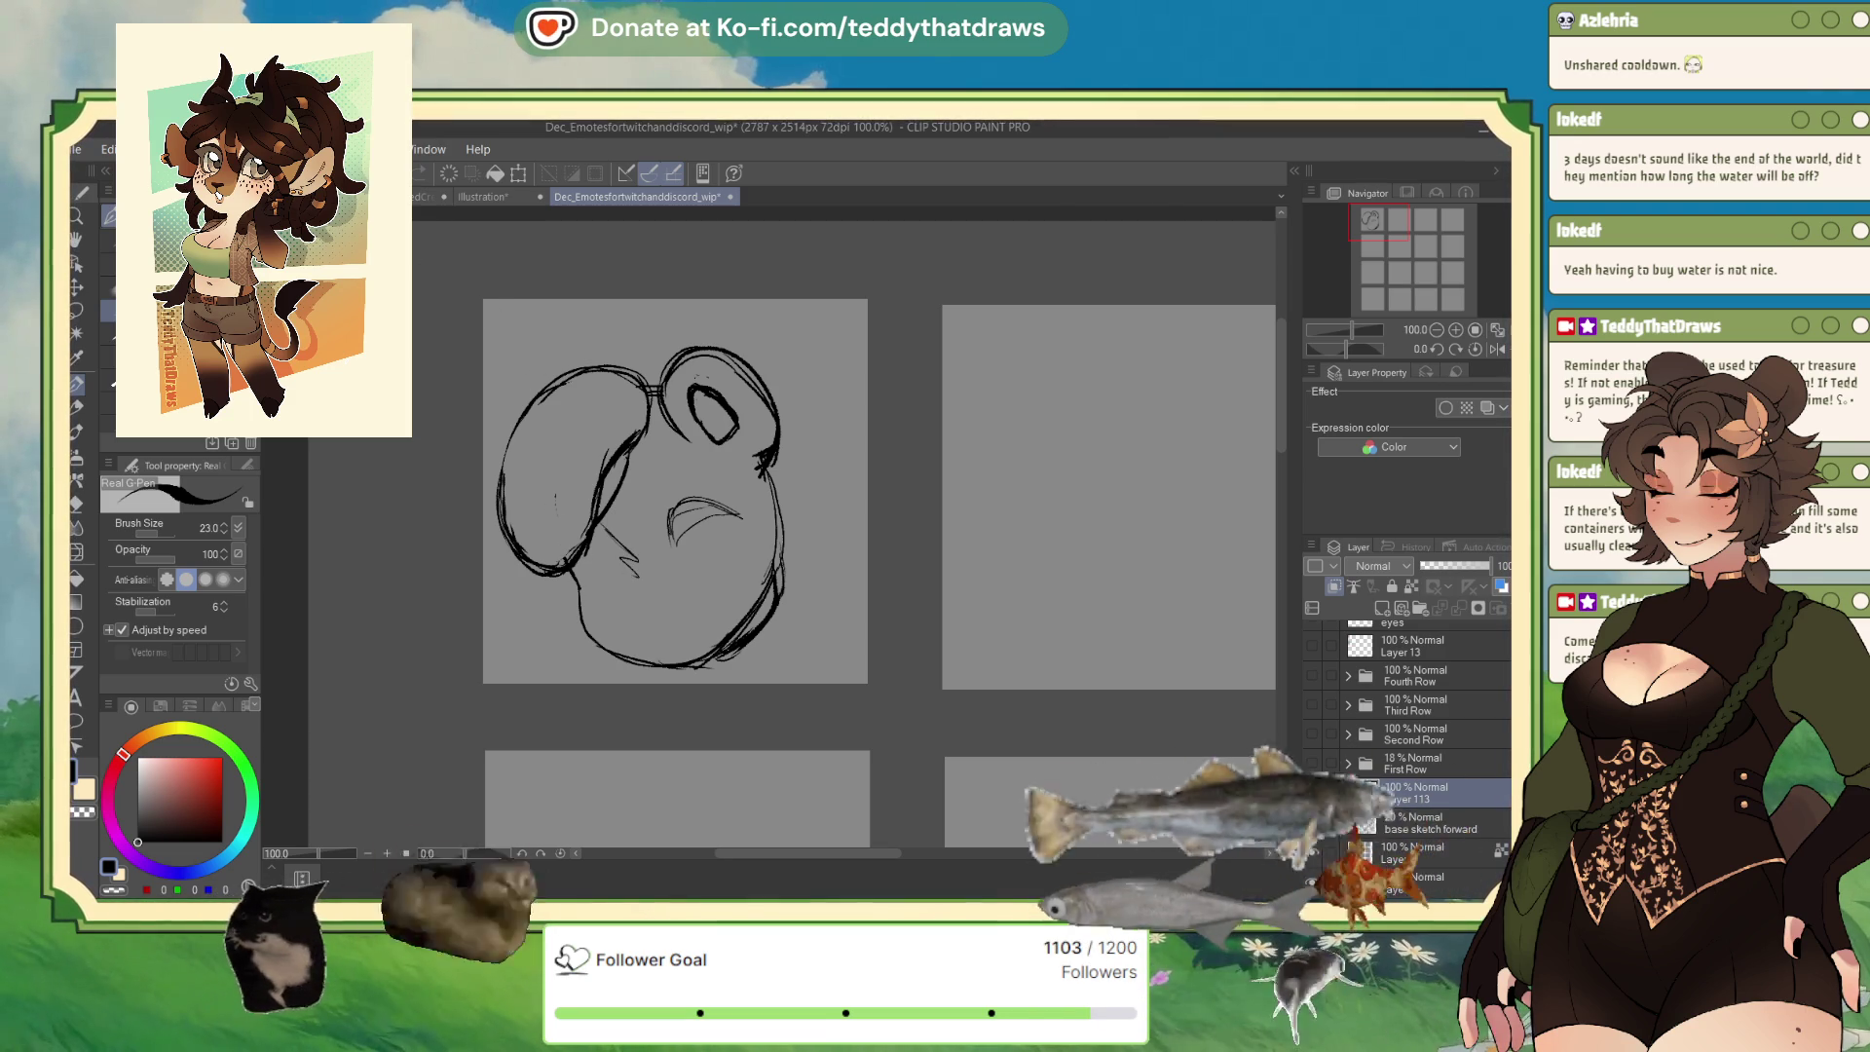
pyautogui.moveTo(717, 522); pyautogui.dragTo(675, 548)
pyautogui.moveTo(672, 483); pyautogui.dragTo(681, 483)
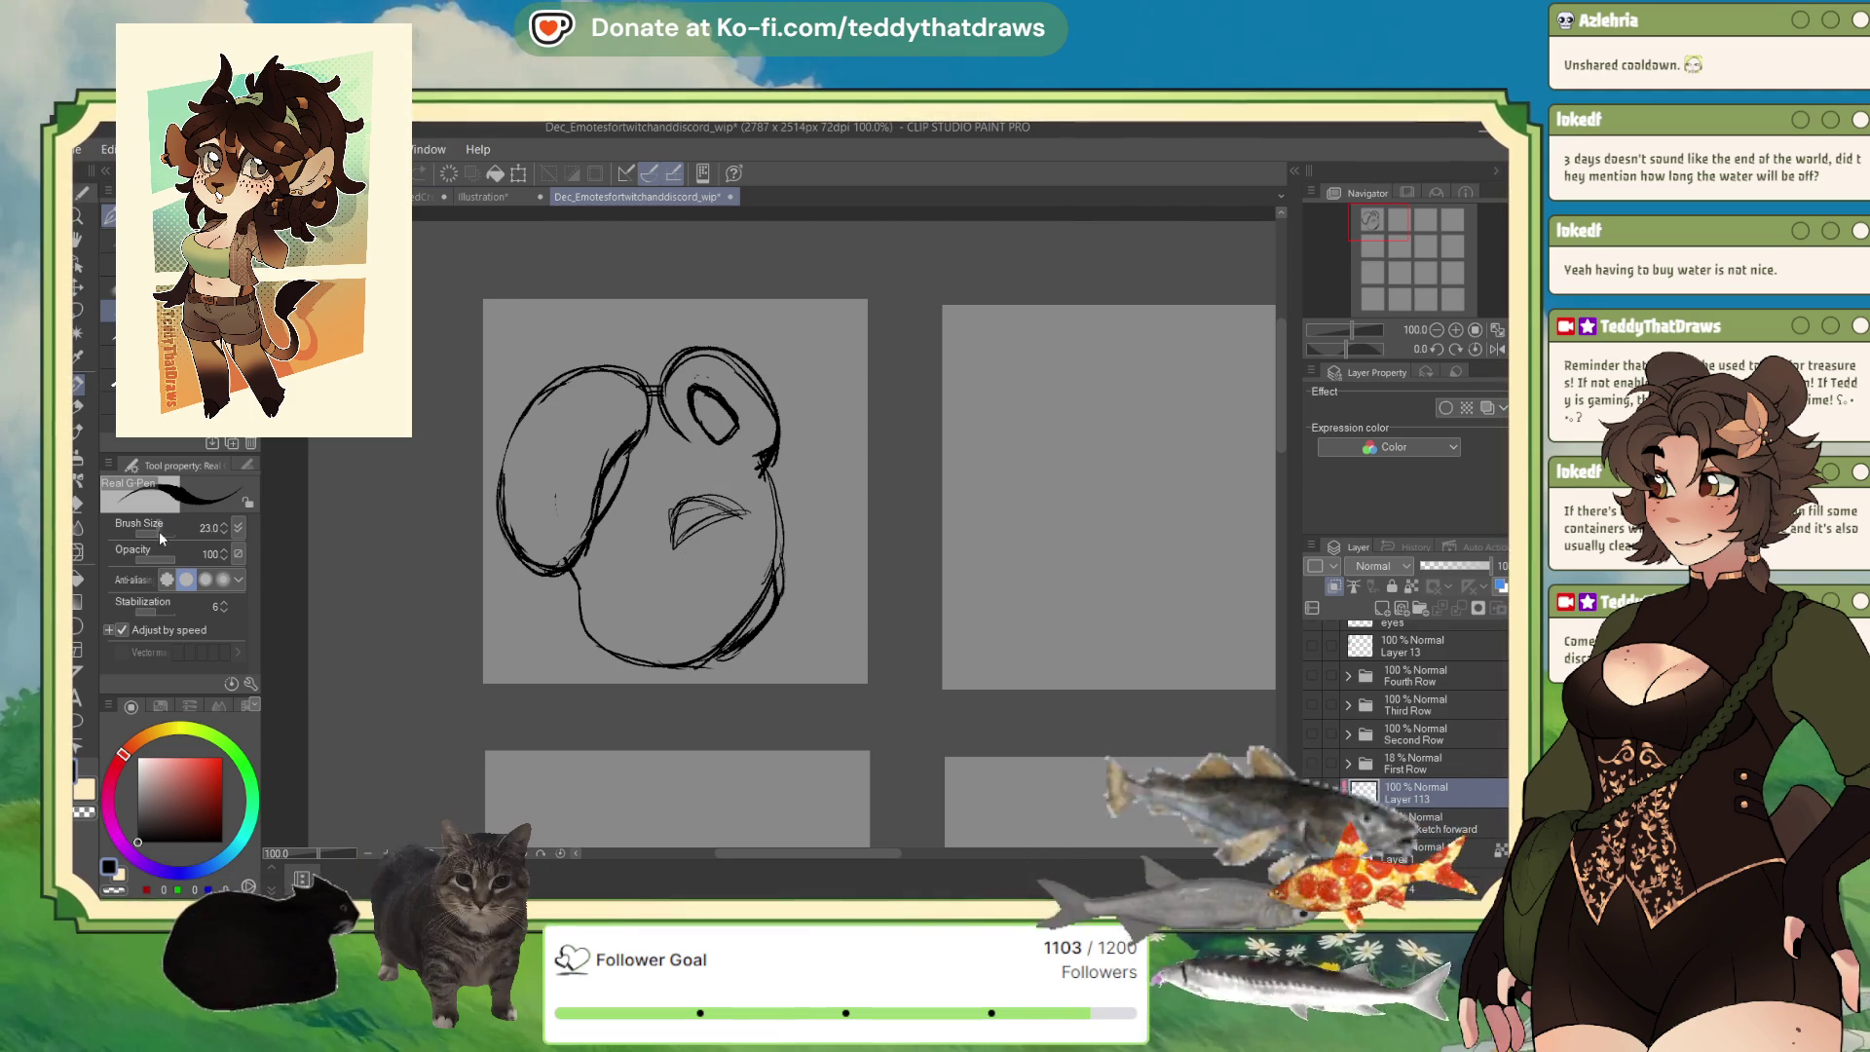
pyautogui.moveTo(631, 571)
pyautogui.mouseDown()
pyautogui.moveTo(656, 562)
pyautogui.moveTo(638, 592)
pyautogui.moveTo(658, 578)
pyautogui.moveTo(645, 596)
pyautogui.moveTo(674, 612)
pyautogui.mouseUp()
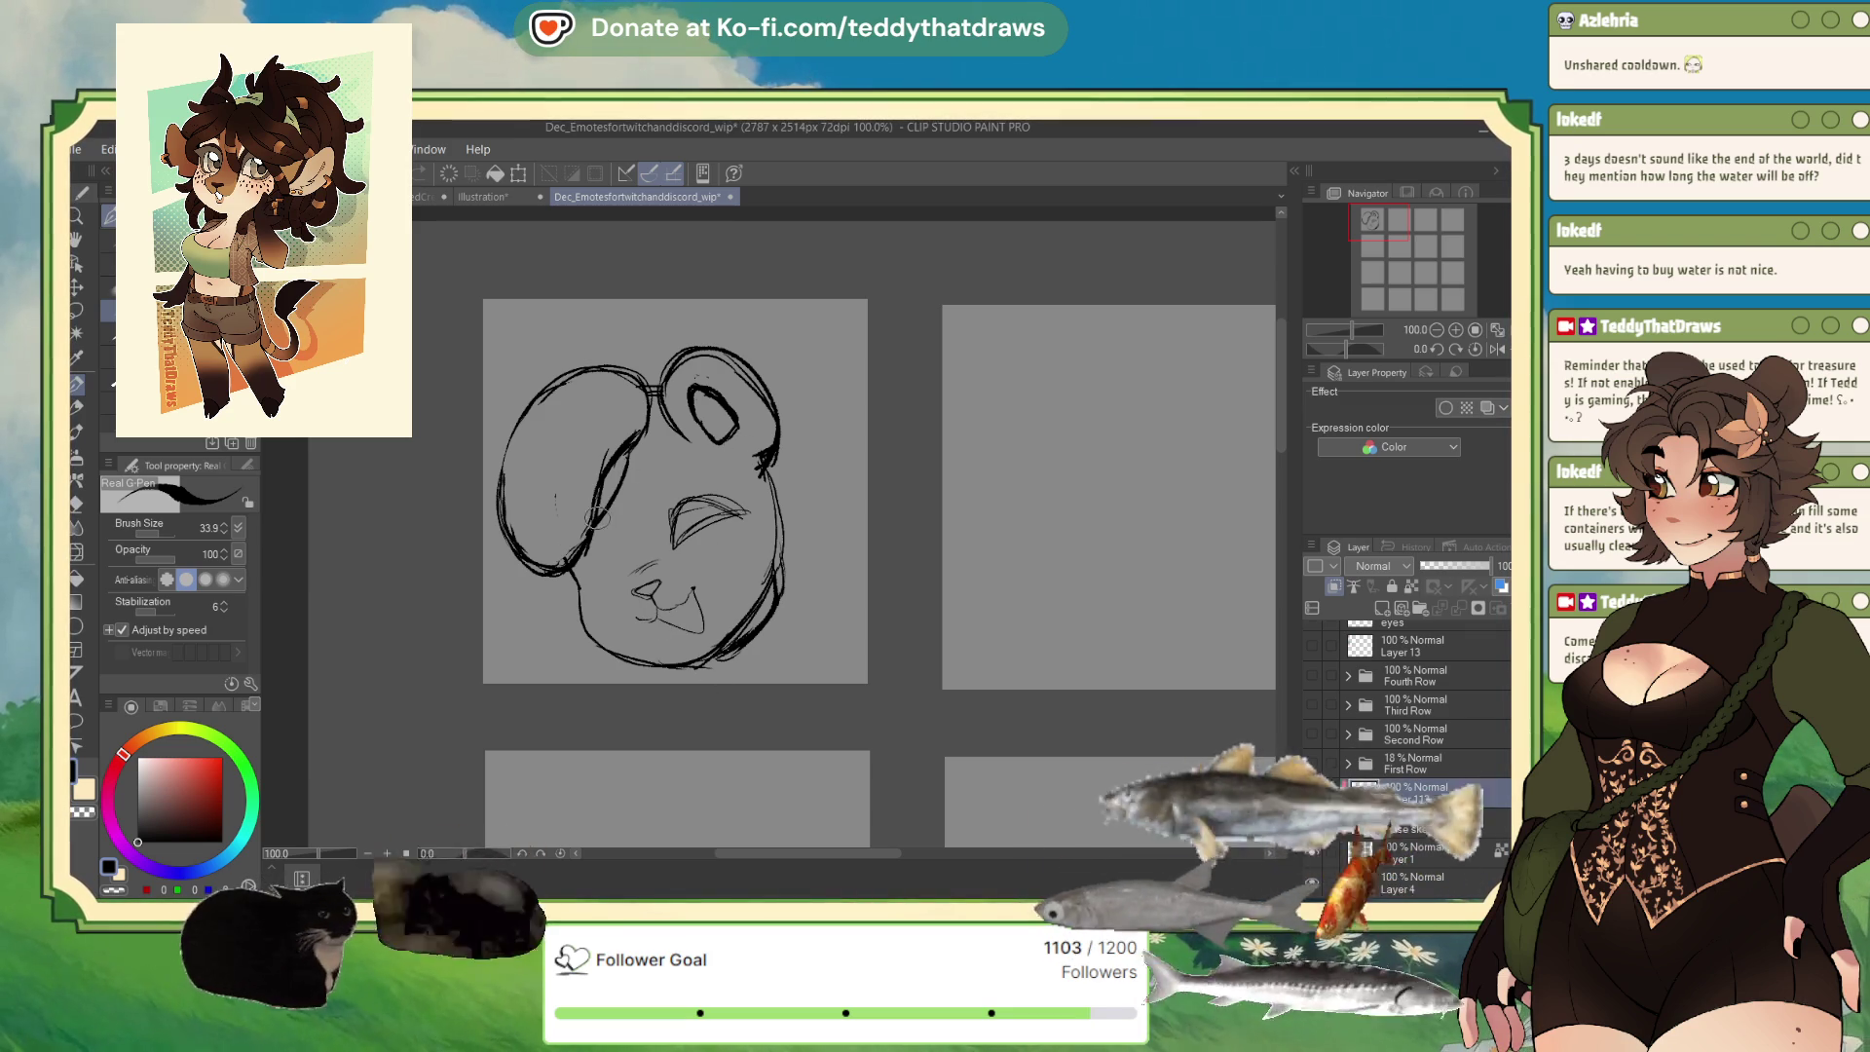
pyautogui.moveTo(609, 553)
pyautogui.mouseDown()
pyautogui.moveTo(624, 583)
pyautogui.moveTo(590, 560)
pyautogui.moveTo(624, 528)
pyautogui.moveTo(543, 635)
pyautogui.mouseUp()
pyautogui.moveTo(570, 559)
pyautogui.mouseDown()
pyautogui.moveTo(541, 631)
pyautogui.moveTo(499, 591)
pyautogui.mouseUp()
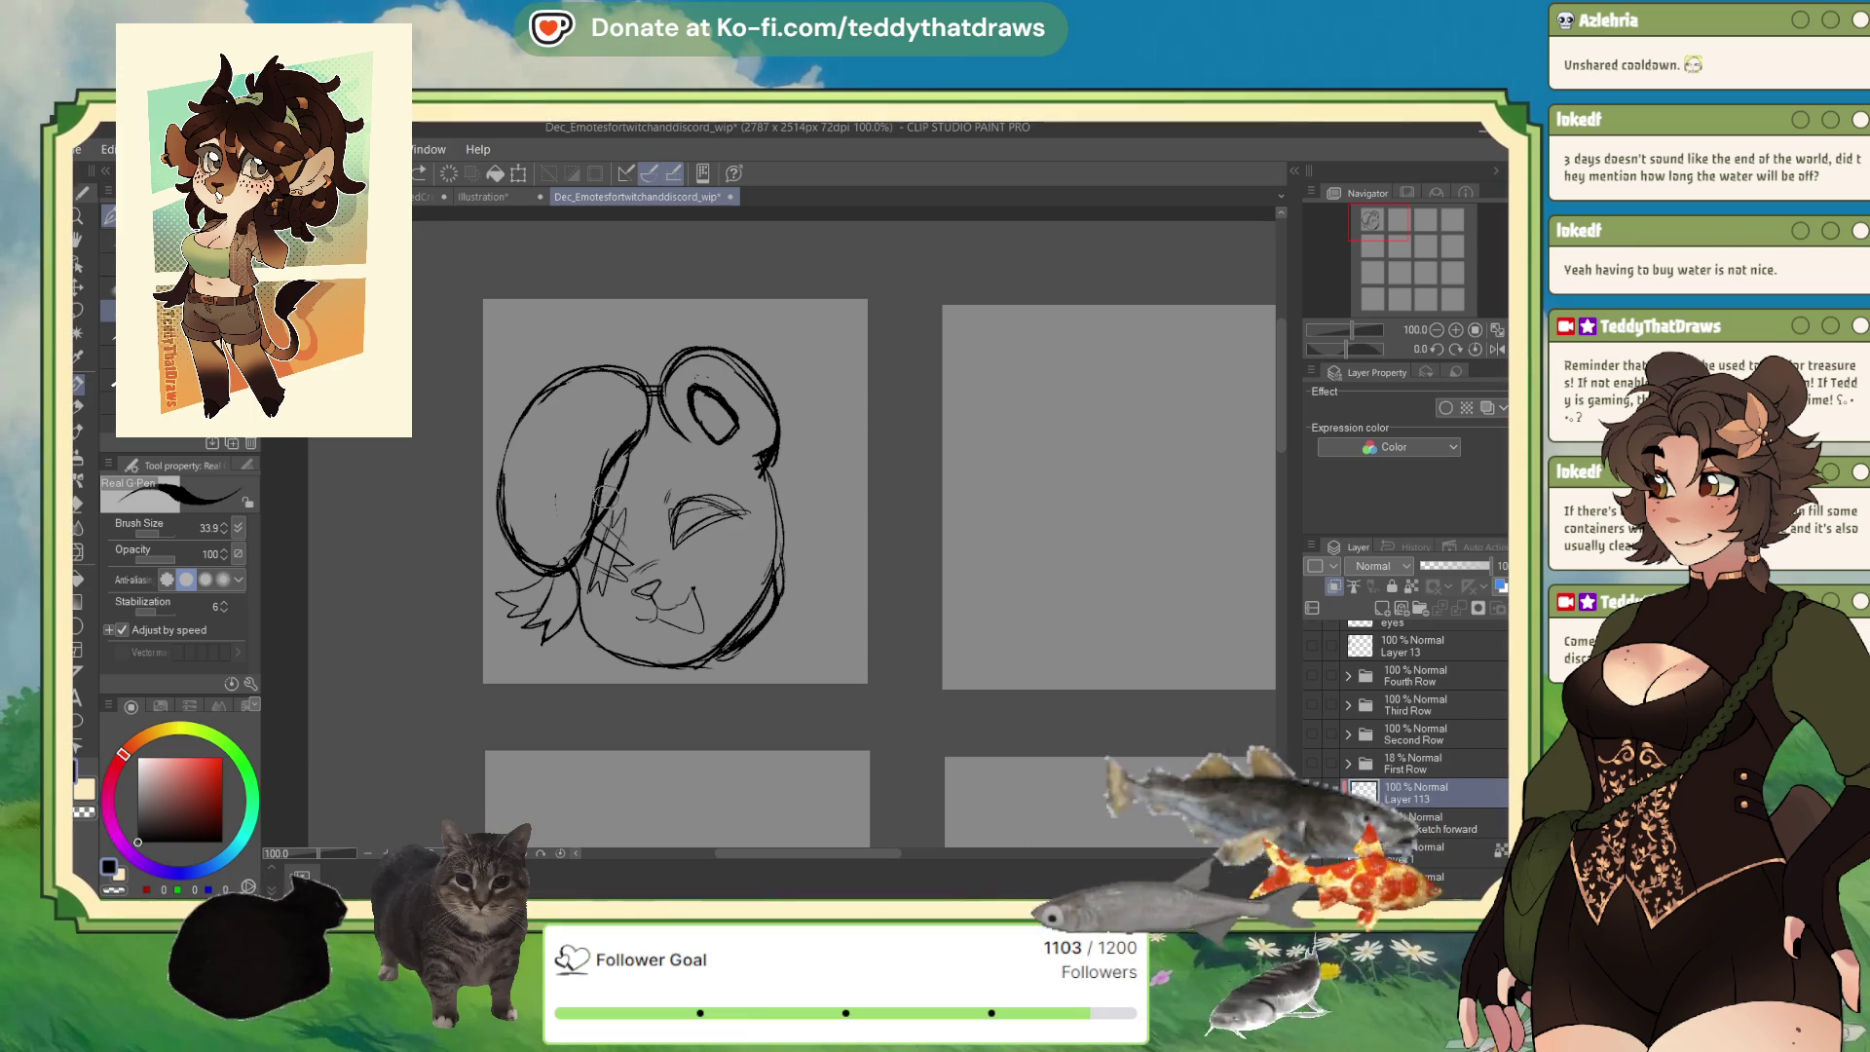
# Add black hatch marks on the bear's left cheek.
pyautogui.click(116, 890)
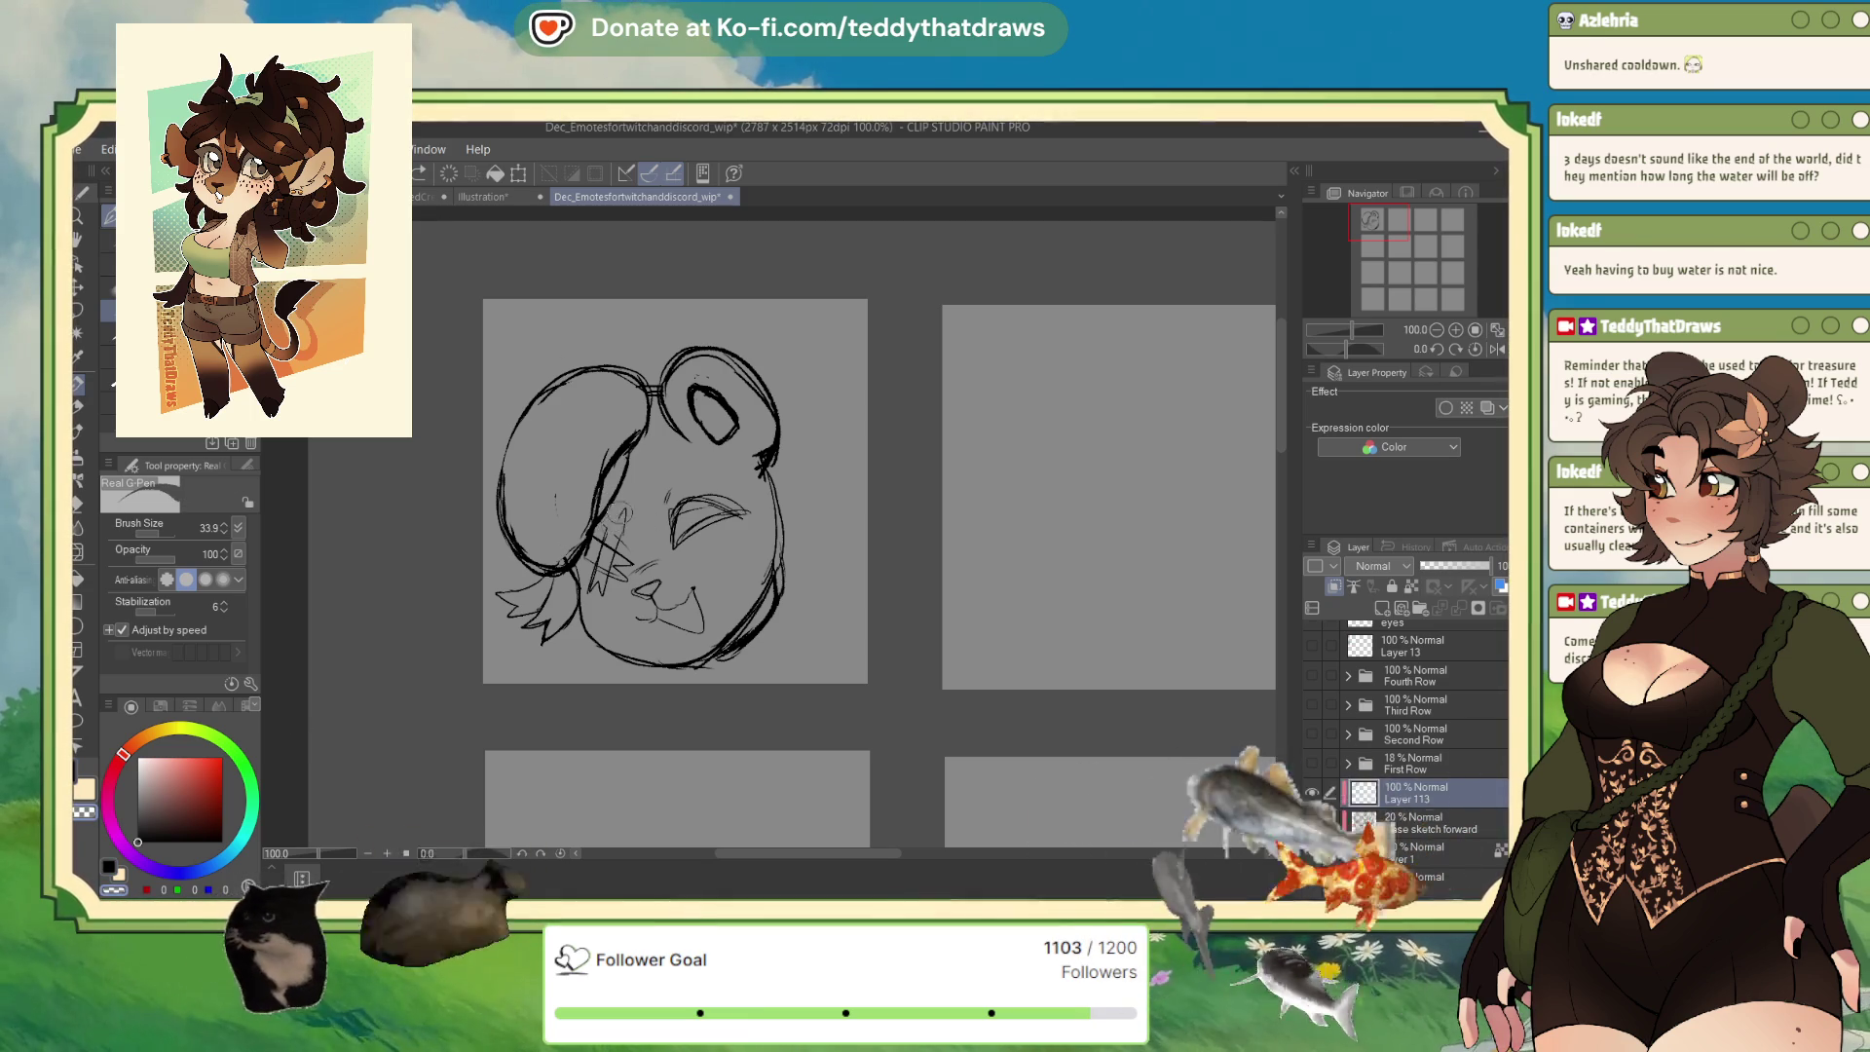
pyautogui.press('c')
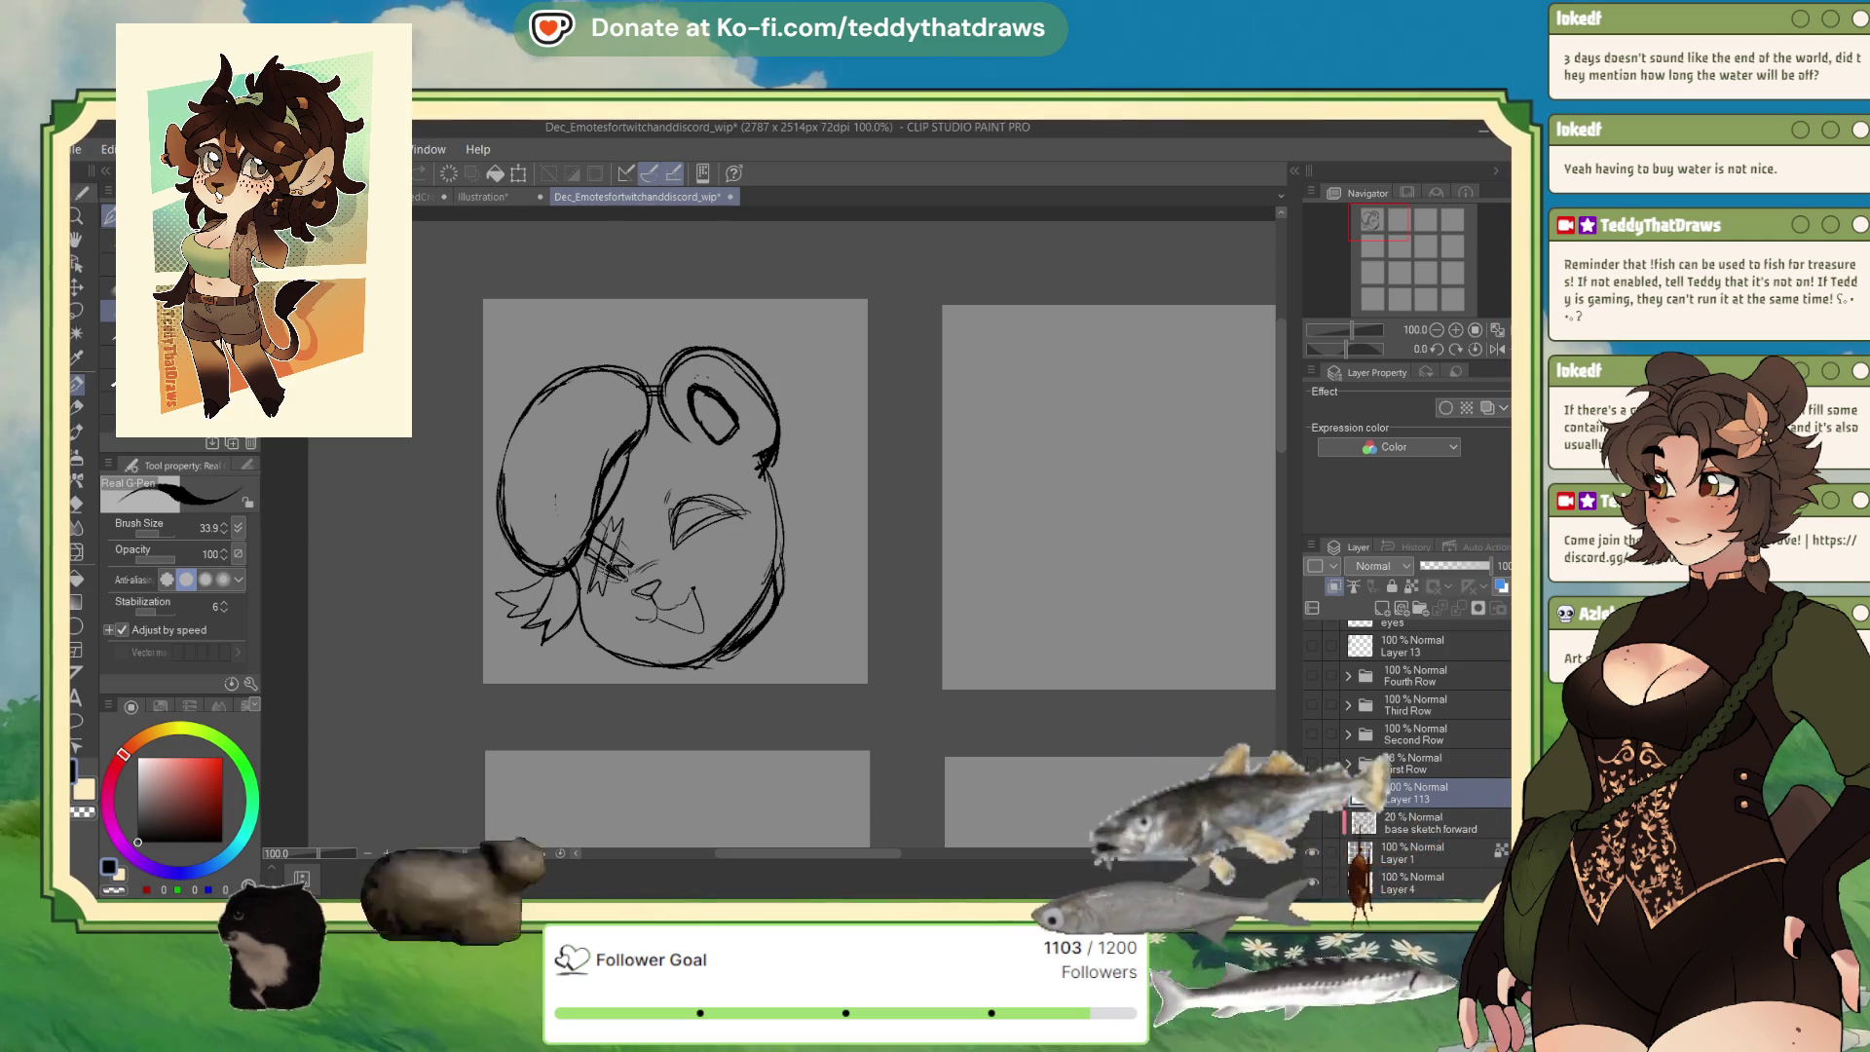
pyautogui.moveTo(616, 519); pyautogui.dragTo(595, 577)
pyautogui.moveTo(628, 519); pyautogui.dragTo(601, 563)
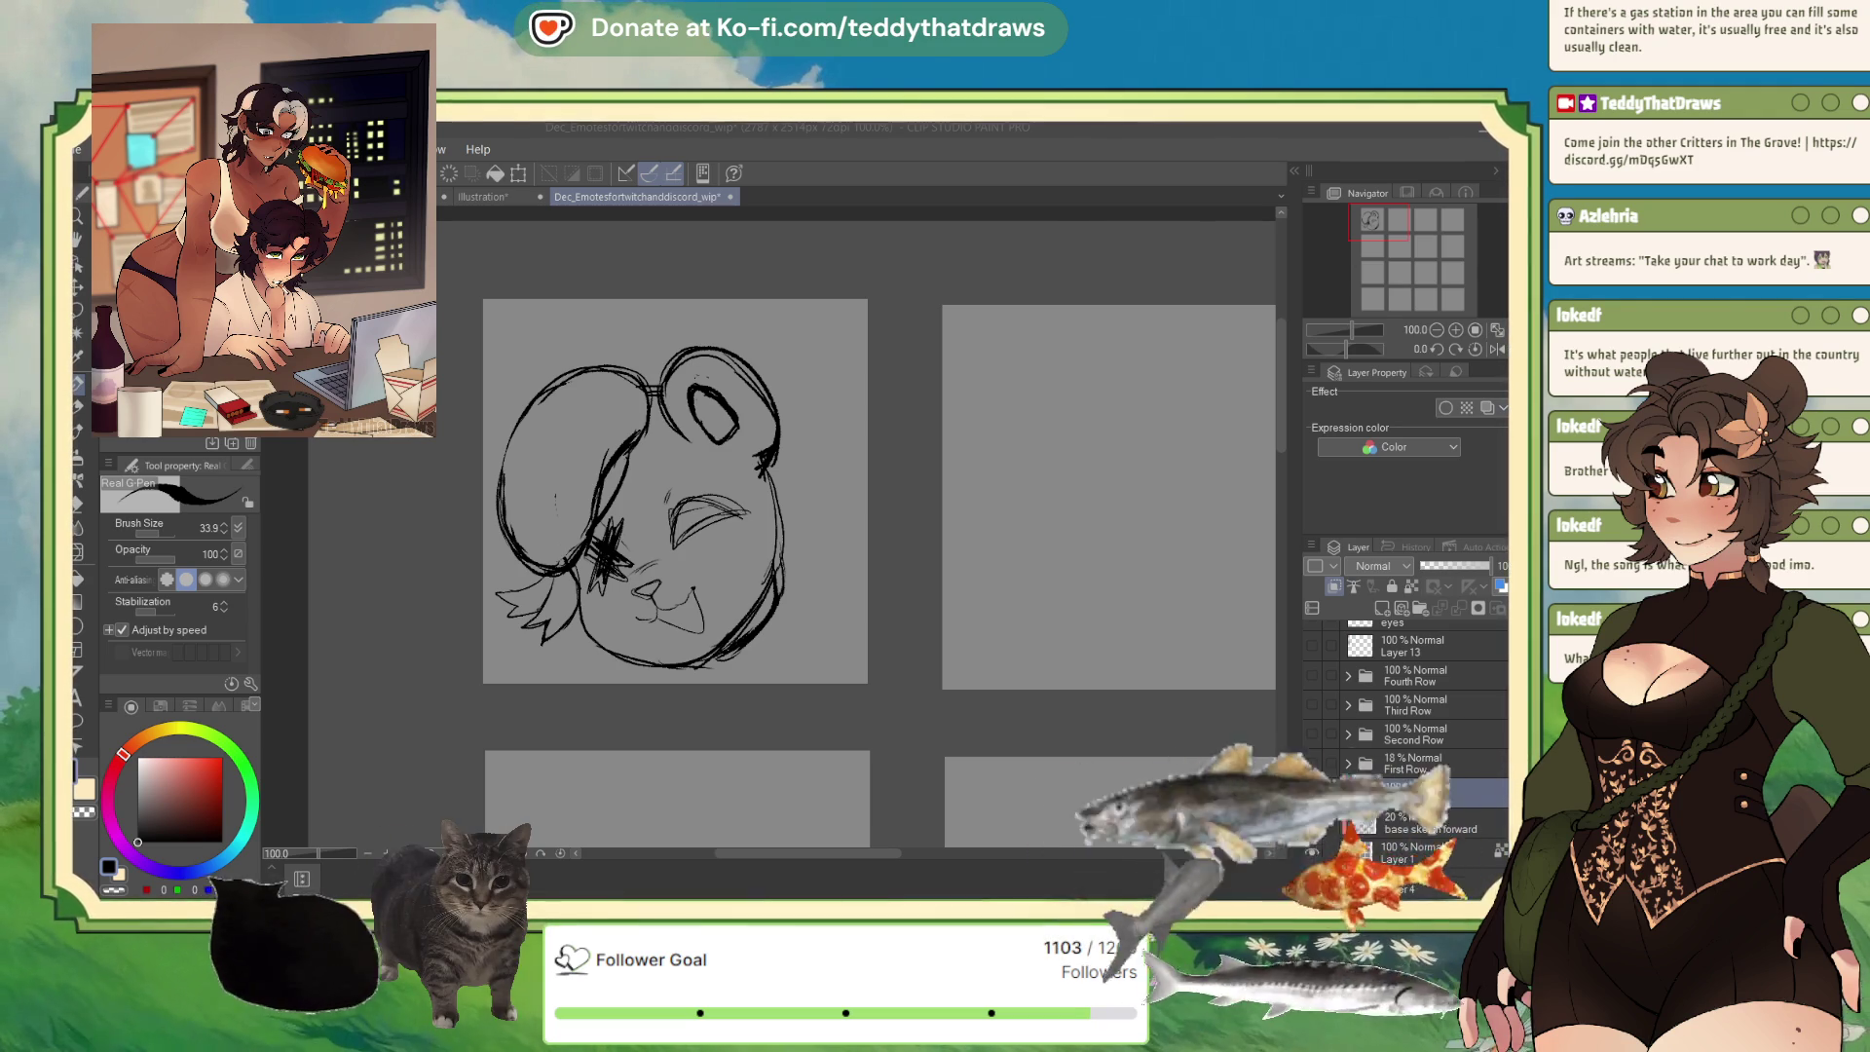
pyautogui.click(159, 864)
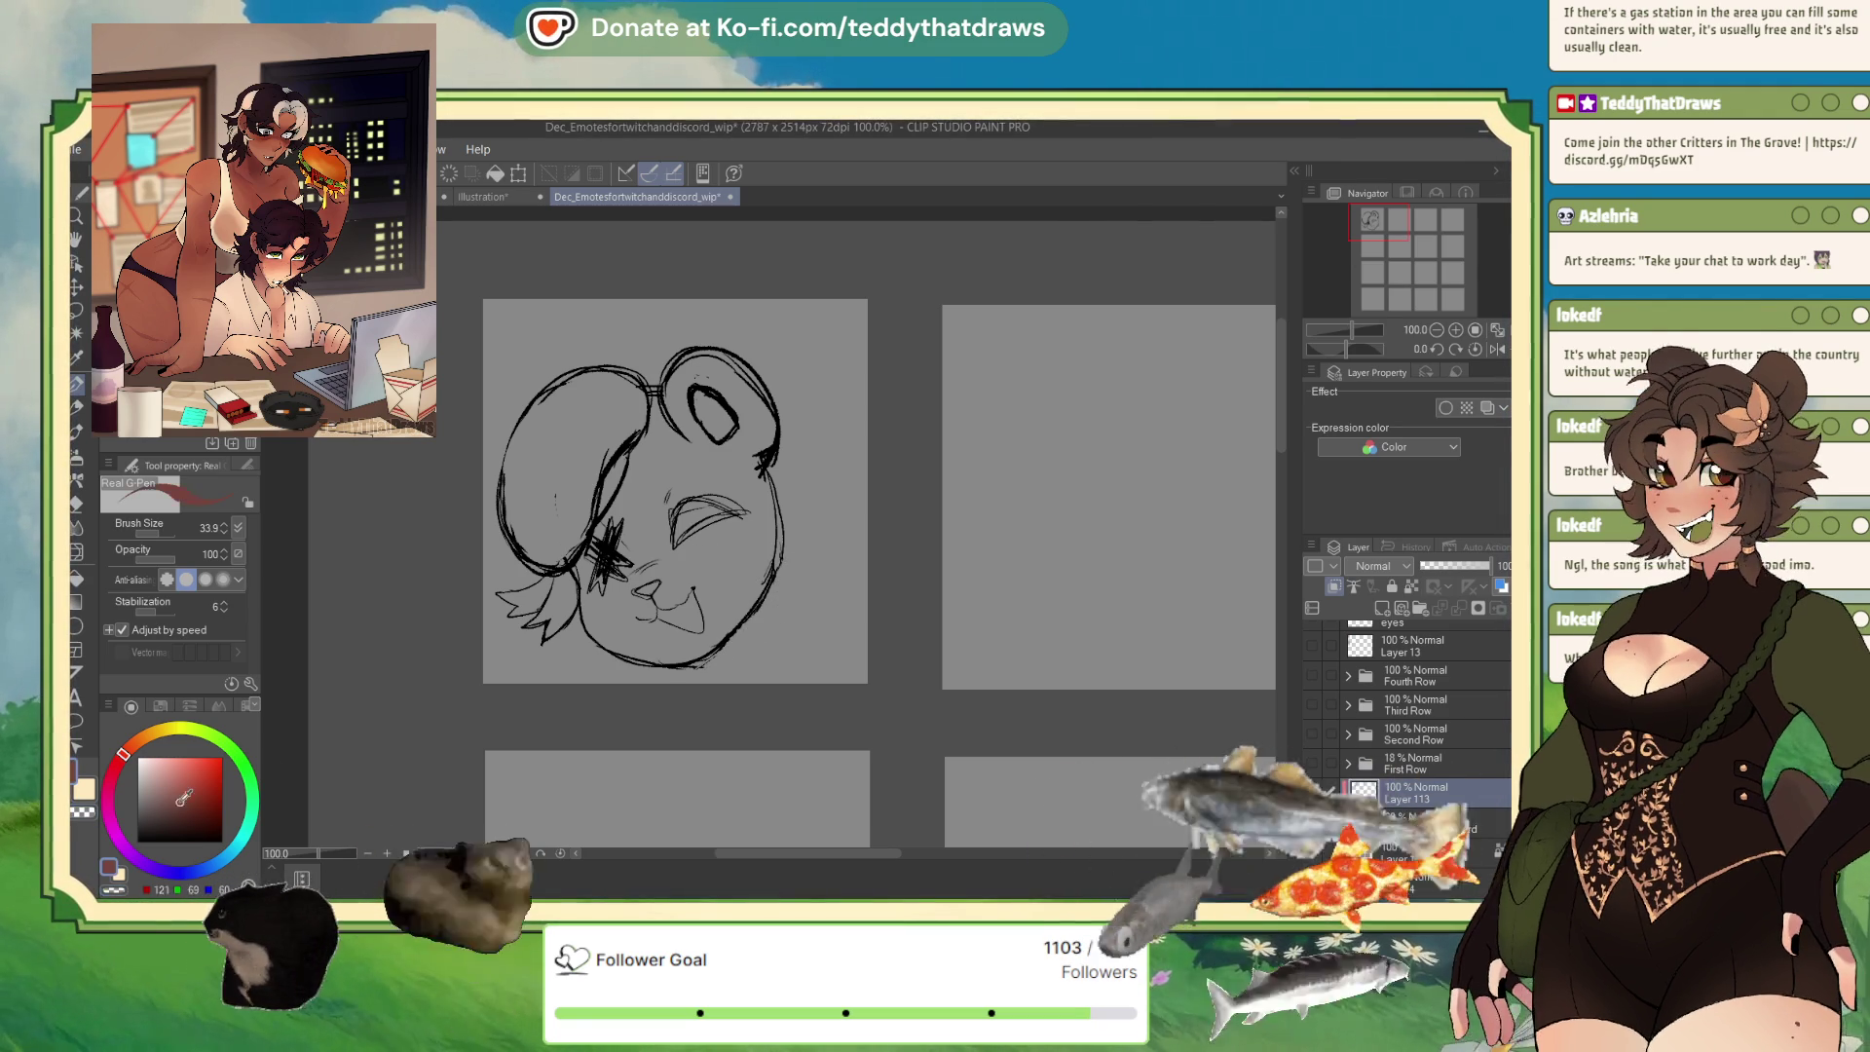
# Ink the left ear, cheek and forehead, erase stray ear marks, and ink the head's right side.
pyautogui.moveTo(522, 461); pyautogui.dragTo(526, 457)
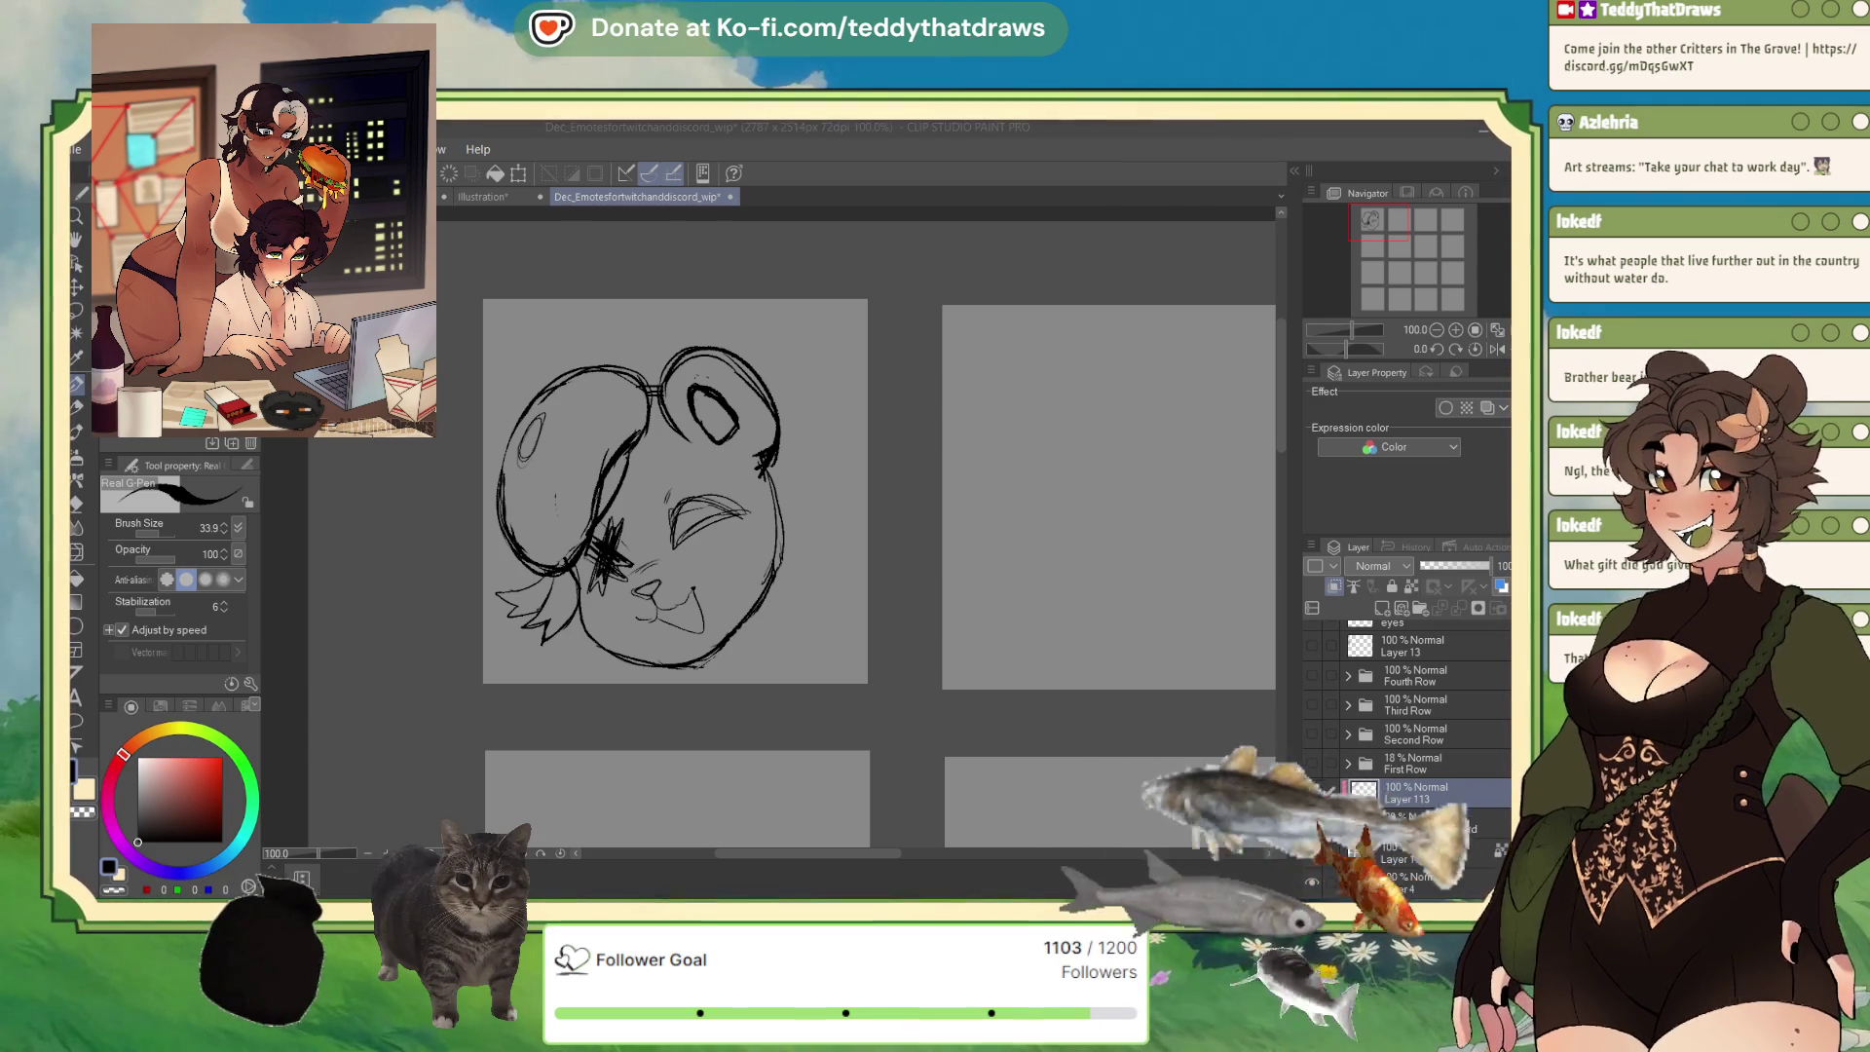
pyautogui.click(769, 500)
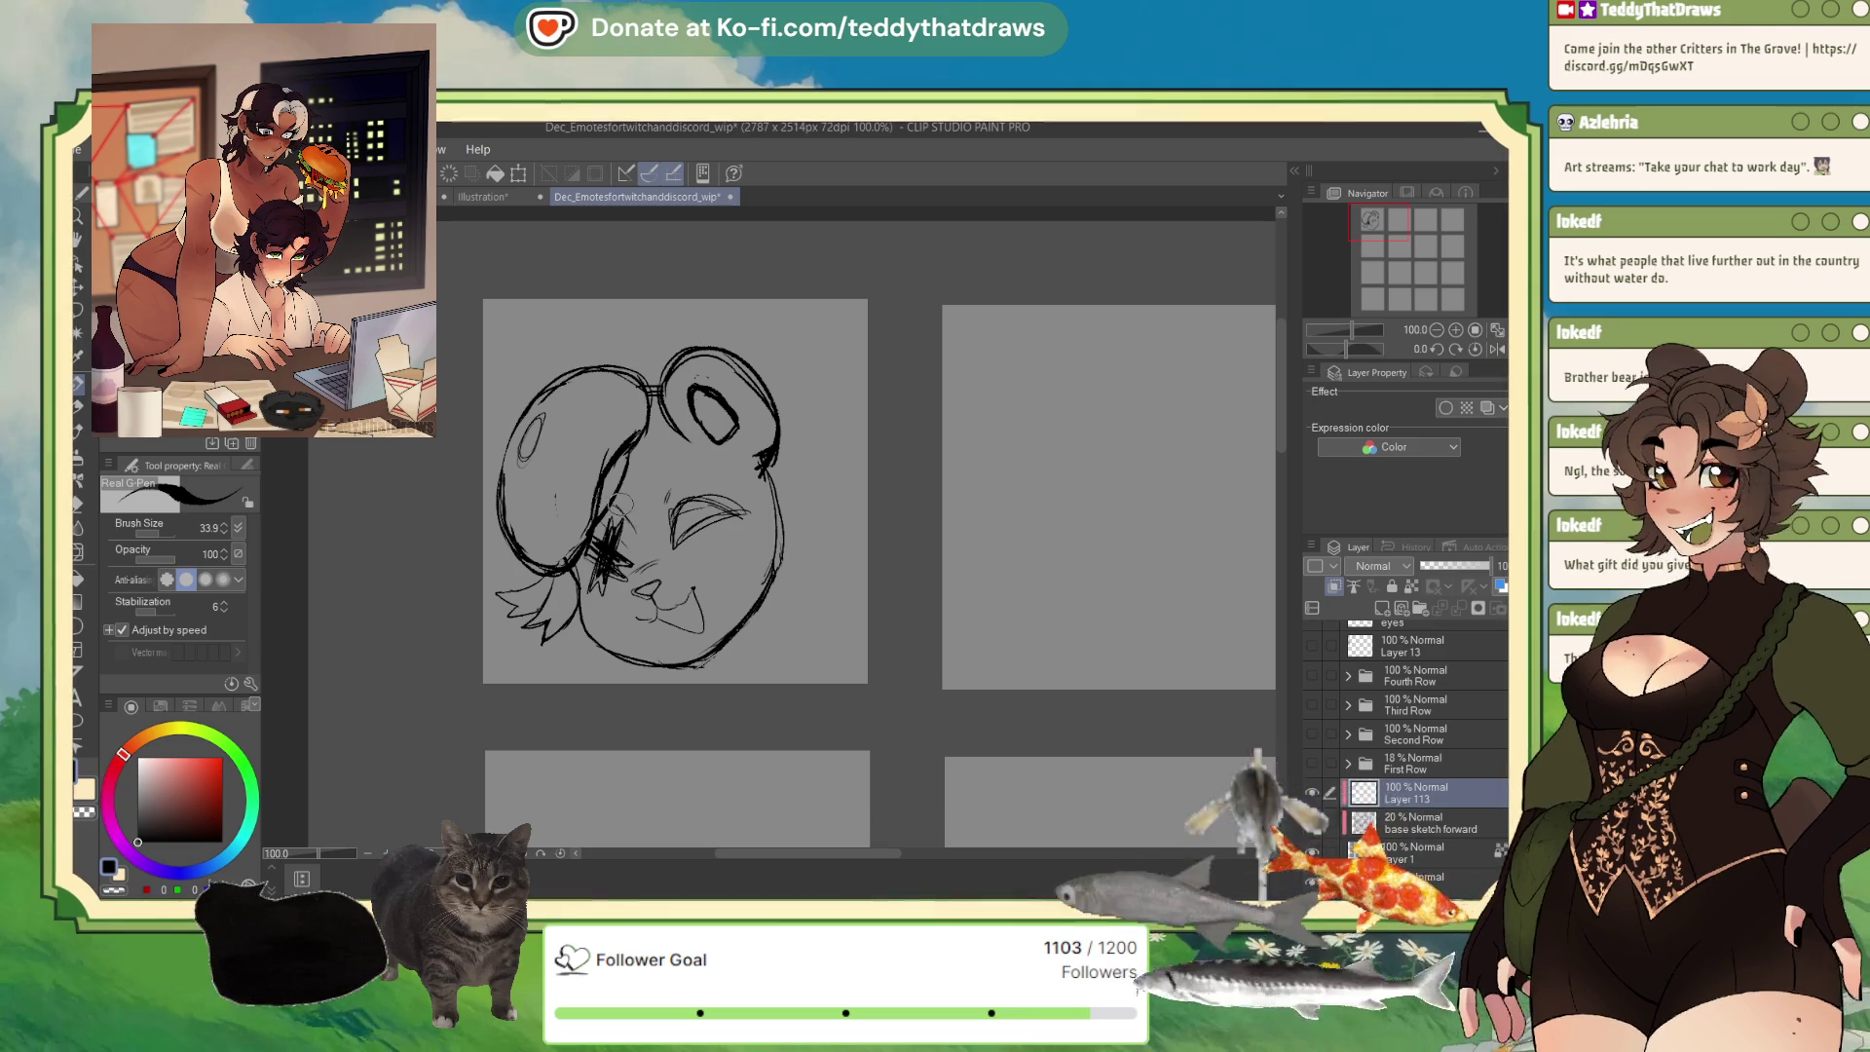
pyautogui.moveTo(645, 541)
pyautogui.mouseDown()
pyautogui.moveTo(670, 464)
pyautogui.moveTo(740, 482)
pyautogui.moveTo(652, 476)
pyautogui.moveTo(690, 452)
pyautogui.mouseUp()
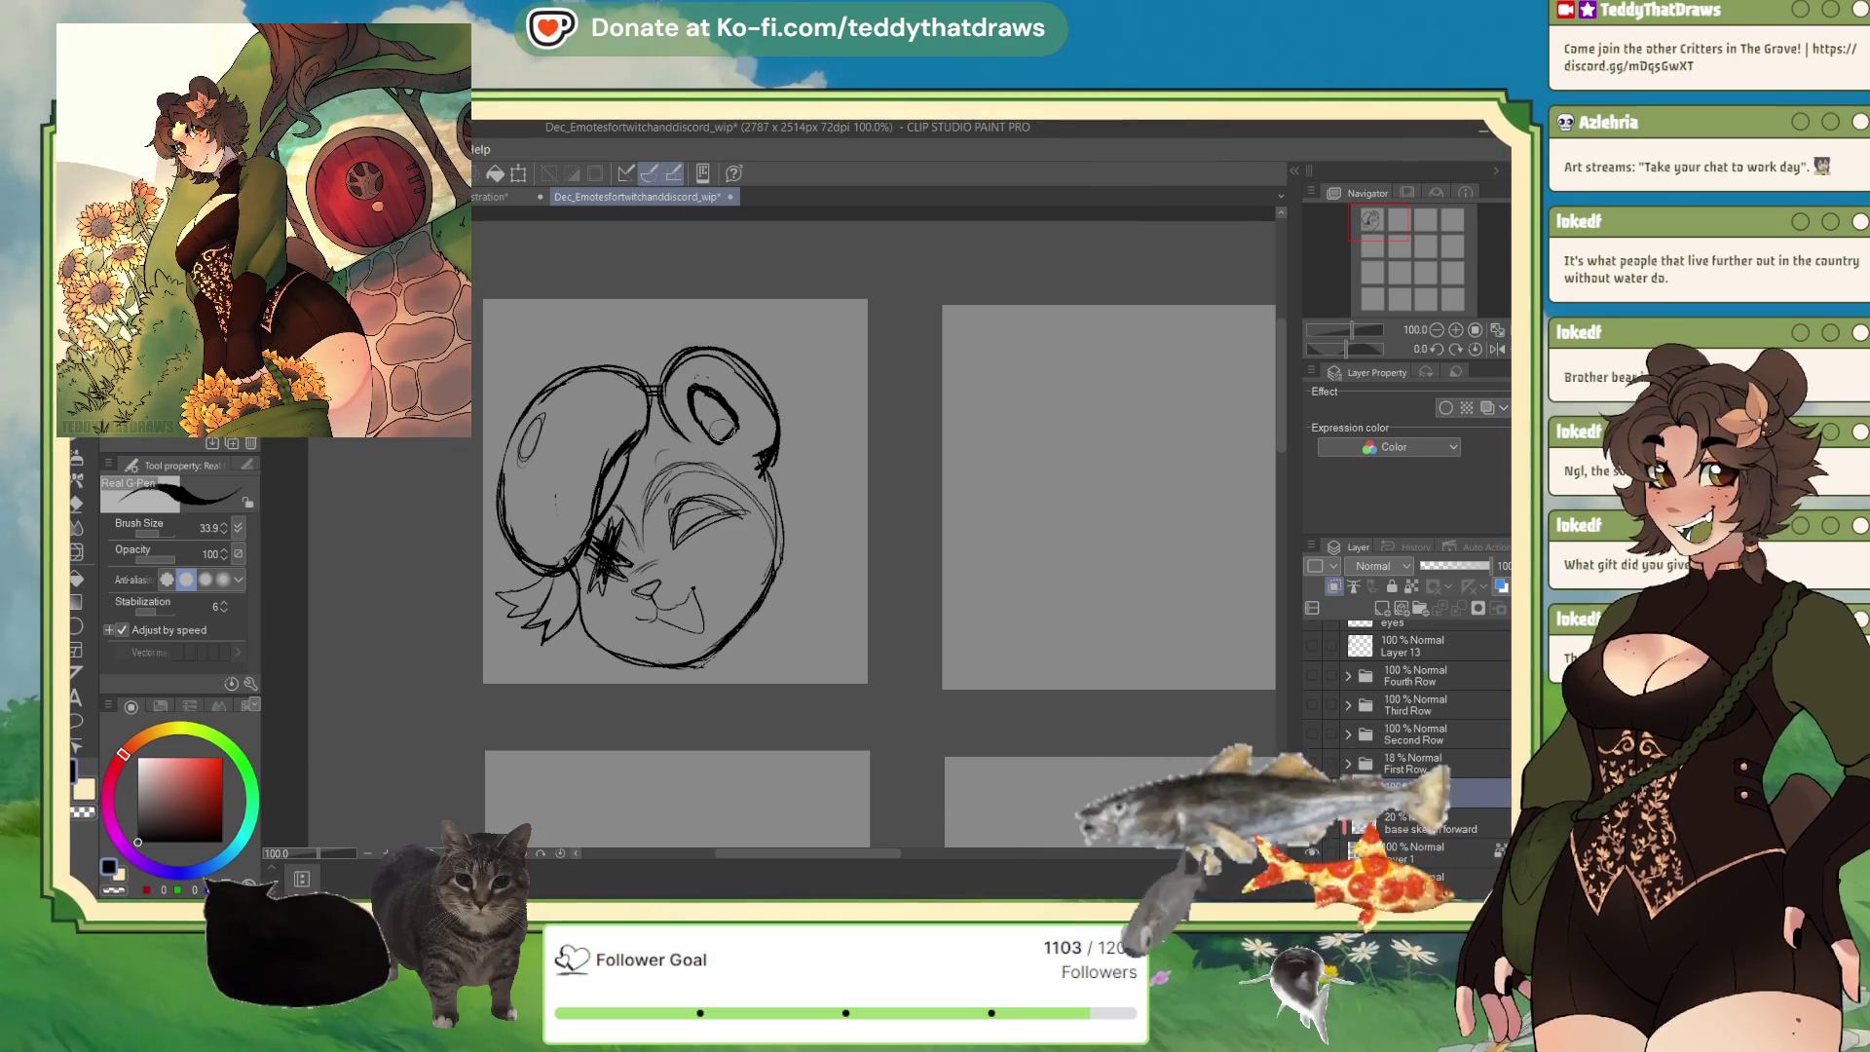
pyautogui.click(119, 890)
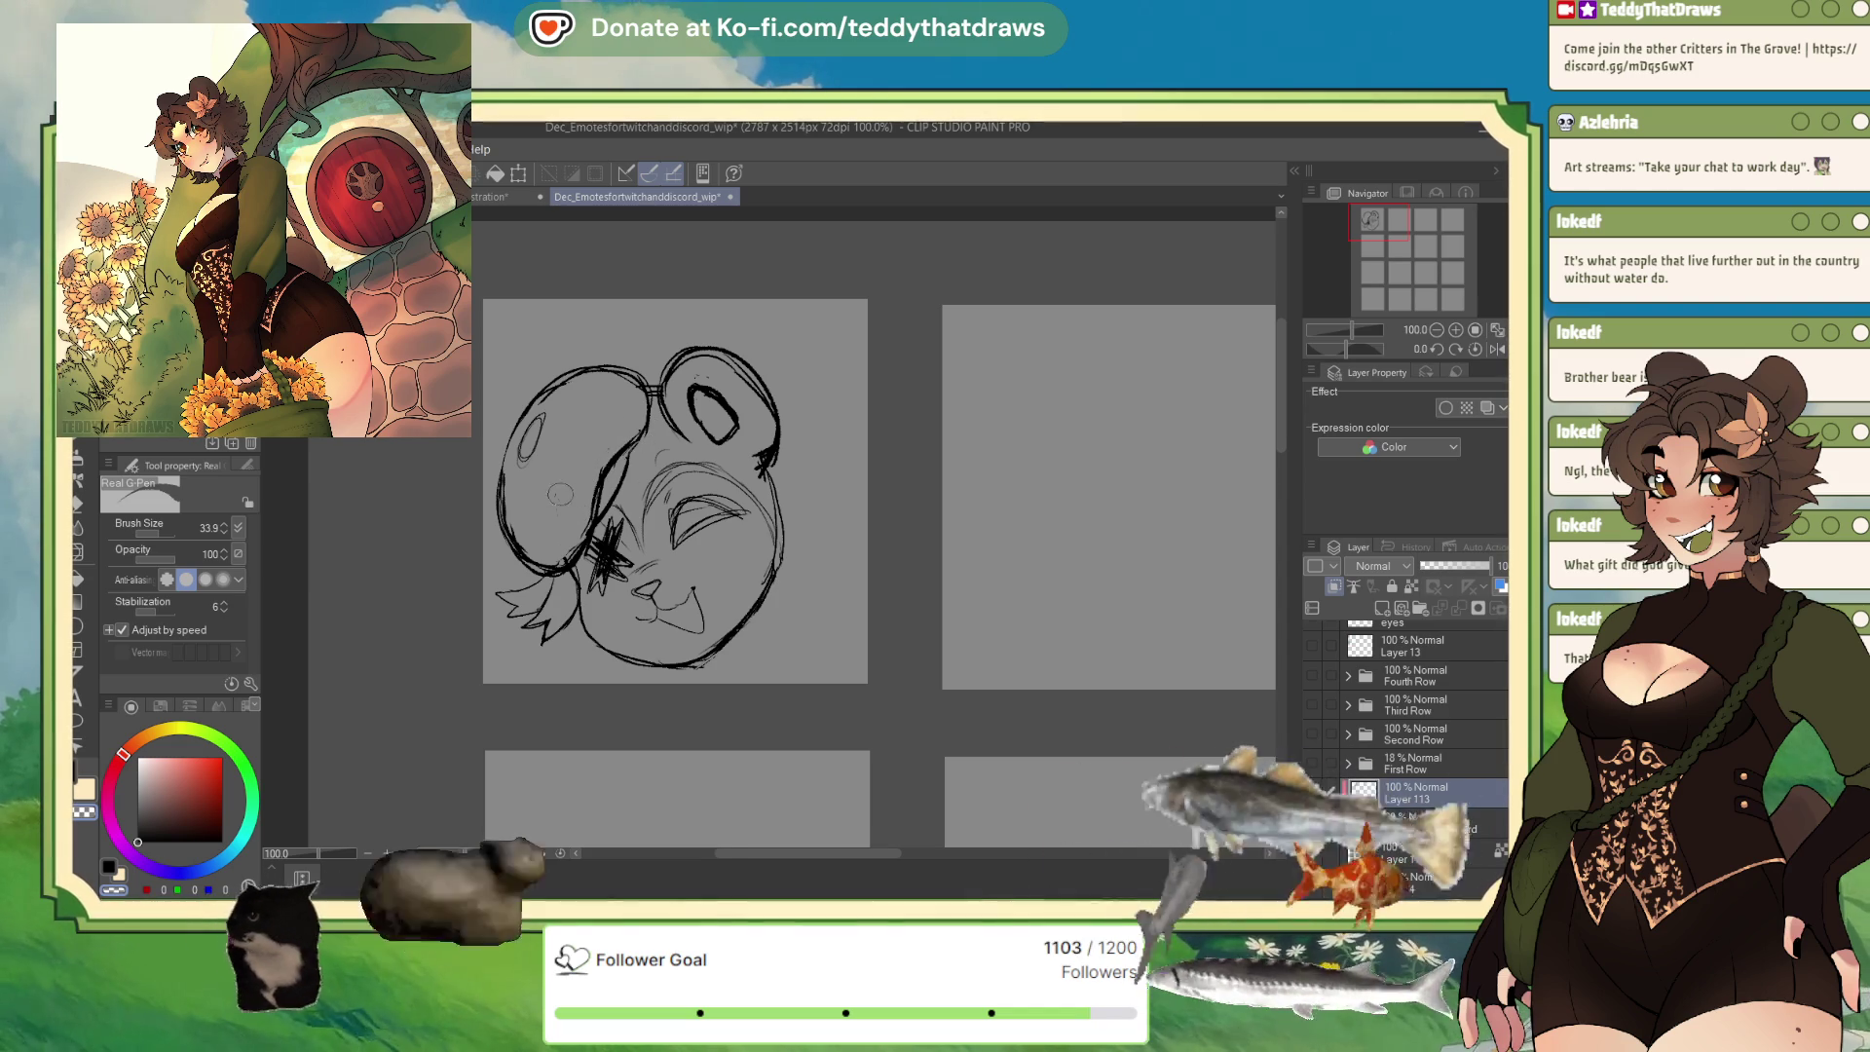
pyautogui.click(187, 793)
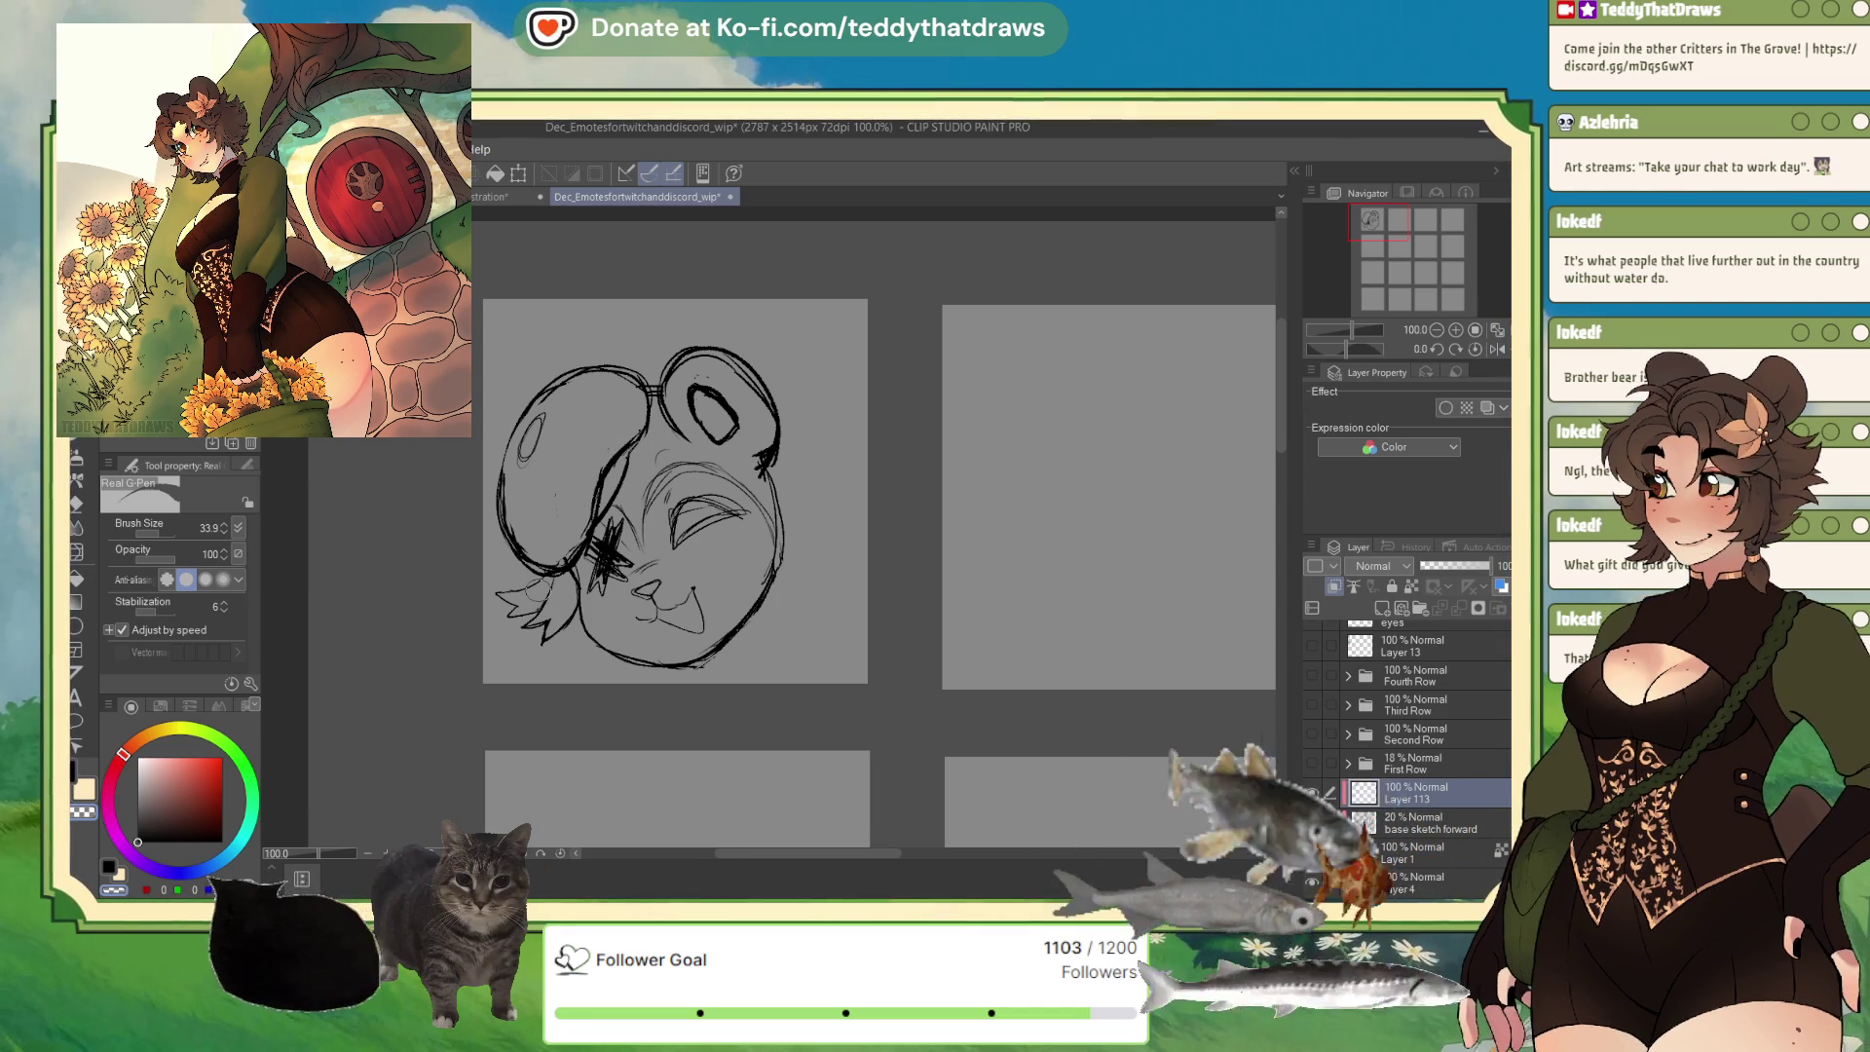
pyautogui.click(138, 842)
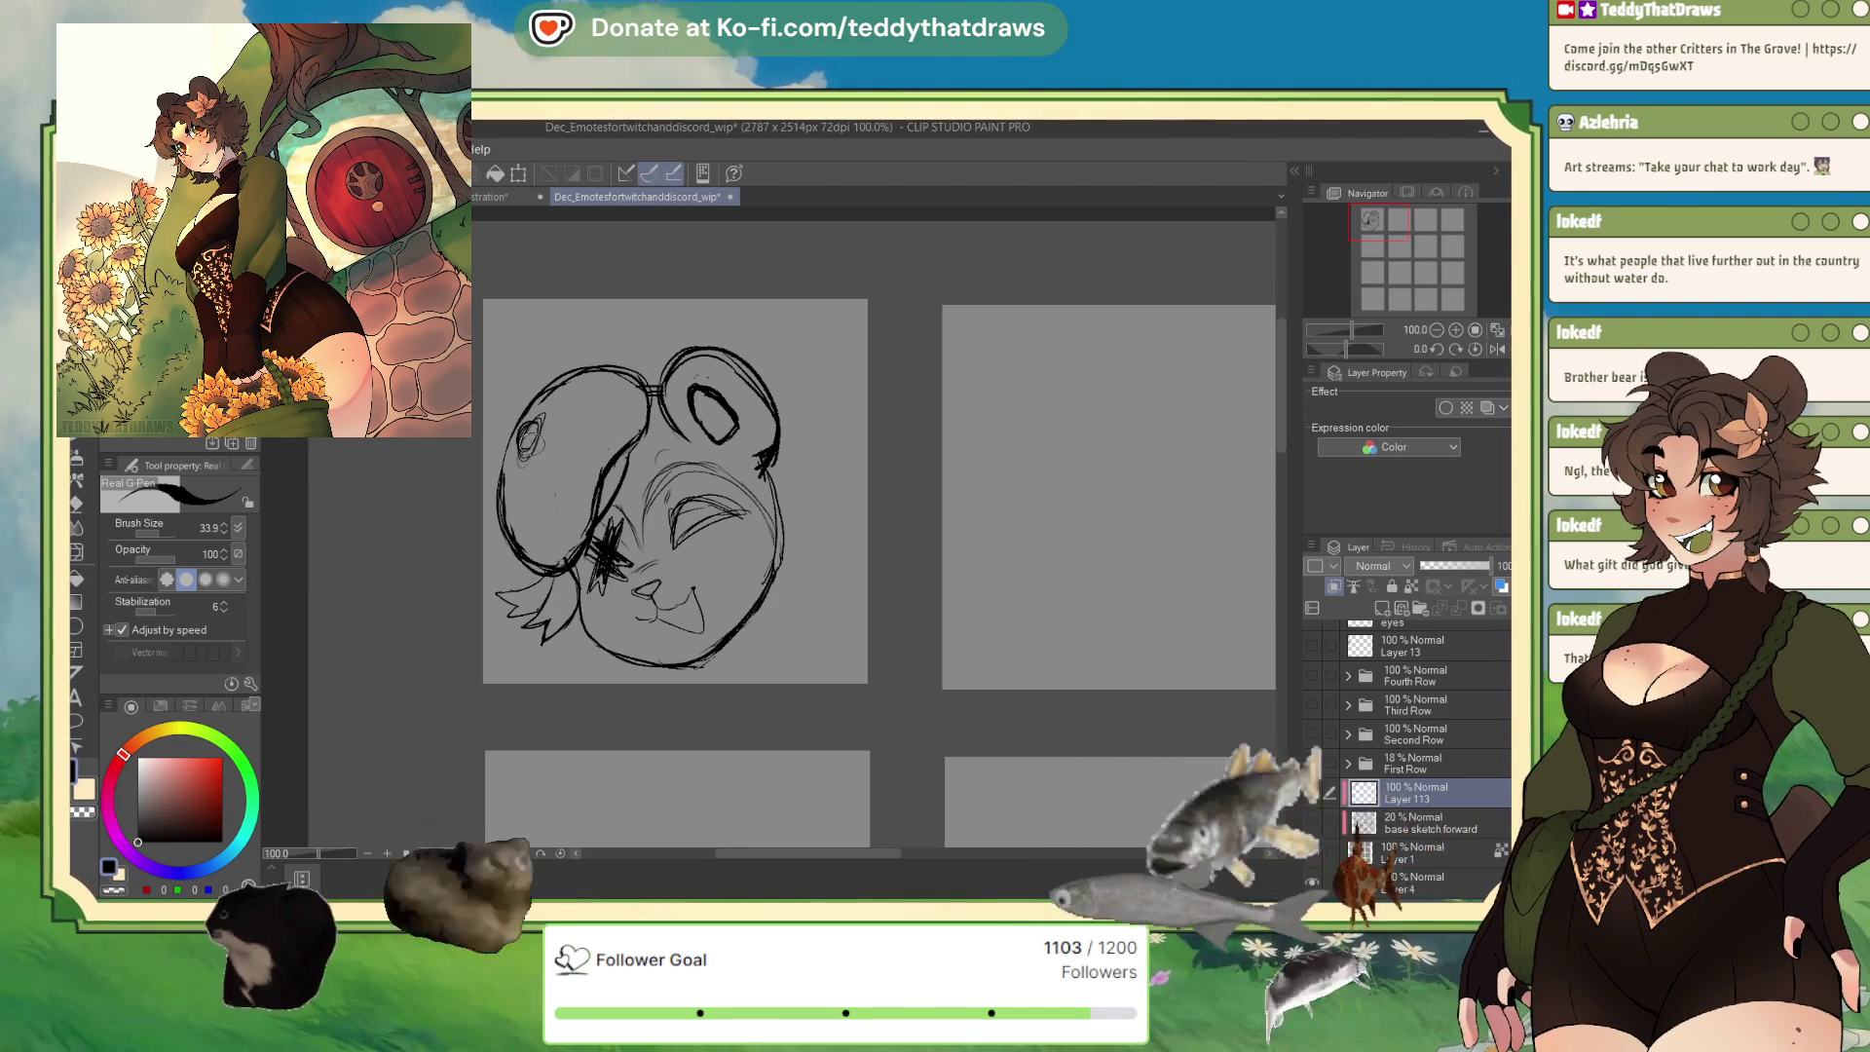
pyautogui.press('c')
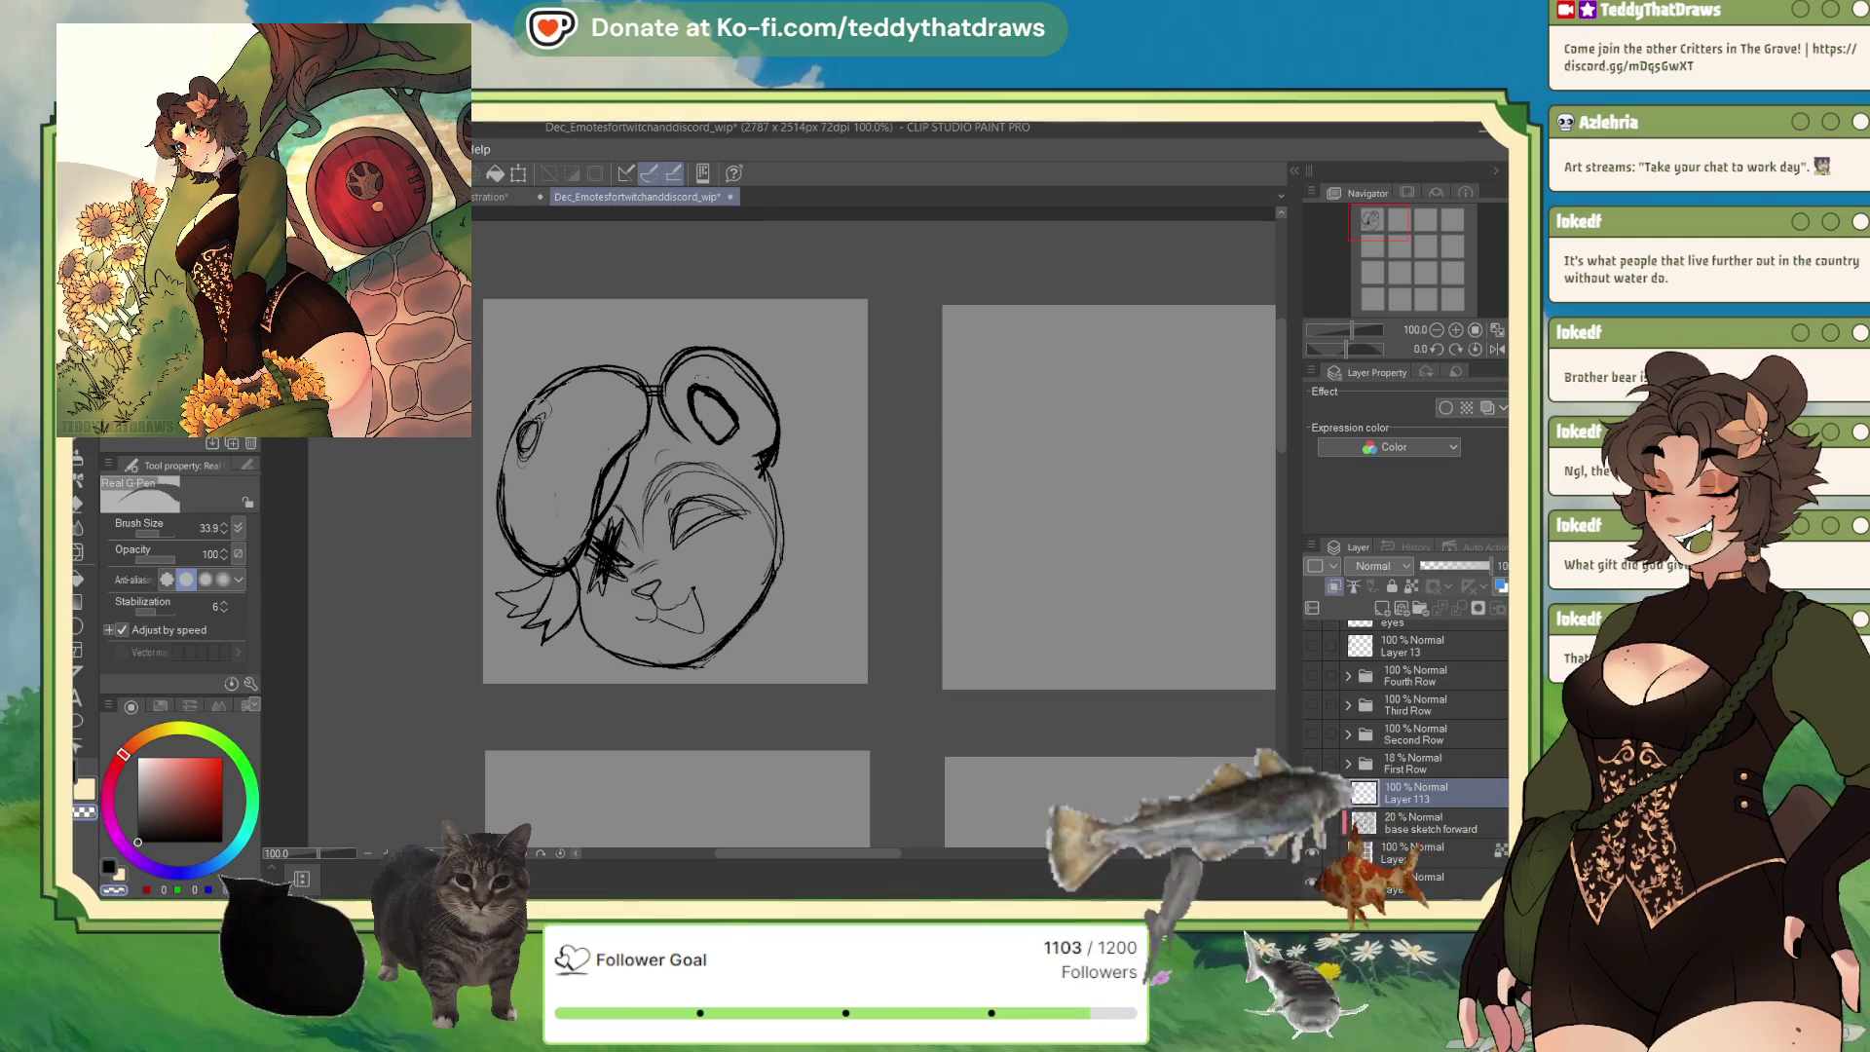
pyautogui.moveTo(523, 453); pyautogui.dragTo(526, 421)
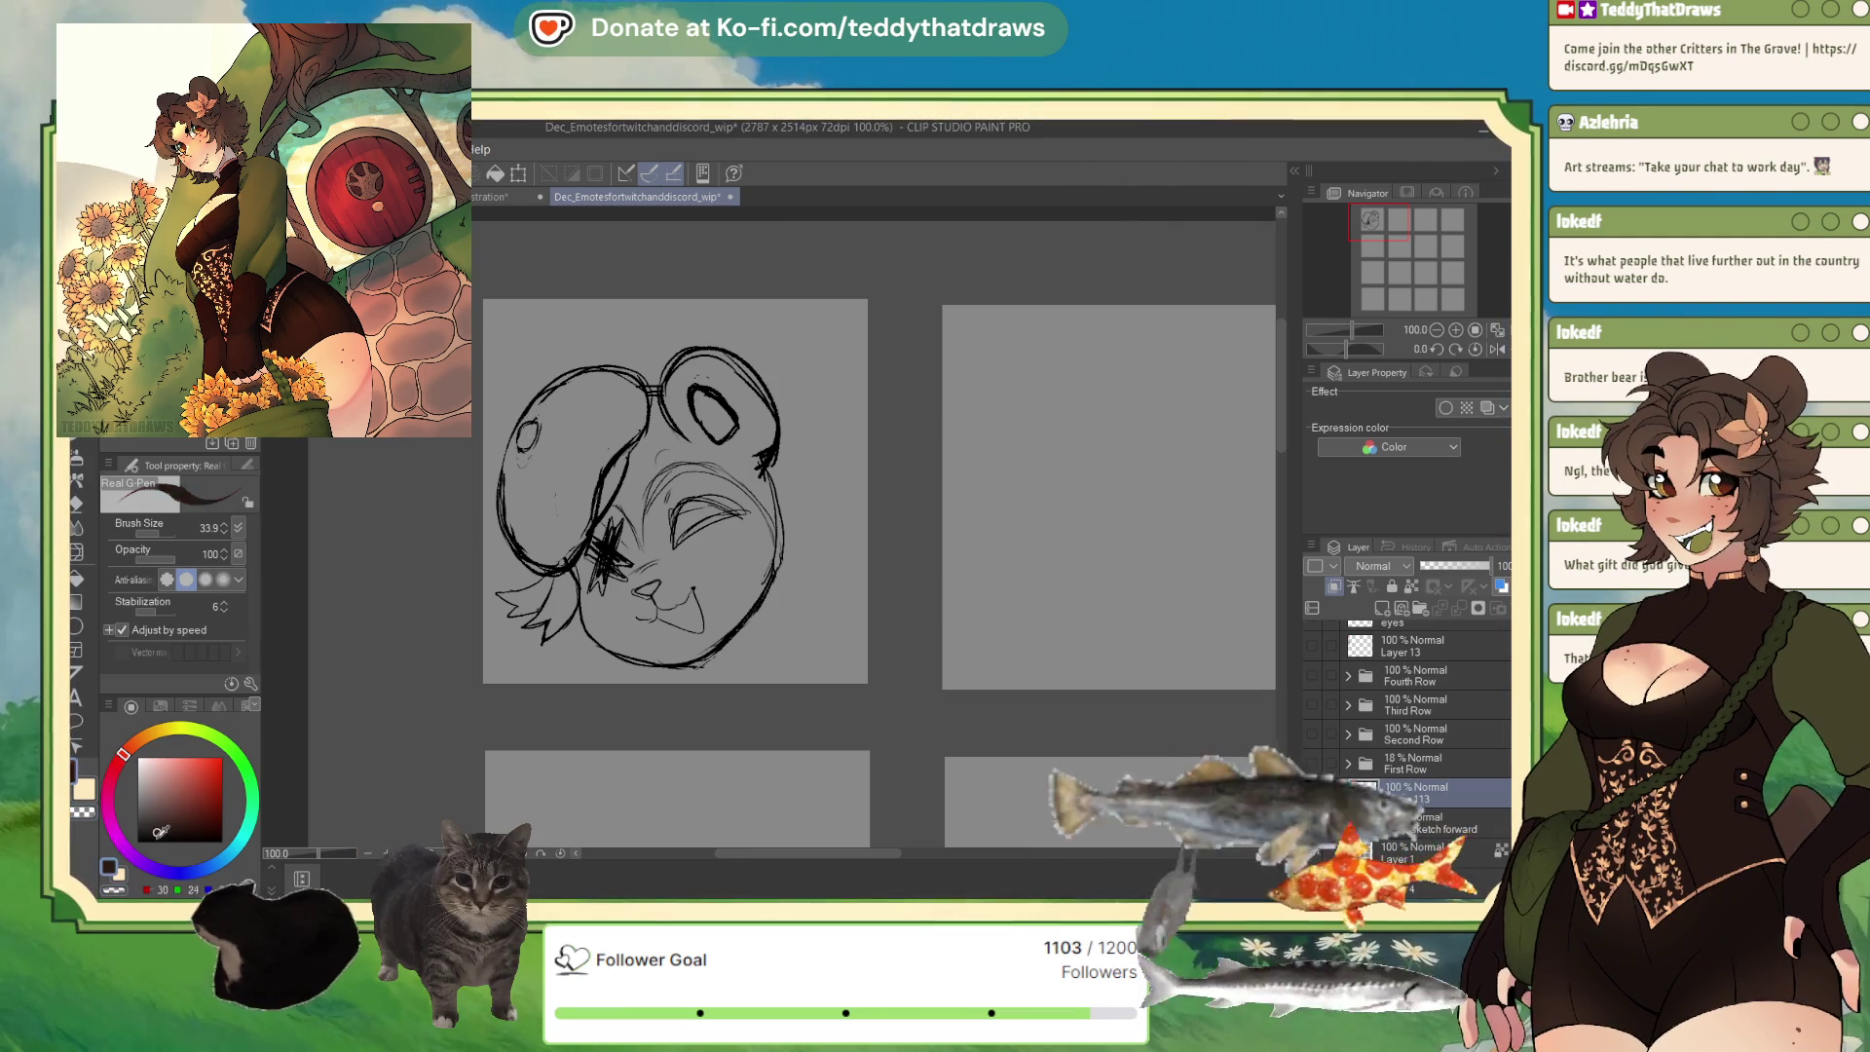
pyautogui.press('c')
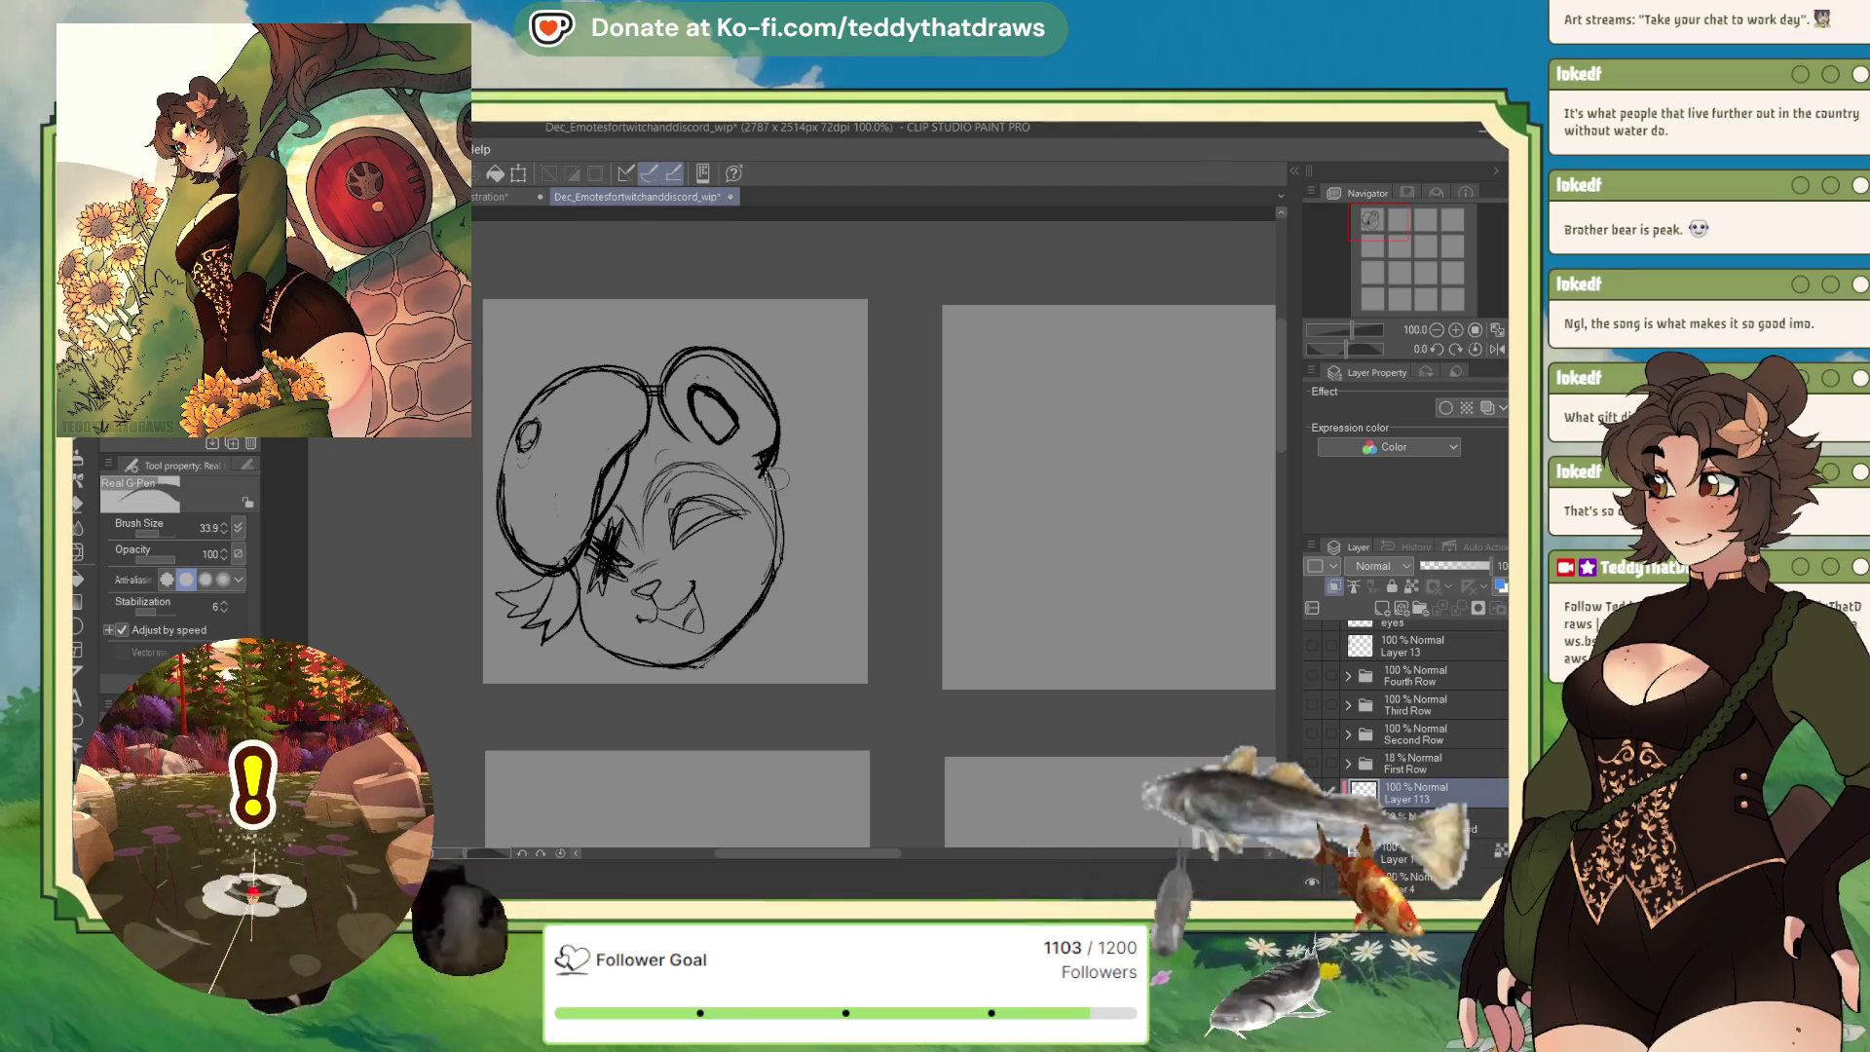
pyautogui.moveTo(763, 568)
pyautogui.mouseDown()
pyautogui.moveTo(823, 356)
pyautogui.moveTo(862, 421)
pyautogui.moveTo(853, 384)
pyautogui.moveTo(852, 605)
pyautogui.mouseUp()
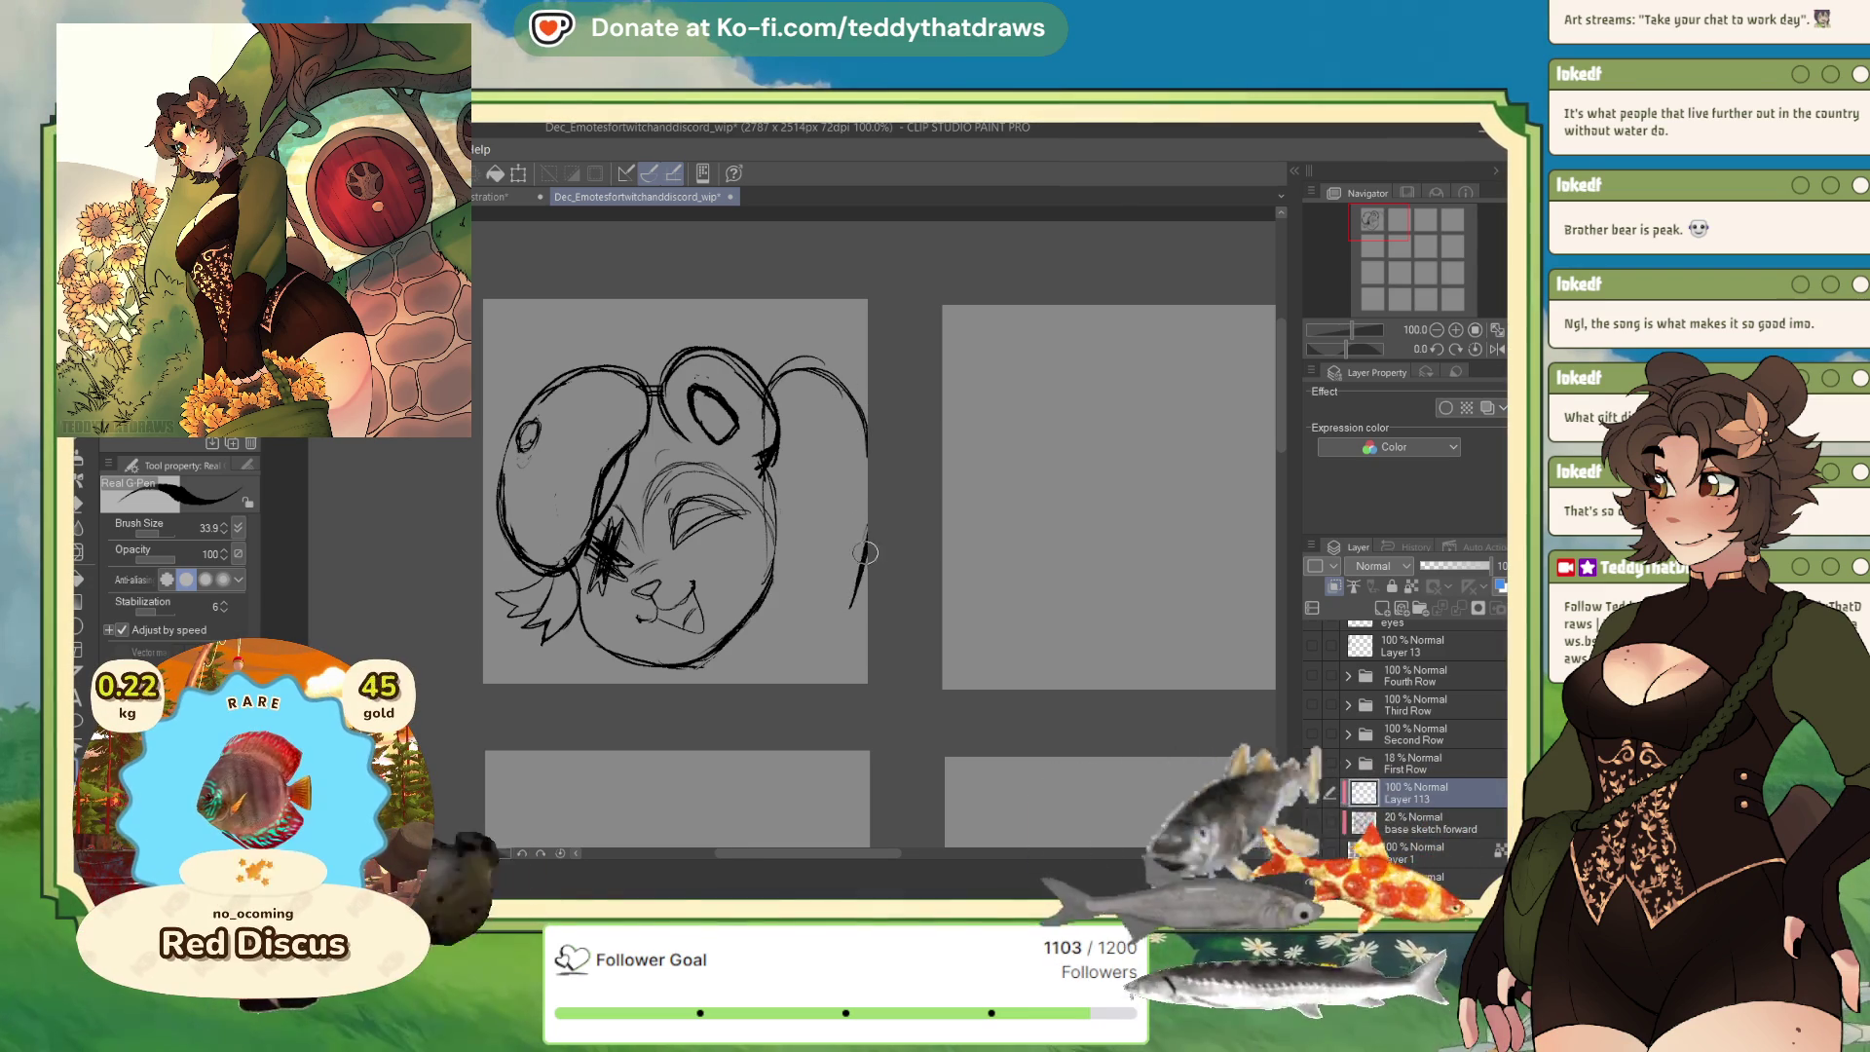
# Resize and reposition the bear drawing in its cell, apply it, and extend the paw outline.
pyautogui.hotkey('ctrl', 't')
pyautogui.moveTo(681, 507); pyautogui.dragTo(663, 504)
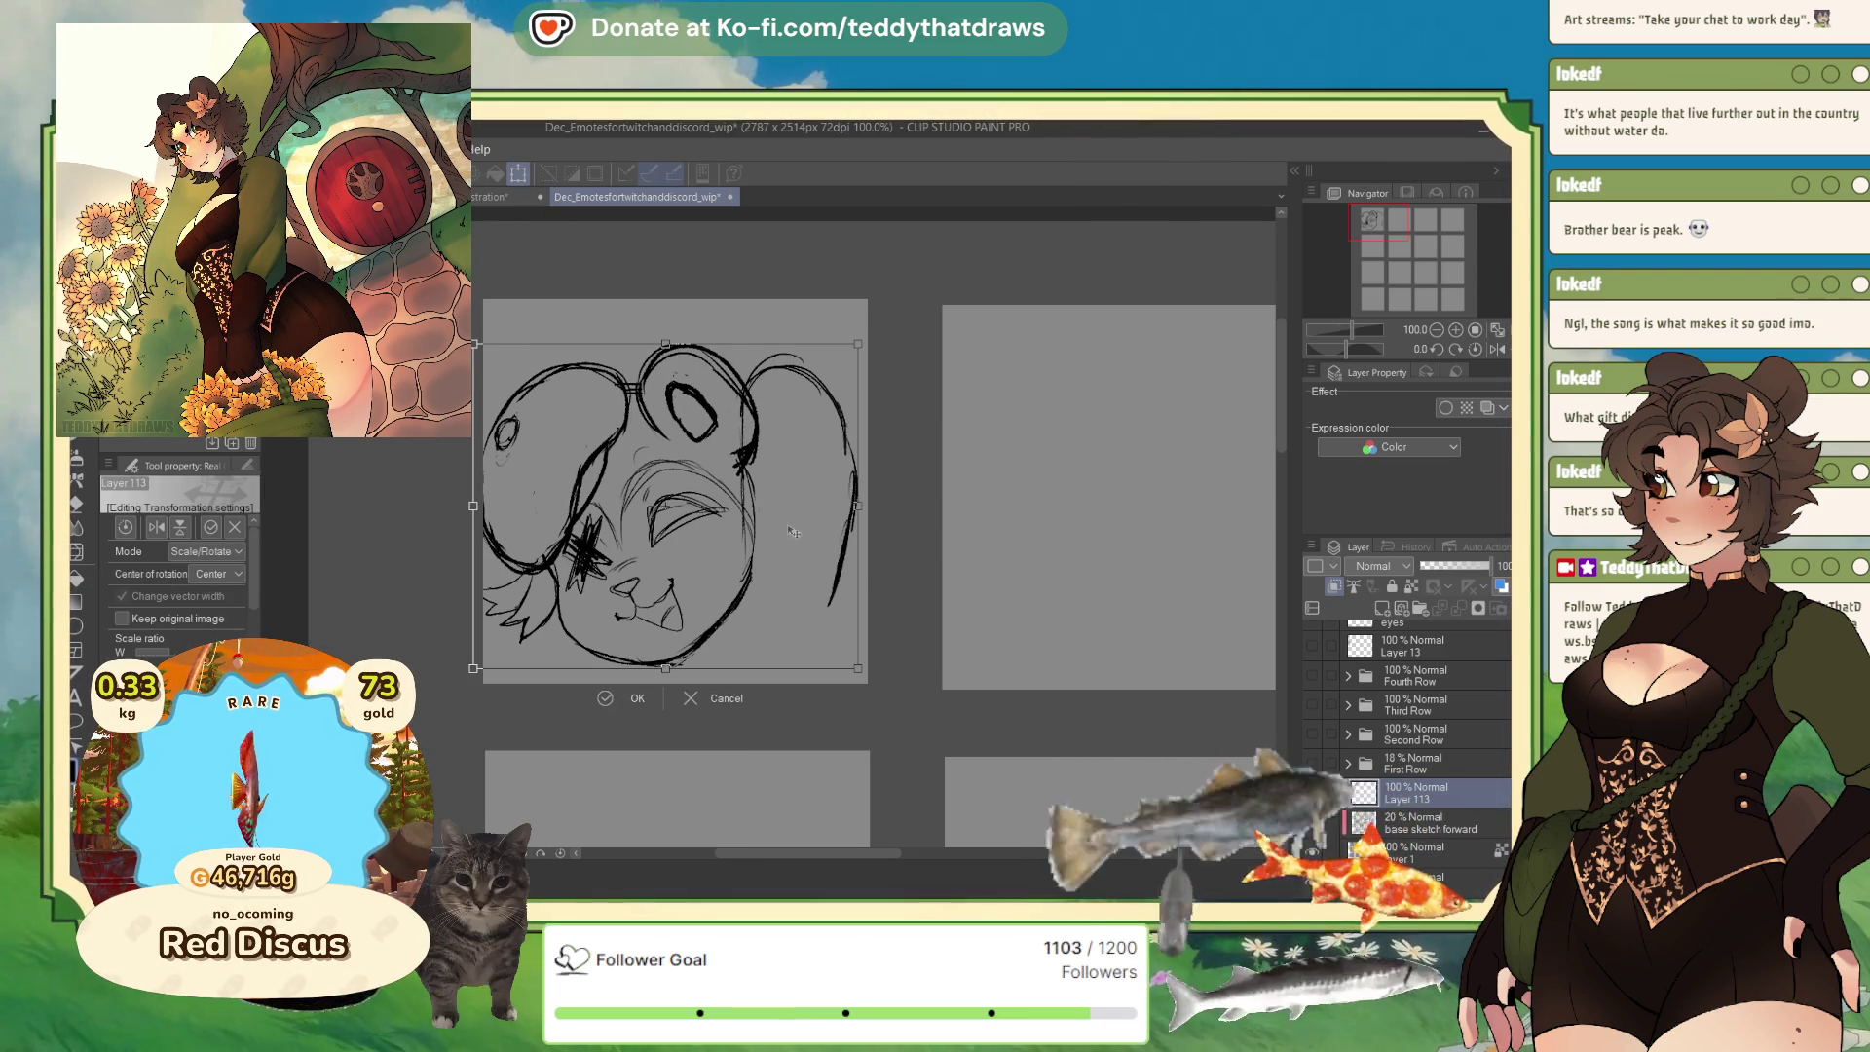
pyautogui.moveTo(669, 341); pyautogui.dragTo(763, 652)
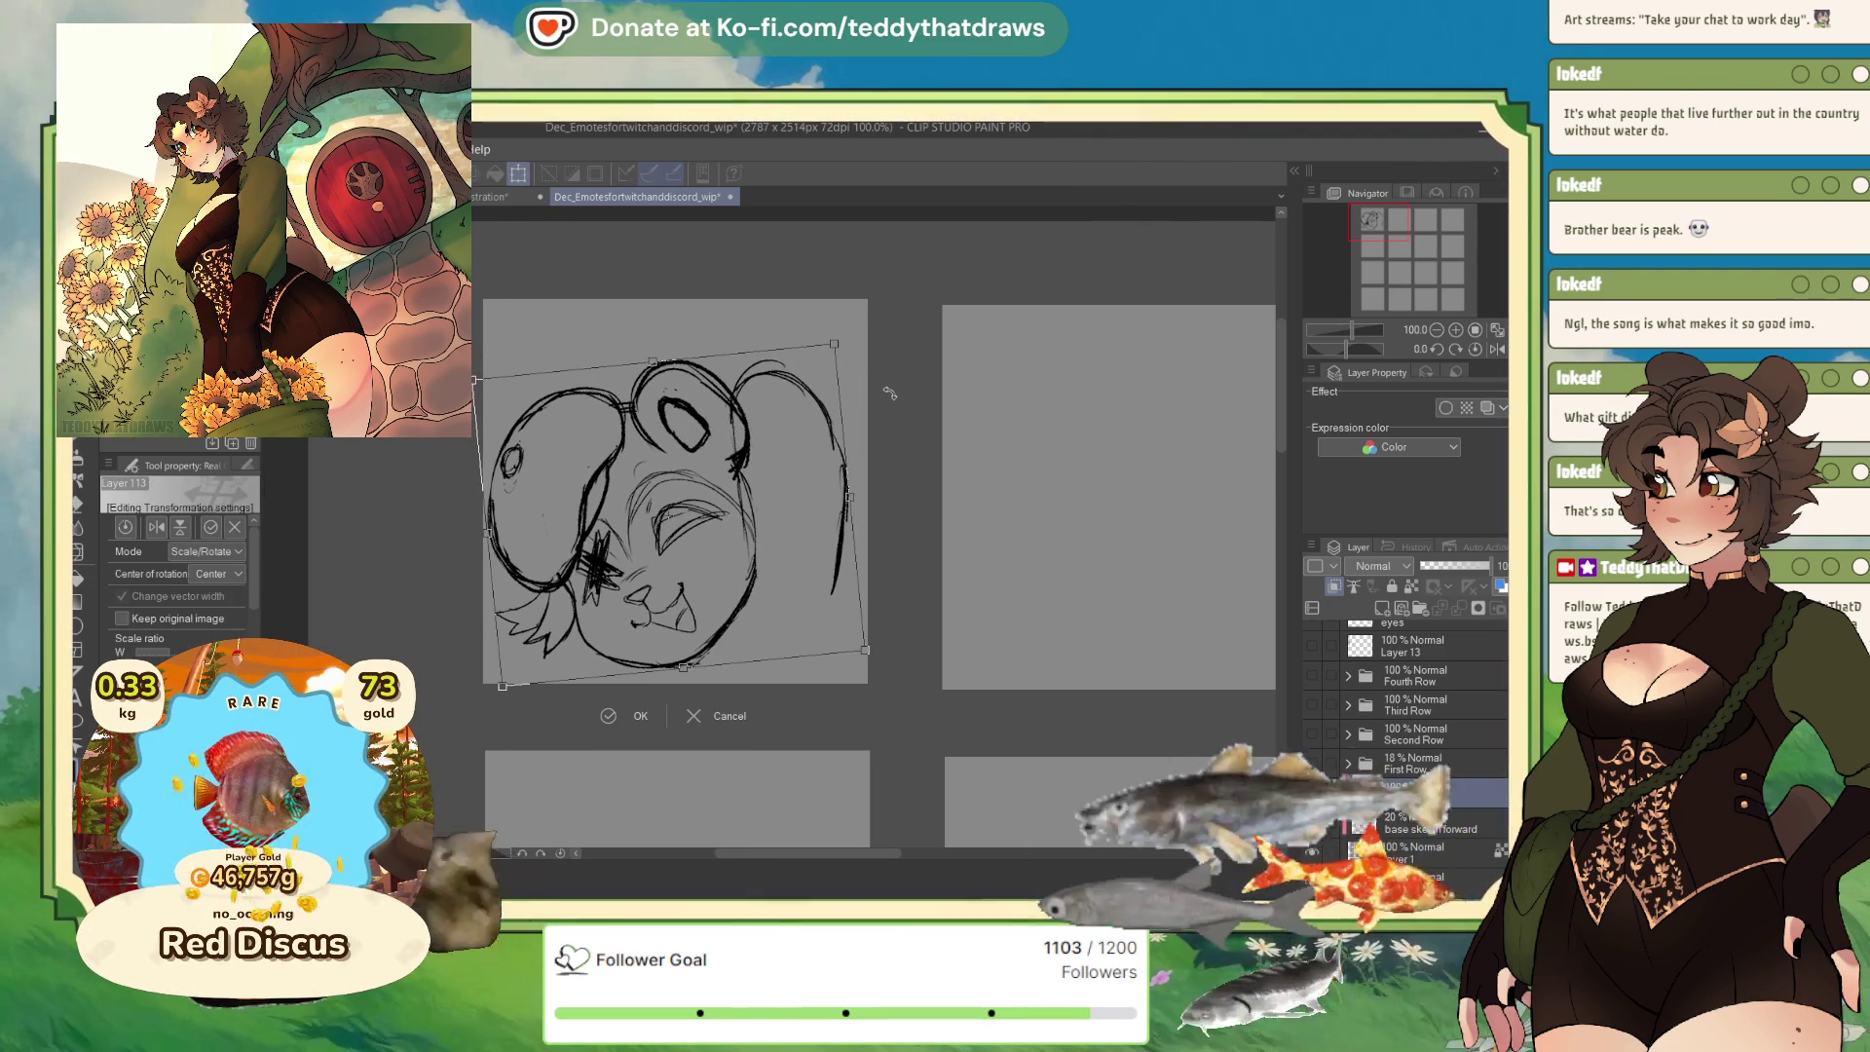
pyautogui.click(618, 714)
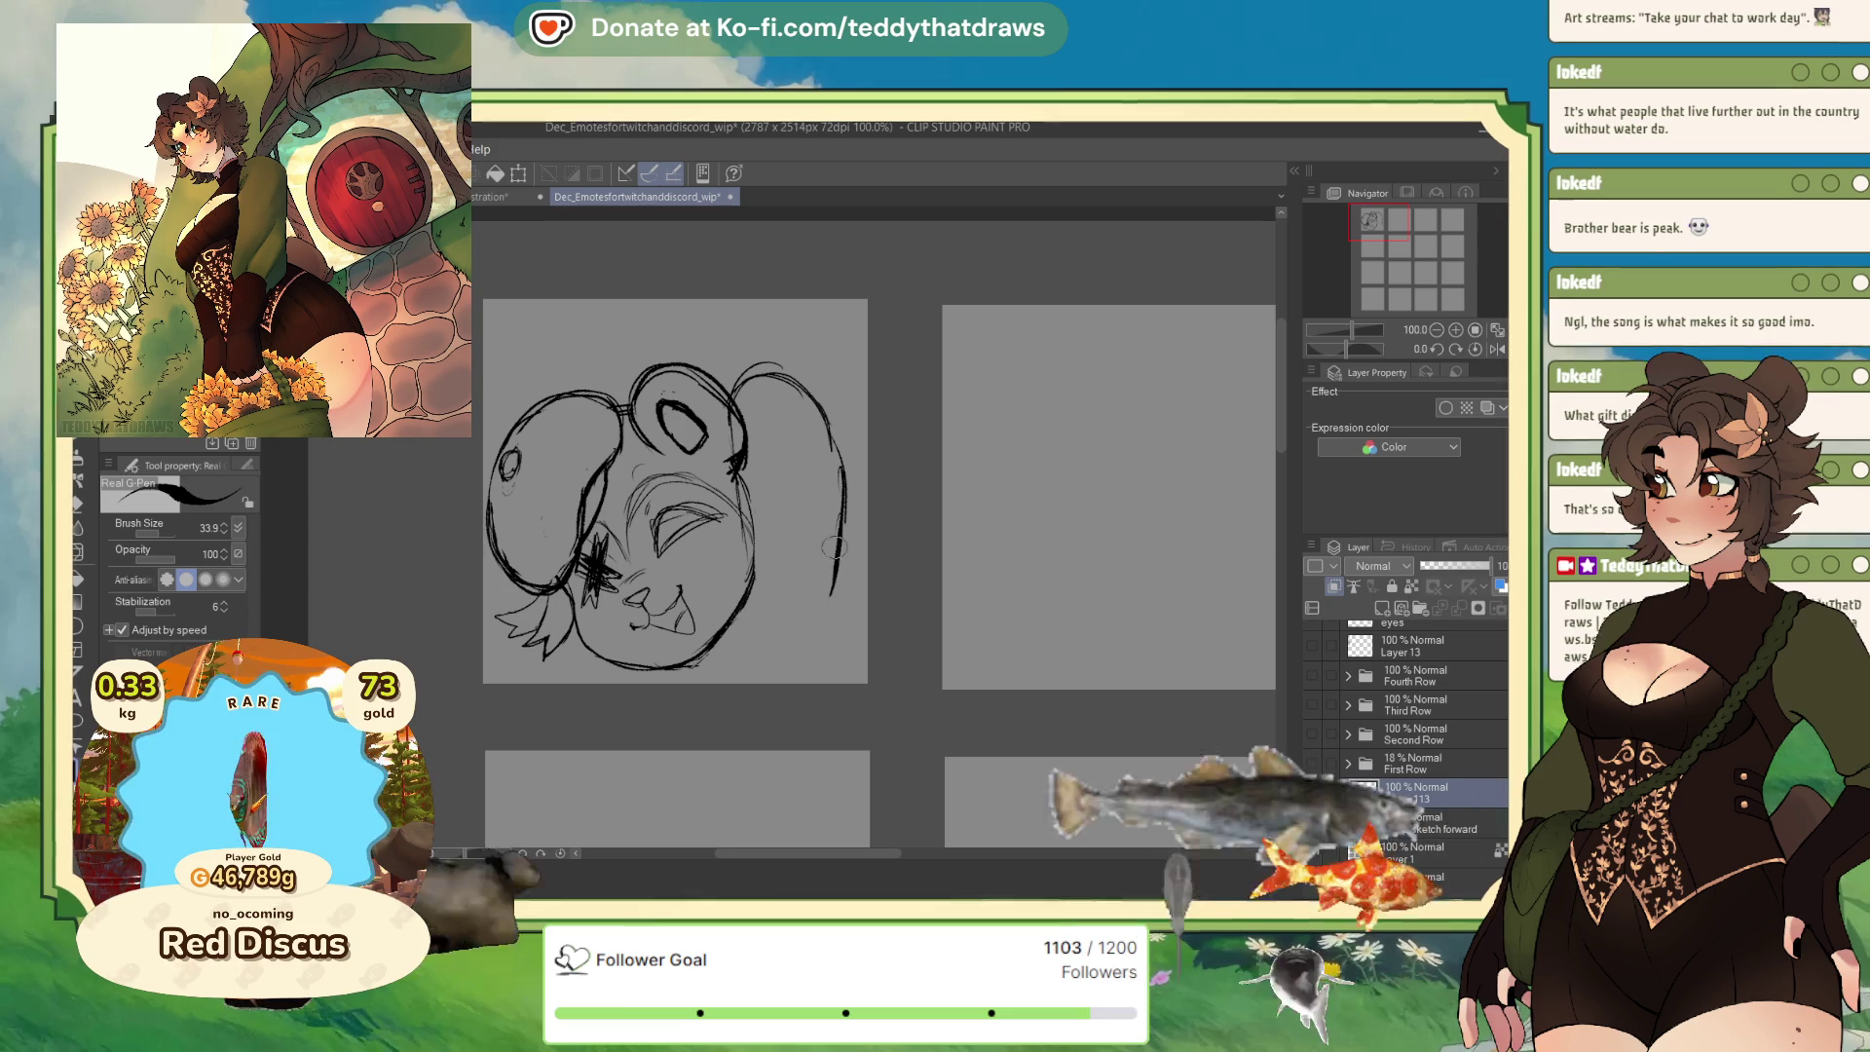
pyautogui.moveTo(829, 599); pyautogui.dragTo(813, 682)
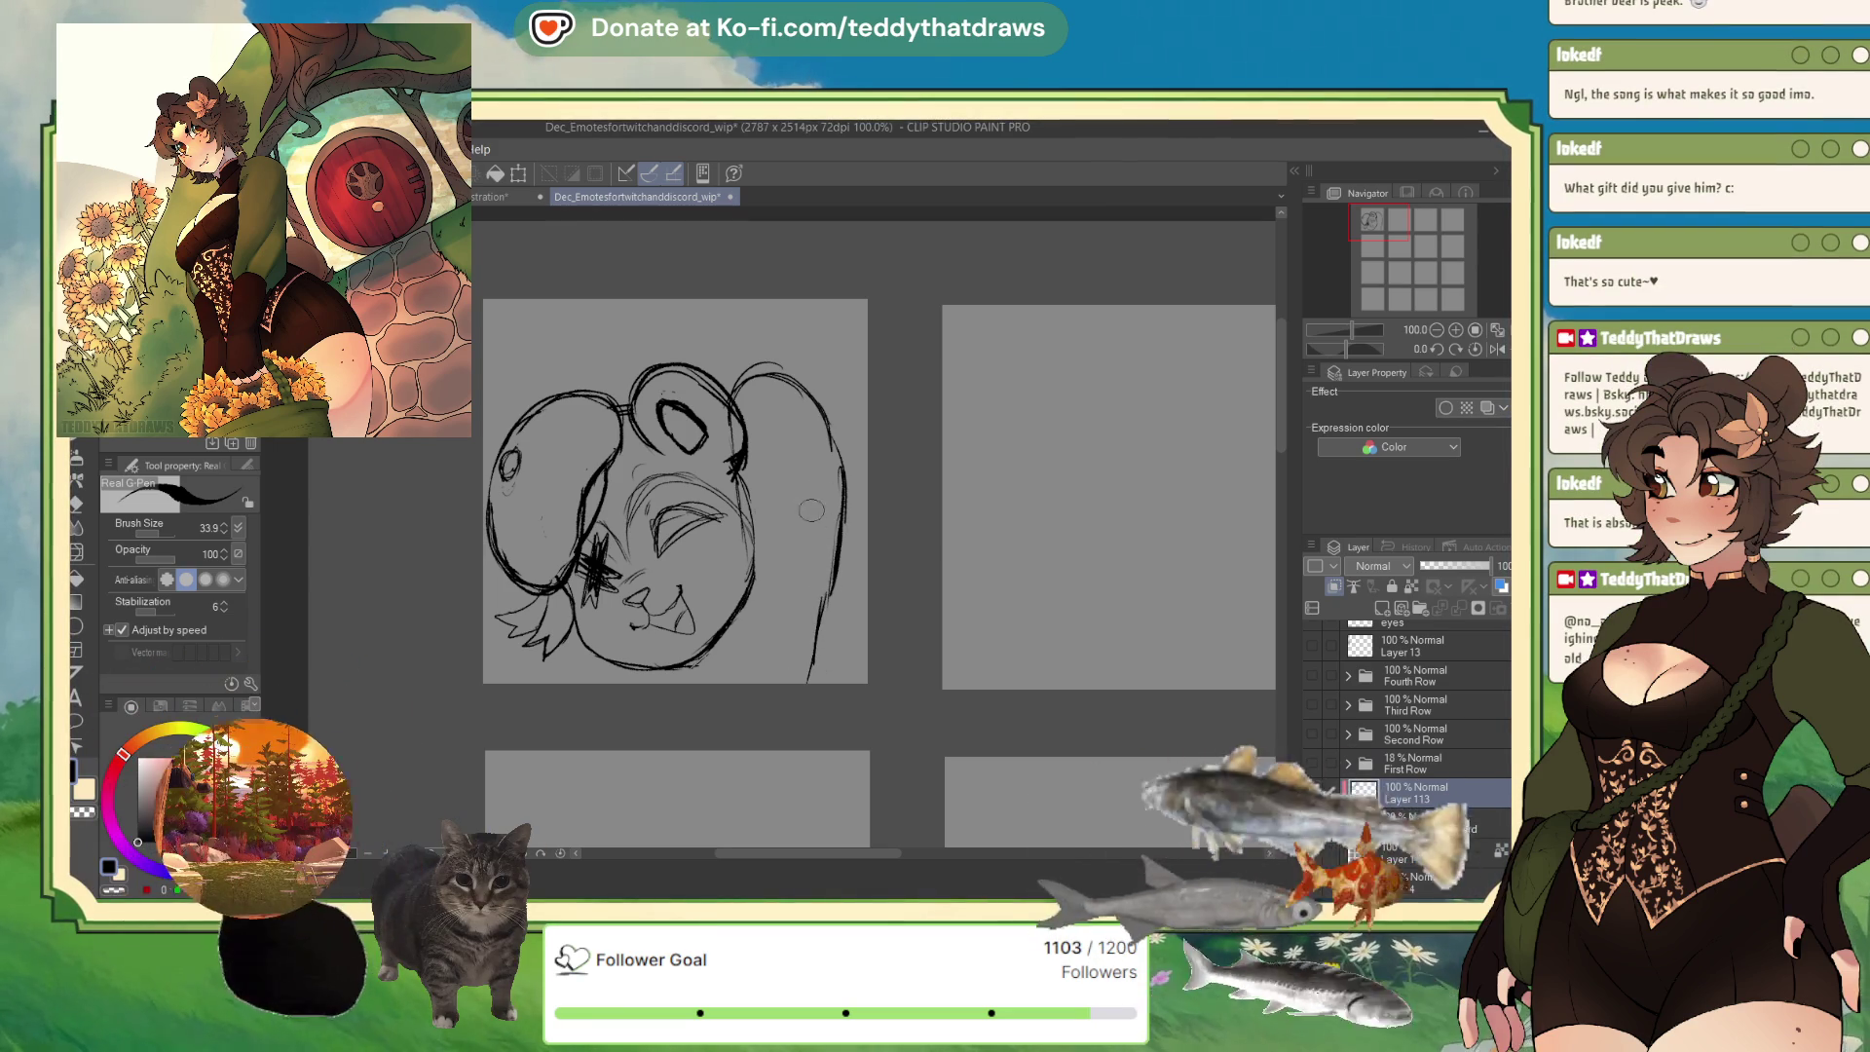
# Raise the pen size to 50 and thicken the paw, right cheek and head outlines.
pyautogui.moveTo(836, 589); pyautogui.dragTo(820, 682)
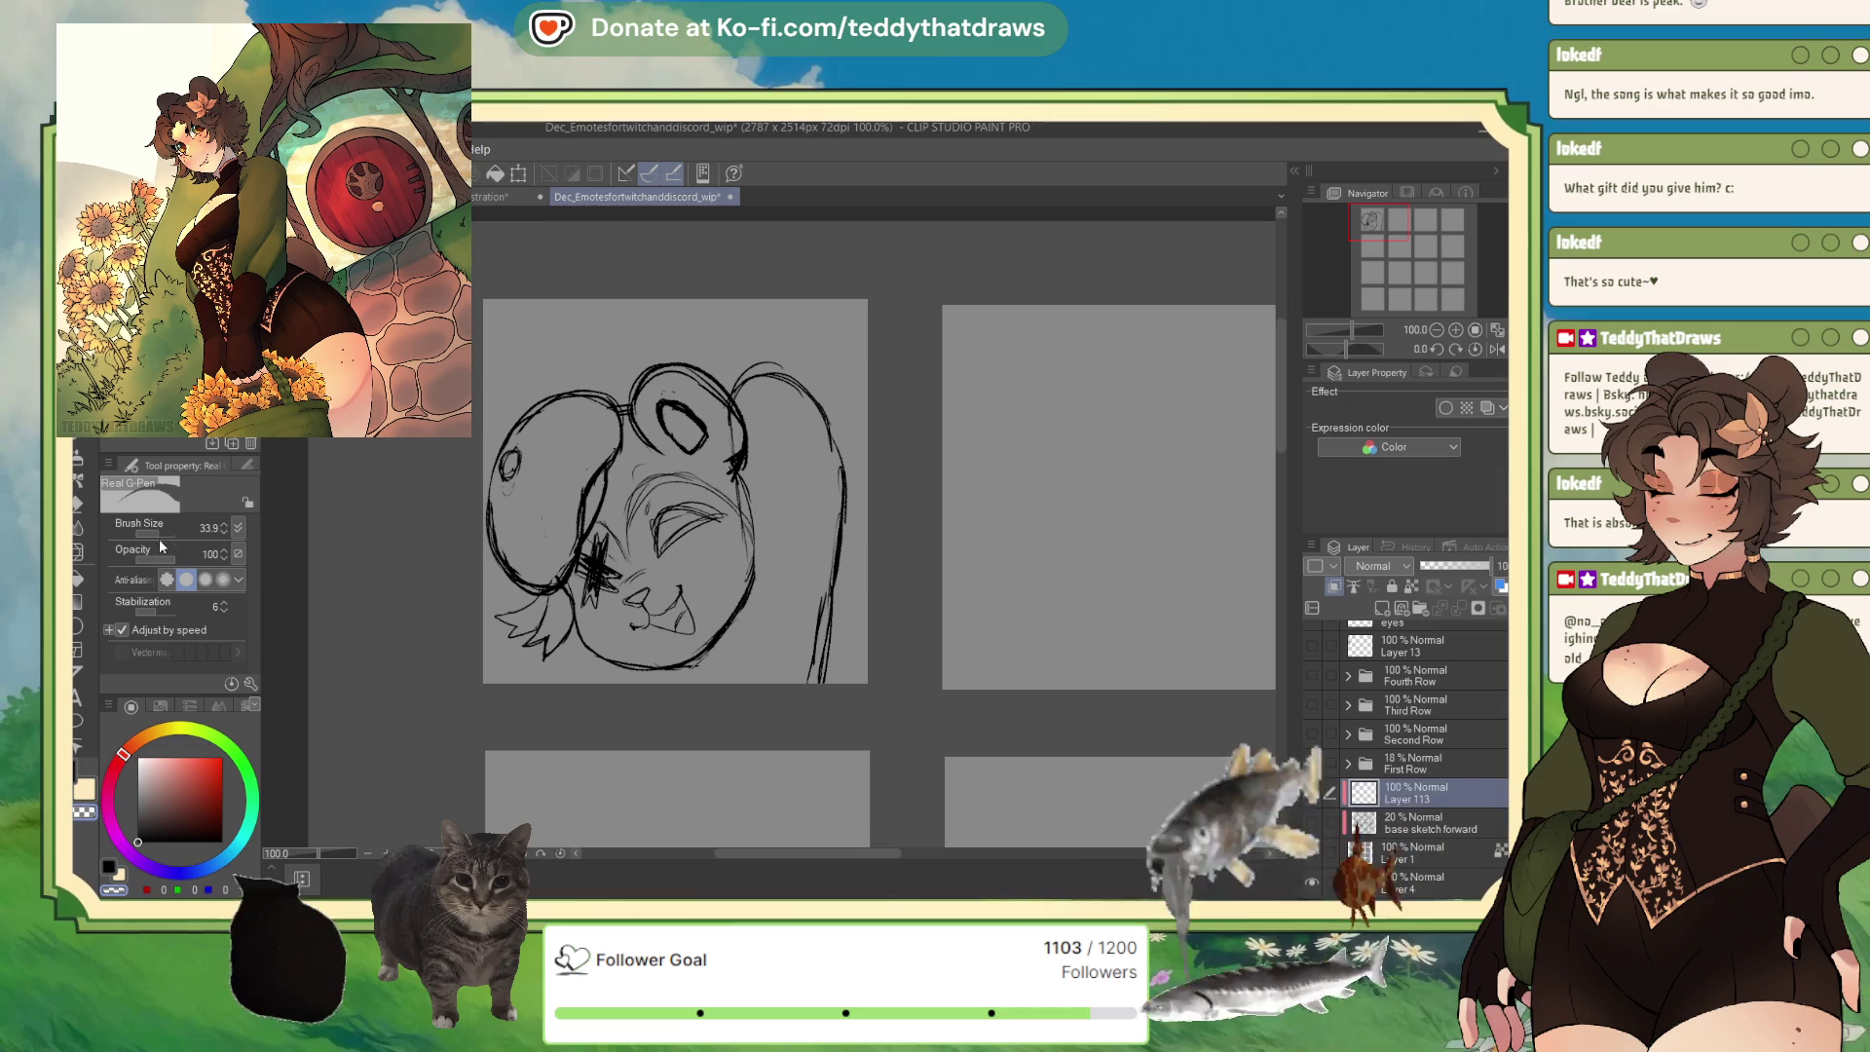
pyautogui.click(224, 524)
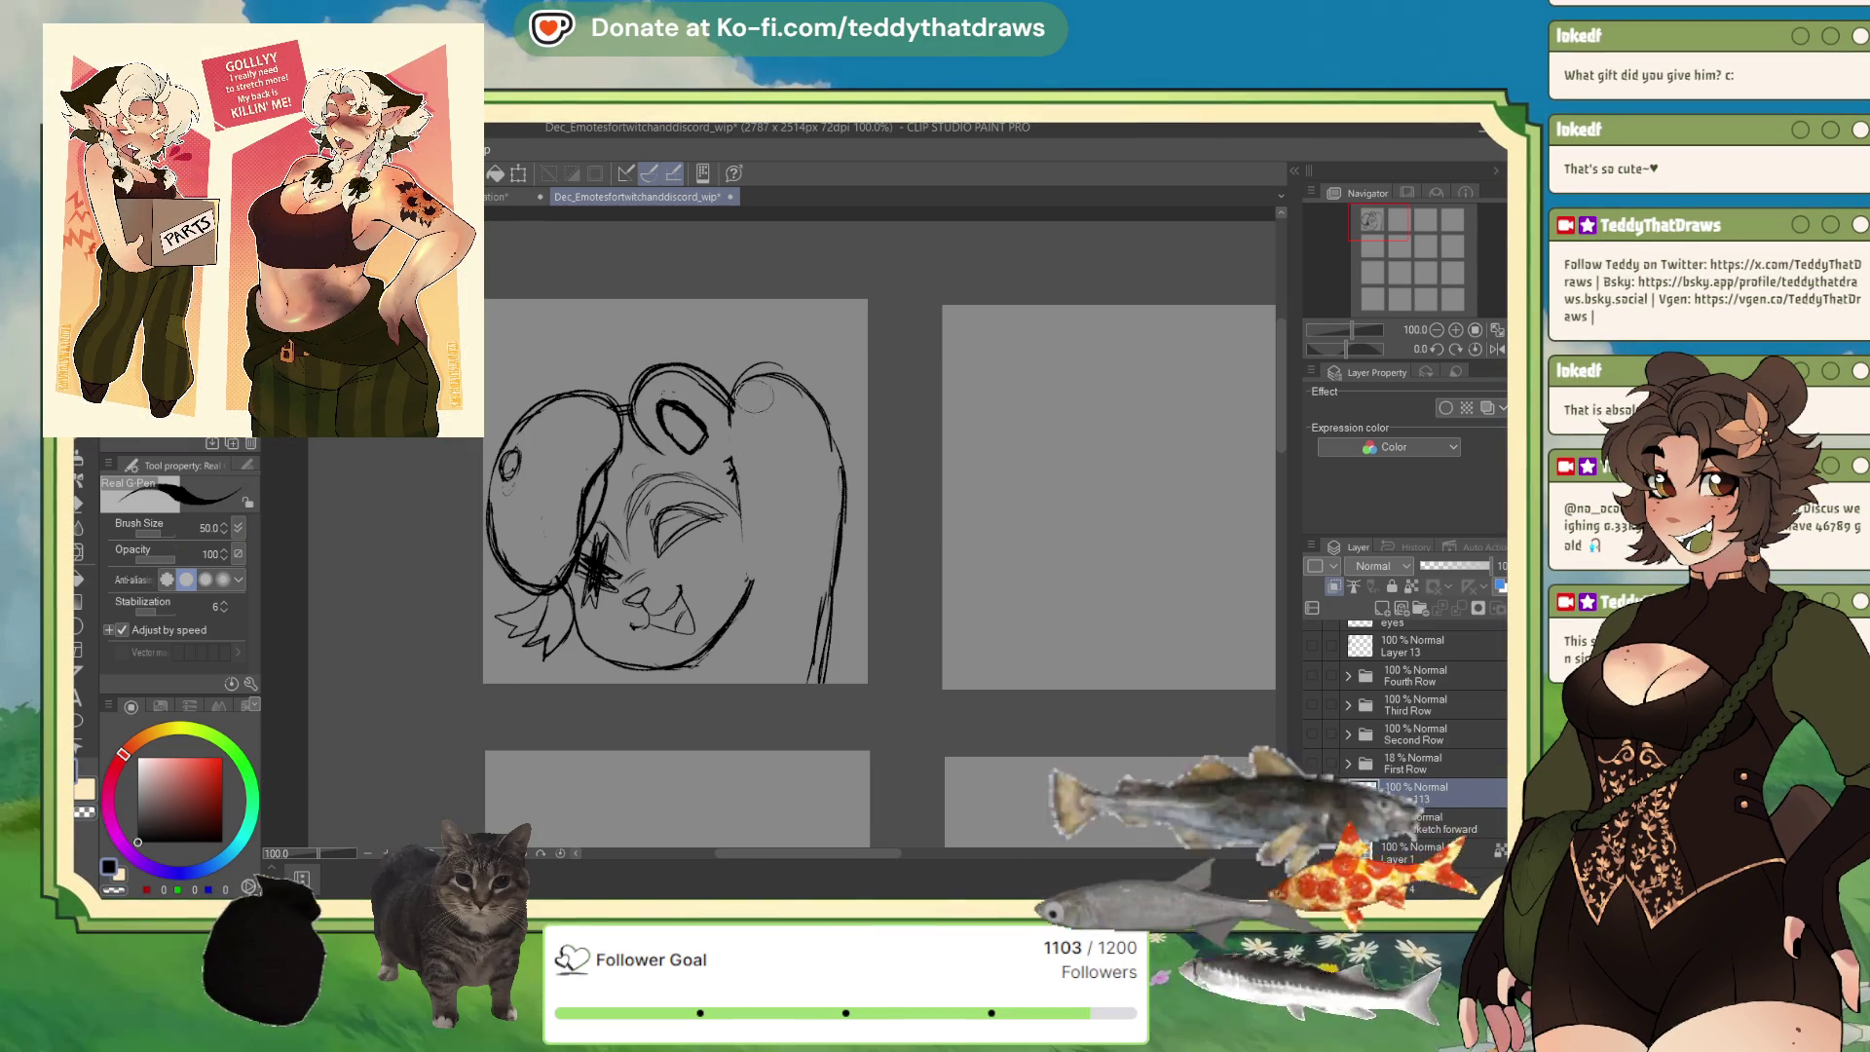
pyautogui.moveTo(733, 385); pyautogui.dragTo(750, 497)
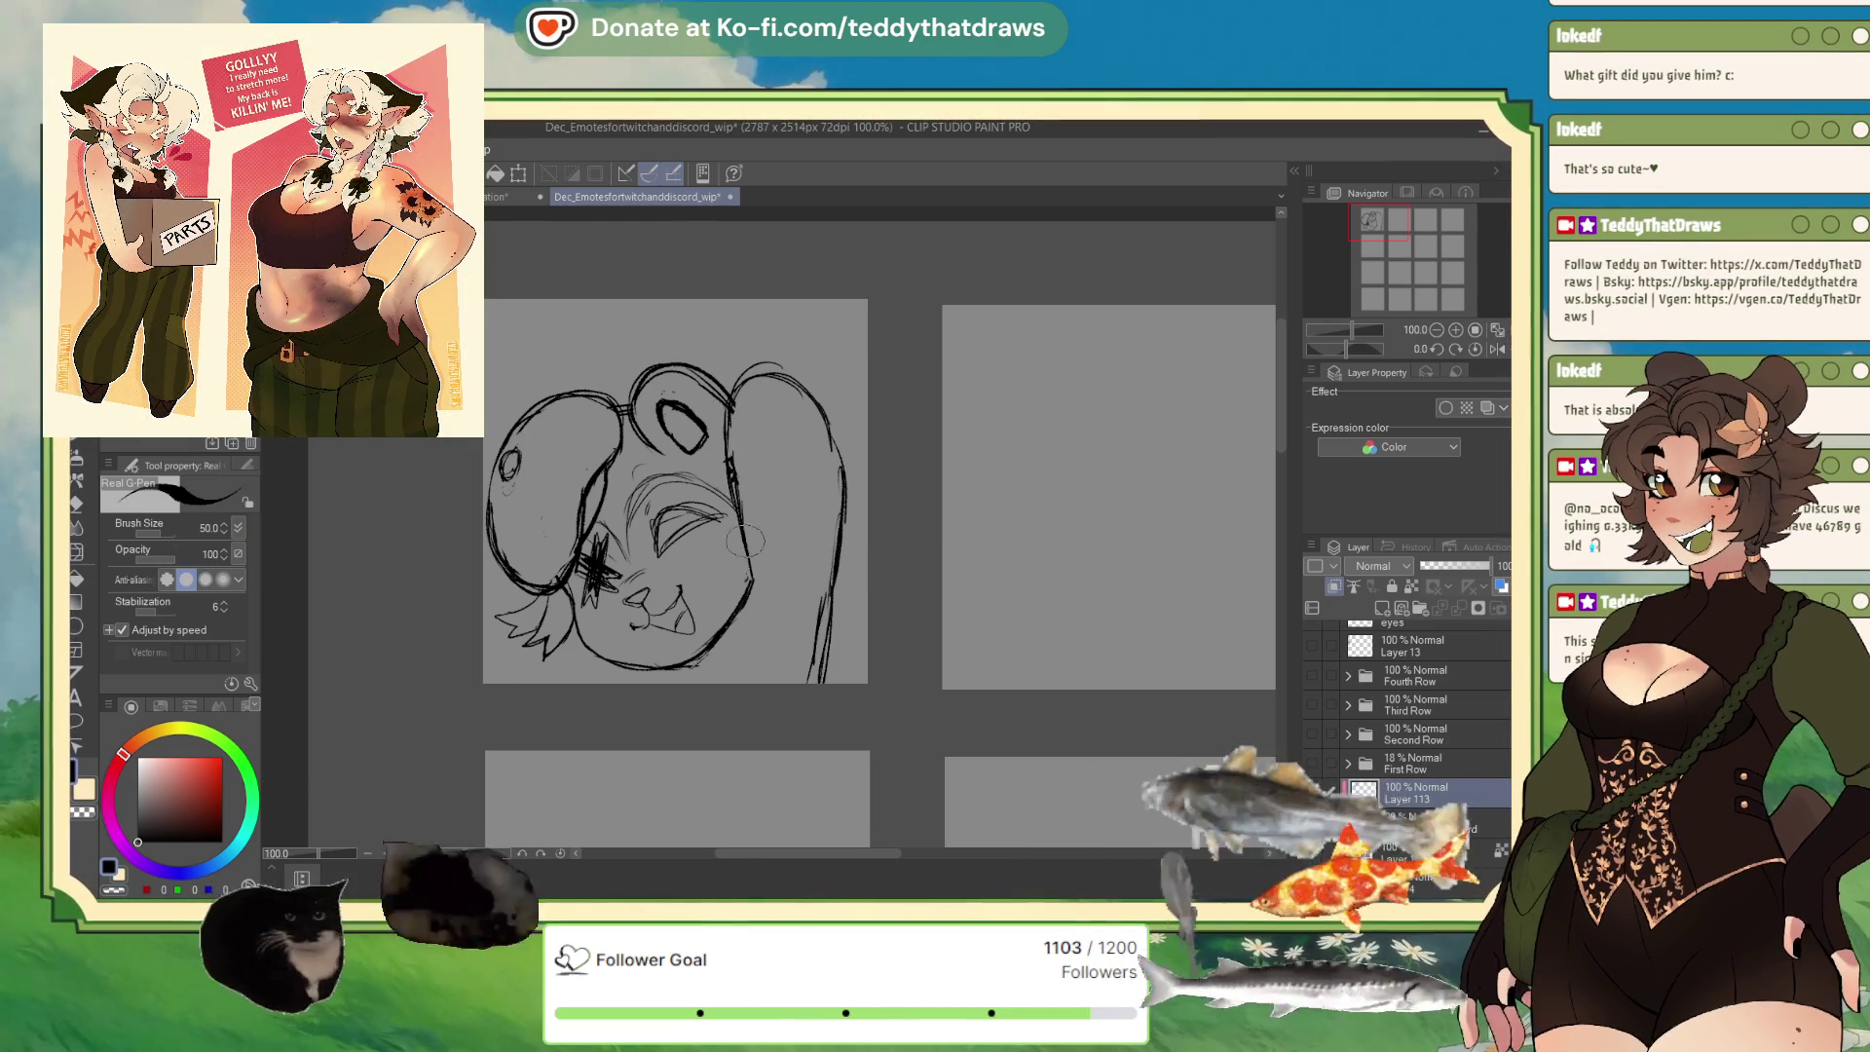
pyautogui.moveTo(748, 583)
pyautogui.mouseDown()
pyautogui.moveTo(755, 381)
pyautogui.moveTo(752, 419)
pyautogui.mouseUp()
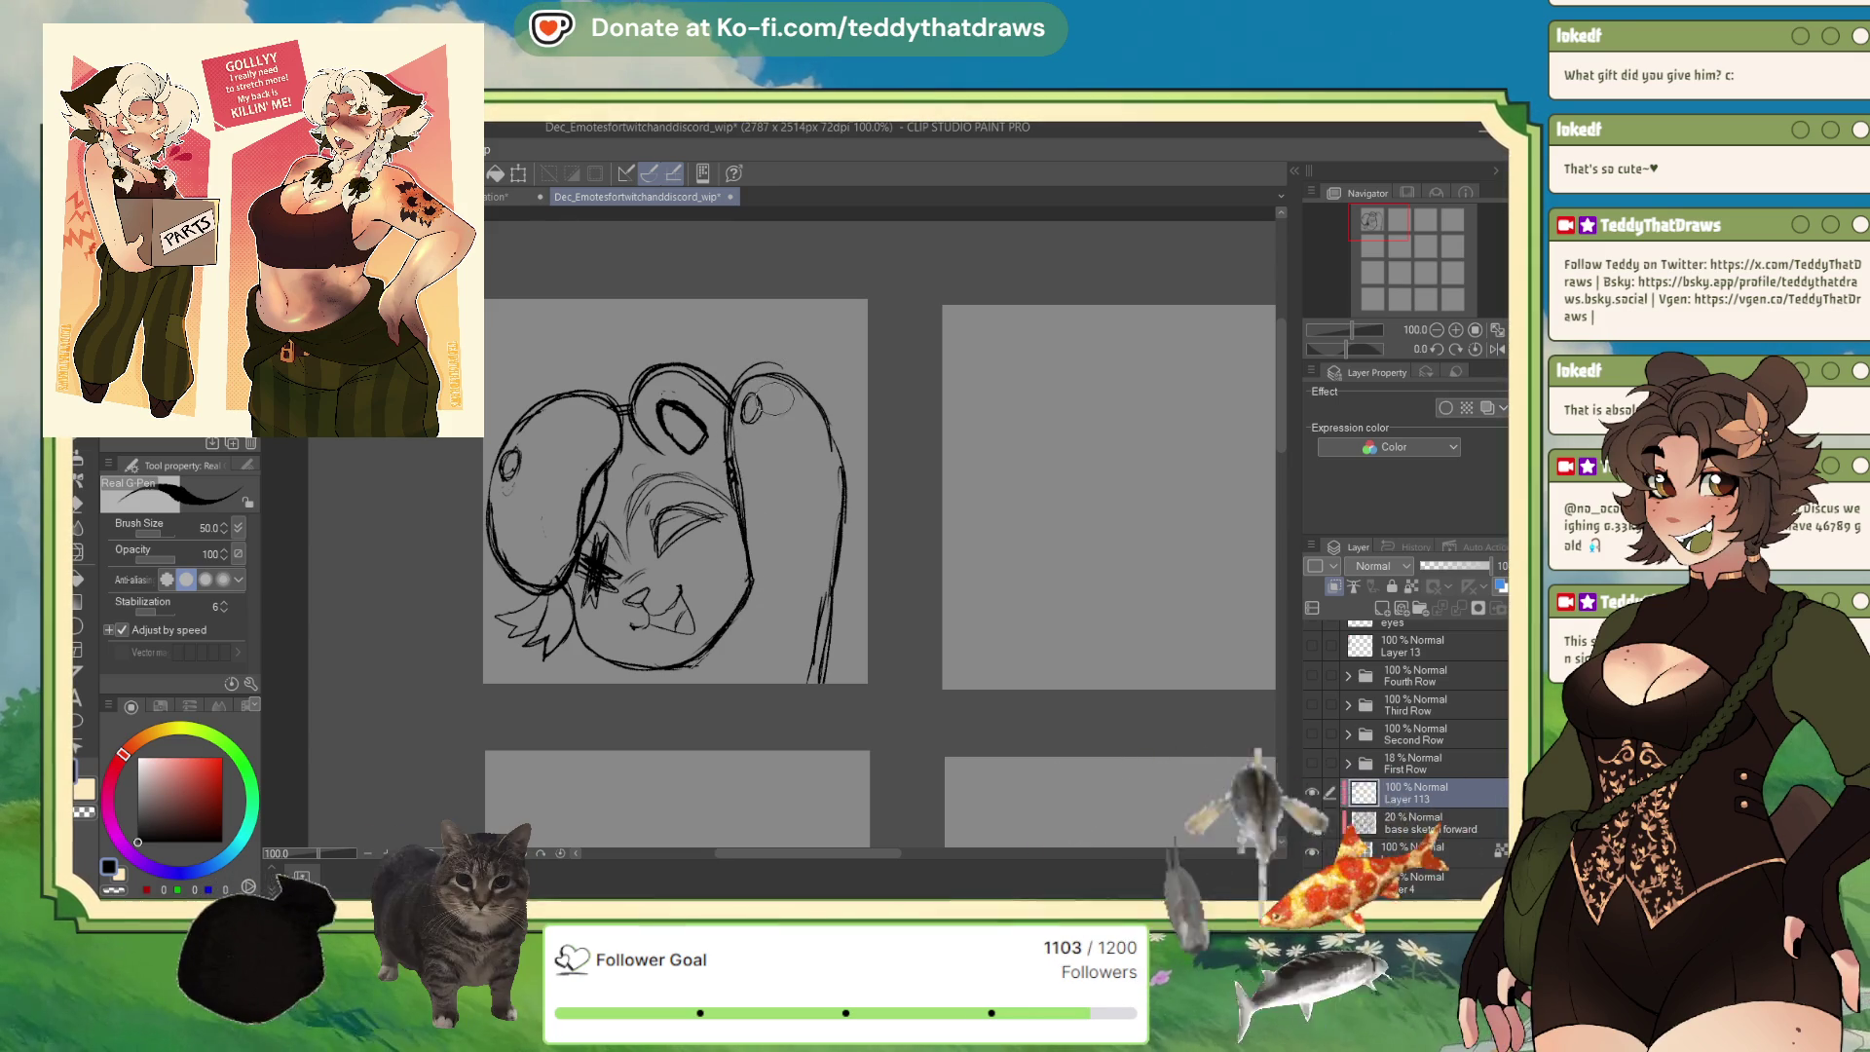
# Draw two clear oval toe beans on the paw, undoing the extra attempts.
pyautogui.moveTo(797, 397); pyautogui.dragTo(793, 421)
pyautogui.hotkey('ctrl', 'z')
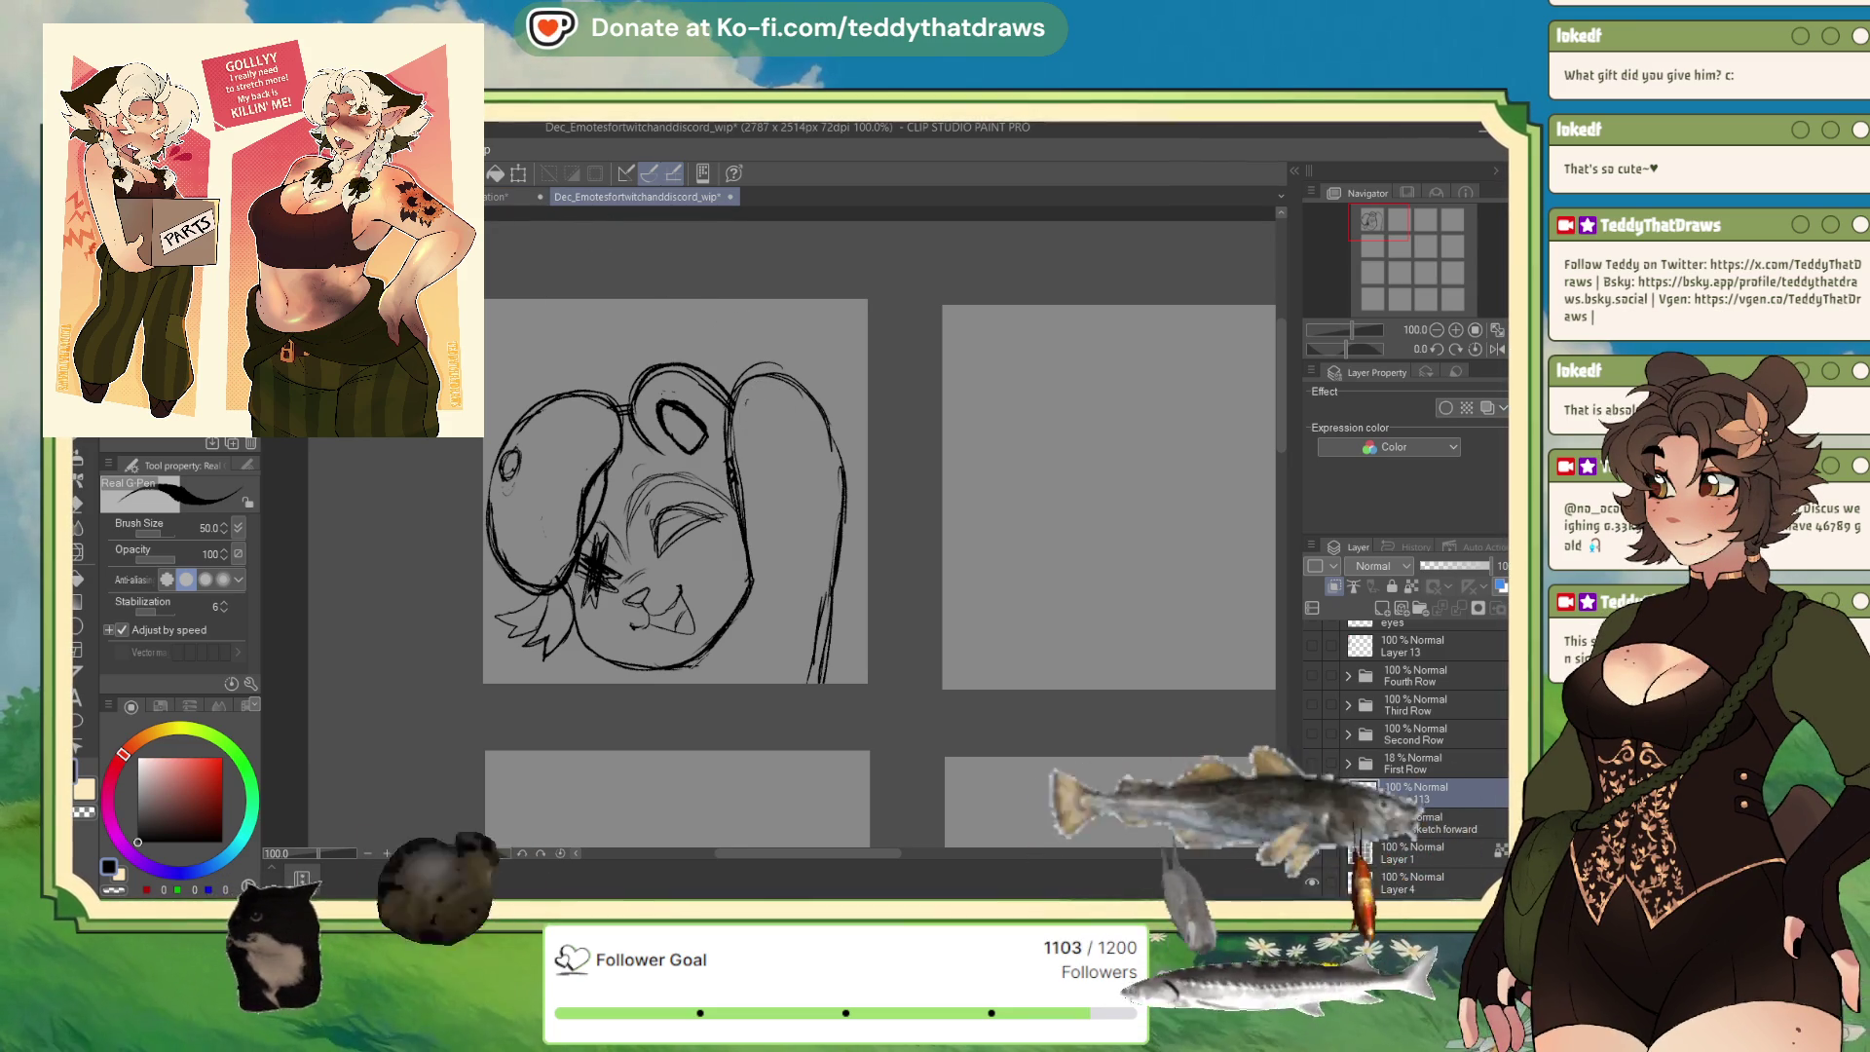
pyautogui.moveTo(762, 399)
pyautogui.mouseDown()
pyautogui.moveTo(784, 398)
pyautogui.moveTo(740, 443)
pyautogui.moveTo(803, 440)
pyautogui.mouseUp()
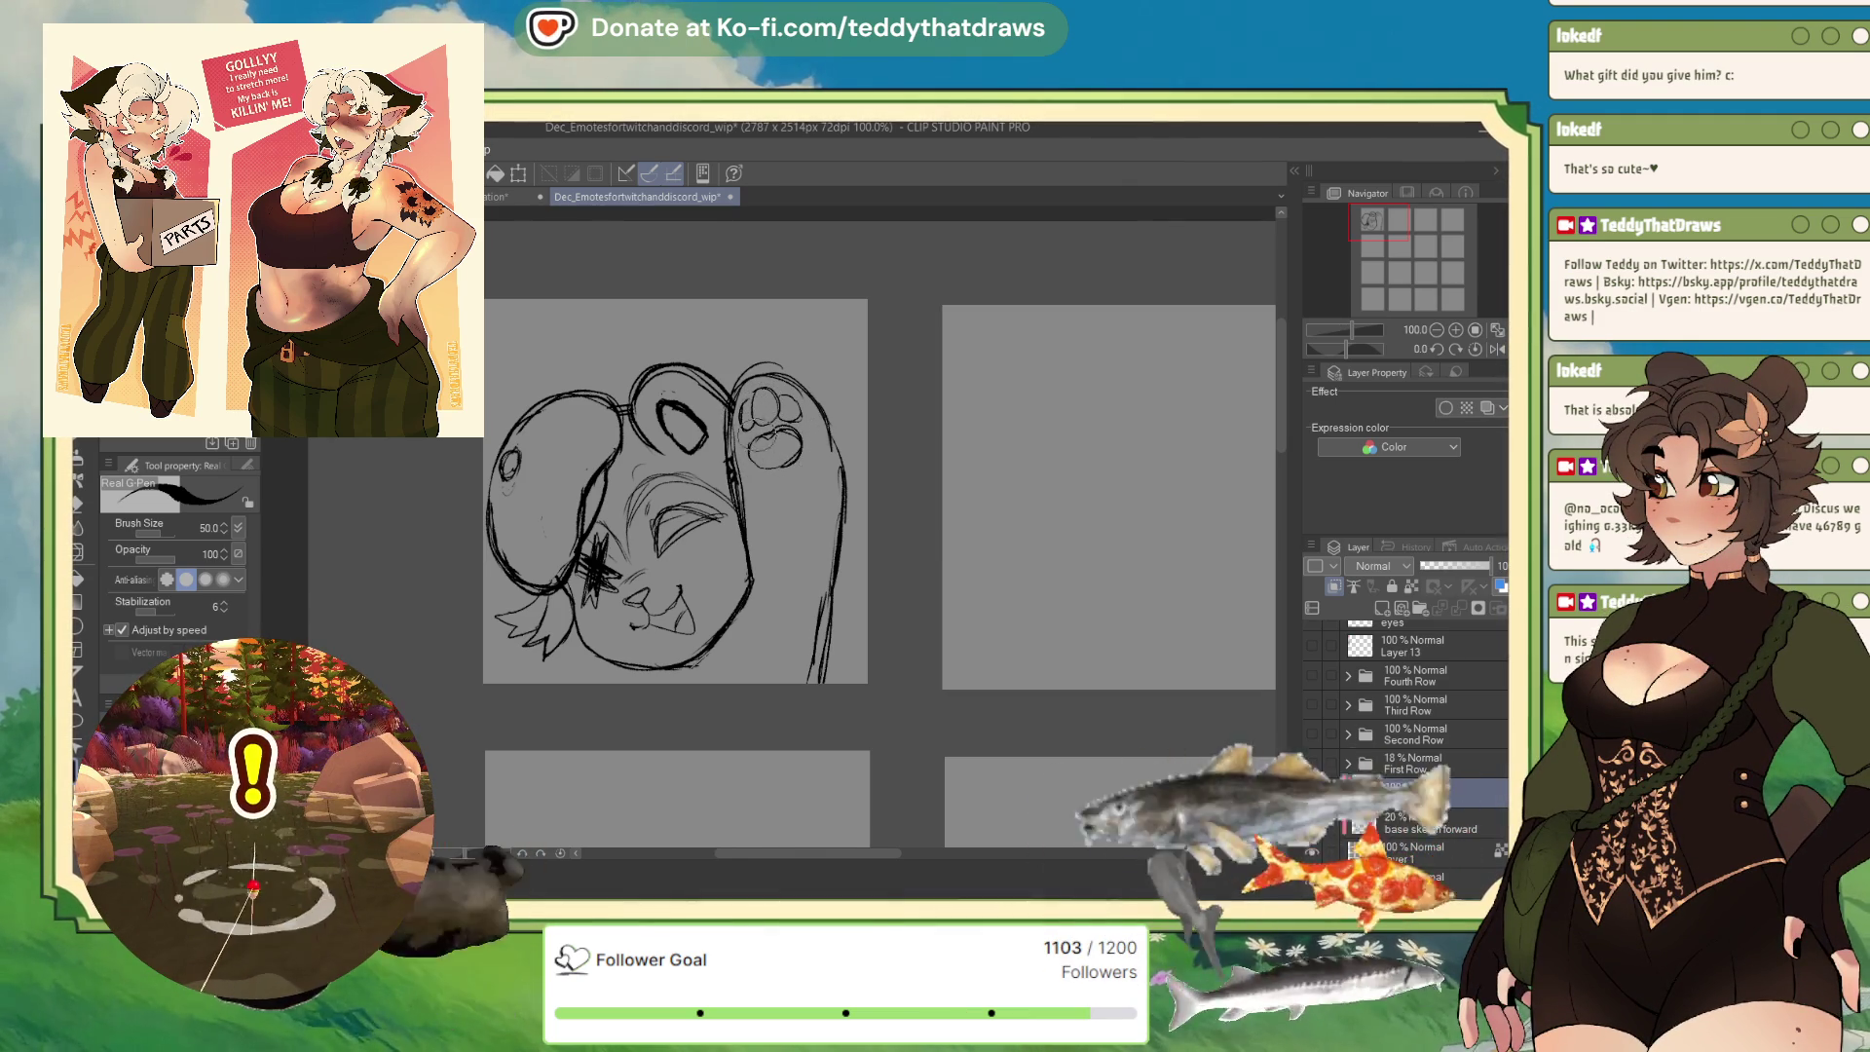
pyautogui.hotkey('ctrl', 'z')
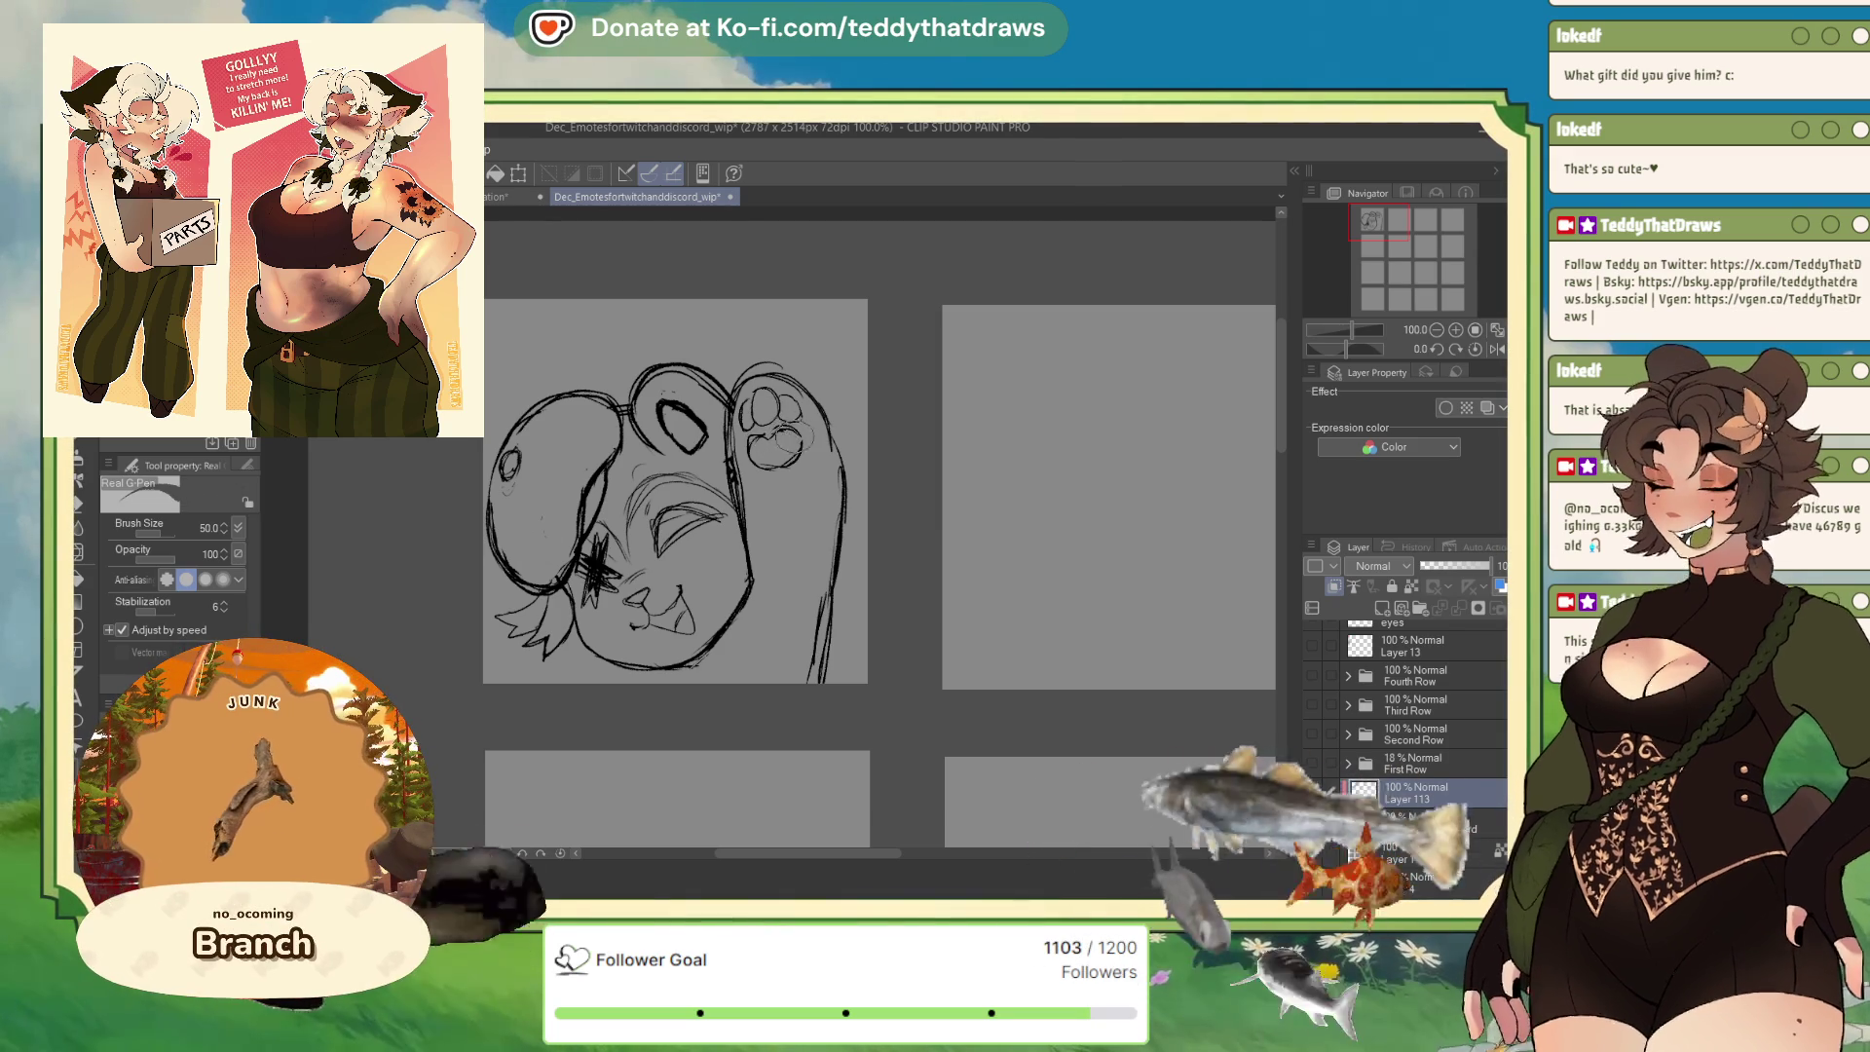
pyautogui.hotkey('ctrl', 'z')
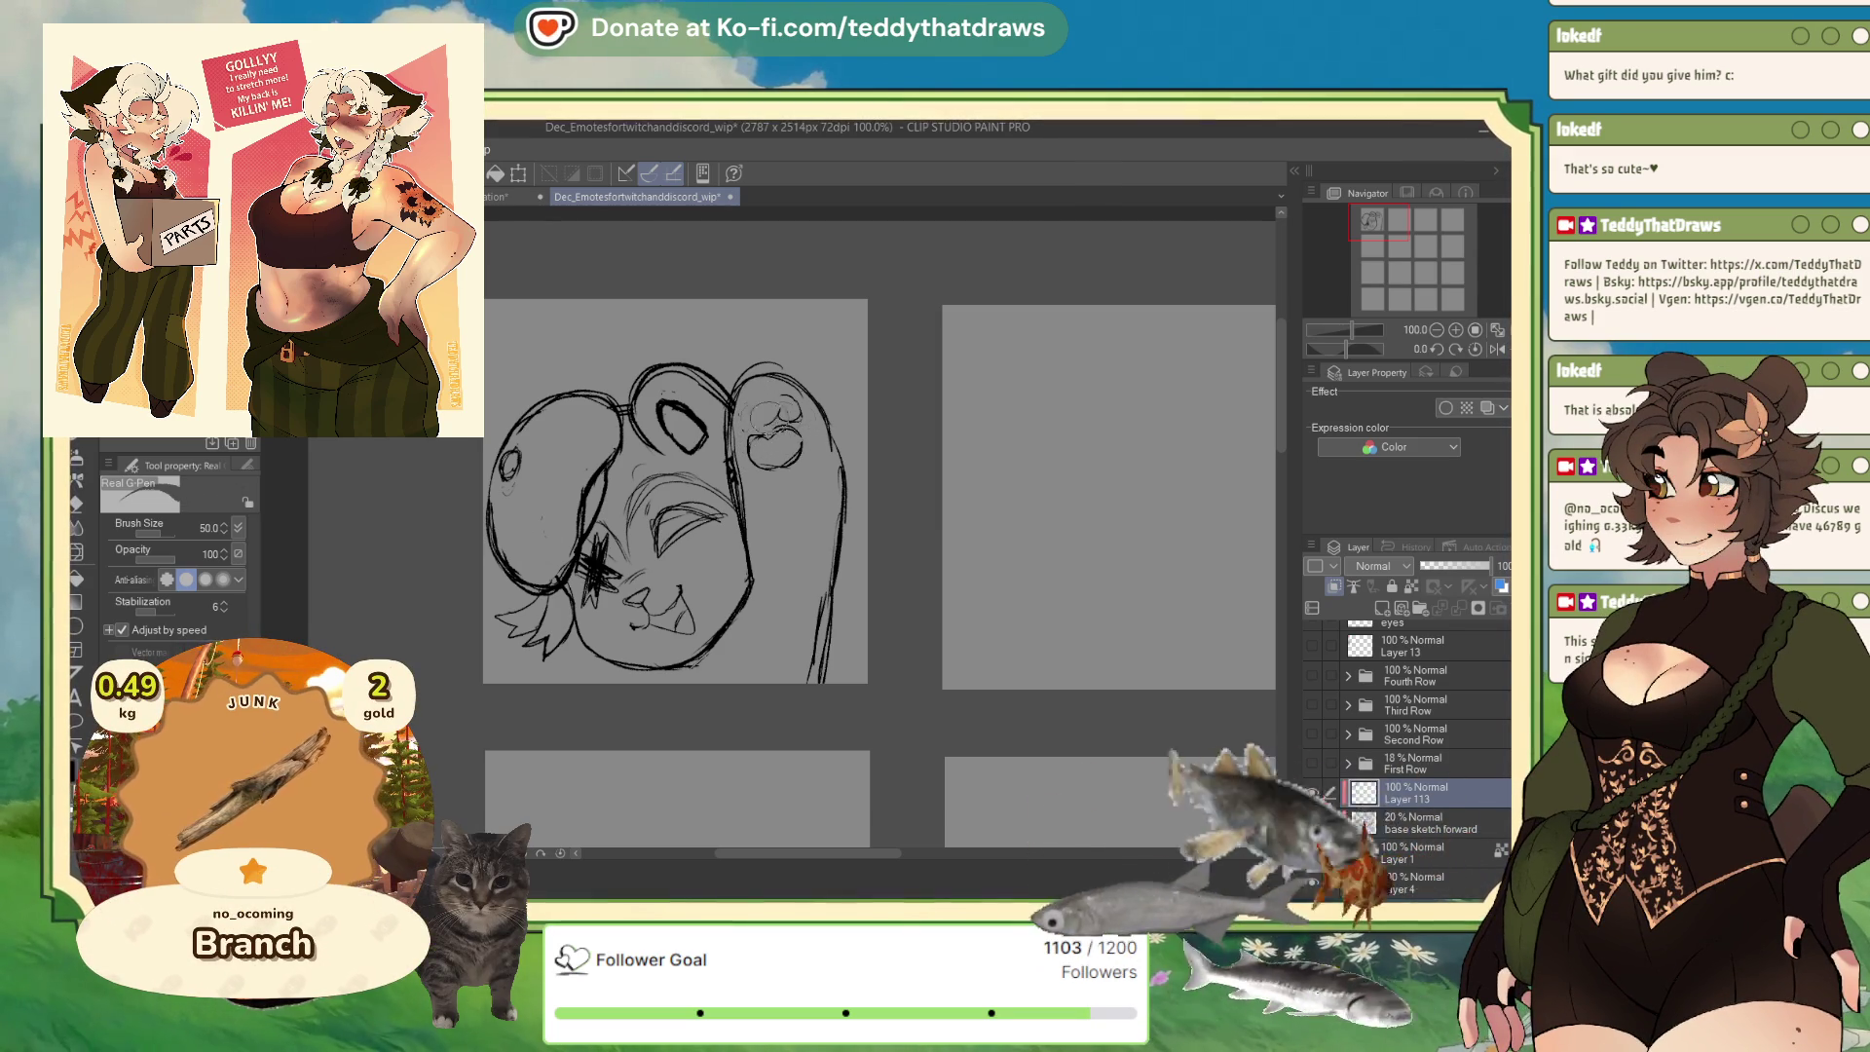
pyautogui.hotkey('ctrl', 'y')
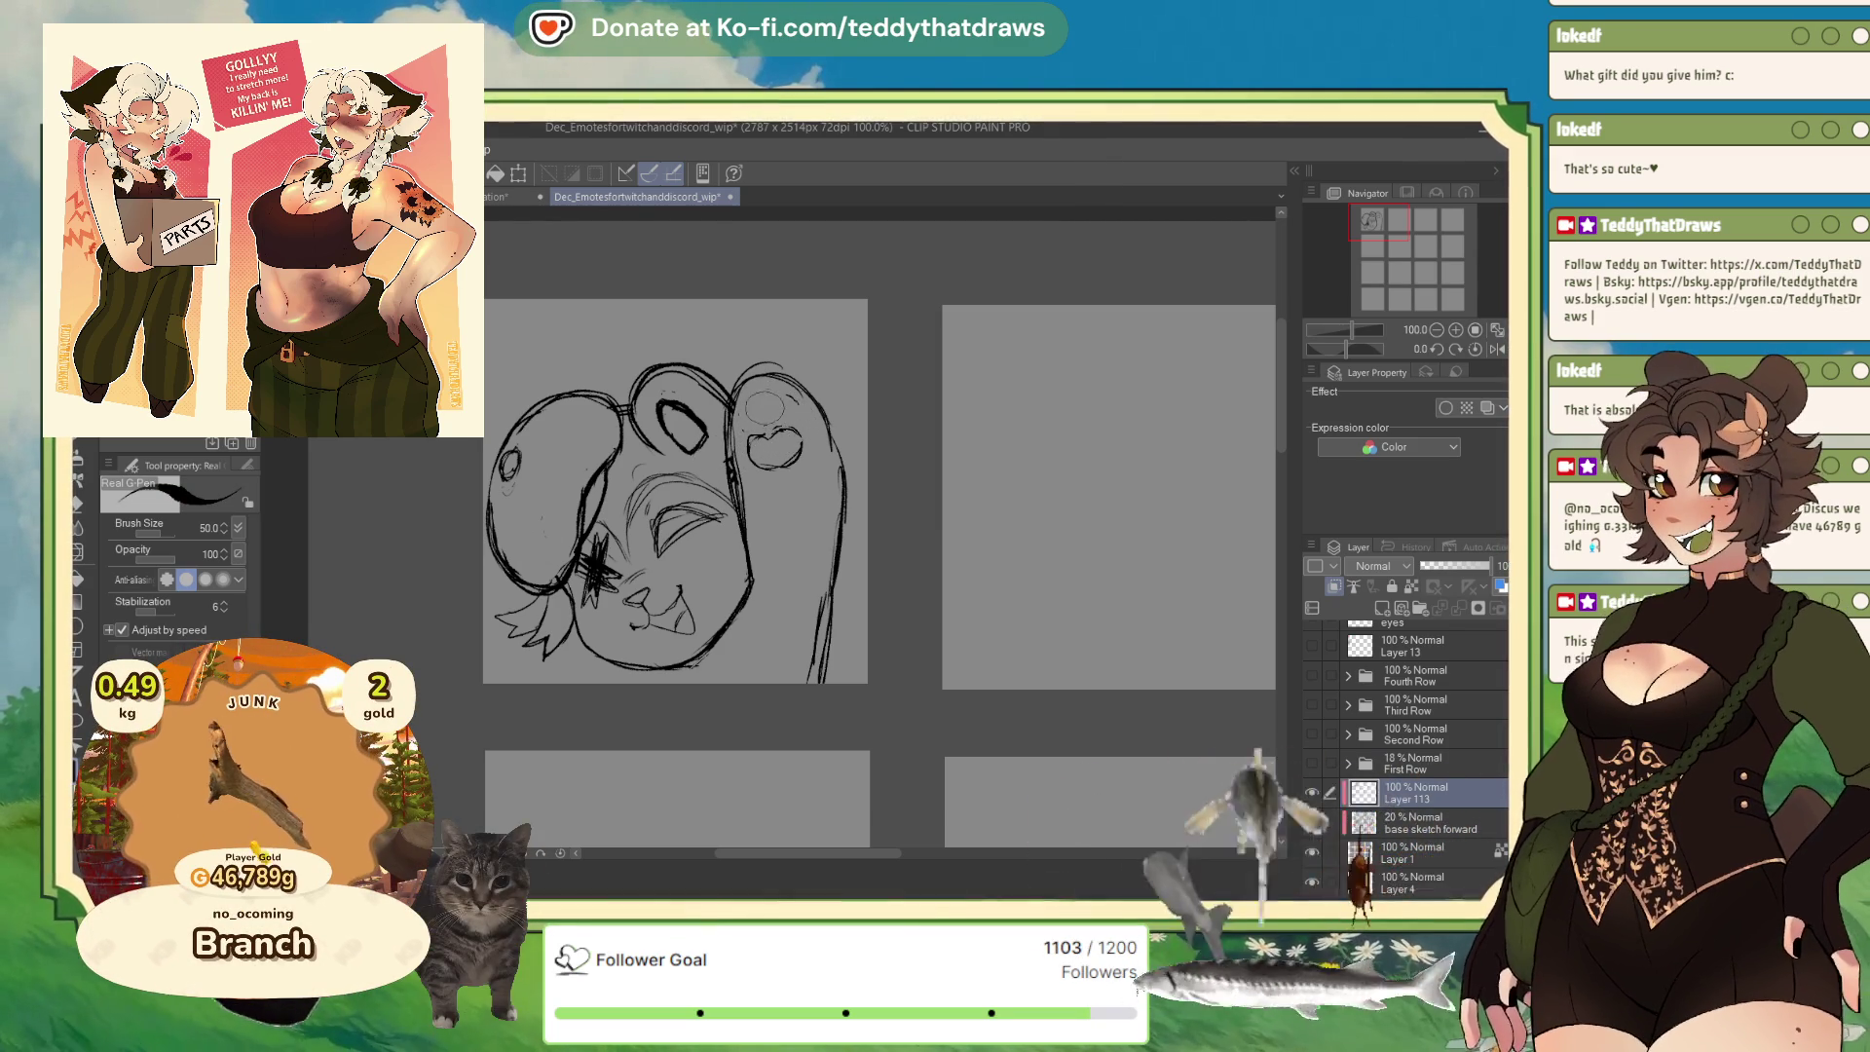
pyautogui.moveTo(787, 388)
pyautogui.mouseDown()
pyautogui.moveTo(791, 415)
pyautogui.moveTo(737, 421)
pyautogui.mouseUp()
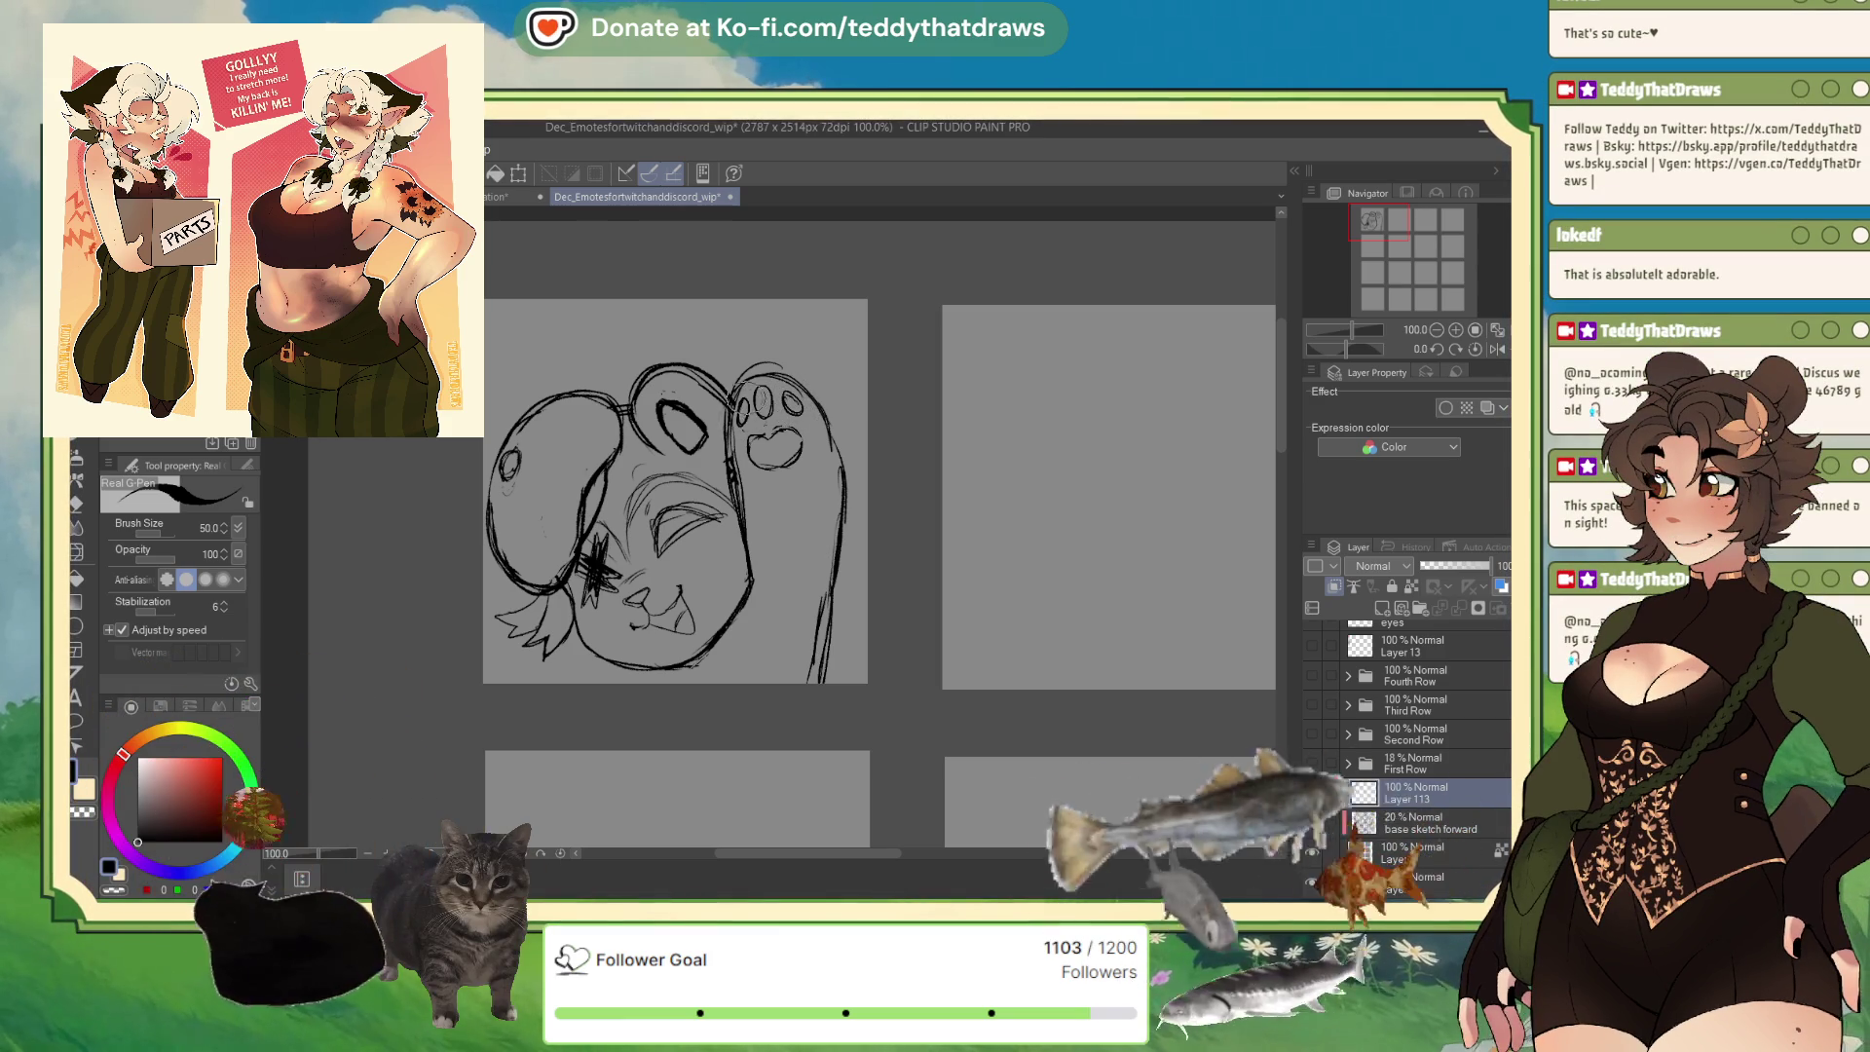
pyautogui.hotkey('ctrl', 'z')
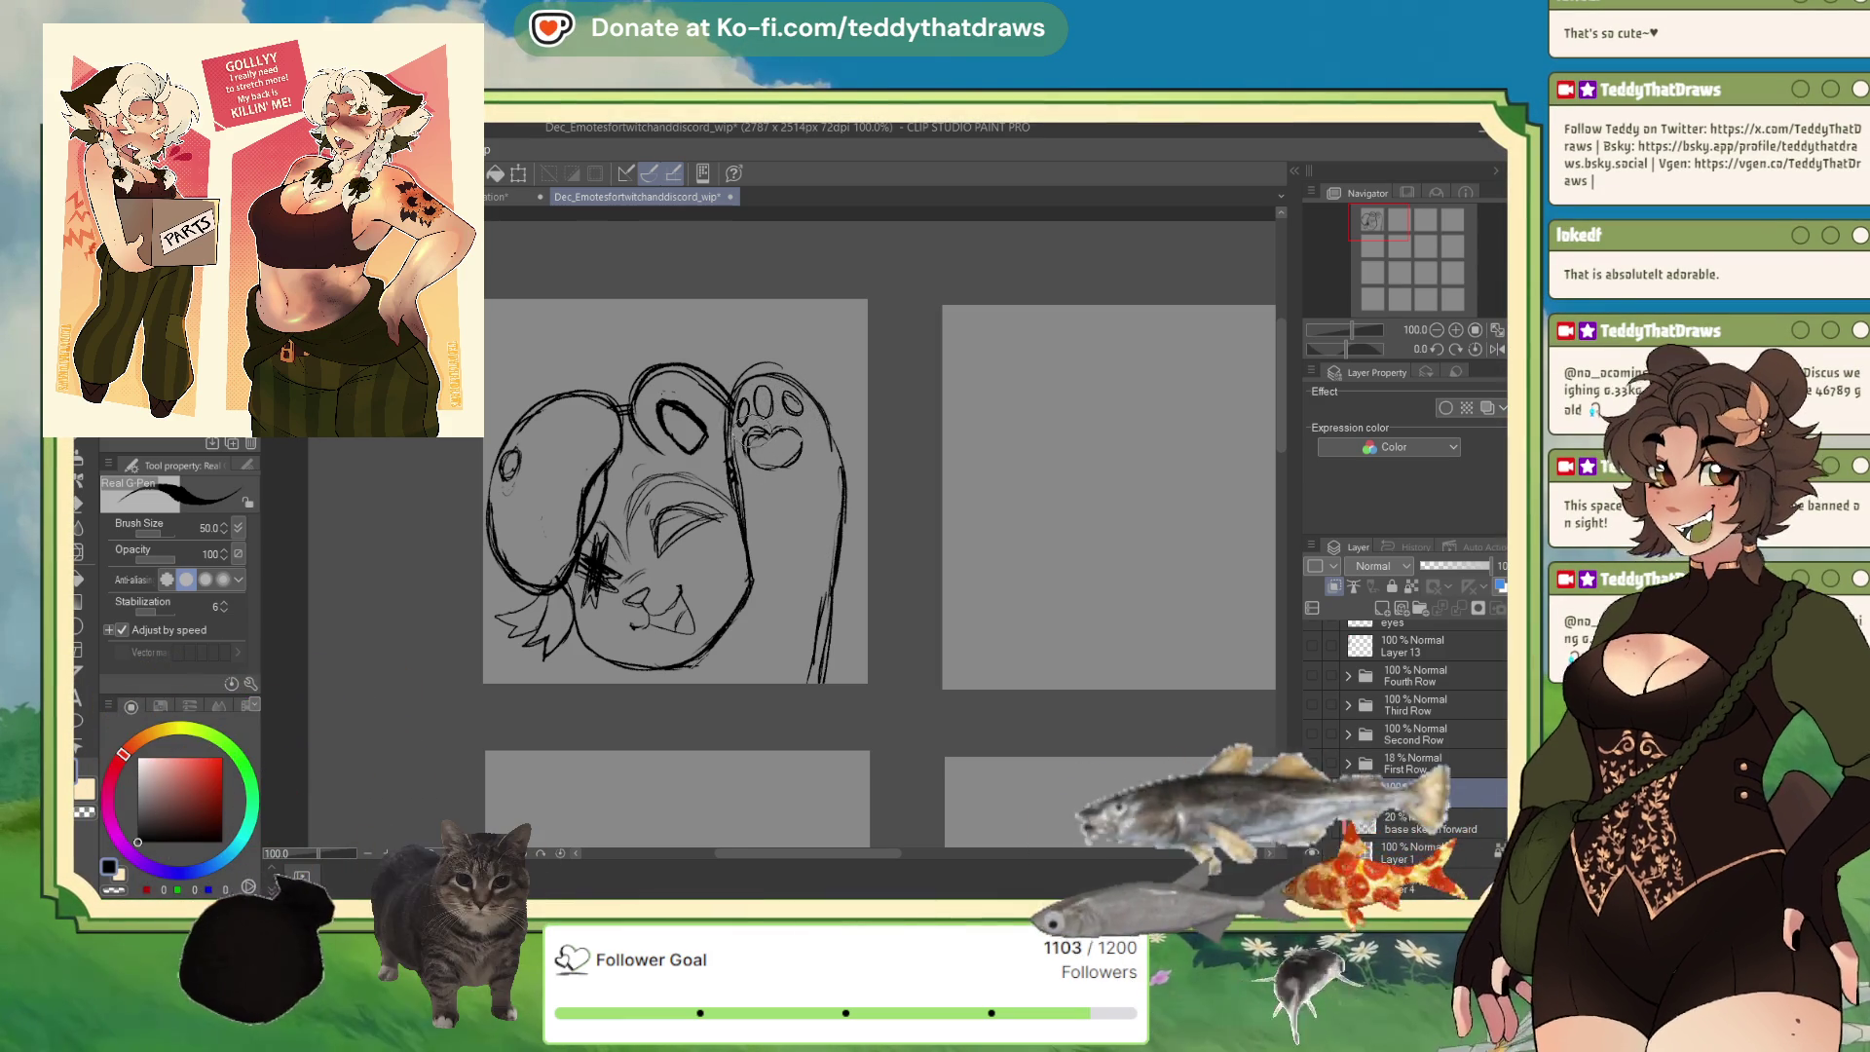
# Clean up the paw's large pad outline with transparent colour, then ink the cheek and jaw line.
pyautogui.click(112, 886)
pyautogui.moveTo(818, 429)
pyautogui.mouseDown()
pyautogui.moveTo(750, 468)
pyautogui.moveTo(774, 458)
pyautogui.mouseUp()
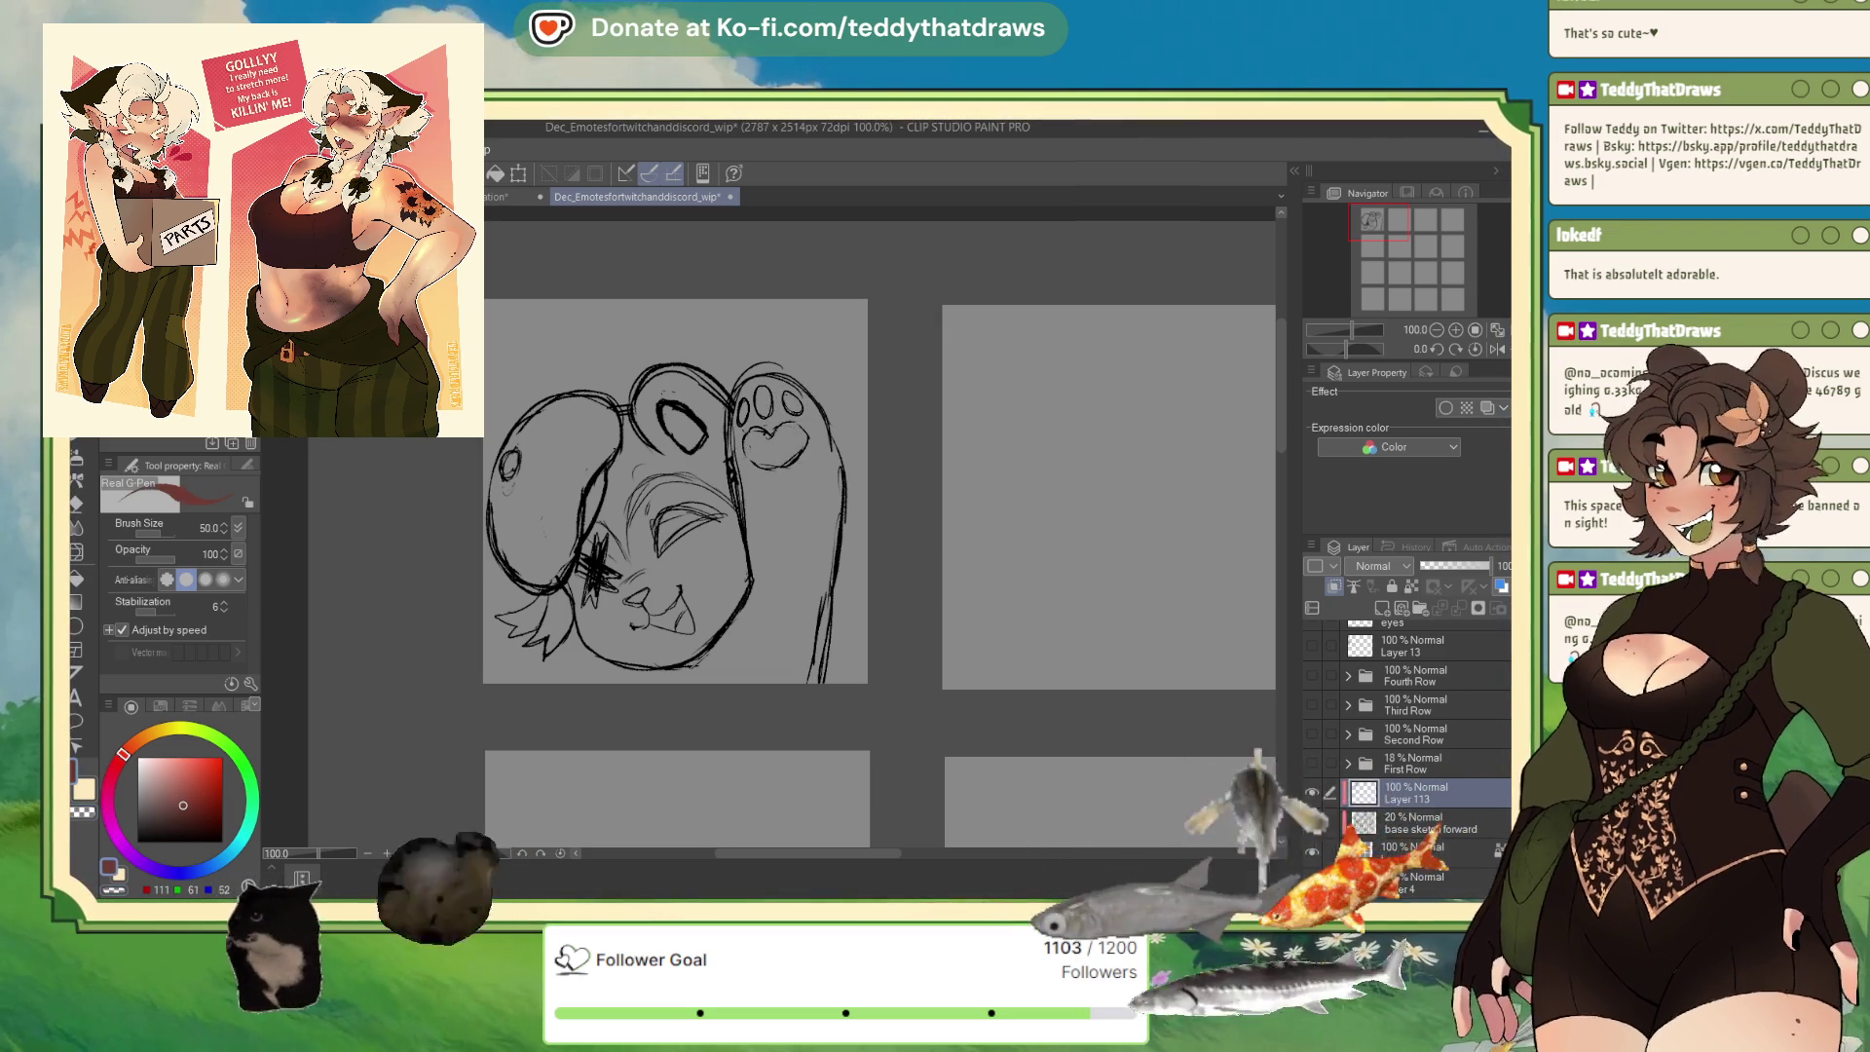
pyautogui.click(109, 866)
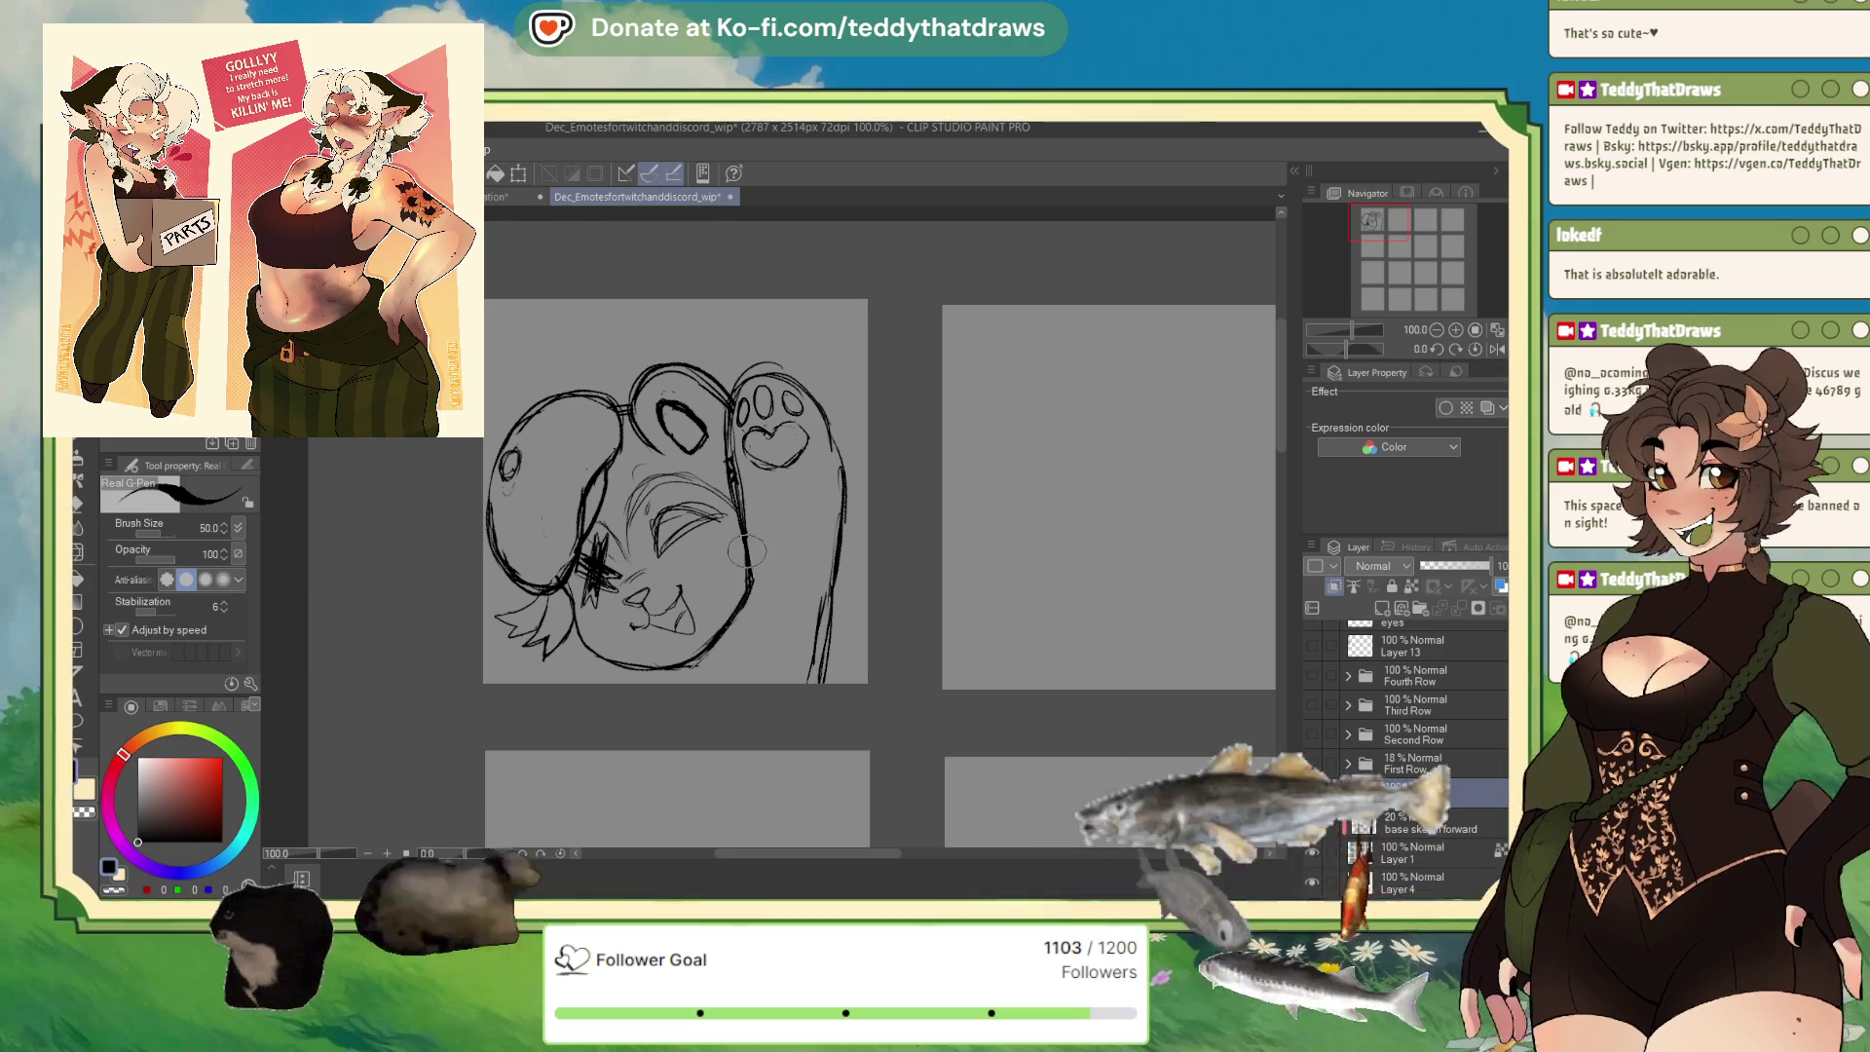
pyautogui.moveTo(724, 599)
pyautogui.mouseDown()
pyautogui.moveTo(743, 618)
pyautogui.moveTo(721, 648)
pyautogui.moveTo(762, 681)
pyautogui.moveTo(687, 657)
pyautogui.moveTo(612, 674)
pyautogui.moveTo(662, 670)
pyautogui.mouseUp()
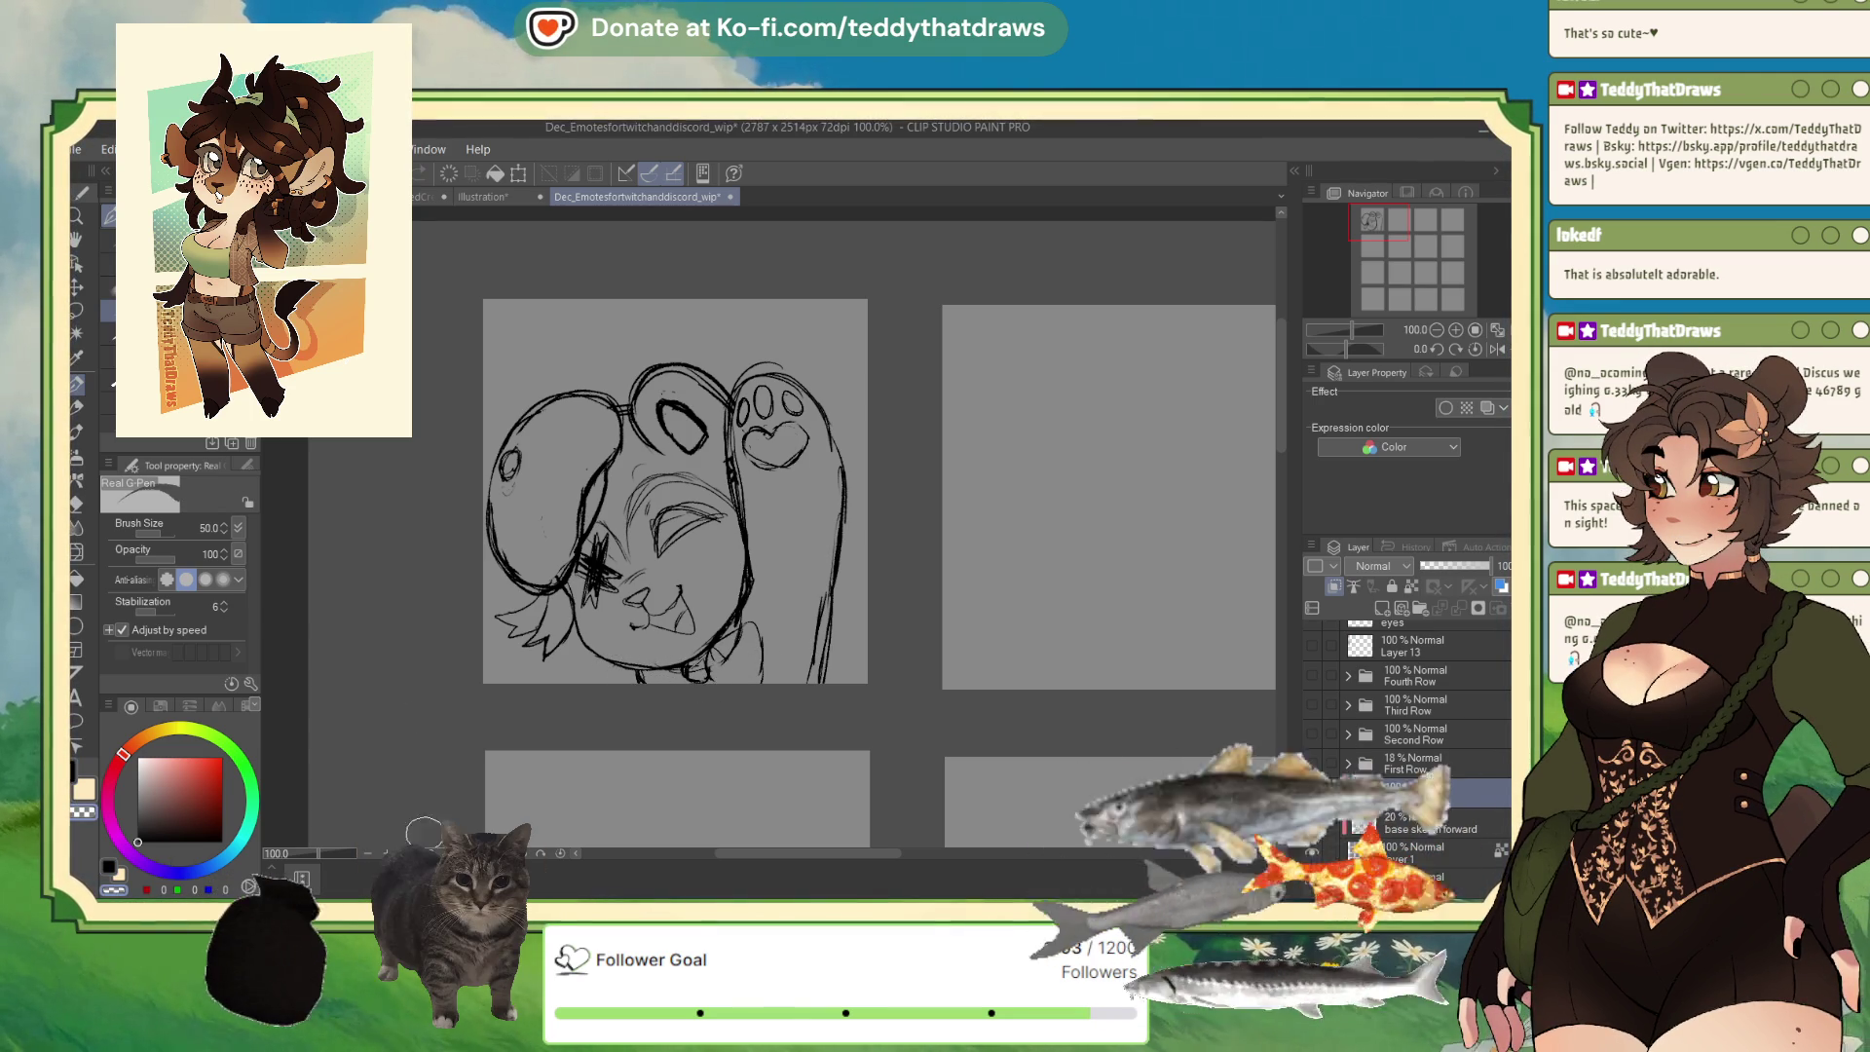
# Ink the bow under the winking bear's chin in black and erase stray strokes right of the face.
pyautogui.keyDown('alt'); pyautogui.click(682, 673); pyautogui.keyUp('alt')
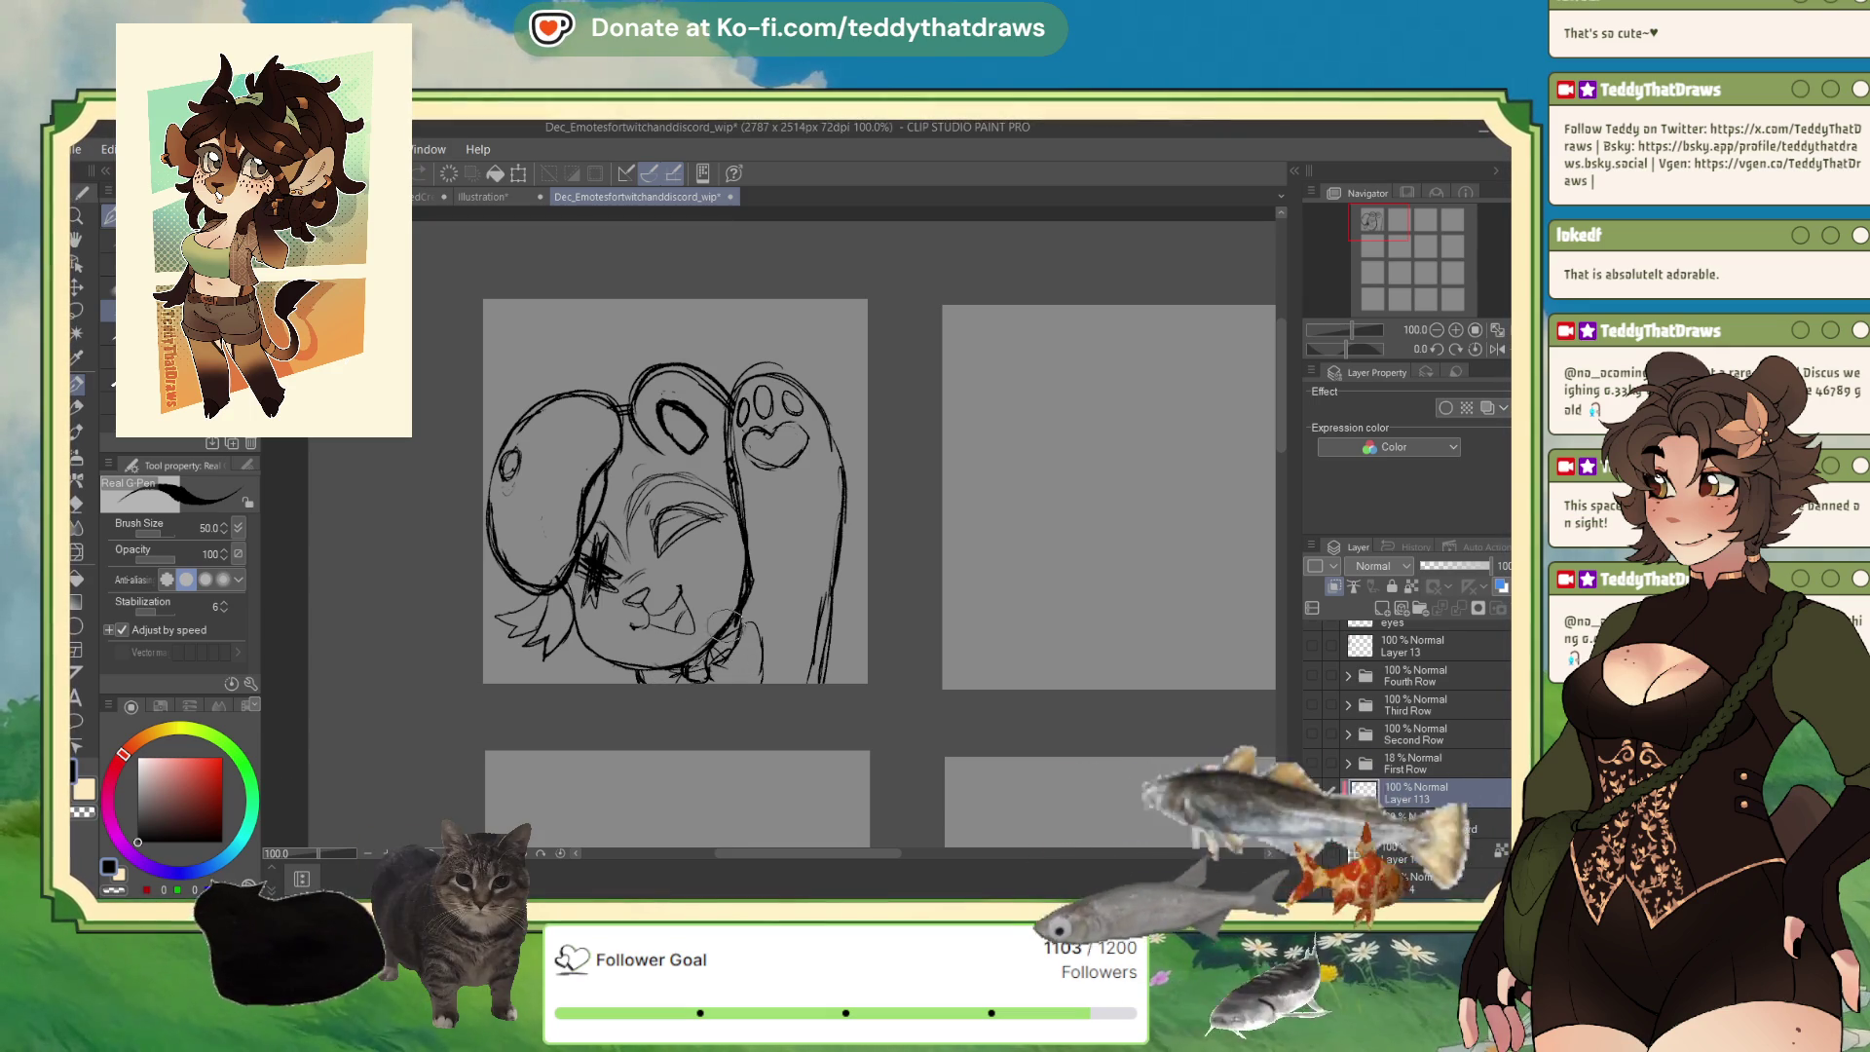
pyautogui.click(116, 888)
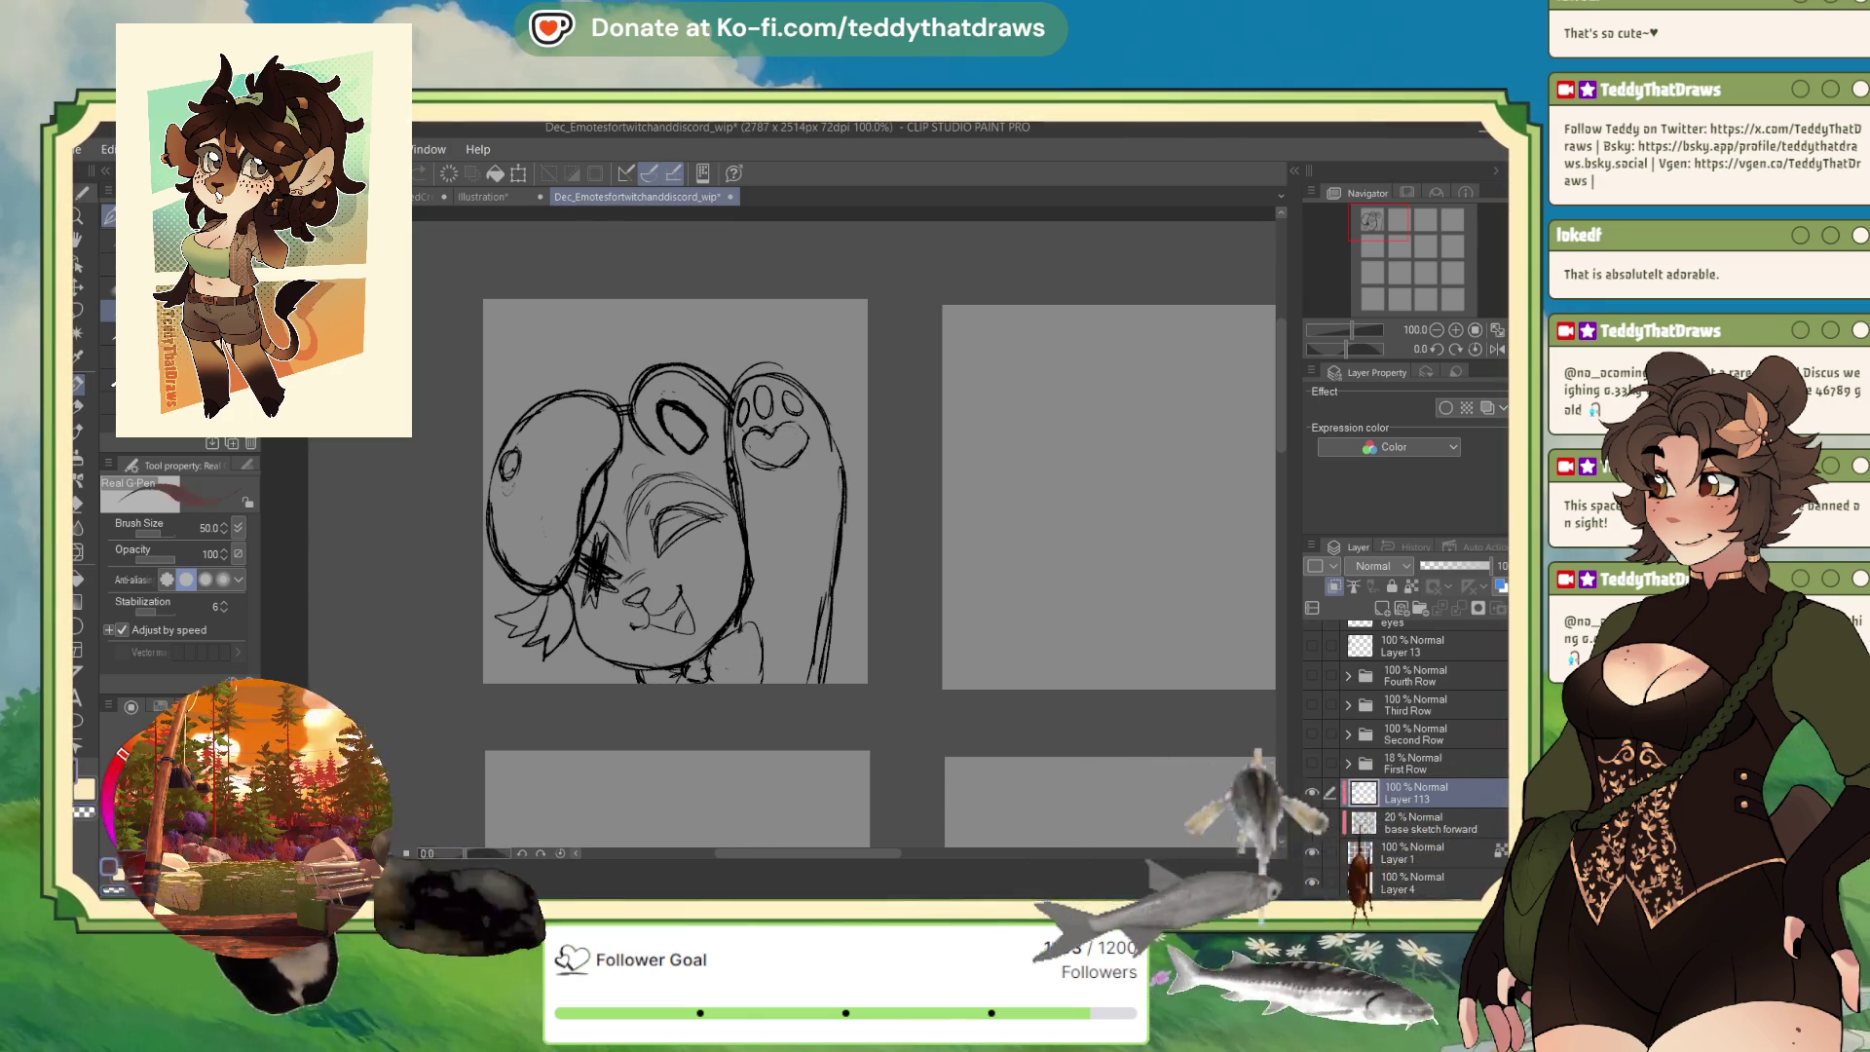
pyautogui.press('c')
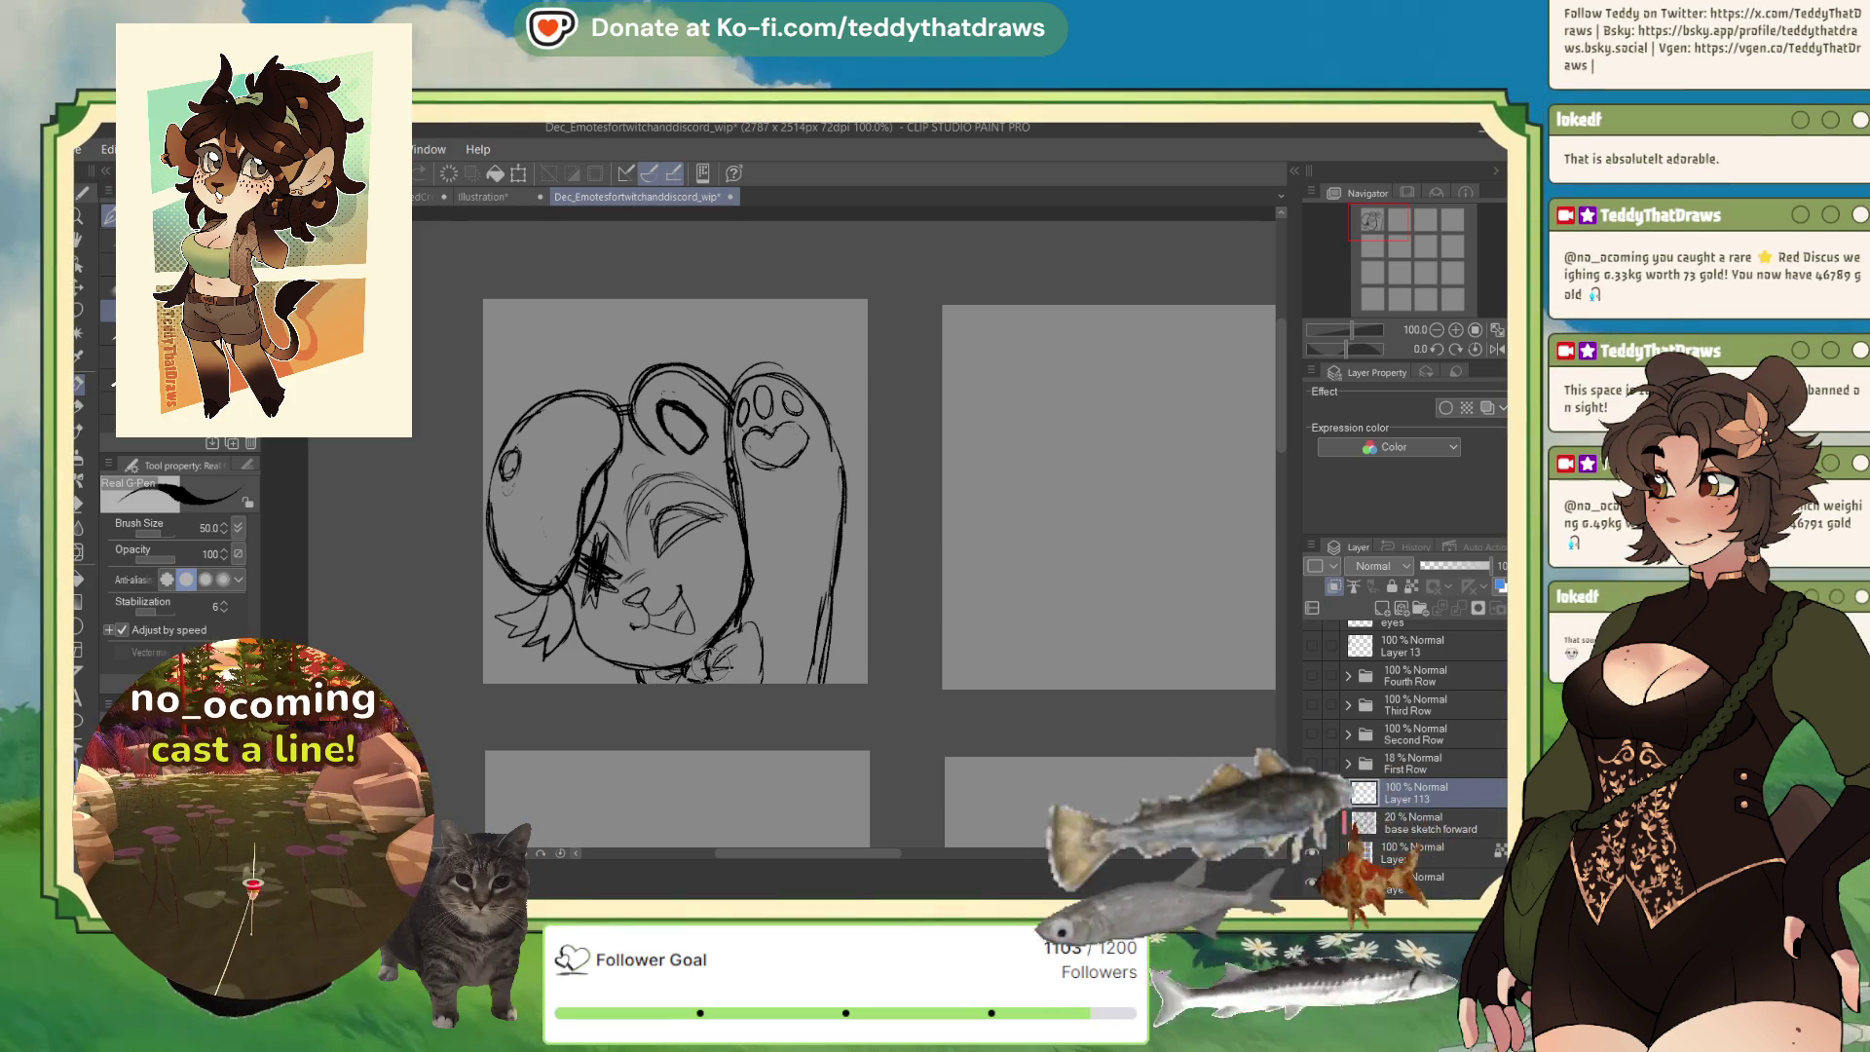
pyautogui.moveTo(709, 672); pyautogui.dragTo(732, 660)
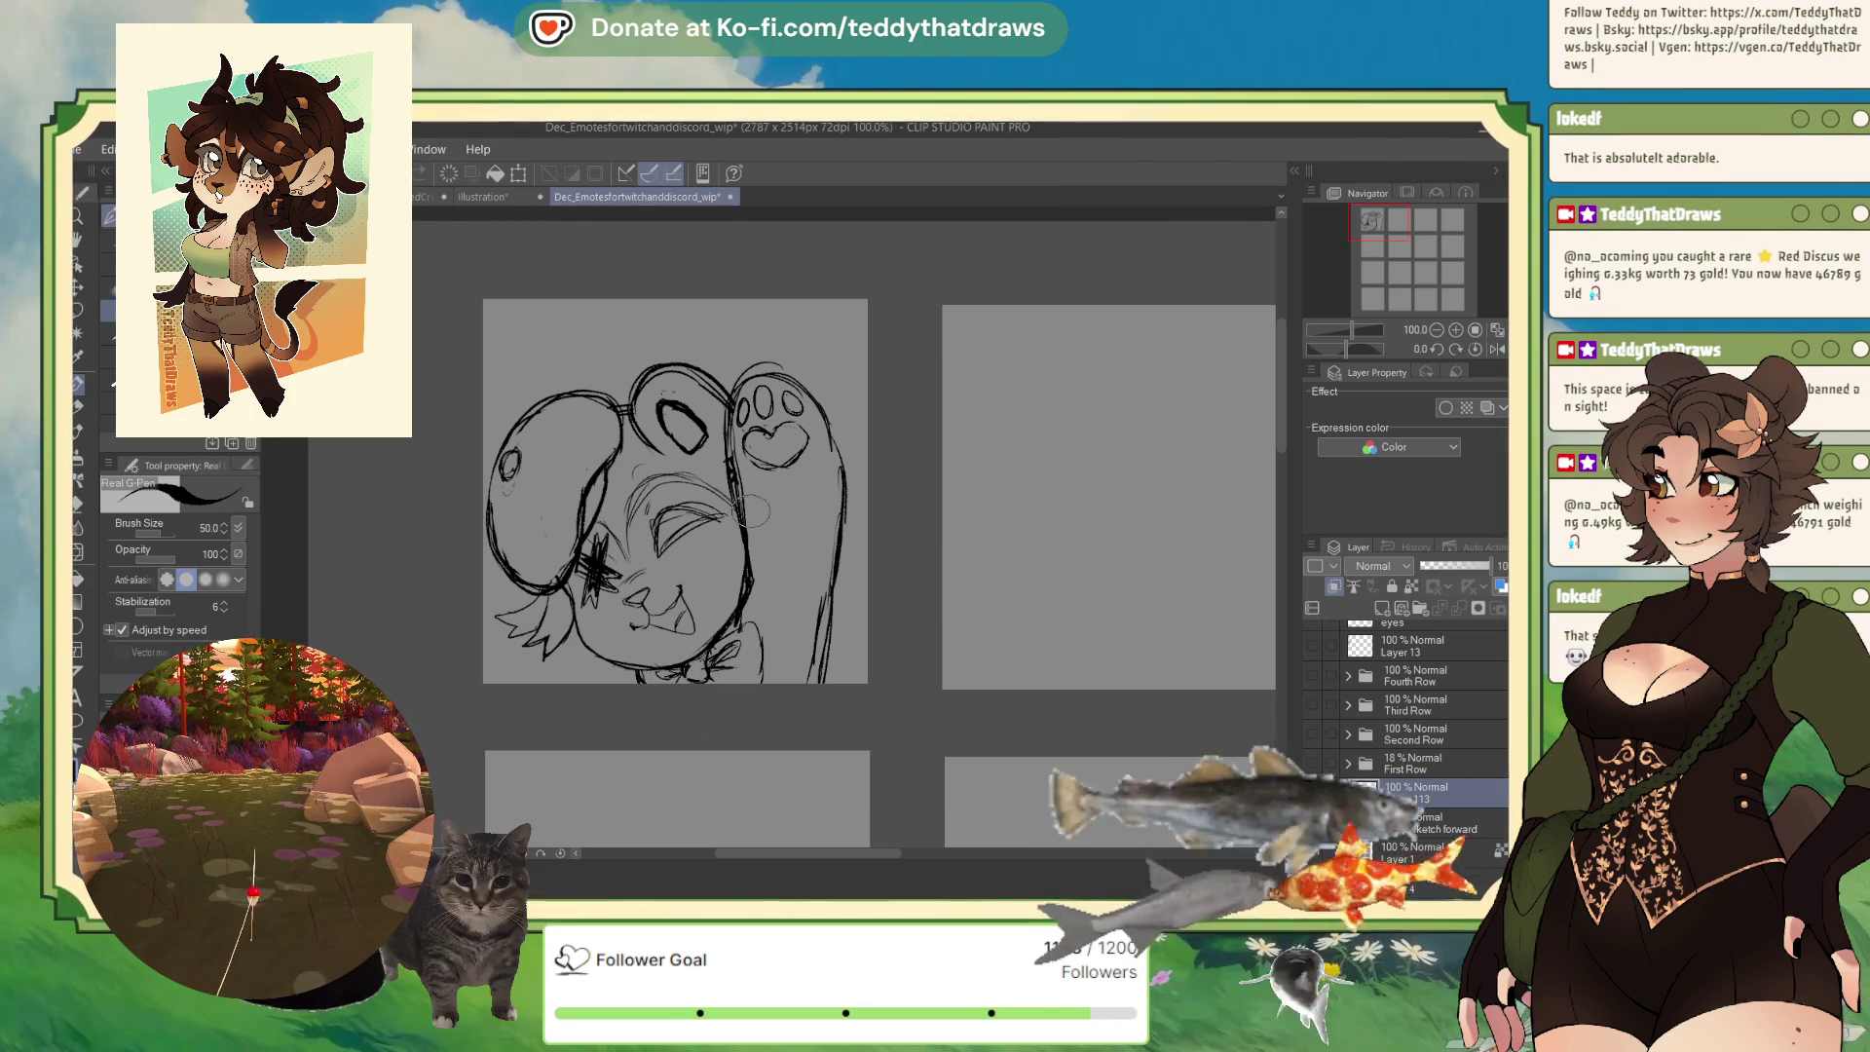
pyautogui.press('c')
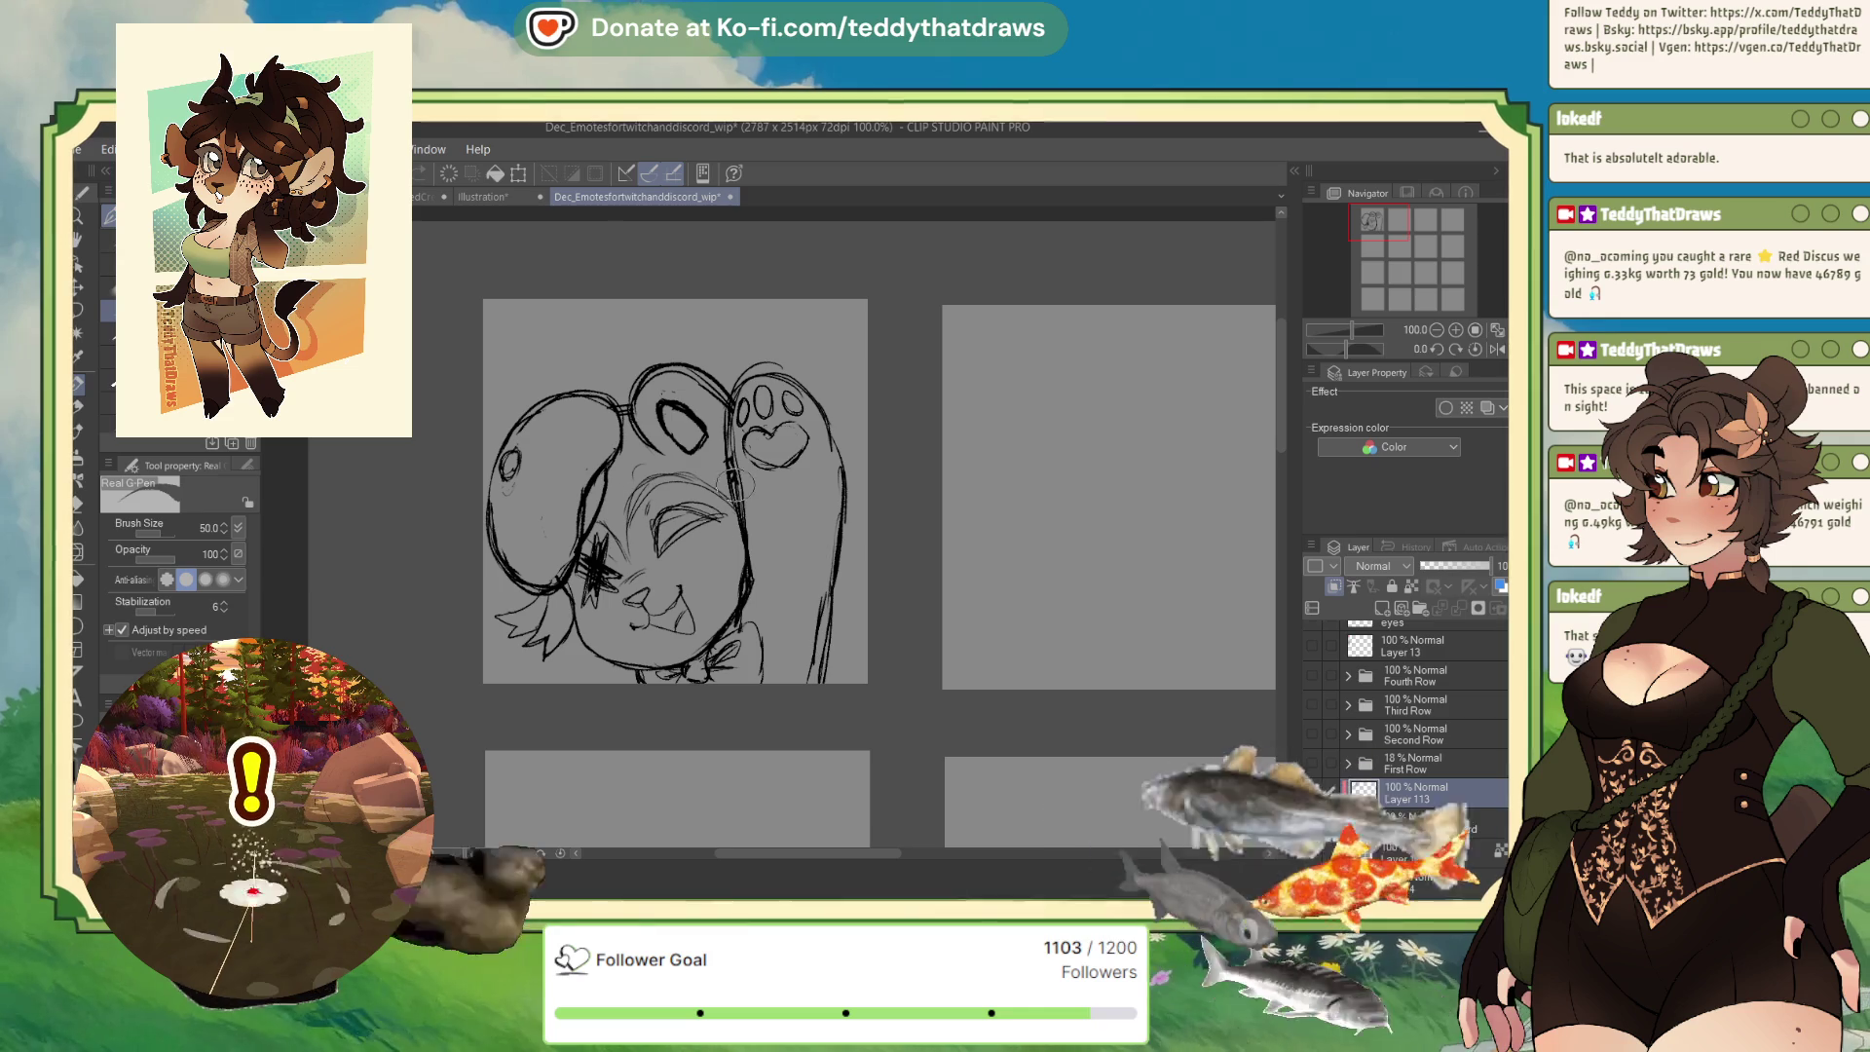
pyautogui.moveTo(745, 535); pyautogui.dragTo(742, 599)
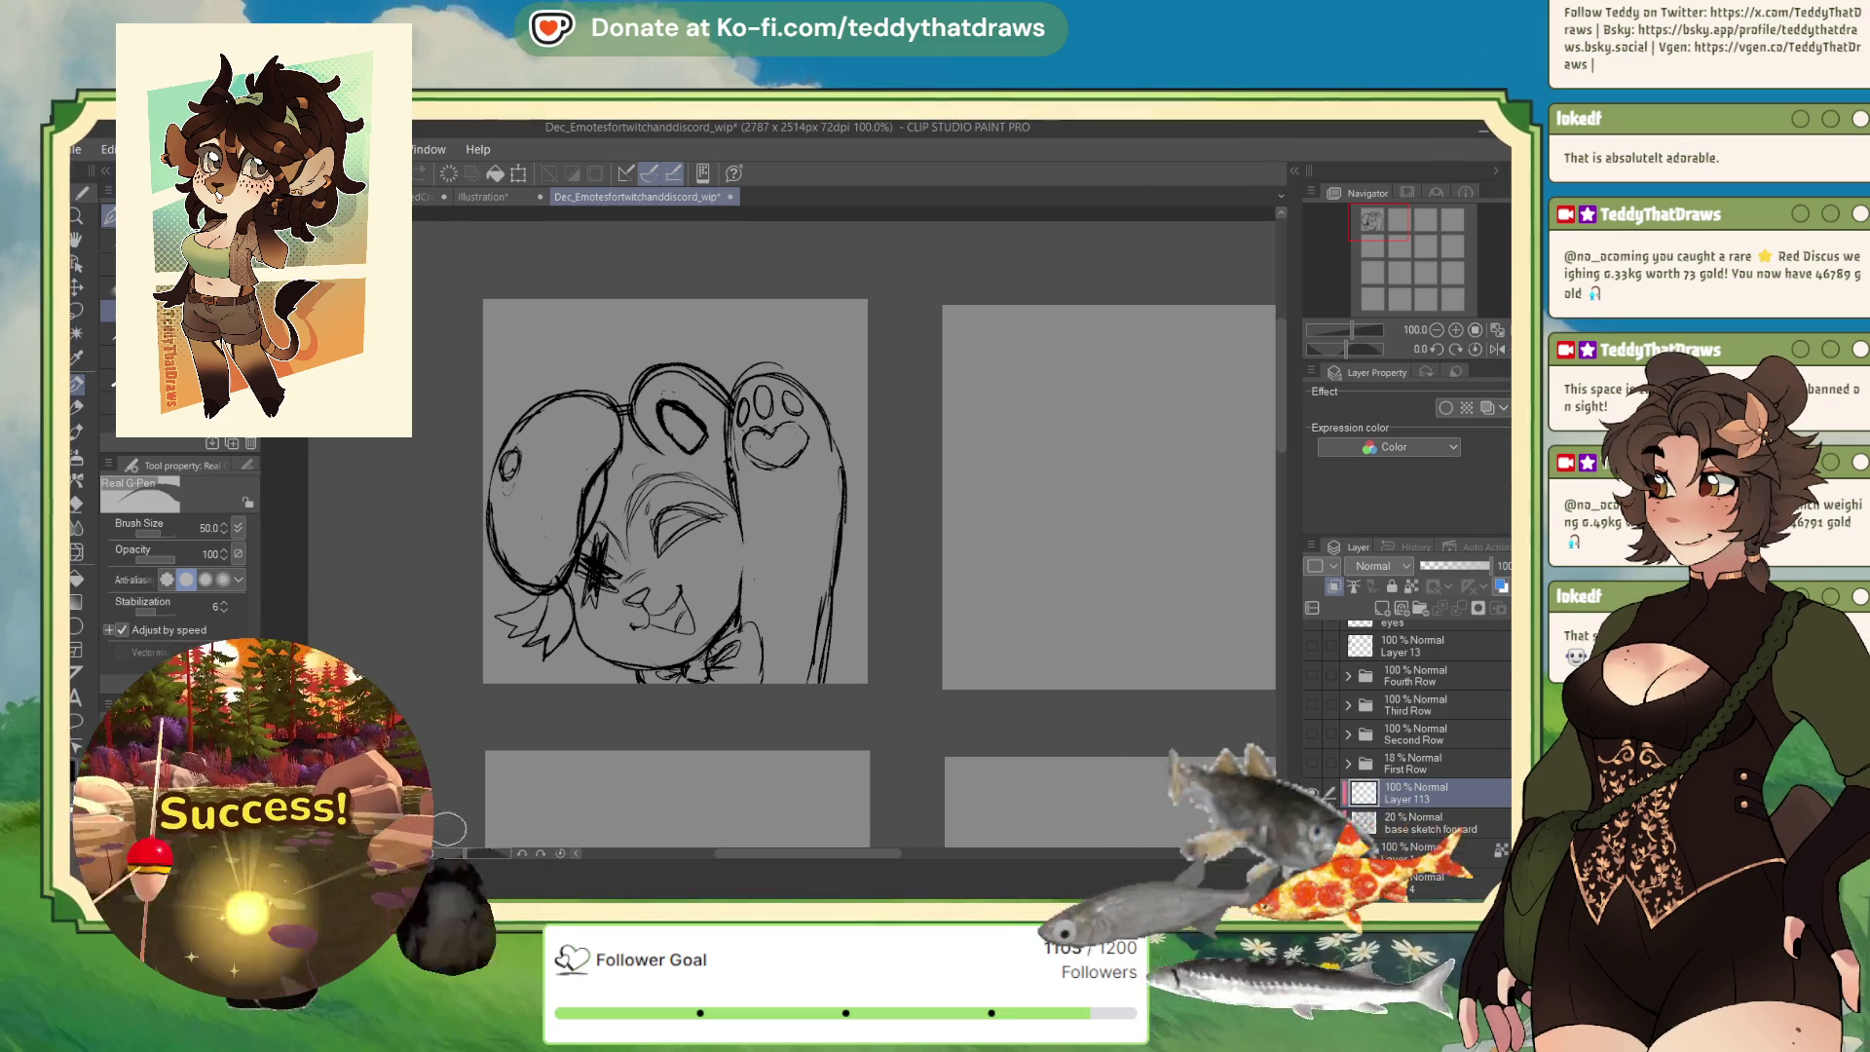
pyautogui.press('c')
# Add a small circle on the paw and retrace its right edge, undoing messy head-edge strokes.
pyautogui.moveTo(794, 473); pyautogui.dragTo(791, 476)
pyautogui.moveTo(823, 414)
pyautogui.mouseDown()
pyautogui.moveTo(833, 526)
pyautogui.moveTo(812, 630)
pyautogui.mouseUp()
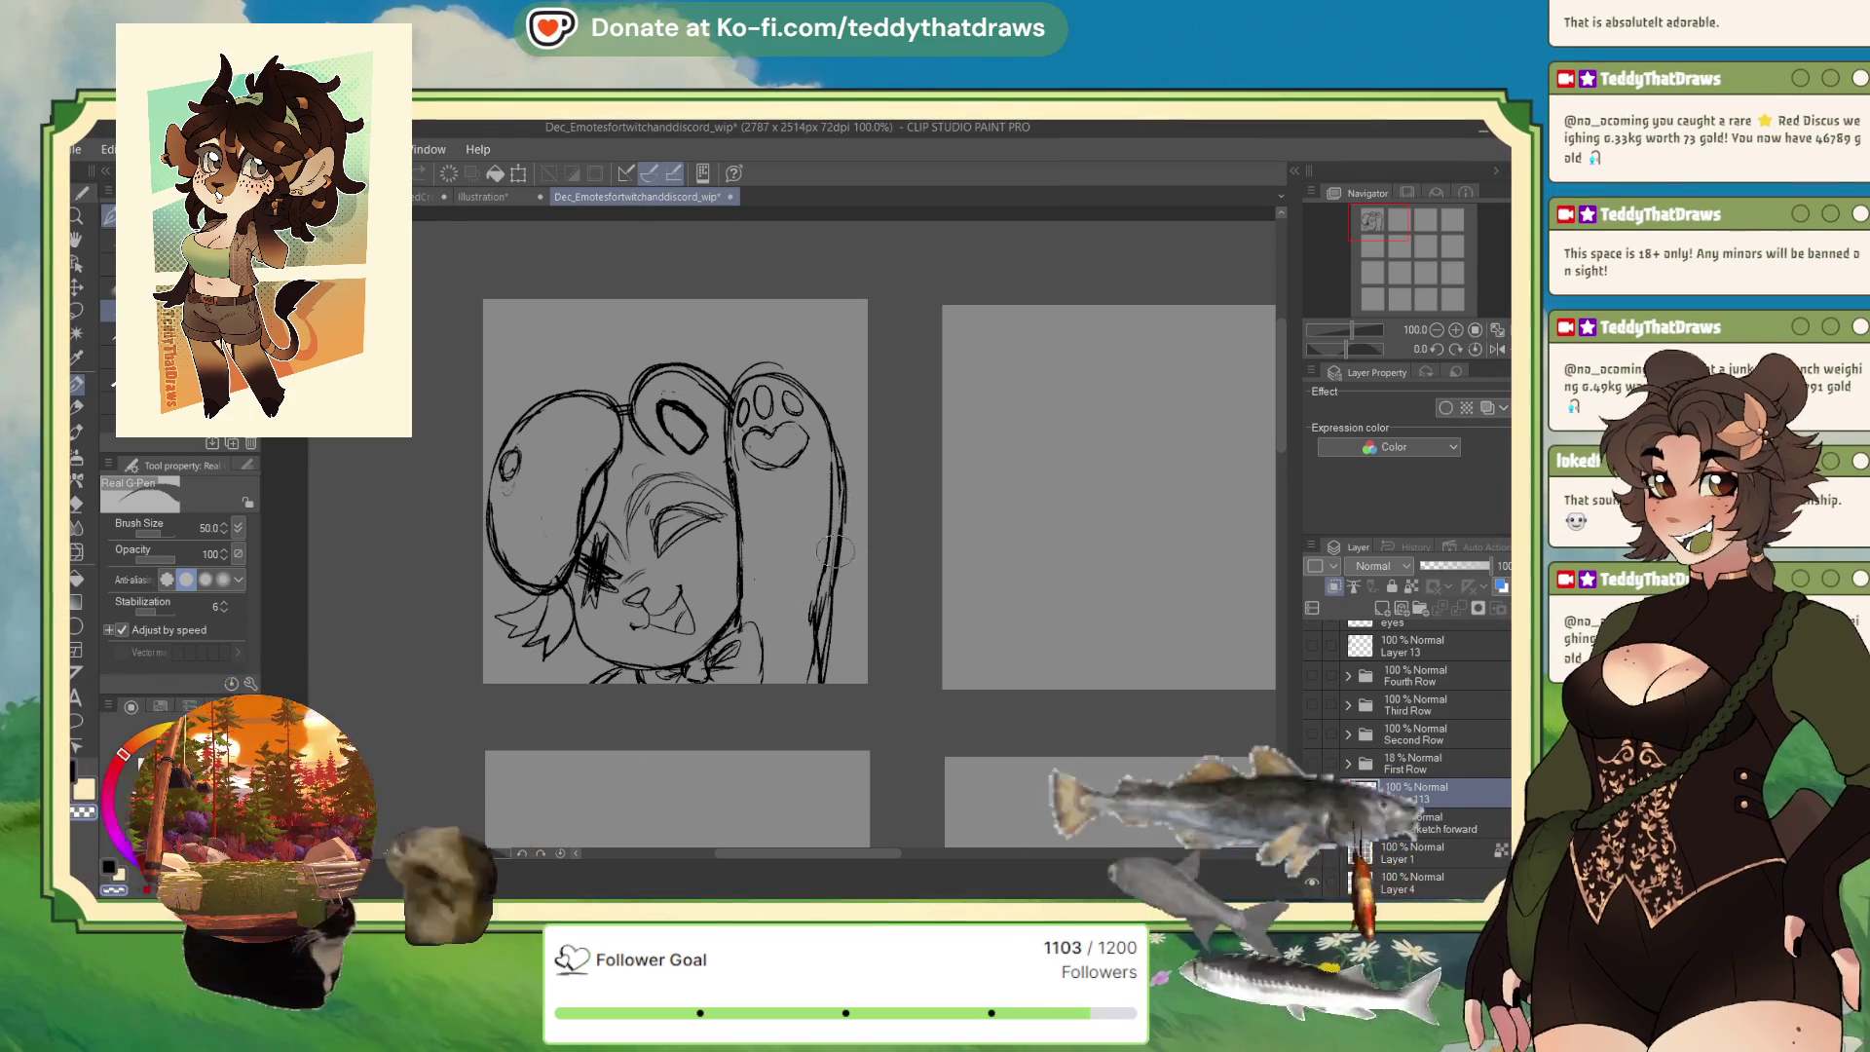
pyautogui.hotkey('ctrl', 'z')
pyautogui.moveTo(823, 579); pyautogui.dragTo(813, 693)
pyautogui.hotkey('ctrl', 'z')
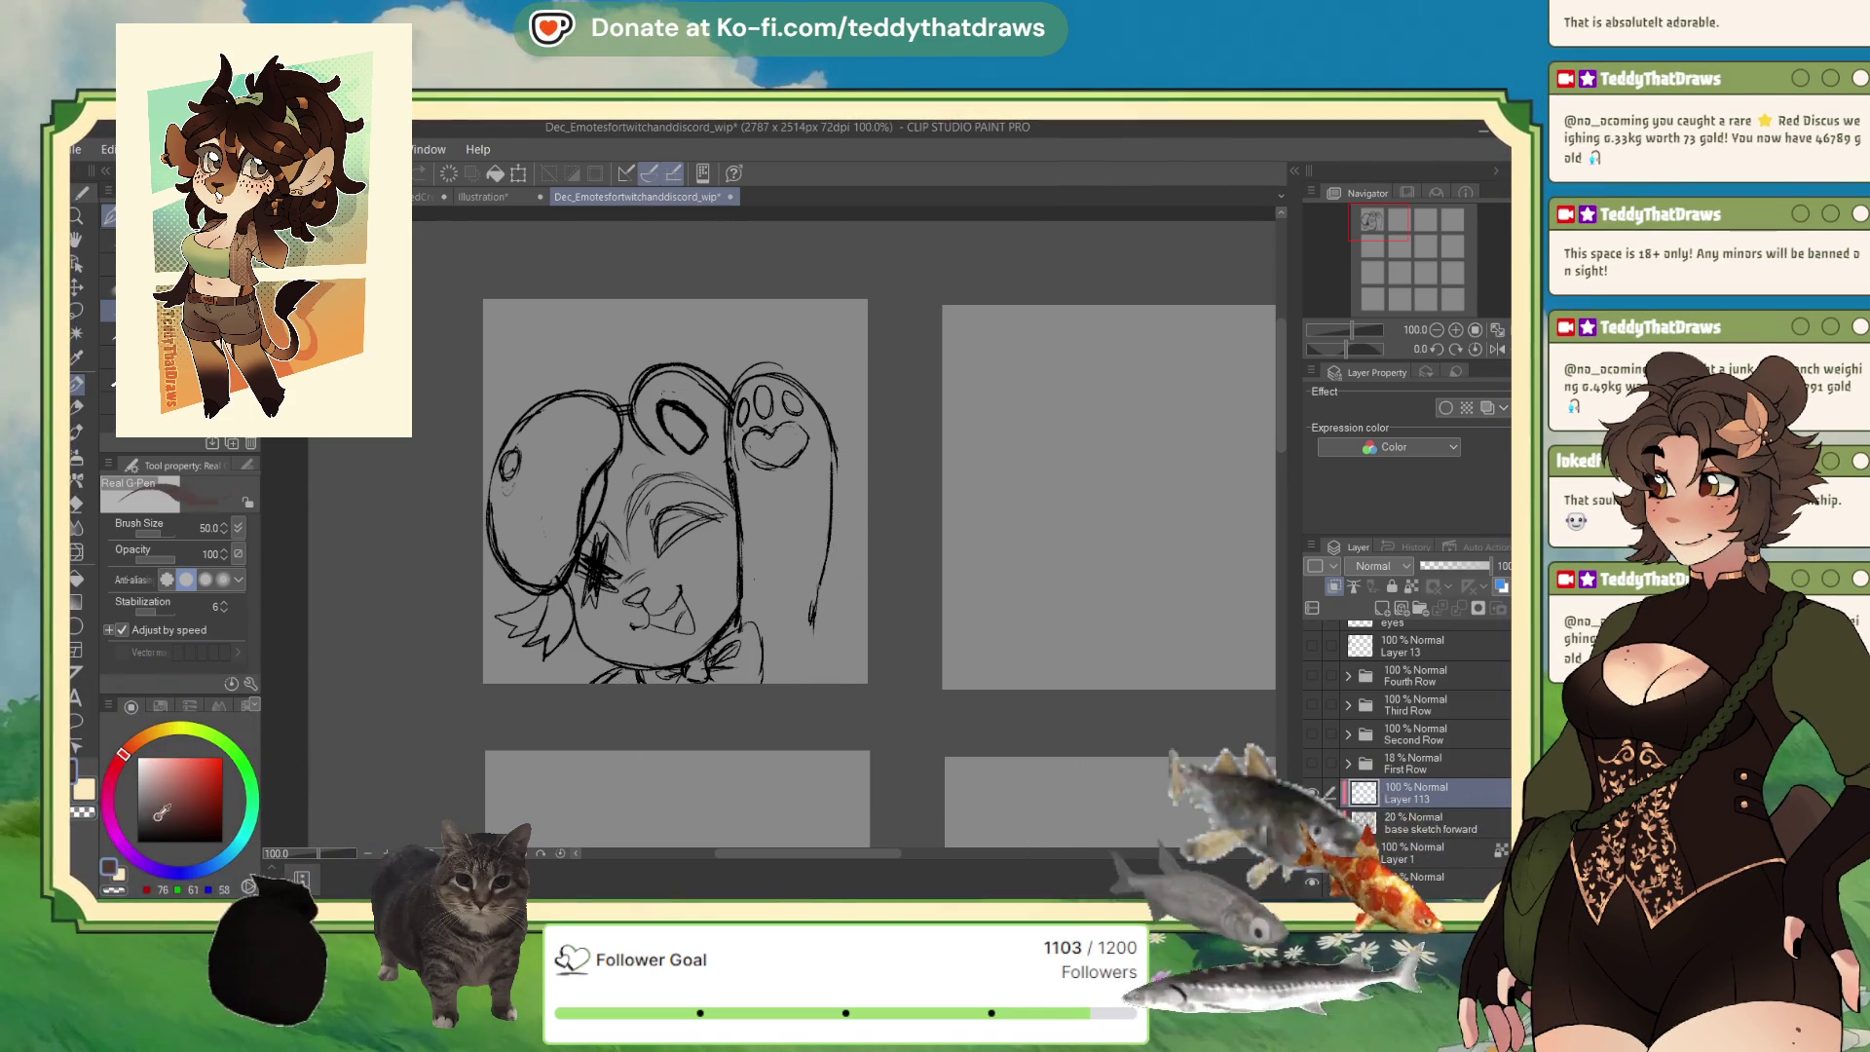
# Add a short black line to the bow, swap to the cream sub colour, and show the base sketch.
pyautogui.keyDown('alt'); pyautogui.click(800, 415); pyautogui.keyUp('alt')
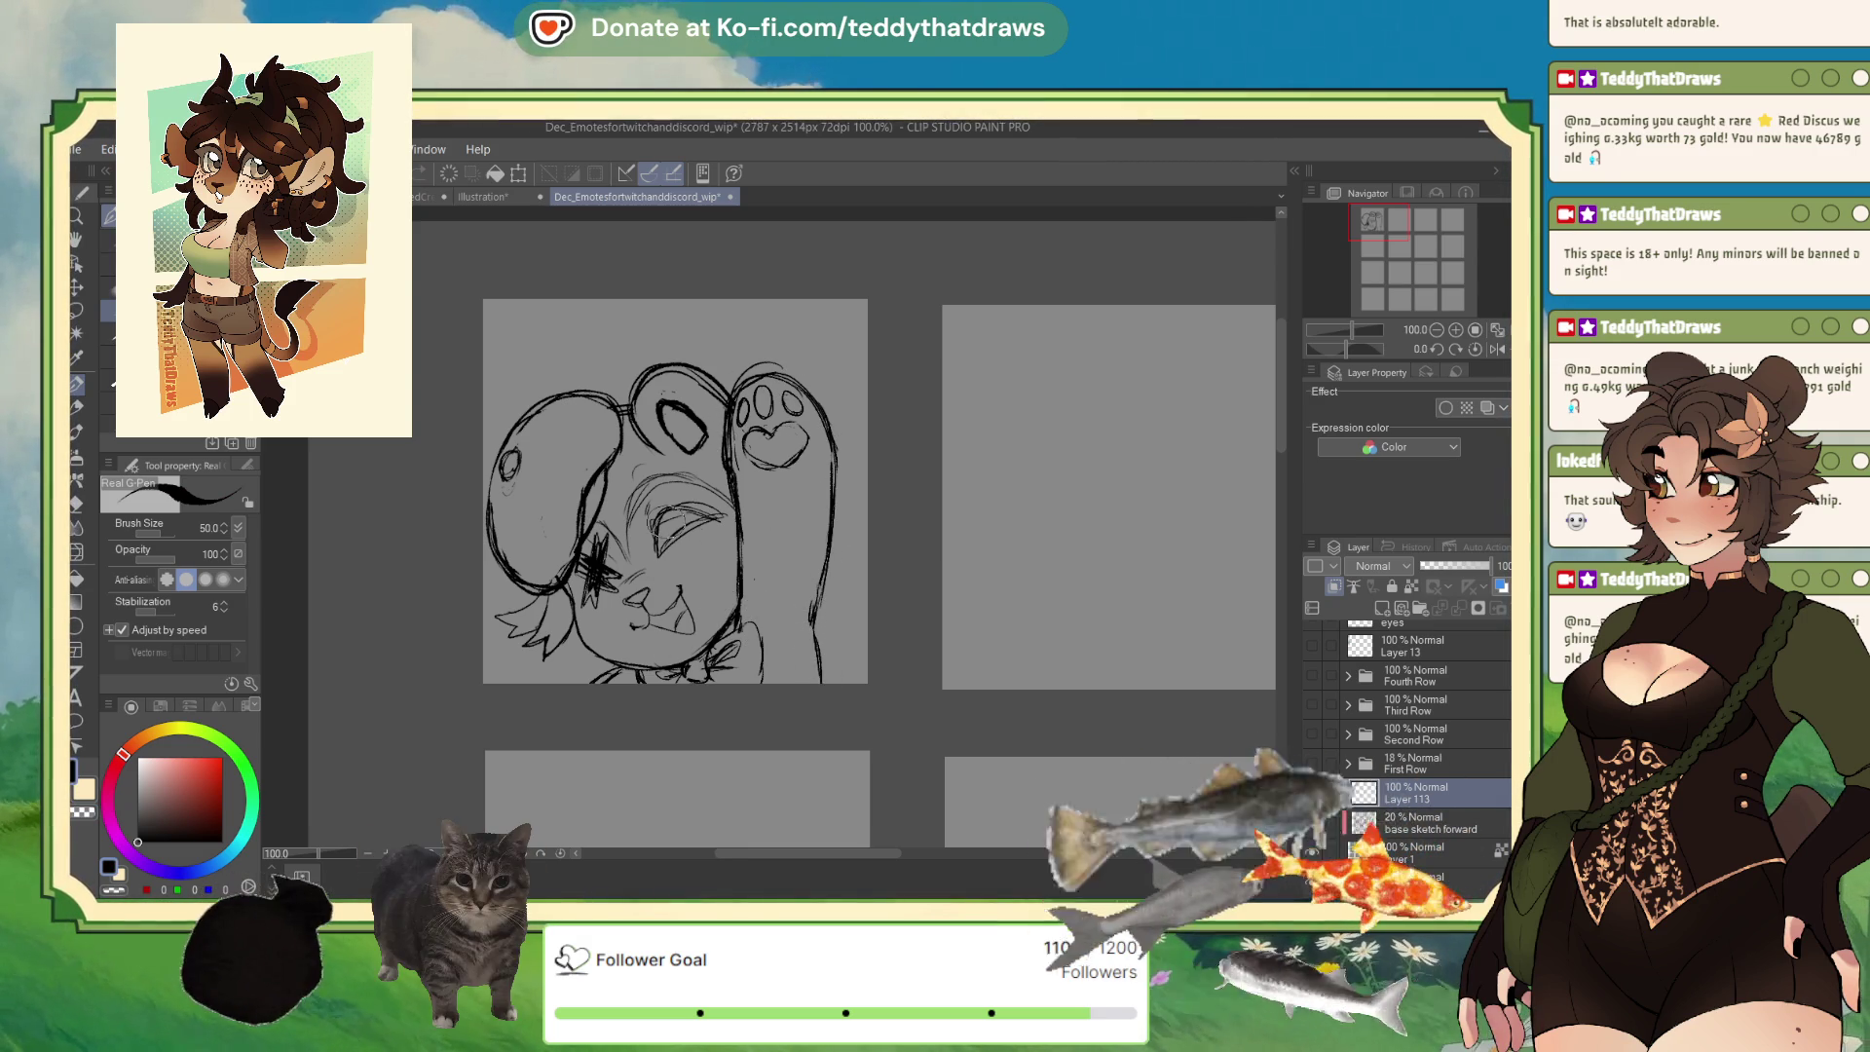
pyautogui.moveTo(629, 672); pyautogui.dragTo(653, 641)
pyautogui.press('c')
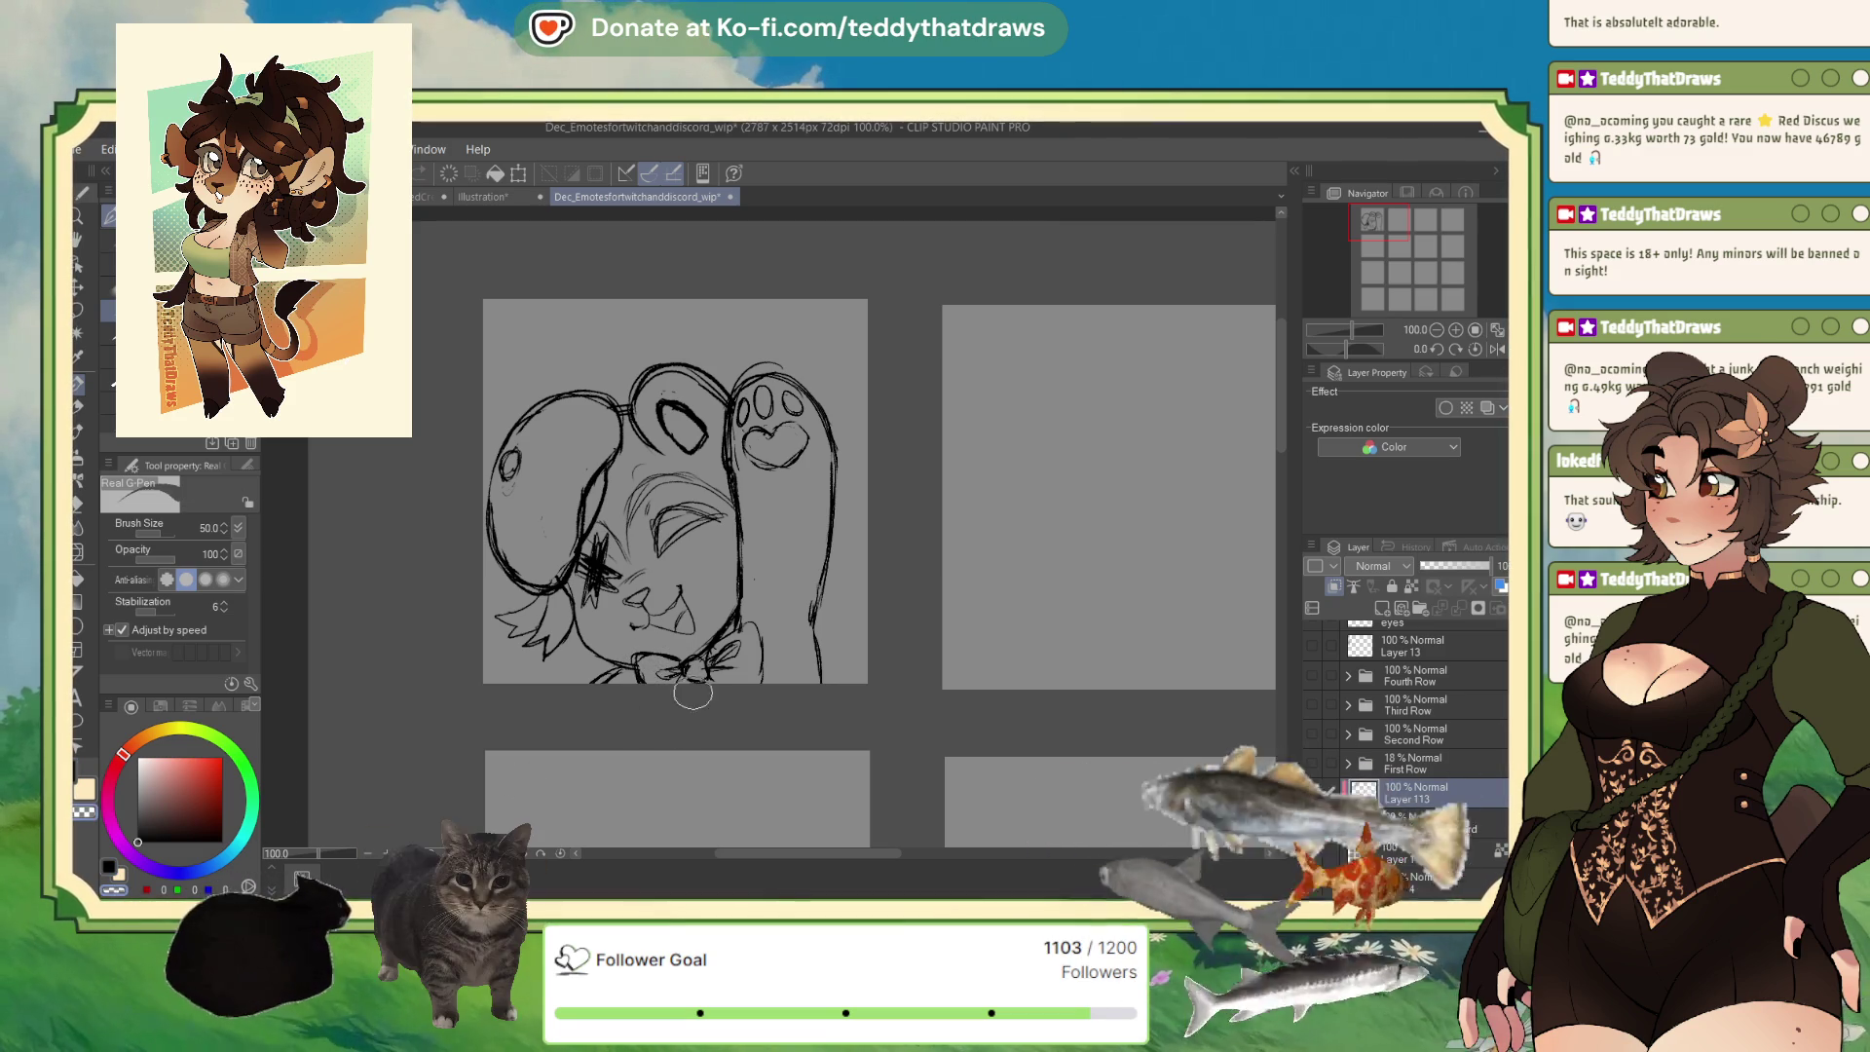
pyautogui.press('c')
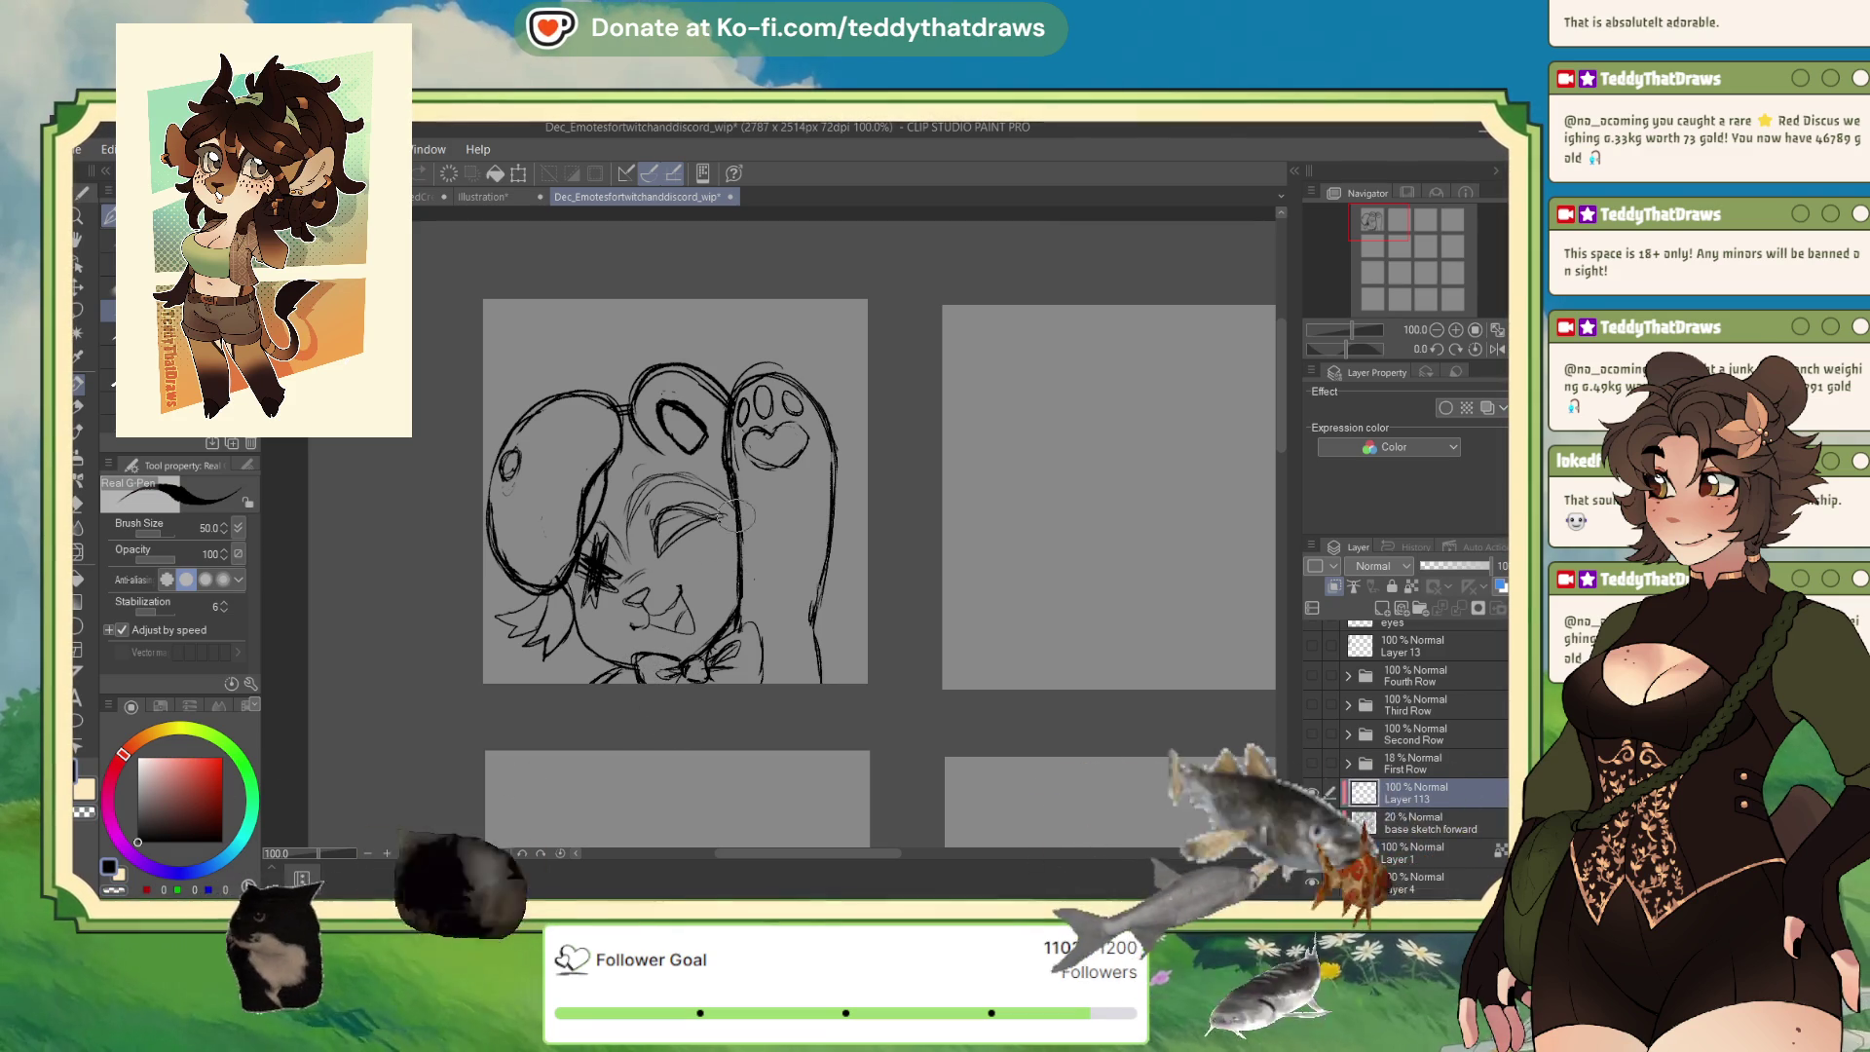
pyautogui.press('x')
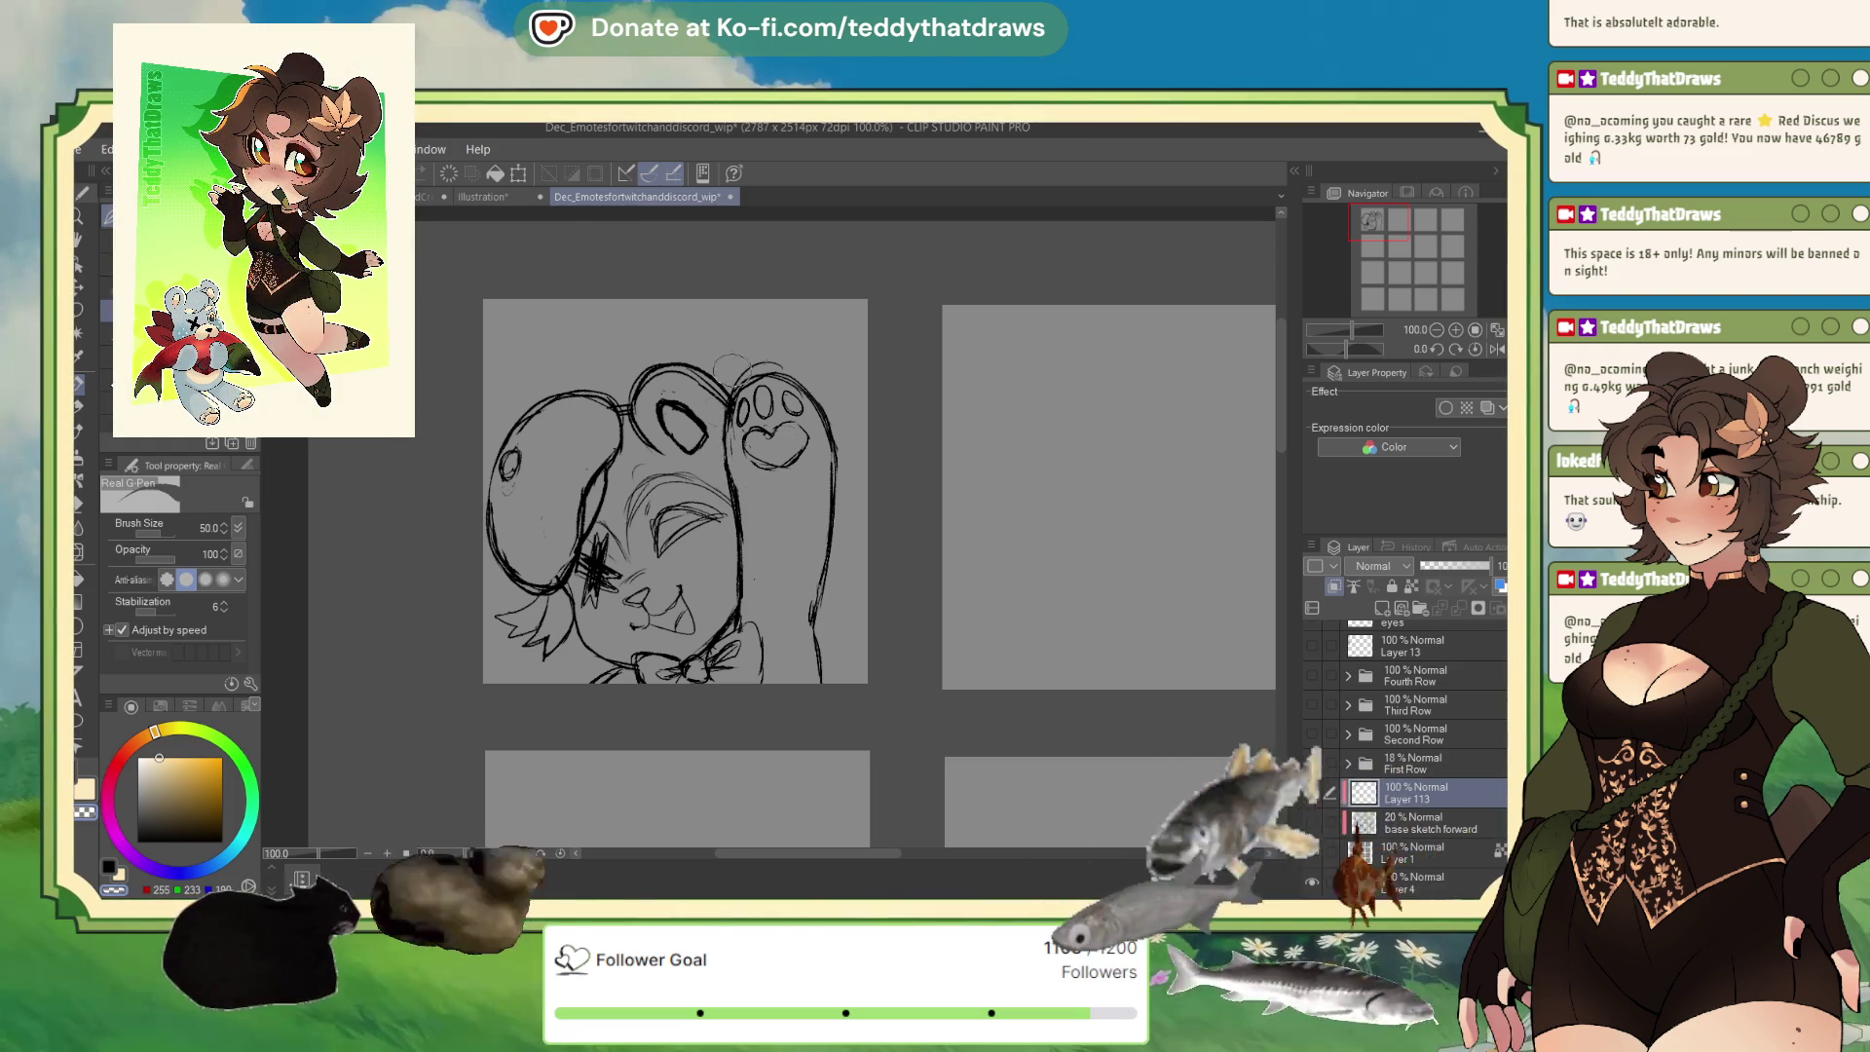
pyautogui.click(1313, 823)
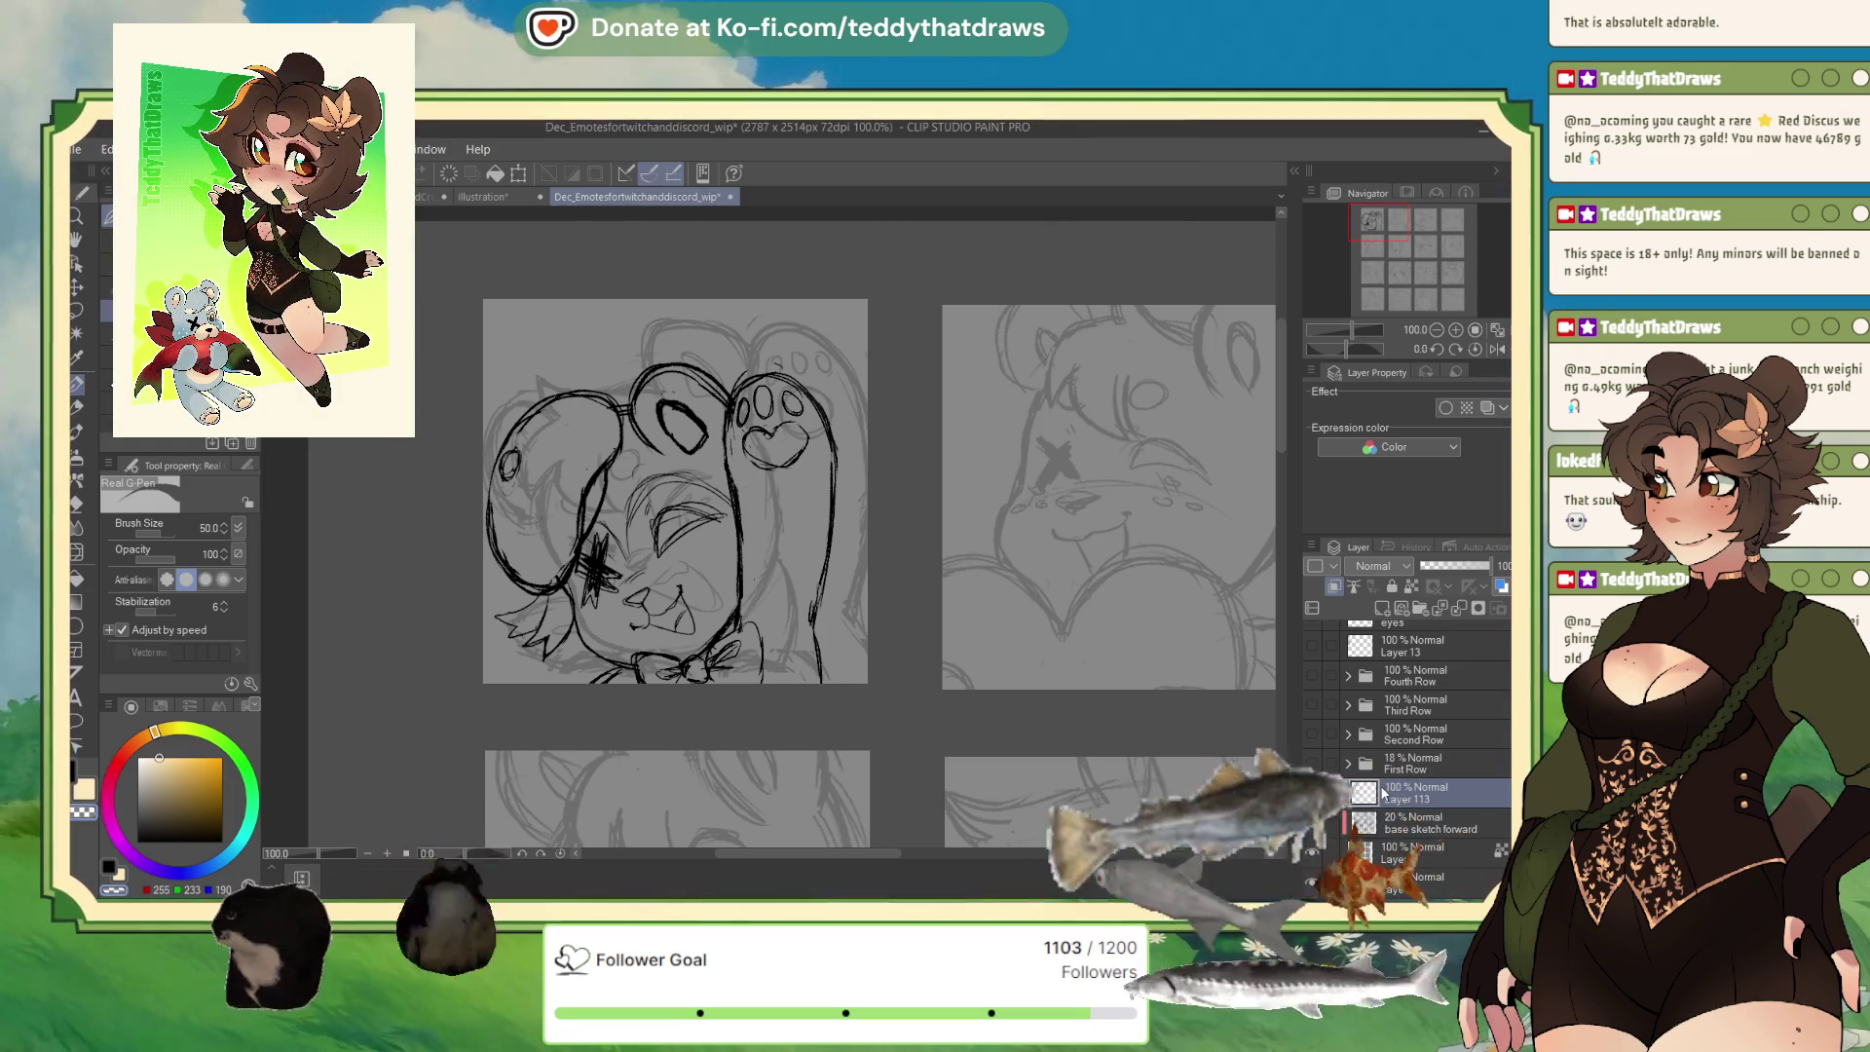
# Transform Layer 113's bear line art and commit it, then pick the transparent colour.
pyautogui.hotkey('ctrl', 't')
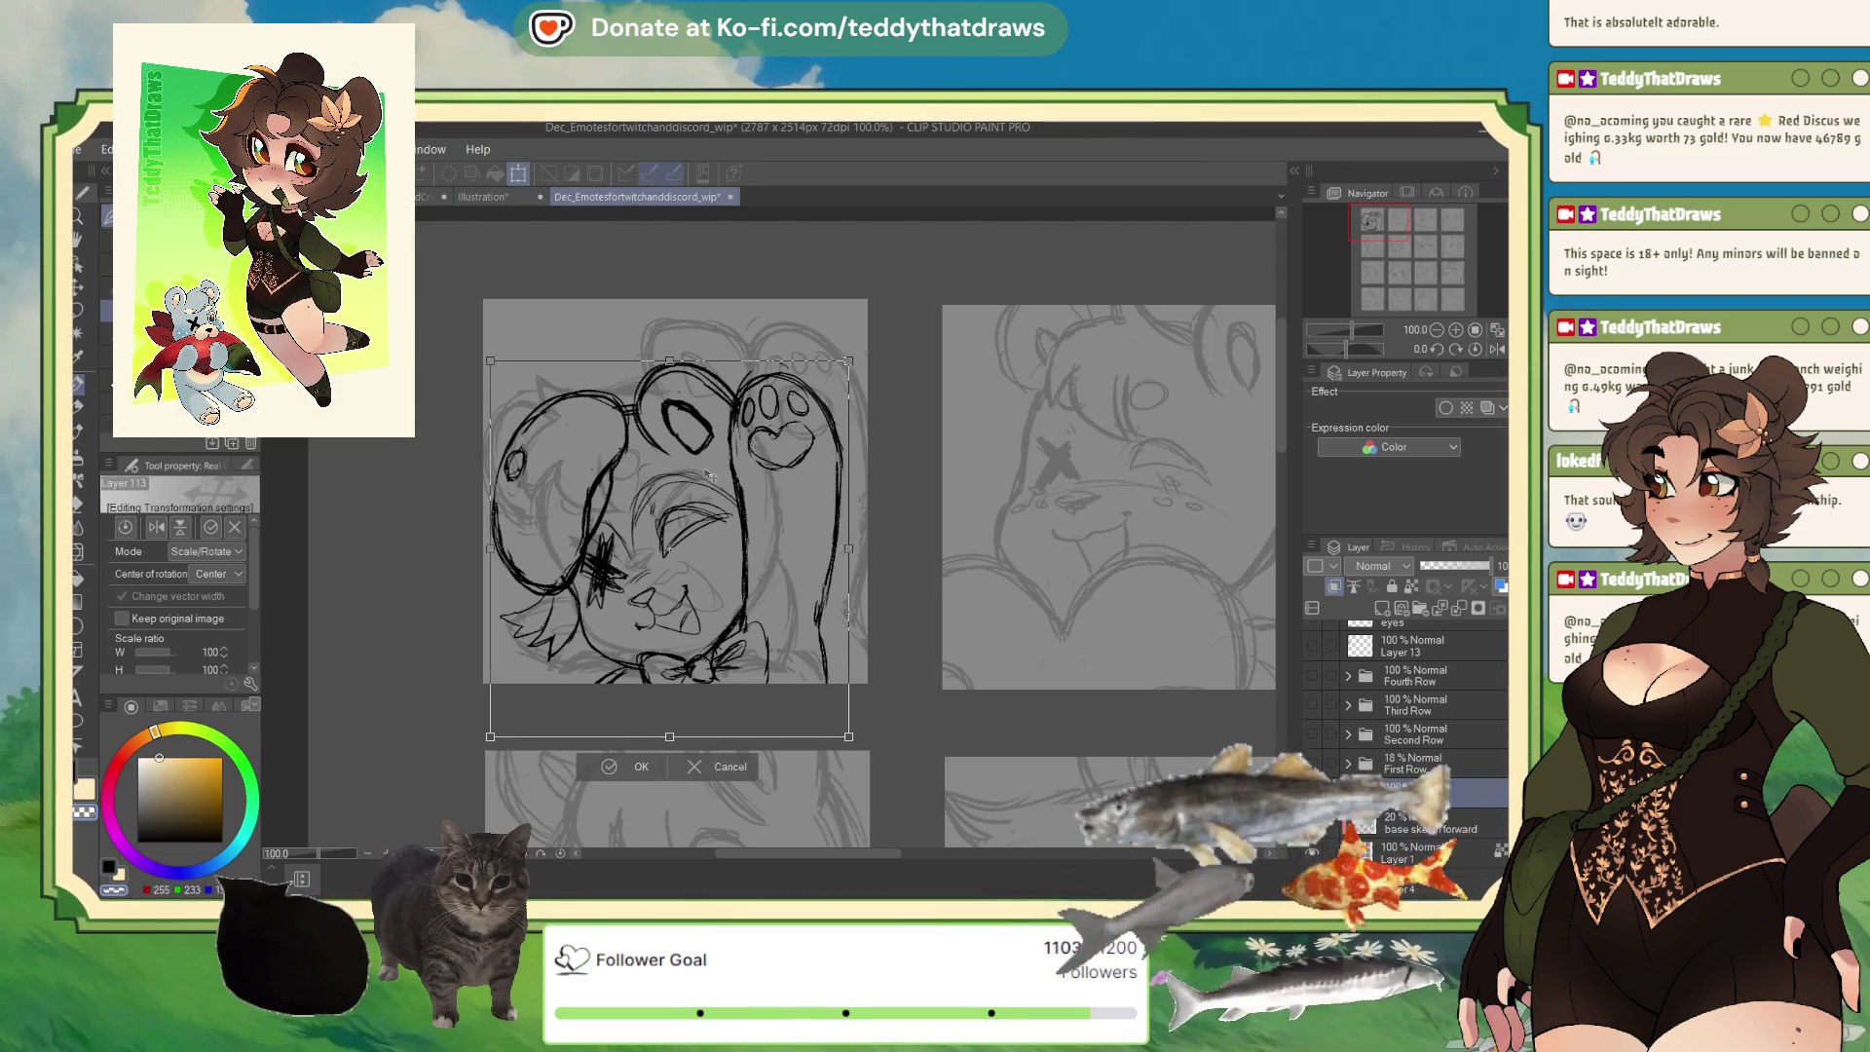
pyautogui.click(594, 765)
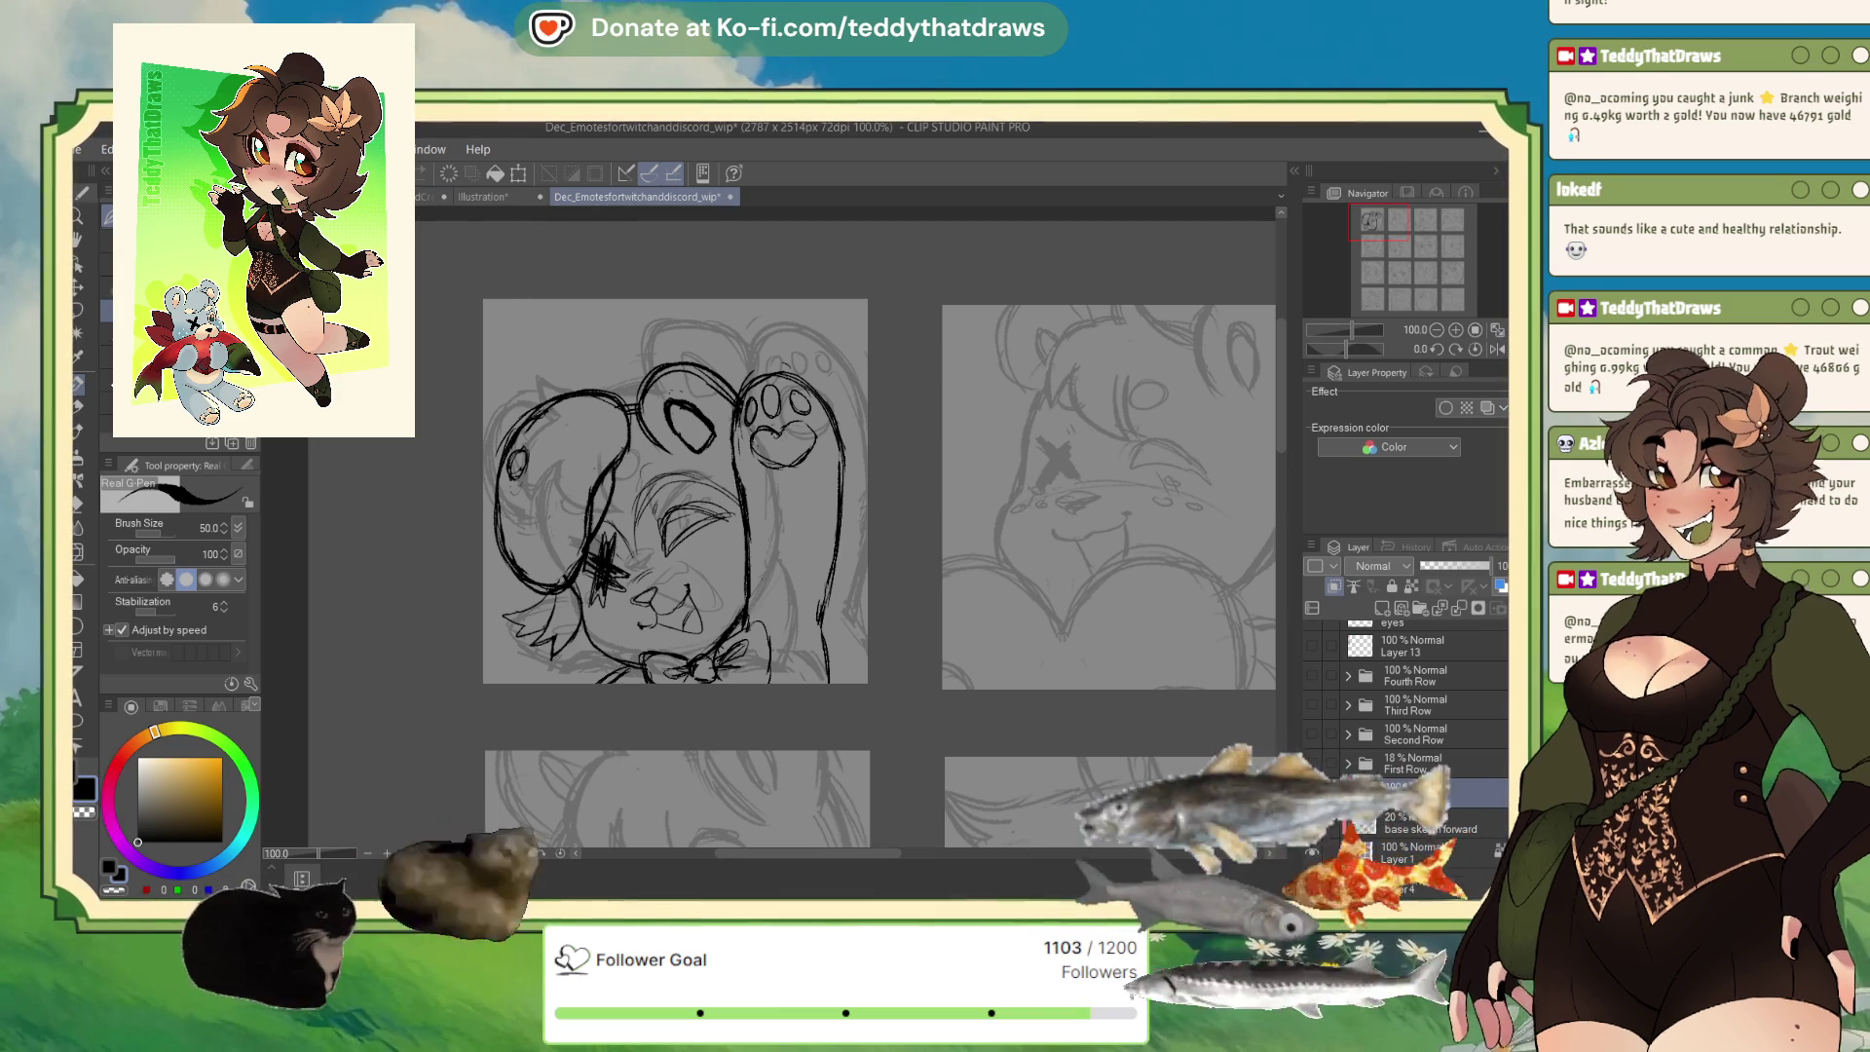
pyautogui.click(116, 889)
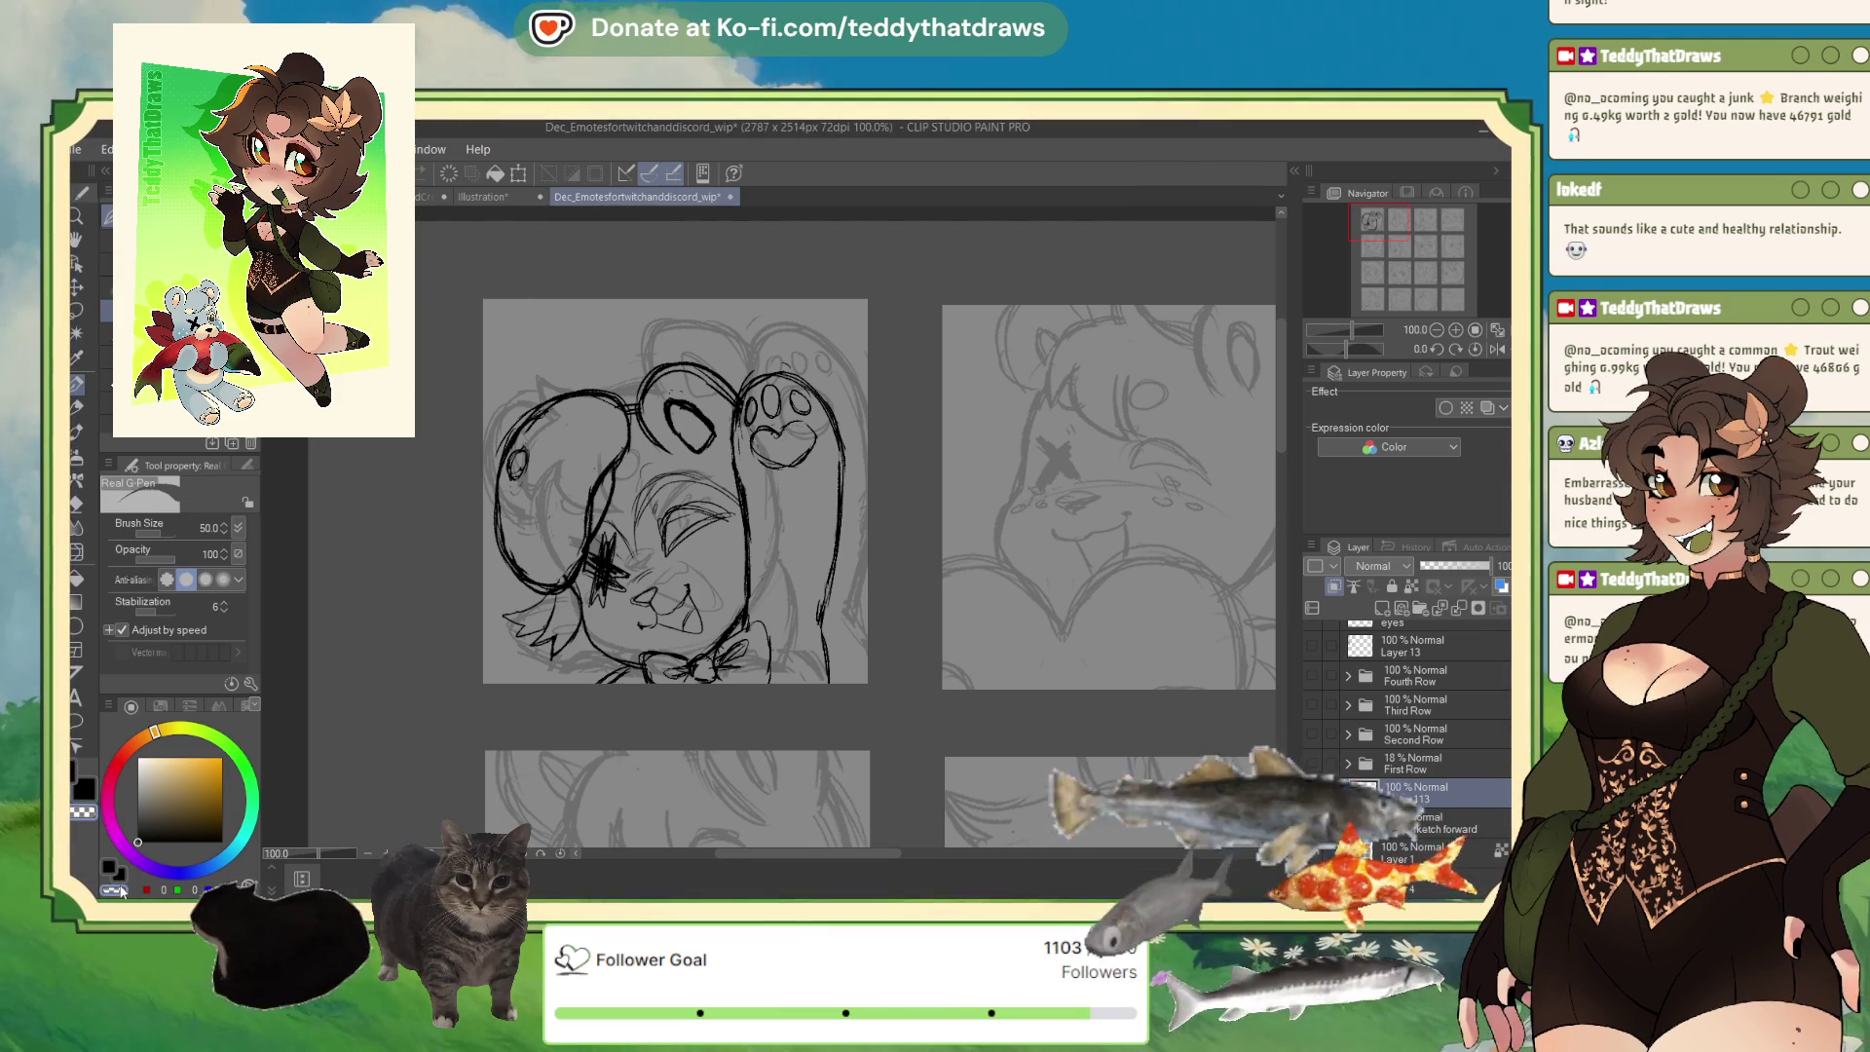
# Erase part of the paw pad lines, then try a cheek stroke and undo it.
pyautogui.moveTo(821, 480); pyautogui.dragTo(803, 431)
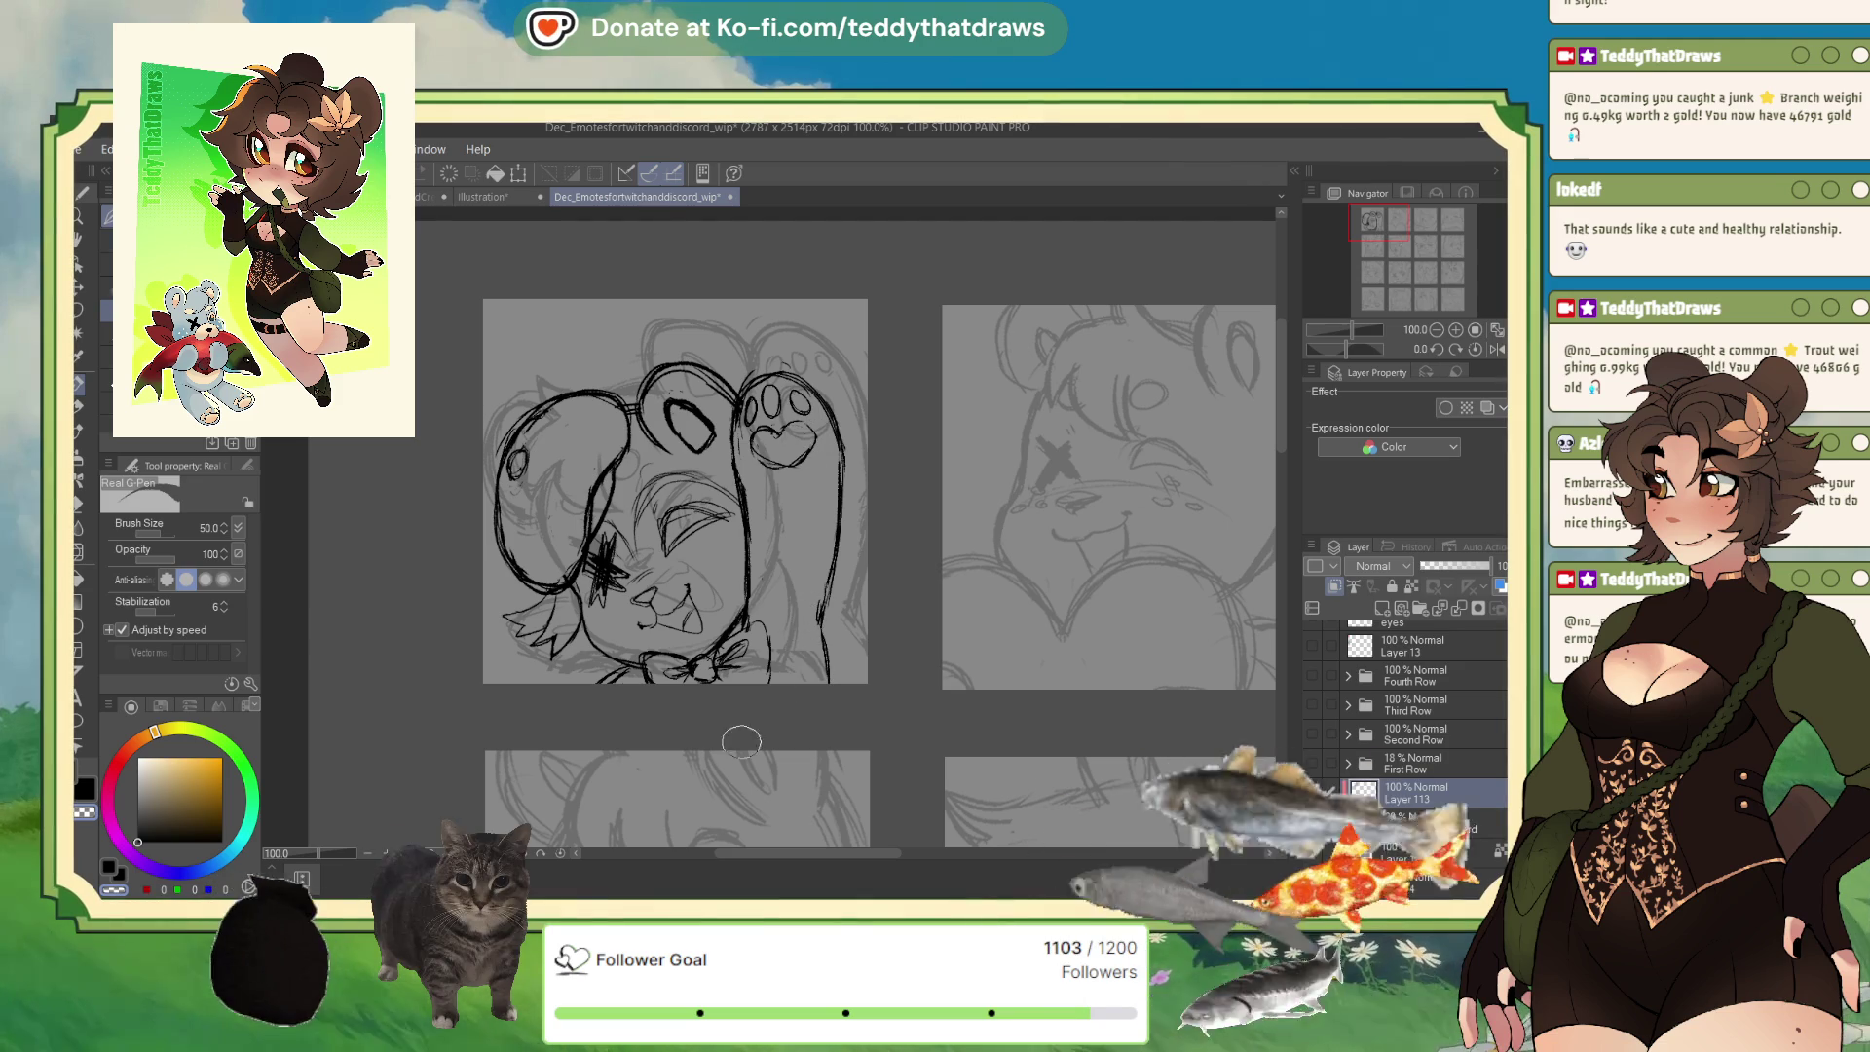
pyautogui.press('c')
pyautogui.scroll(3, 661, 624)
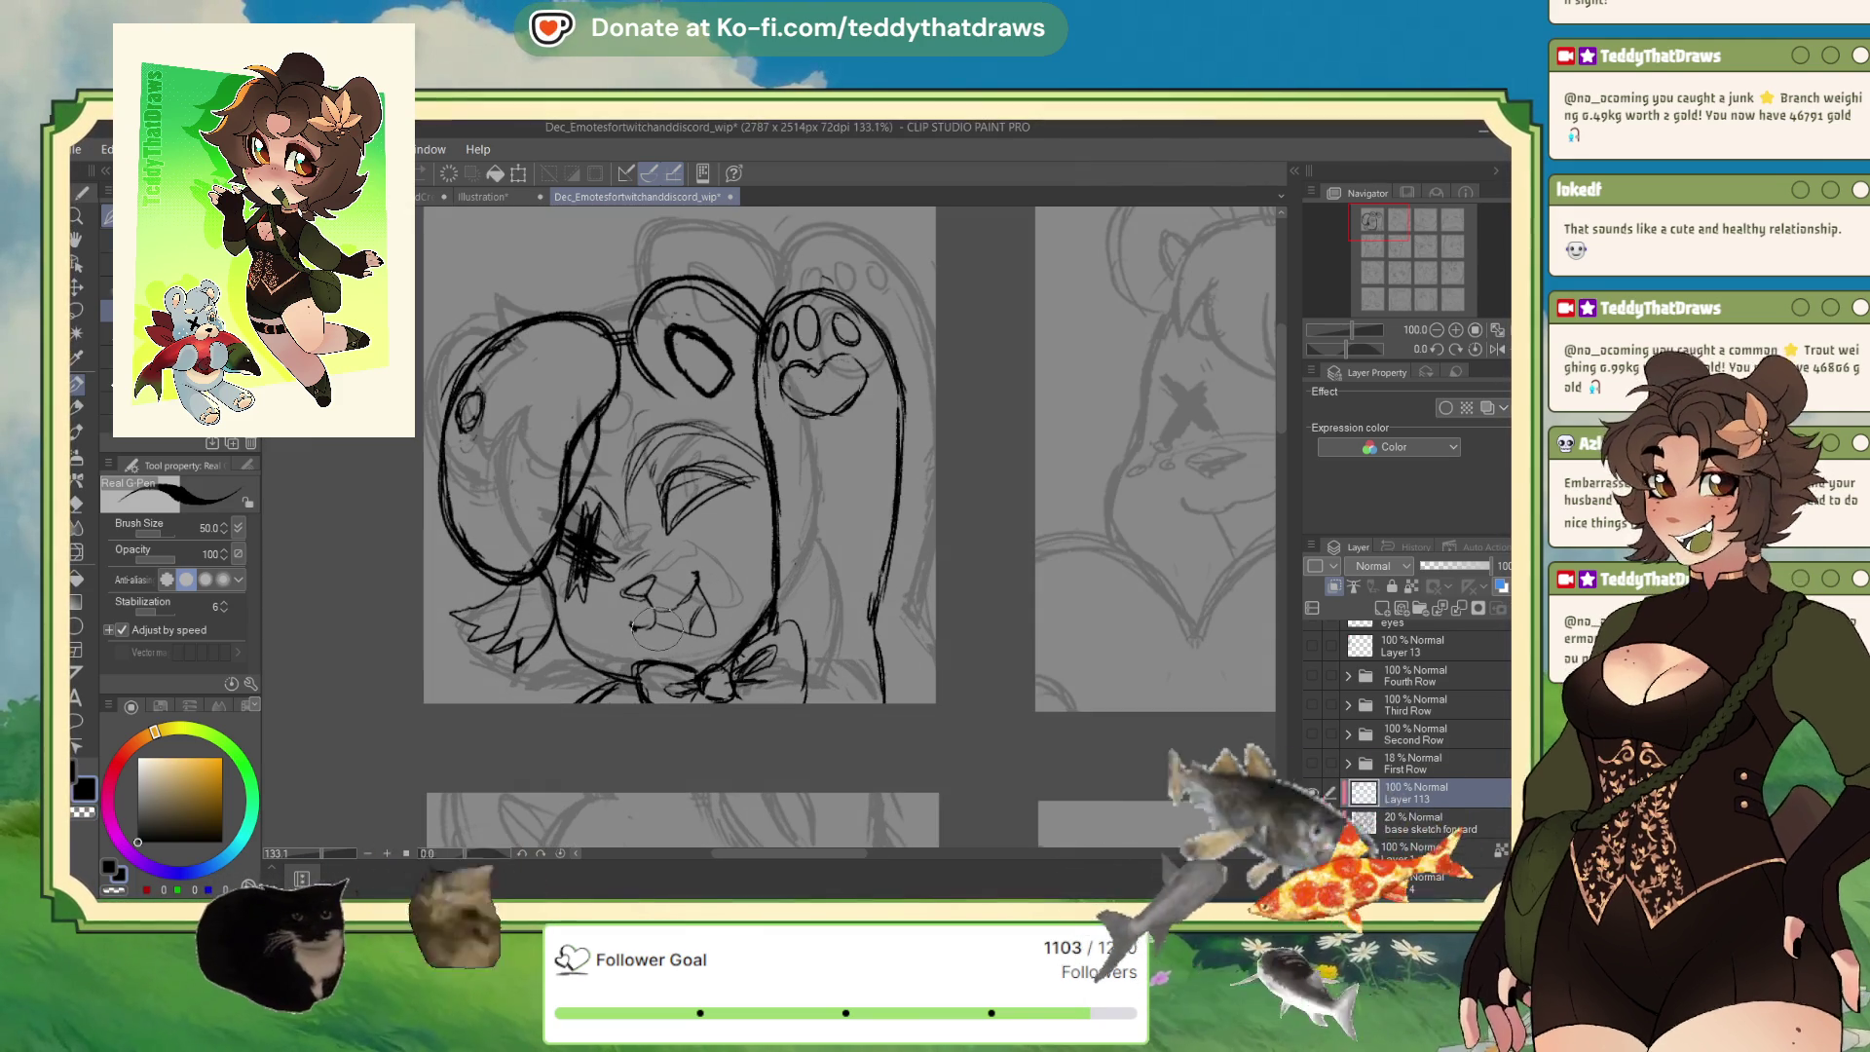
pyautogui.moveTo(732, 645)
pyautogui.mouseDown()
pyautogui.moveTo(750, 621)
pyautogui.moveTo(802, 694)
pyautogui.mouseUp()
pyautogui.hotkey('ctrl', 'z')
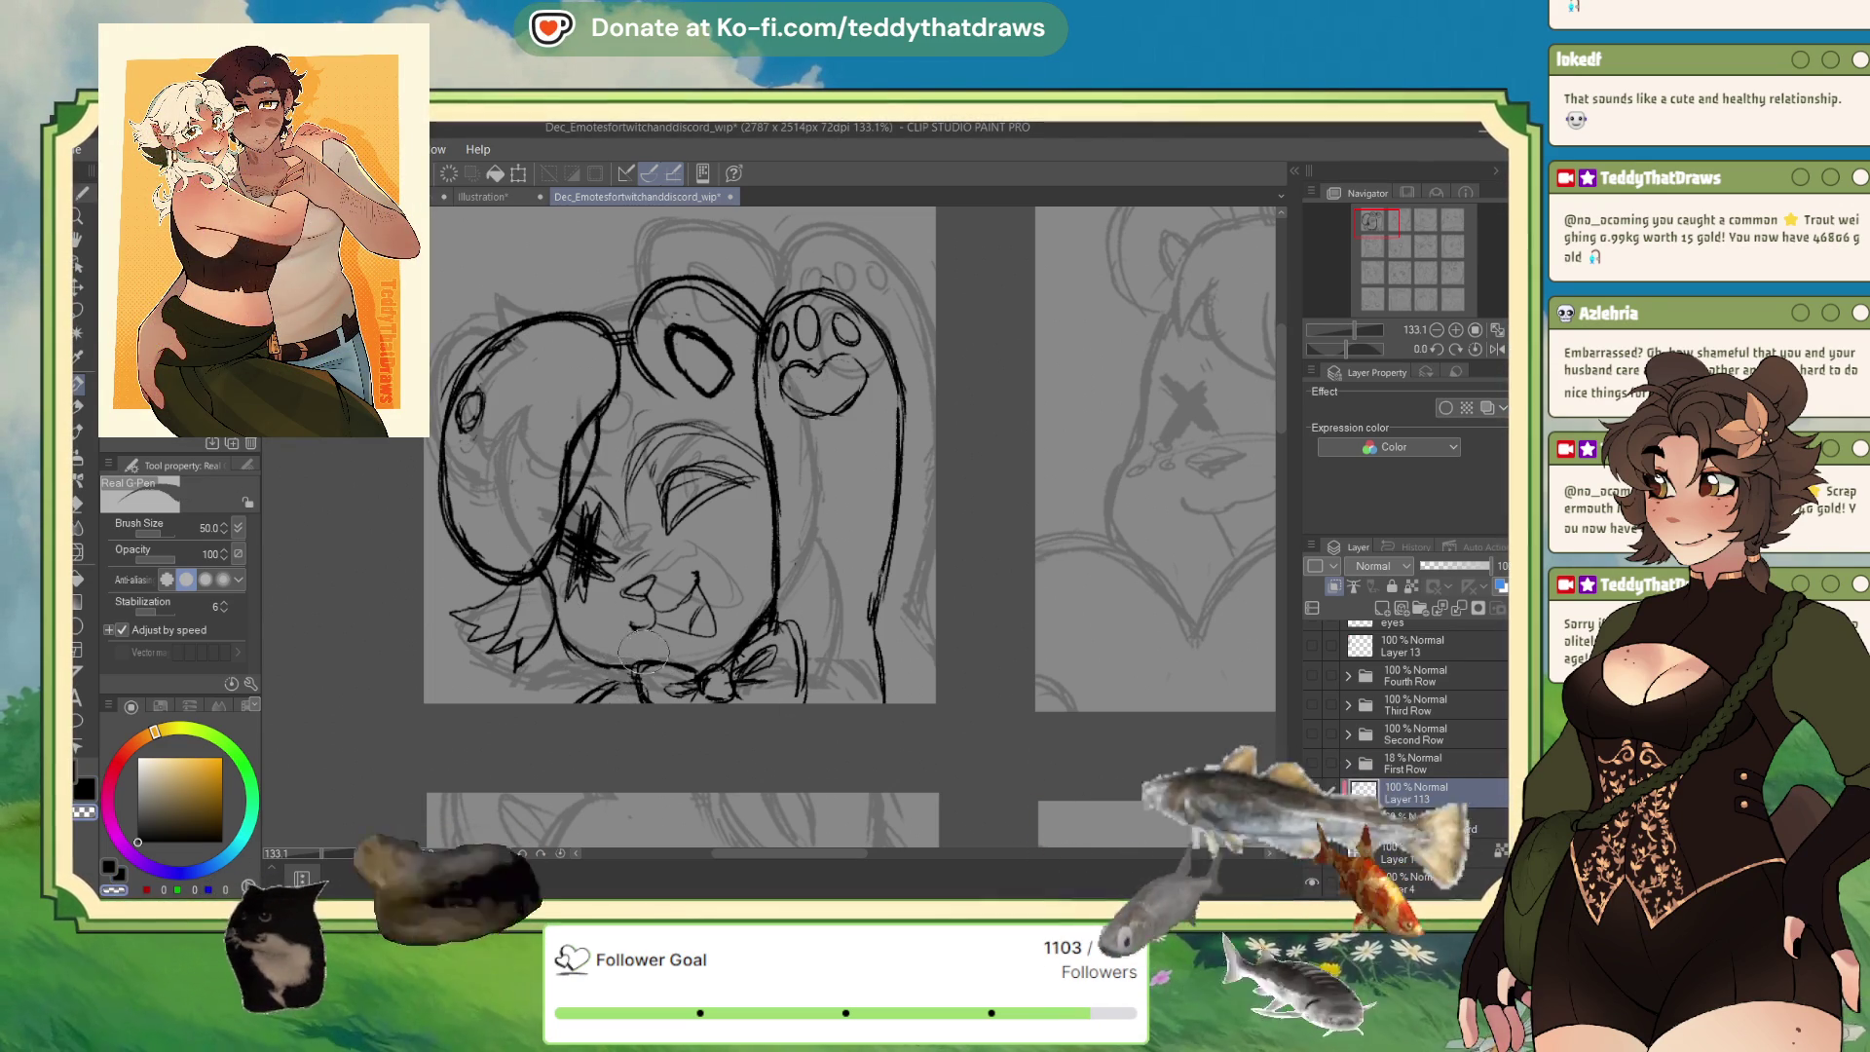
# Draw a line by the mouth and a curve on the head, undo the ear oval, then switch to Nov_streamingpanel_wip.
pyautogui.moveTo(719, 608); pyautogui.dragTo(697, 631)
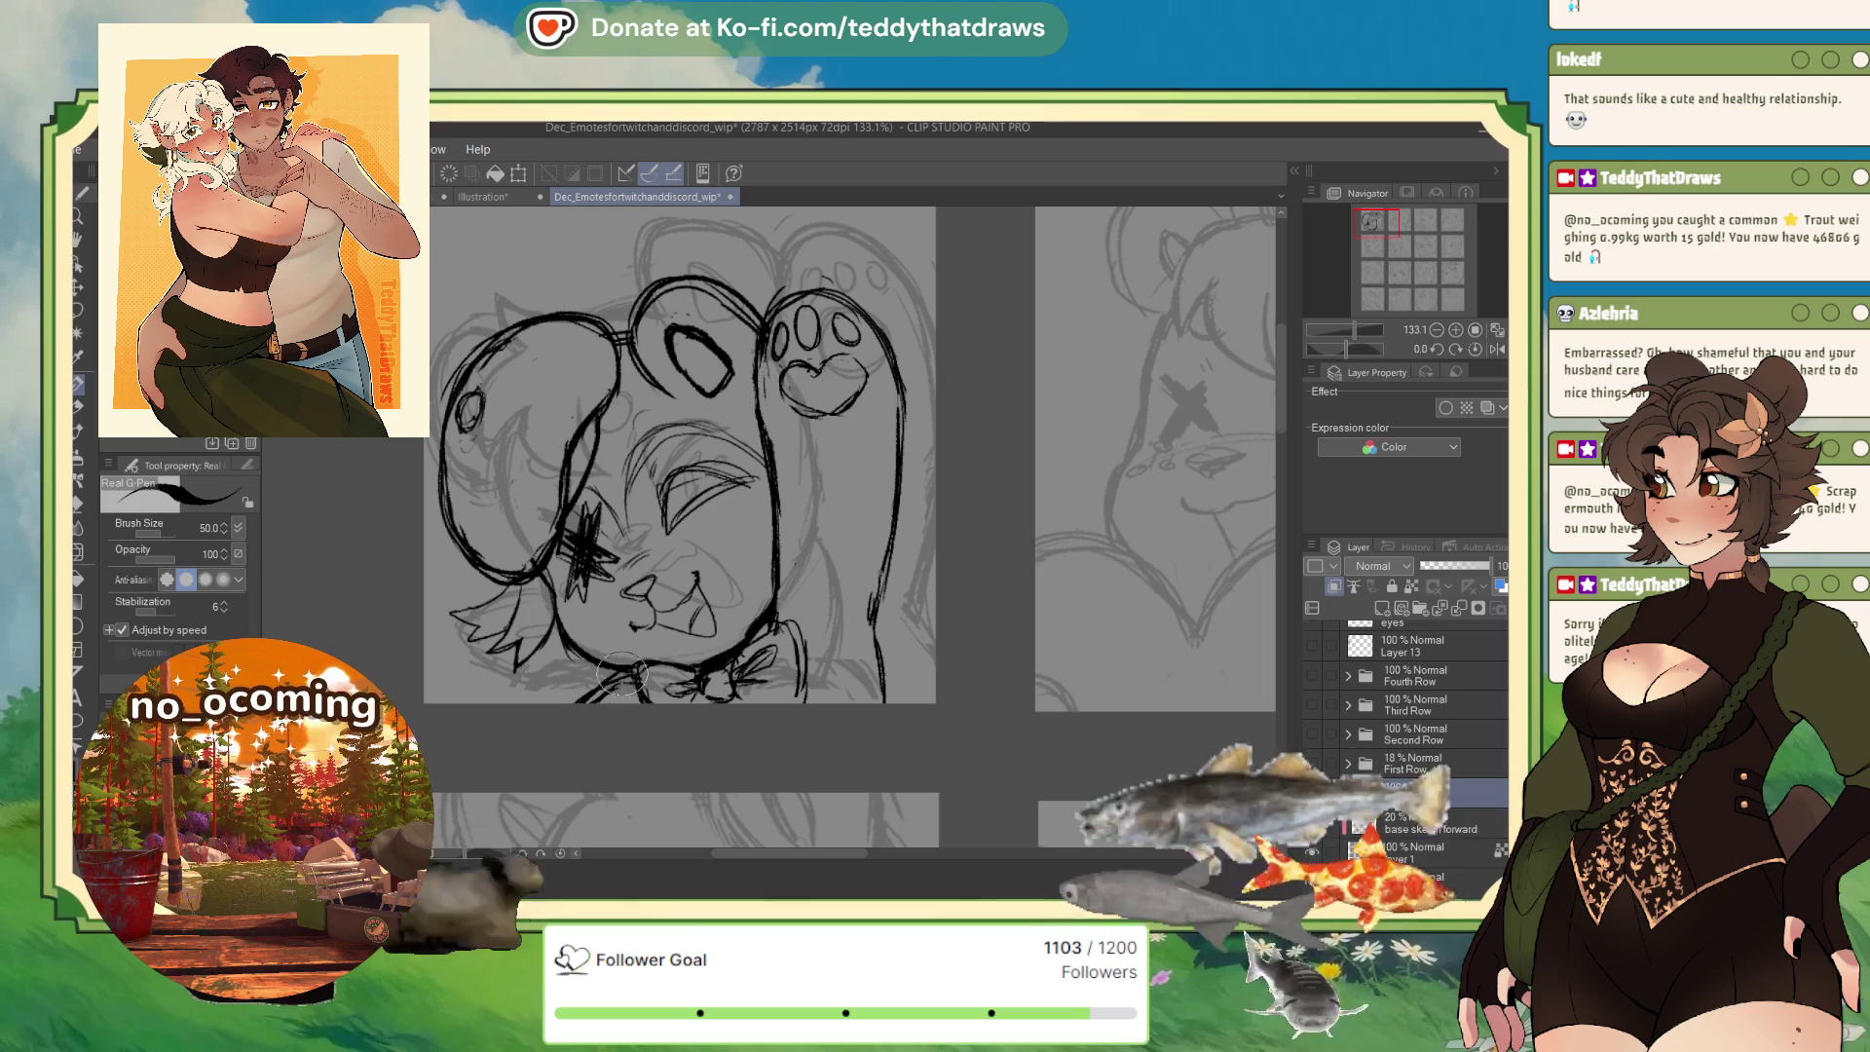
pyautogui.scroll(-1, 589, 614)
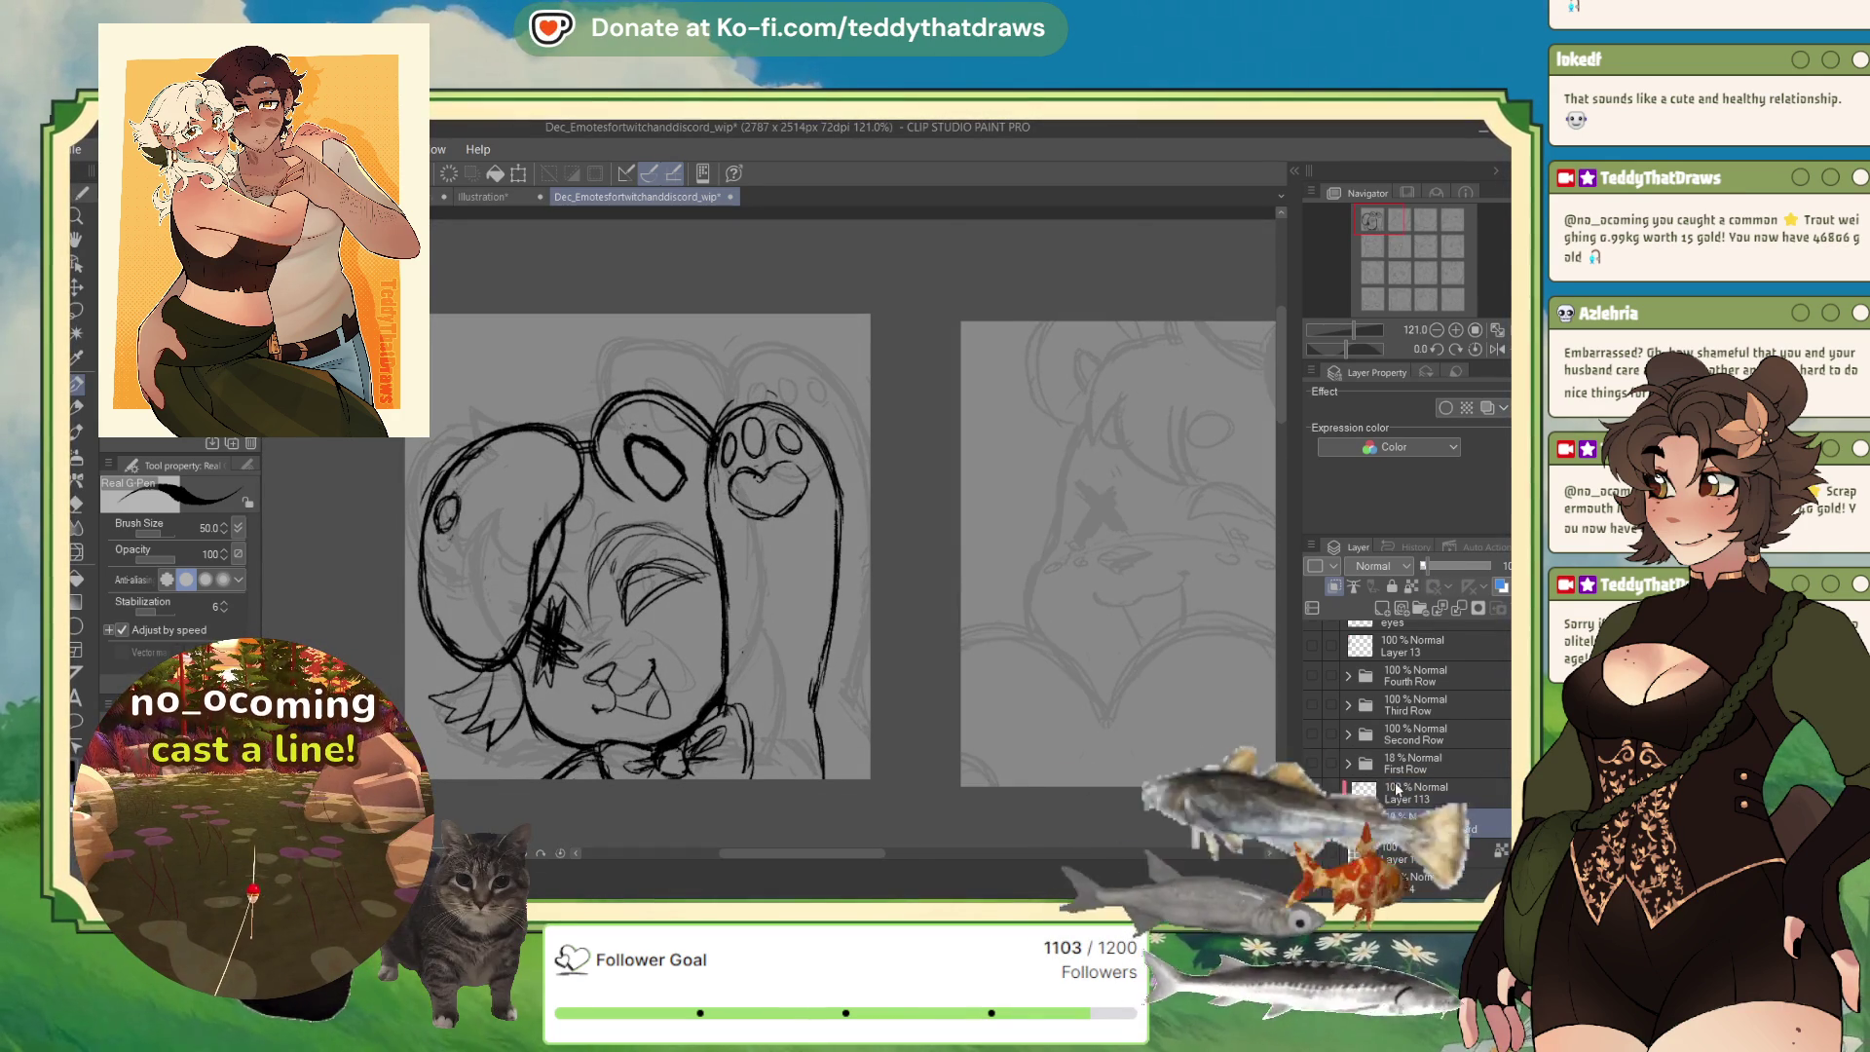
pyautogui.scroll(-3, 632, 588)
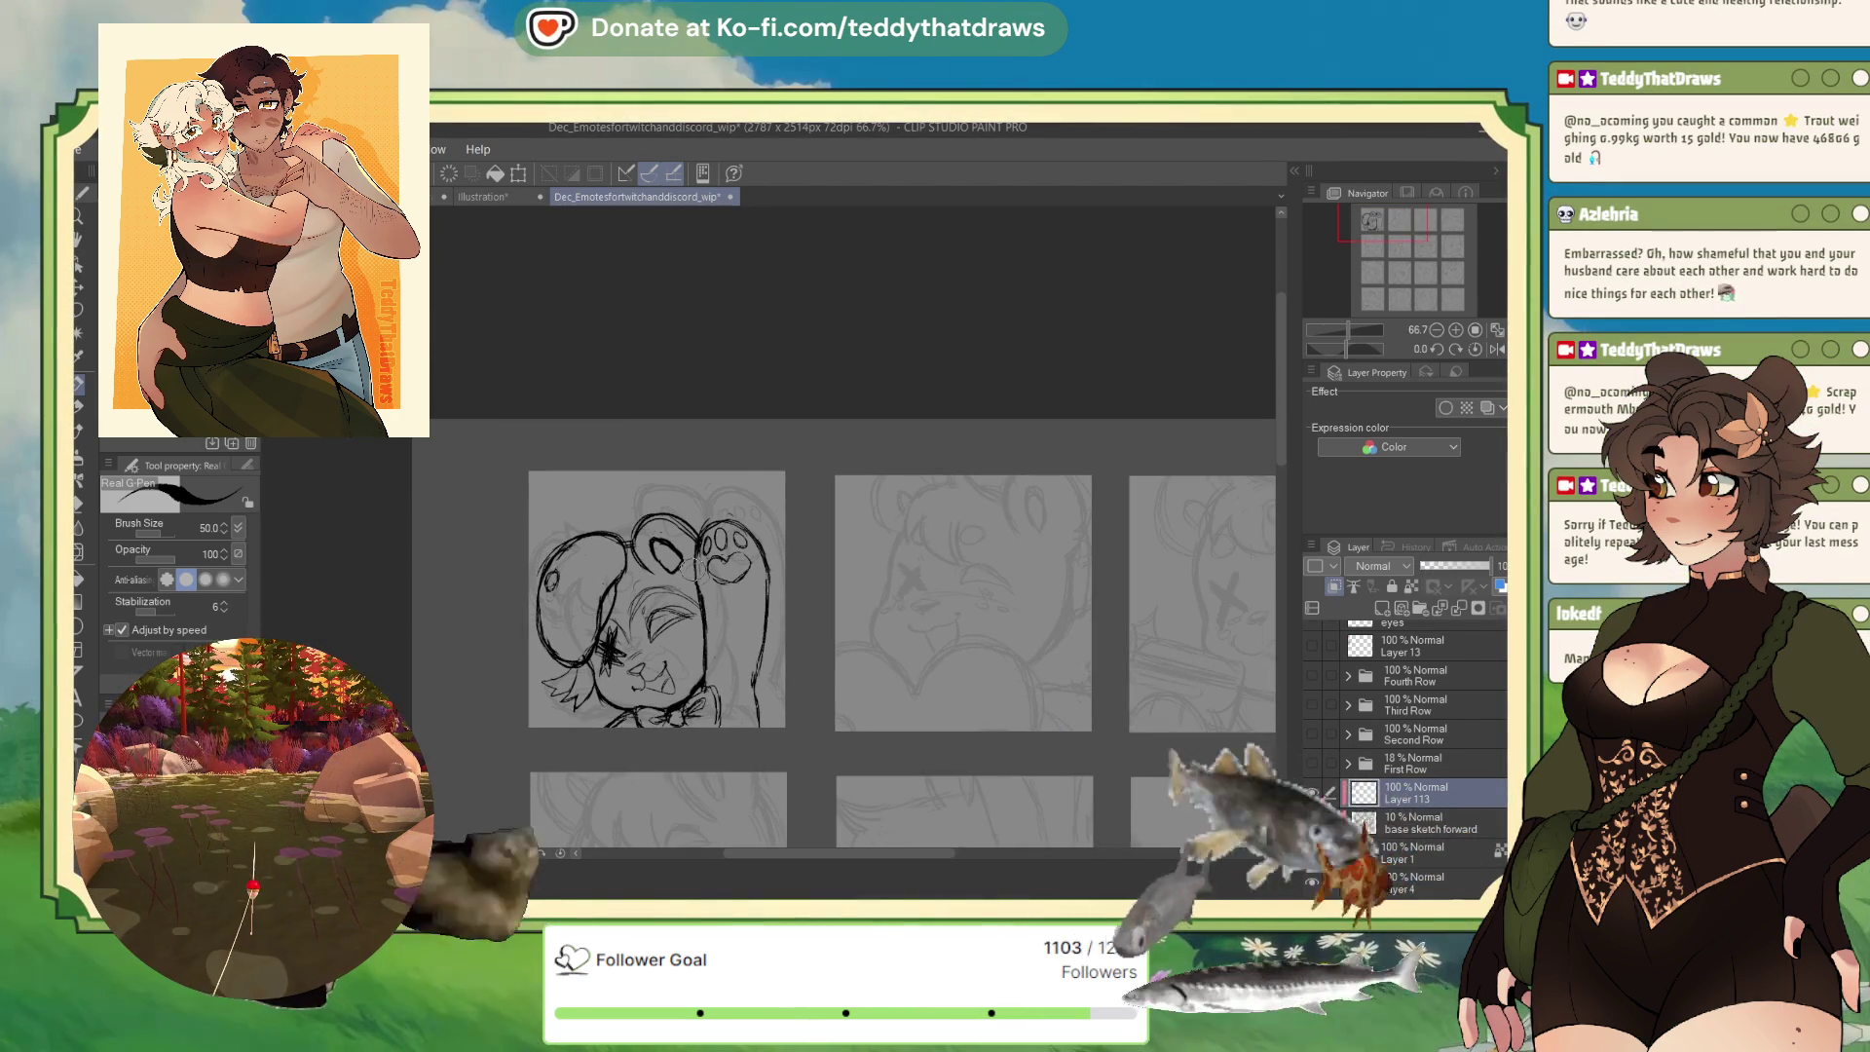
pyautogui.scroll(3, 696, 541)
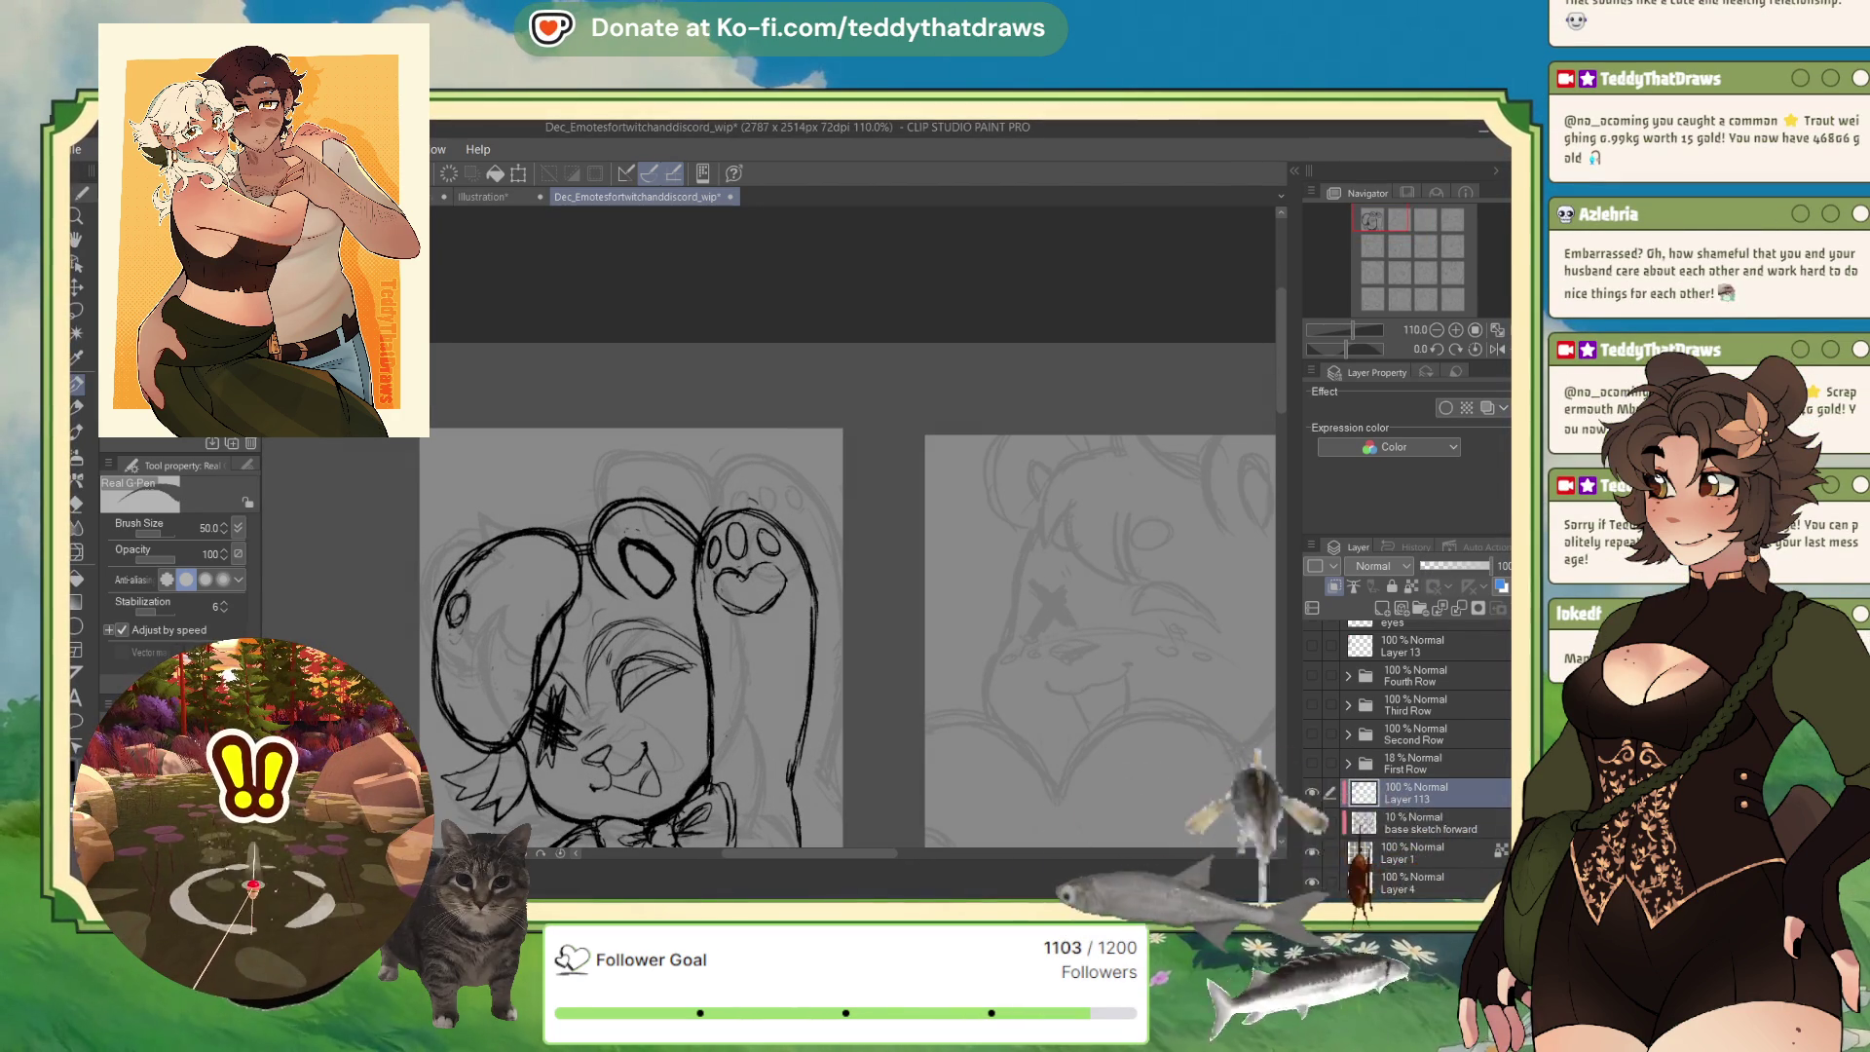
pyautogui.hotkey('ctrl', 'z')
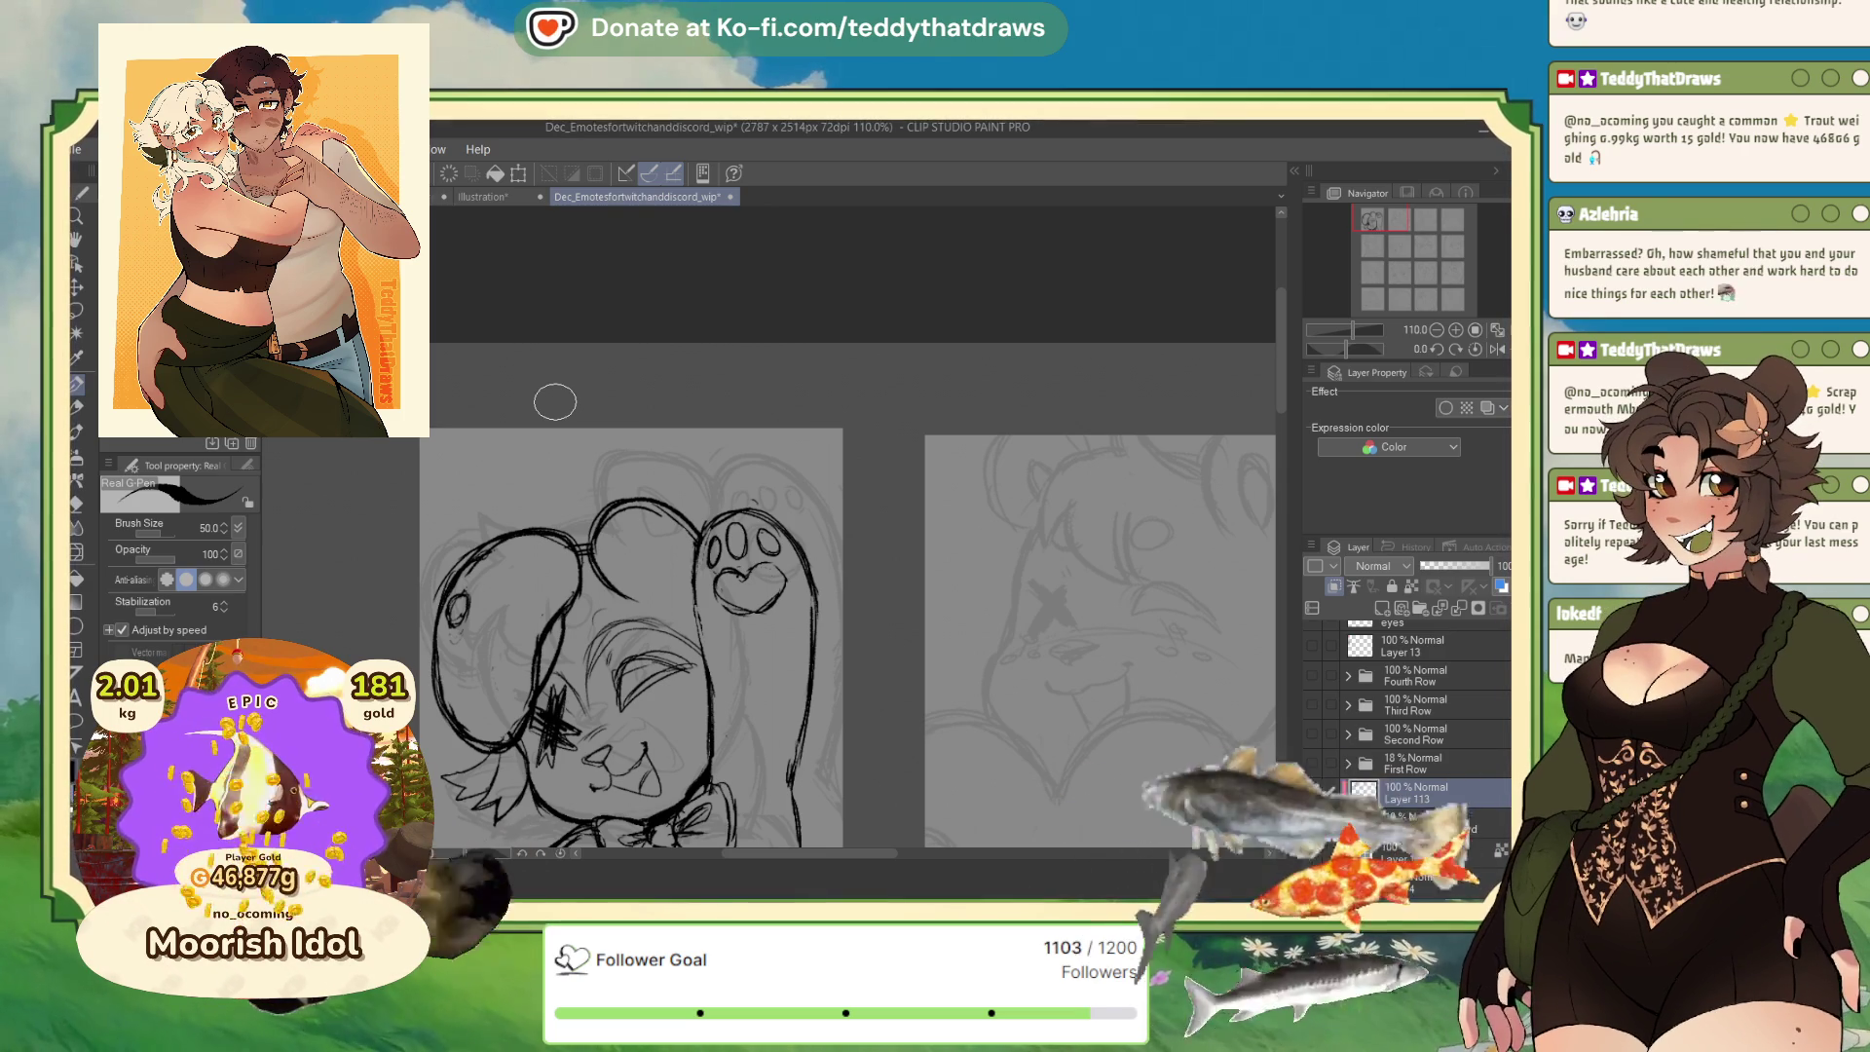
pyautogui.moveTo(578, 601); pyautogui.dragTo(534, 641)
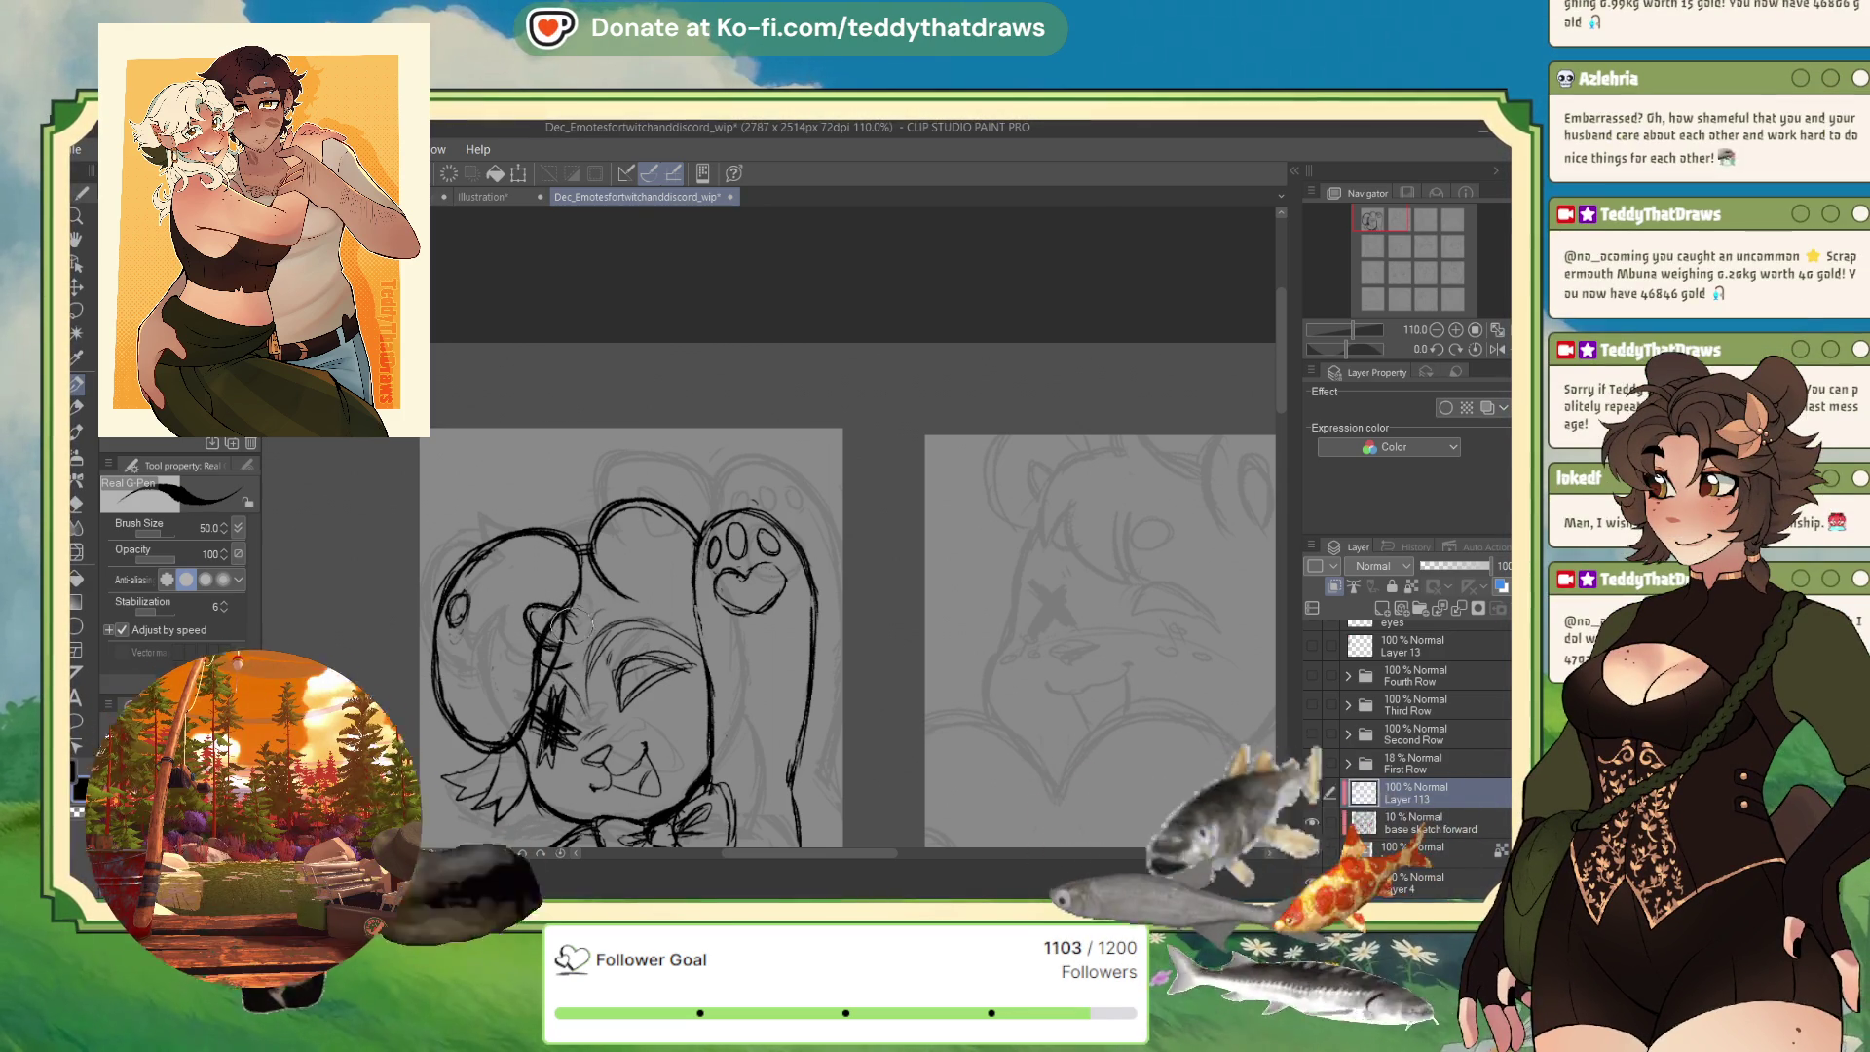
pyautogui.click(112, 891)
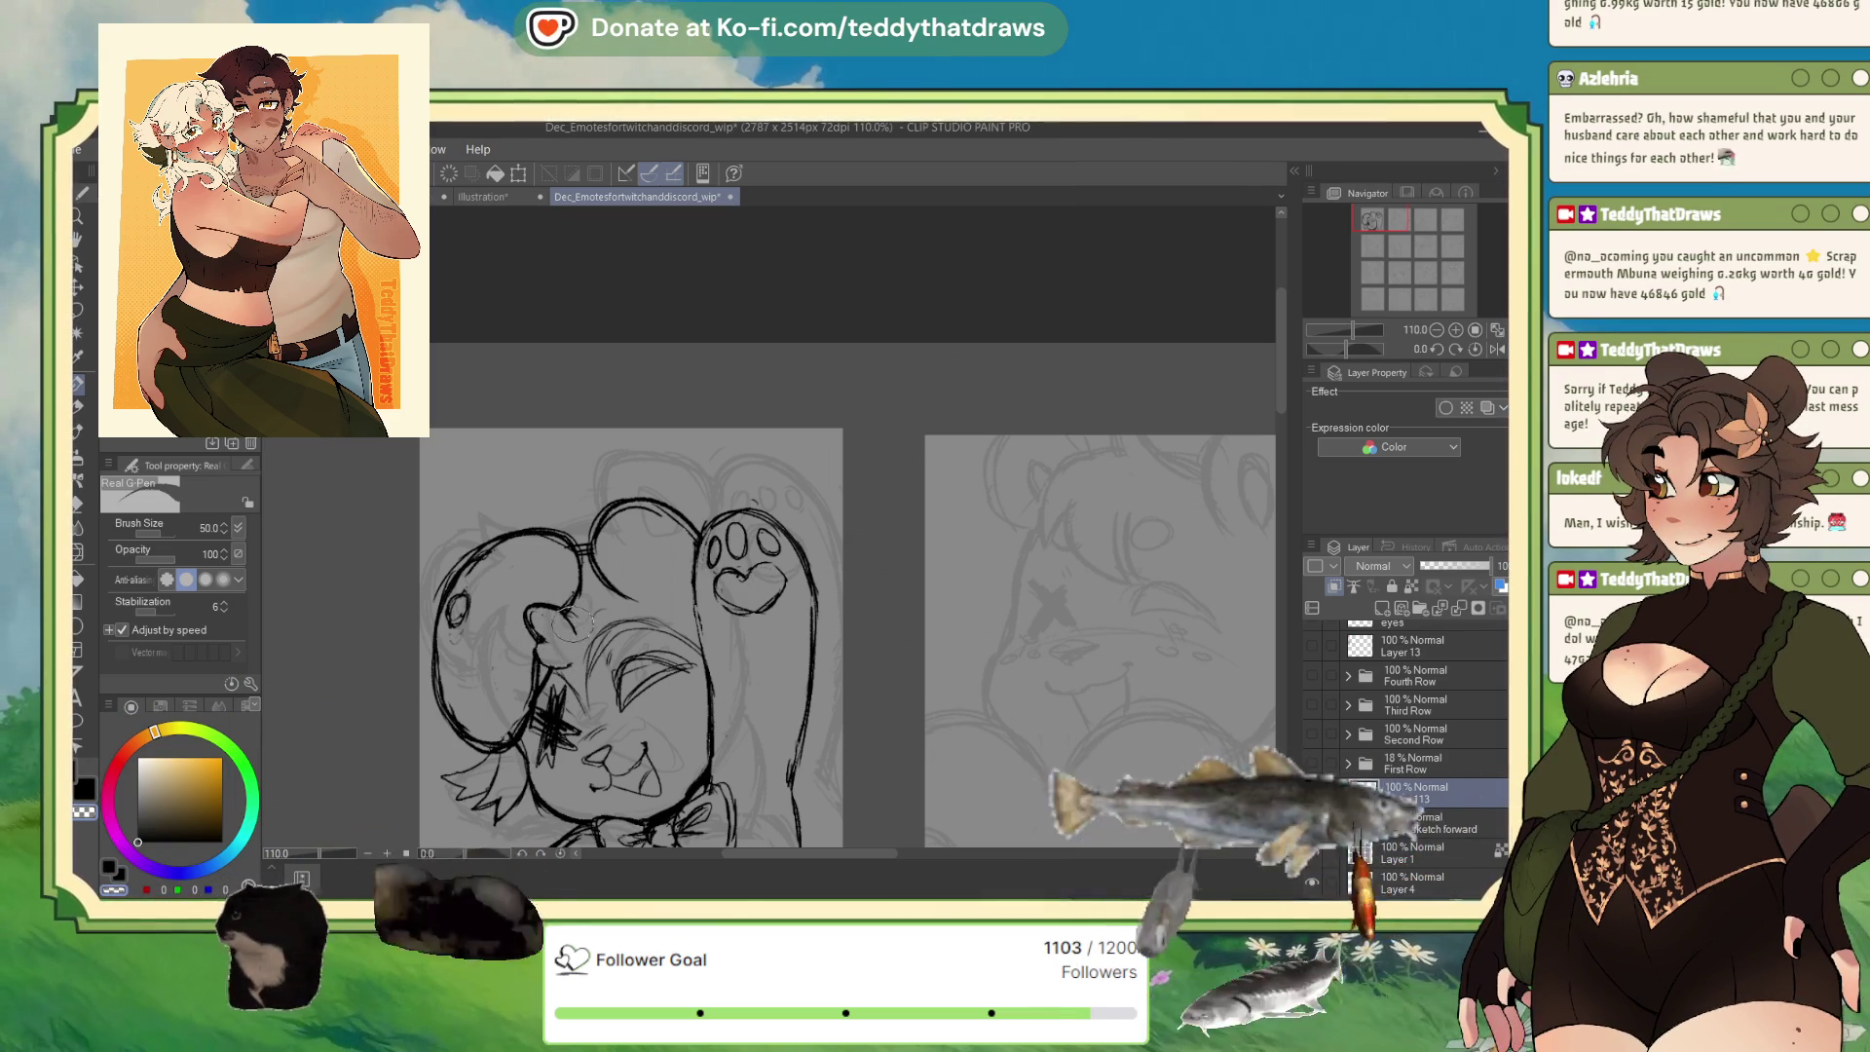
pyautogui.press('c')
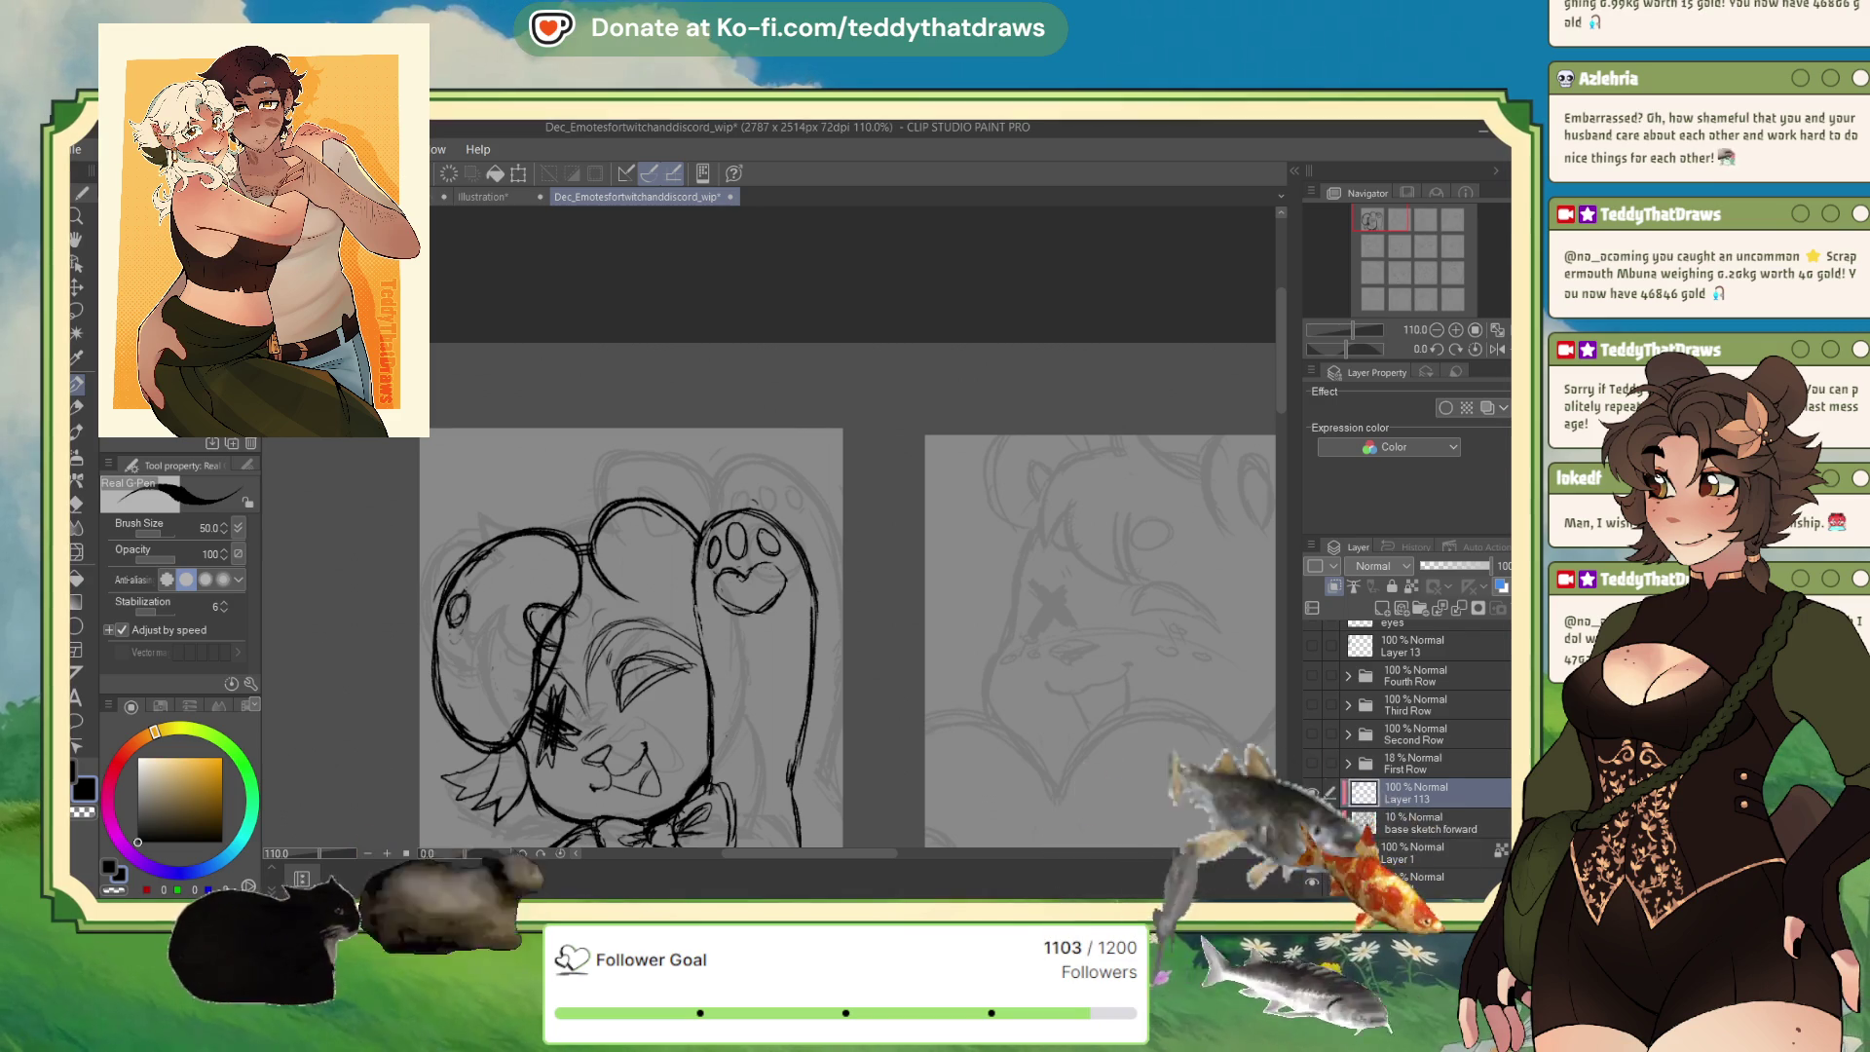
pyautogui.hotkey('ctrl', 'Tab')
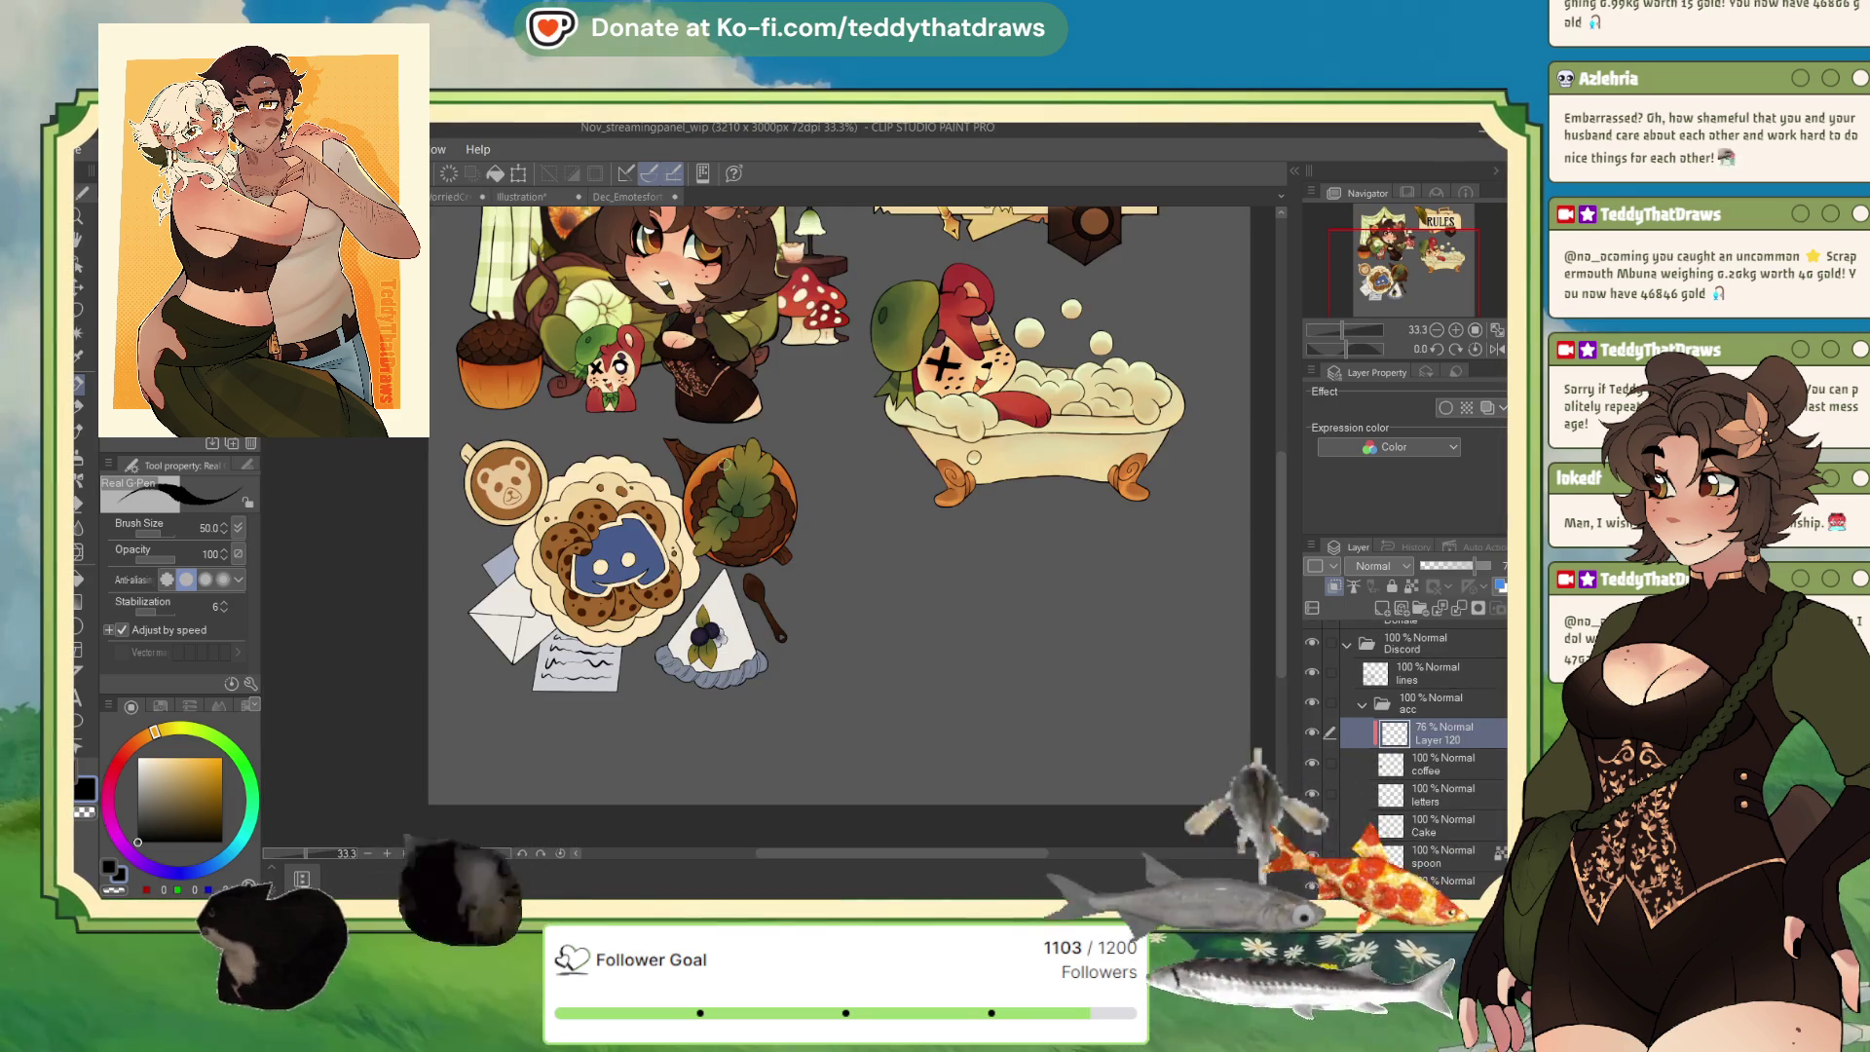
# Glance at the Illustration document, return to the emote sheet, and sketch curves around the bear's eye.
pyautogui.scroll(3, 882, 522)
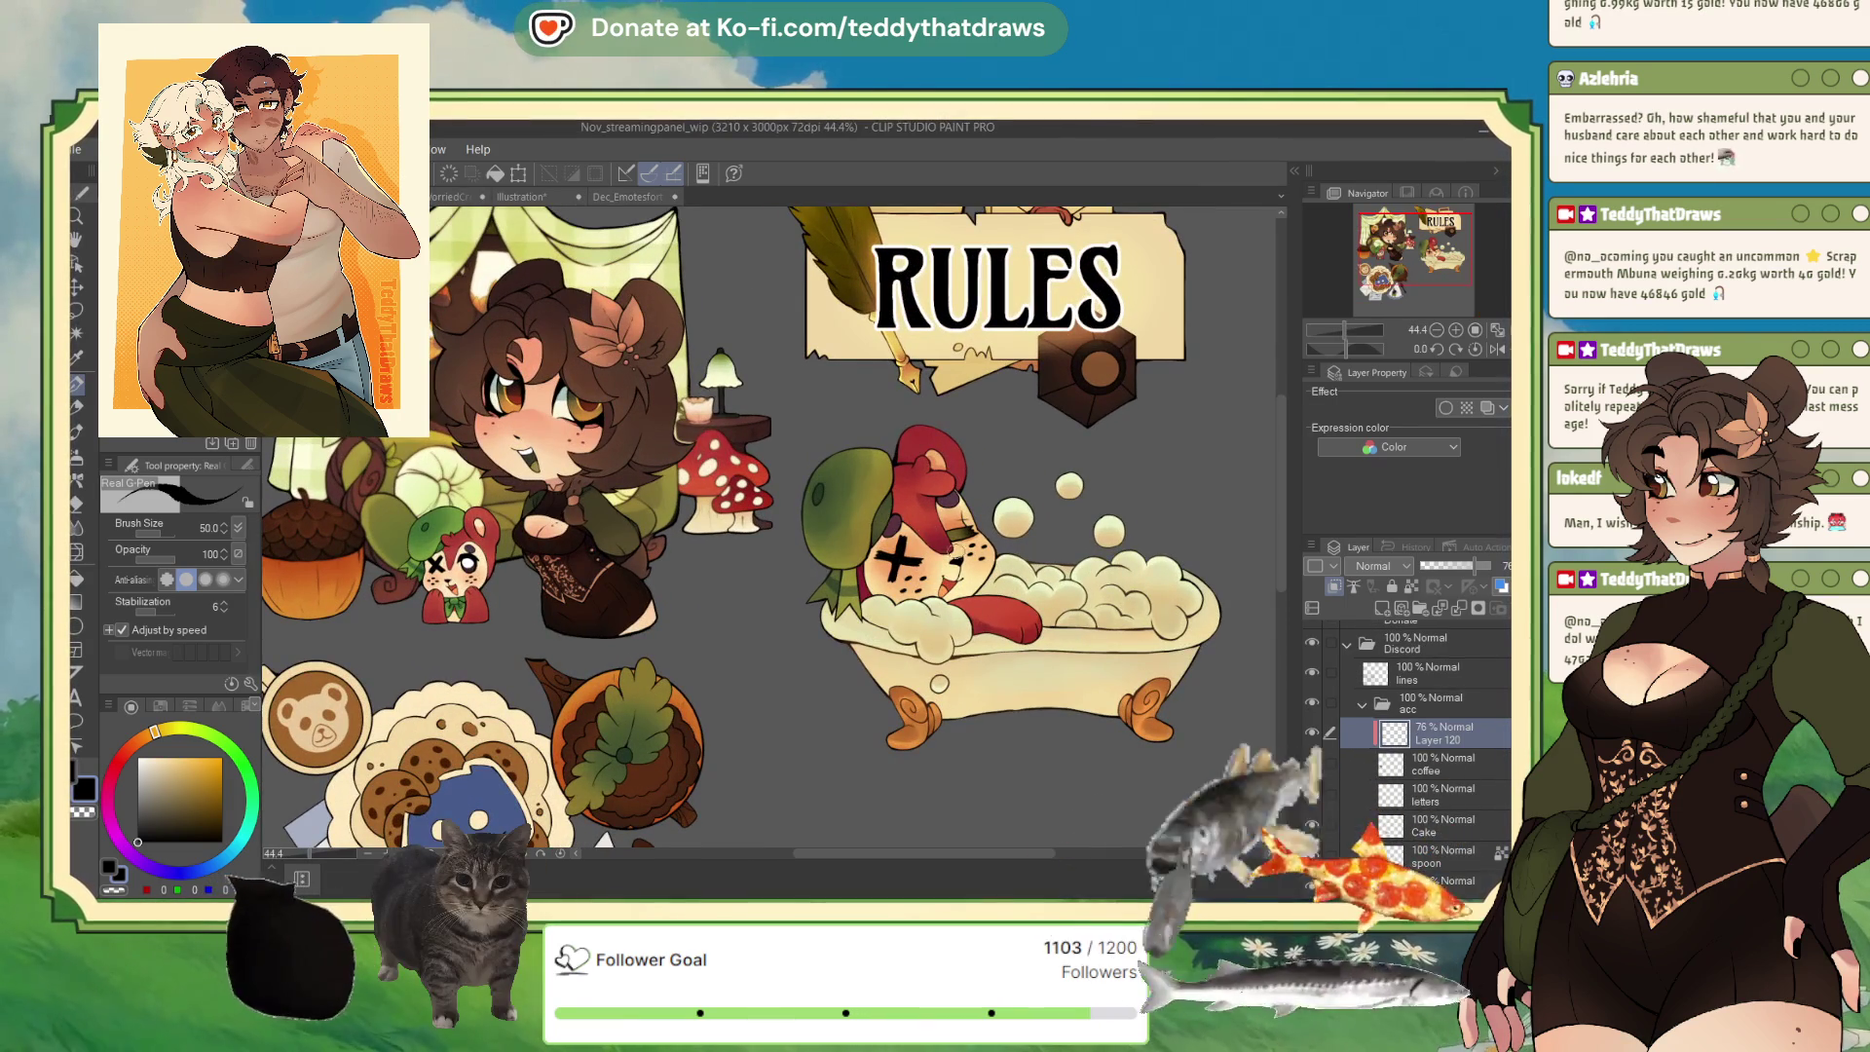
pyautogui.click(515, 197)
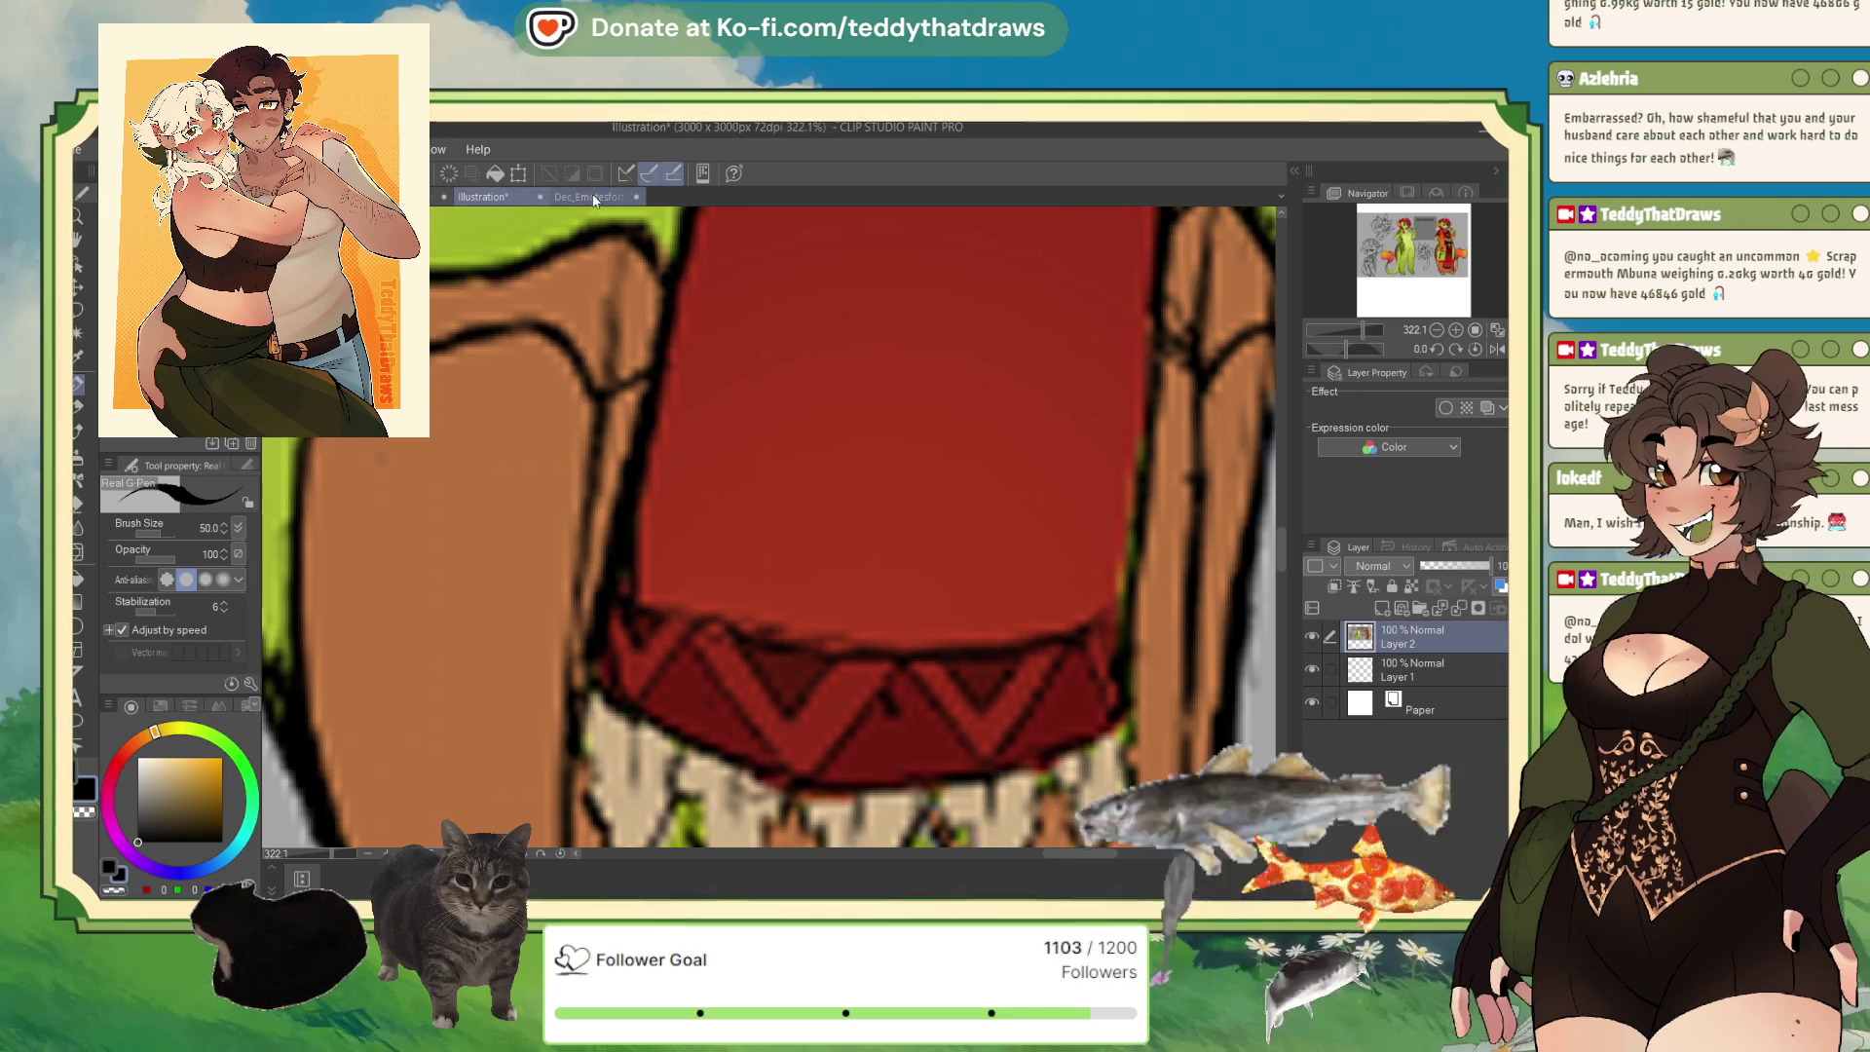
pyautogui.click(628, 197)
pyautogui.moveTo(582, 584)
pyautogui.mouseDown()
pyautogui.moveTo(516, 628)
pyautogui.moveTo(565, 681)
pyautogui.mouseUp()
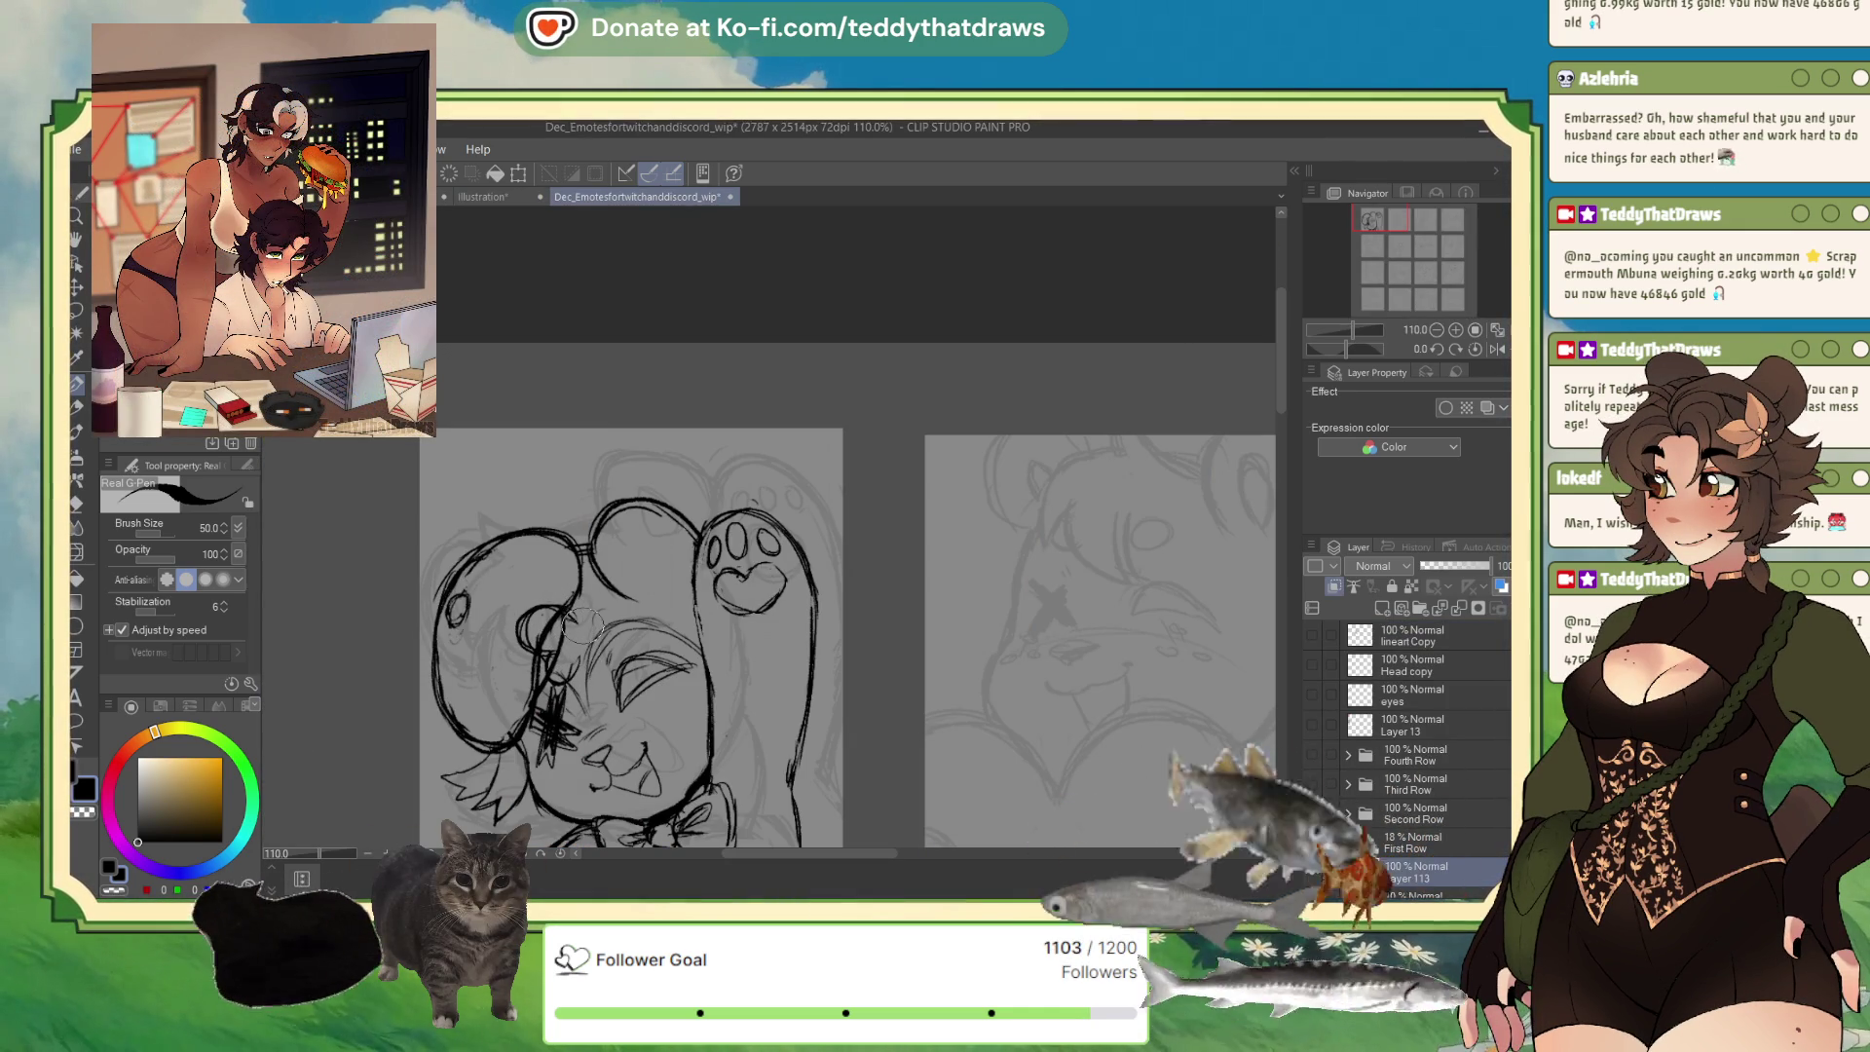
# Erase lines near the bear's eye, redraw a stroke by the eye and ear, and darken the leaf.
pyautogui.press('c')
pyautogui.moveTo(545, 624); pyautogui.dragTo(560, 647)
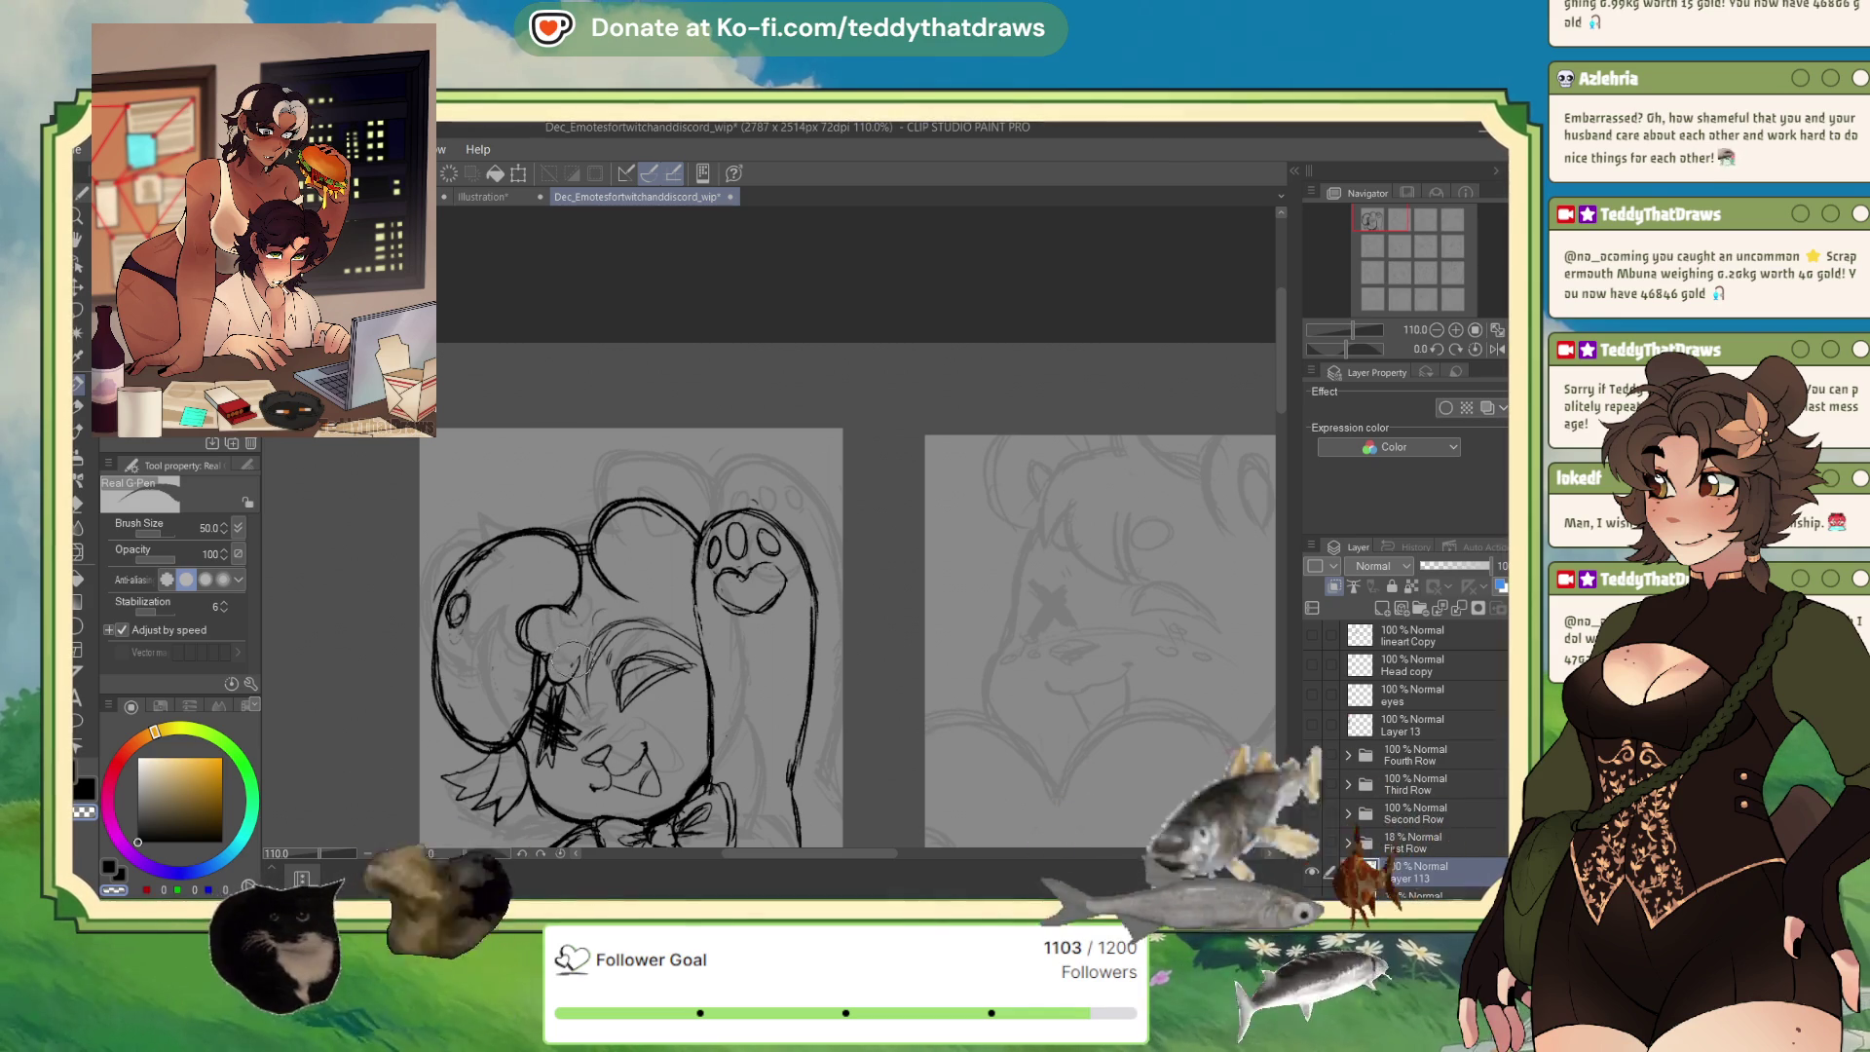
pyautogui.press('c')
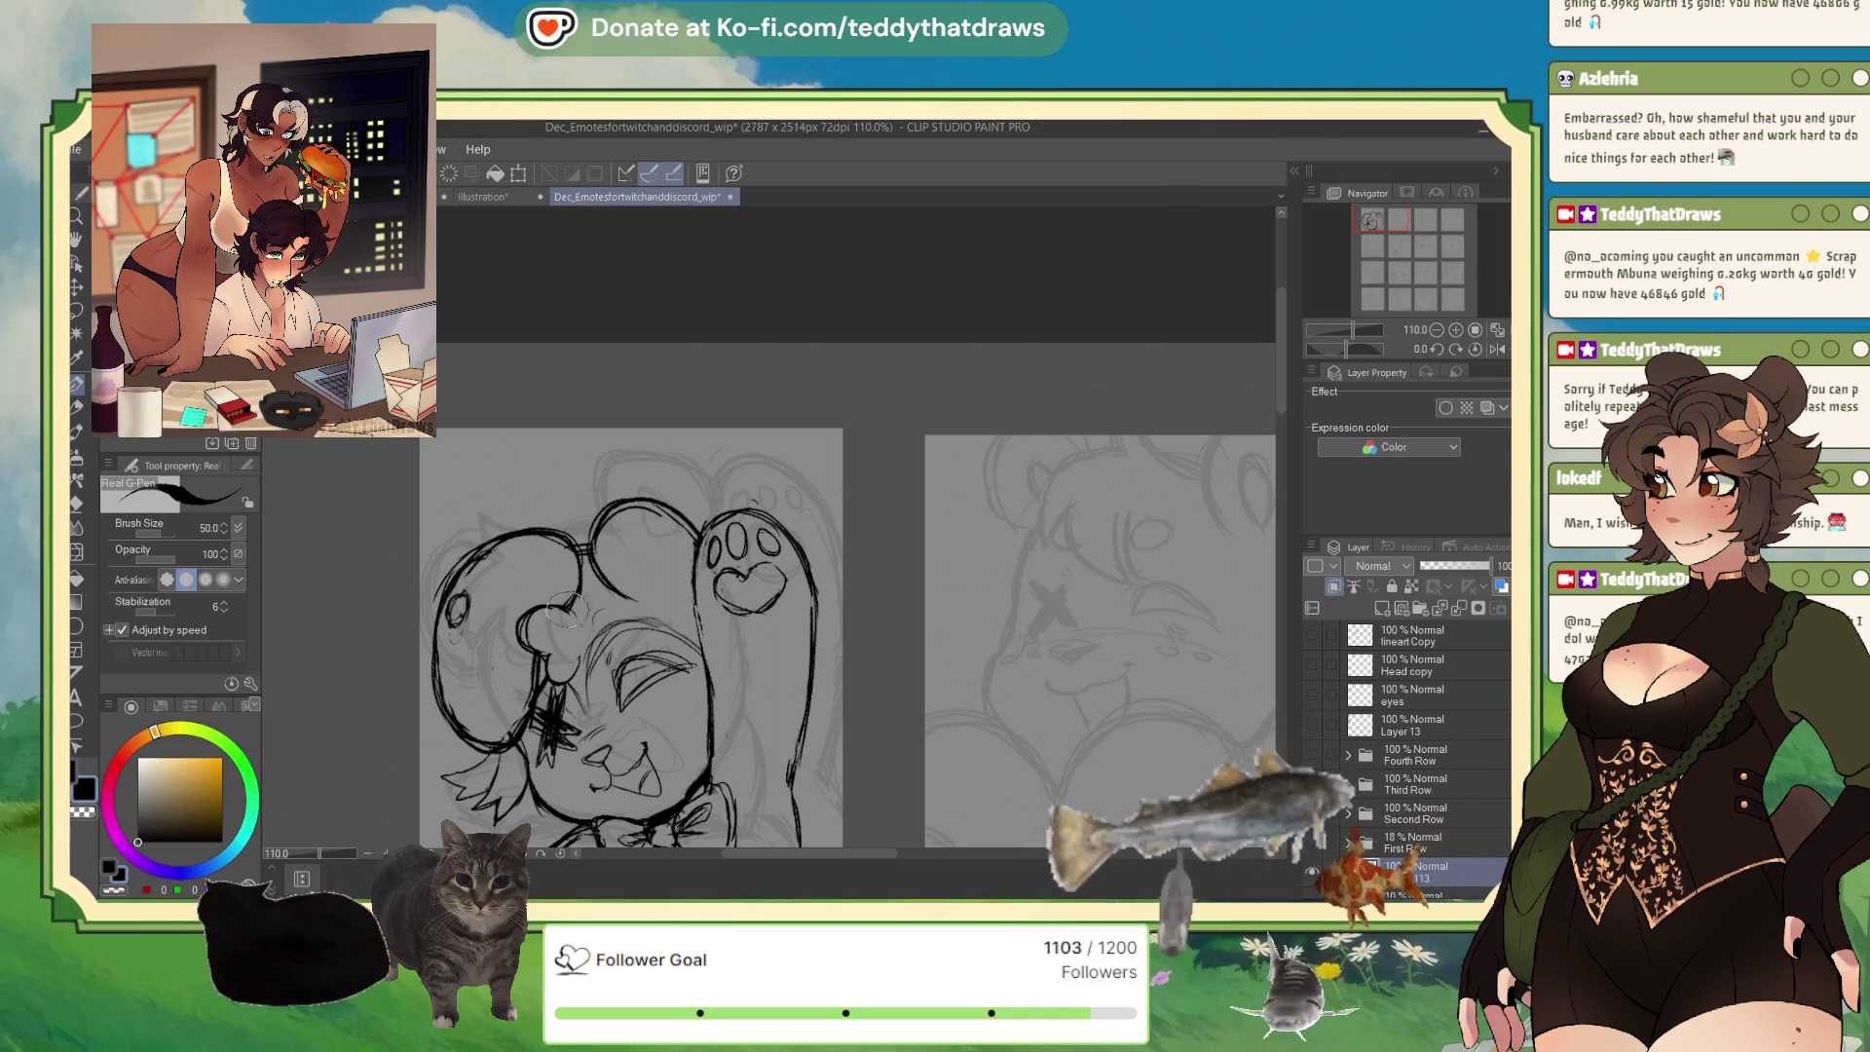
pyautogui.moveTo(582, 589); pyautogui.dragTo(571, 643)
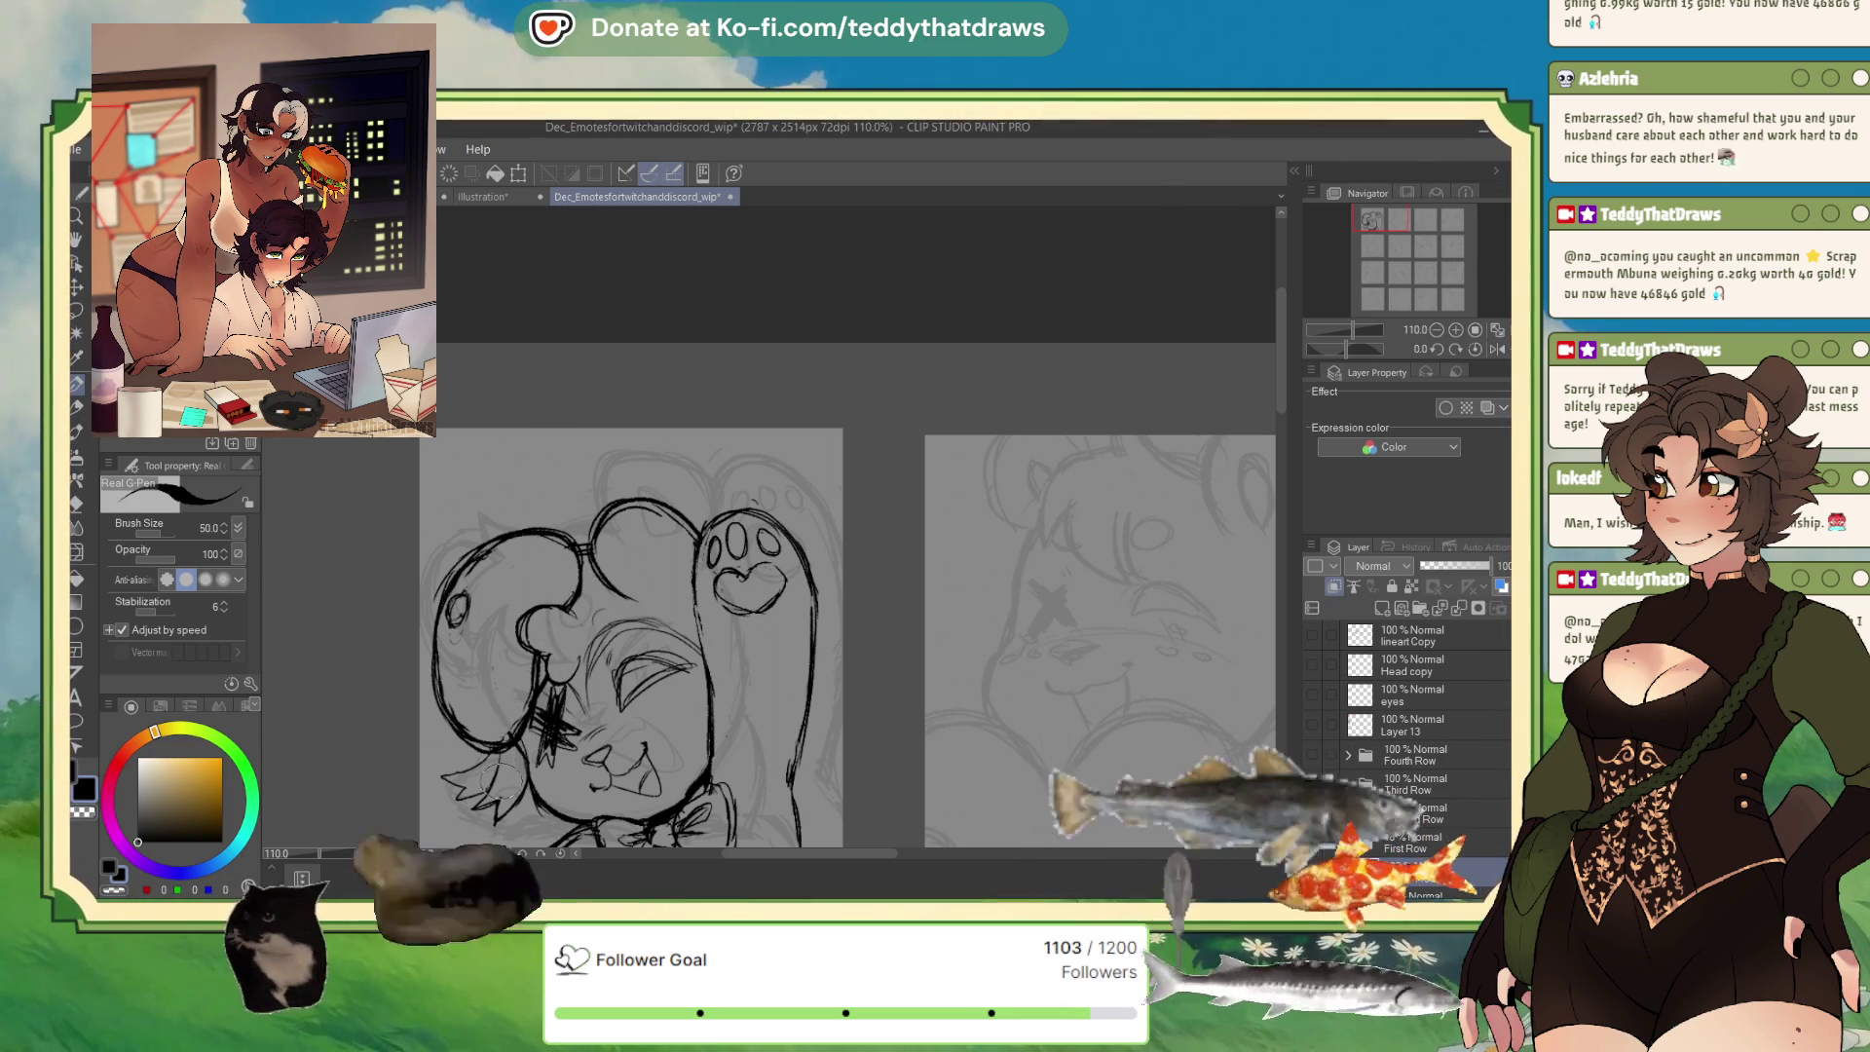
pyautogui.moveTo(495, 772); pyautogui.dragTo(536, 784)
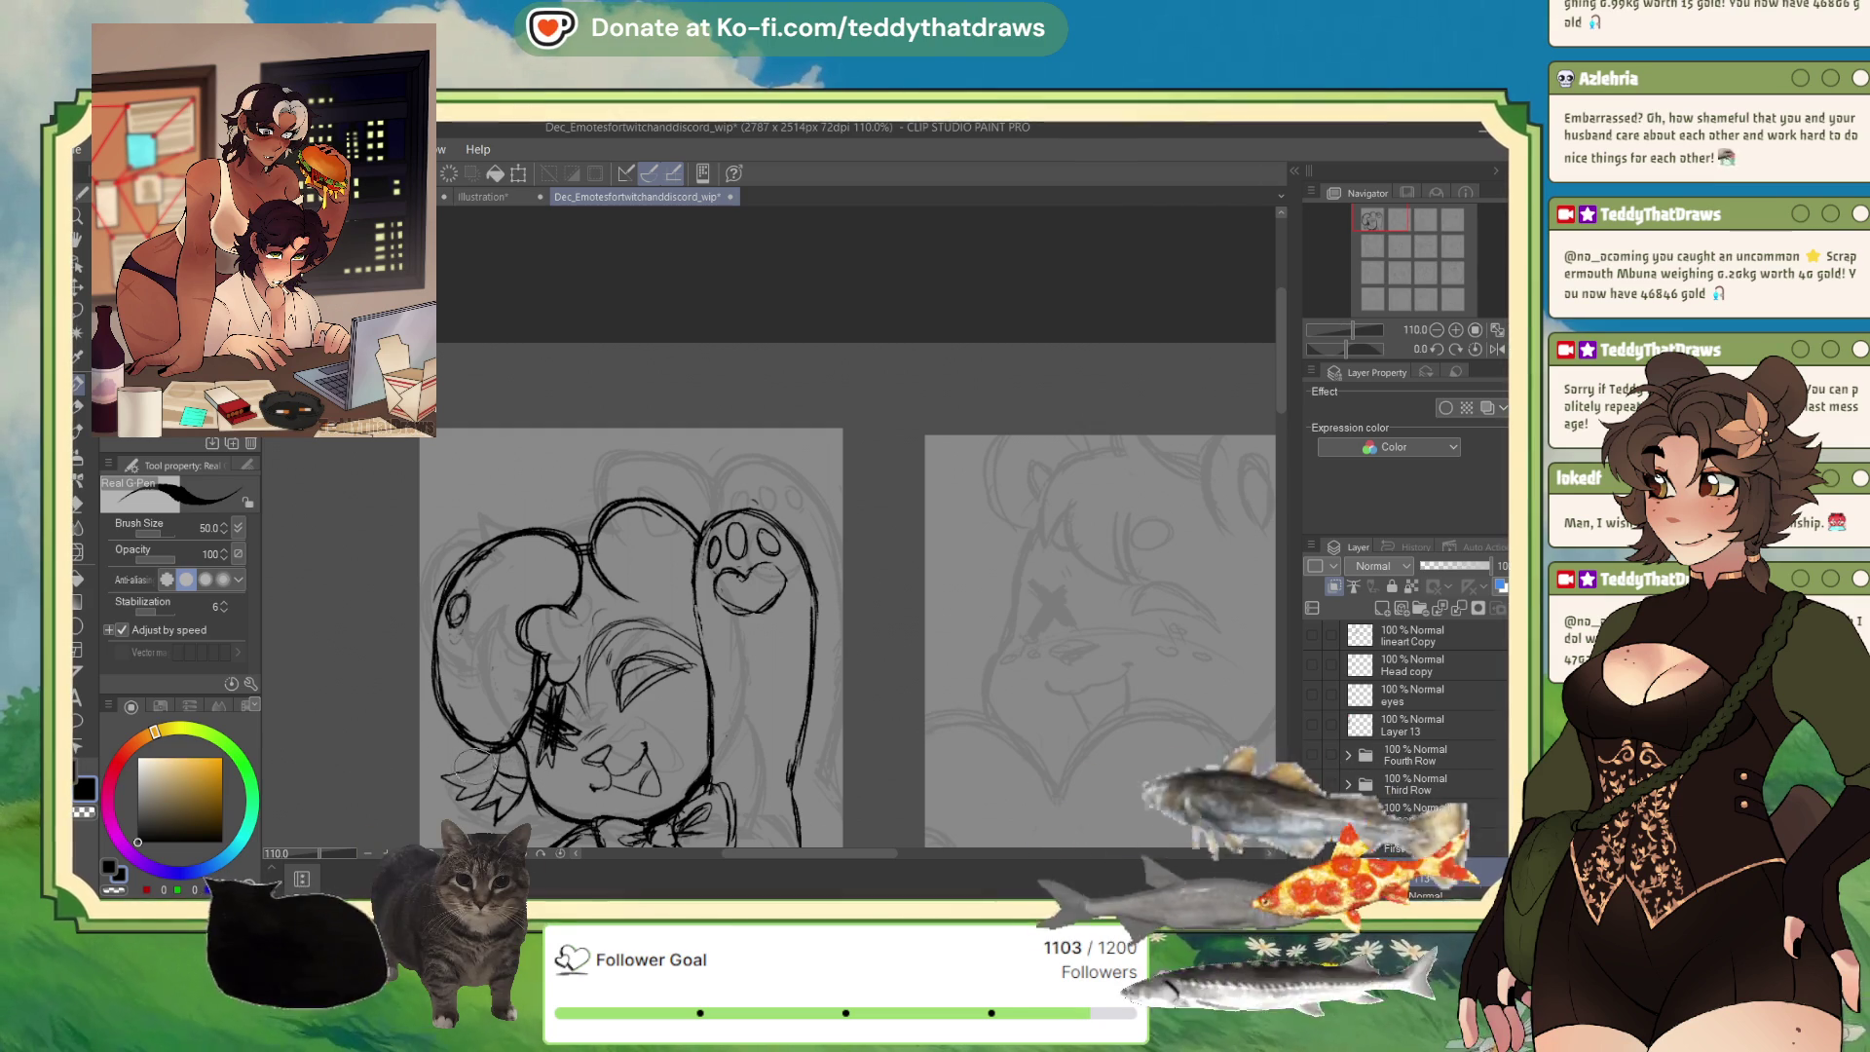
pyautogui.scroll(-3, 521, 740)
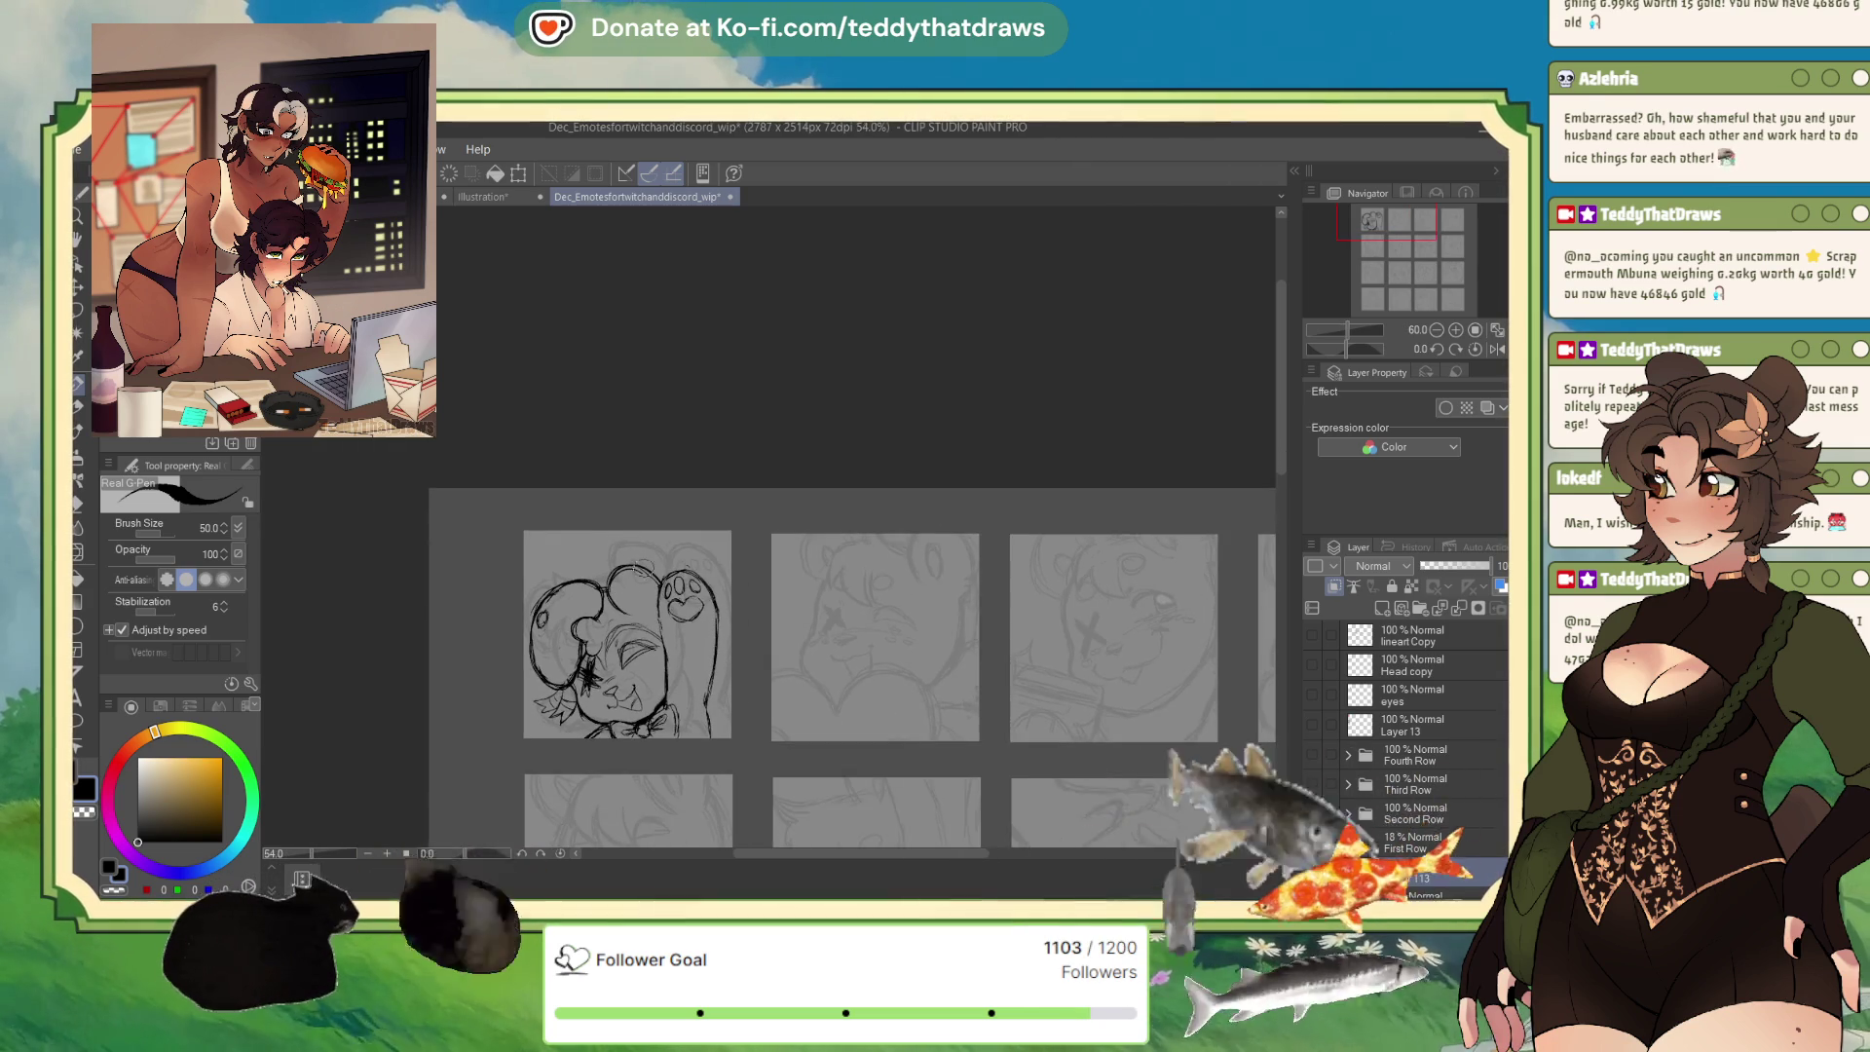
pyautogui.scroll(3, 628, 580)
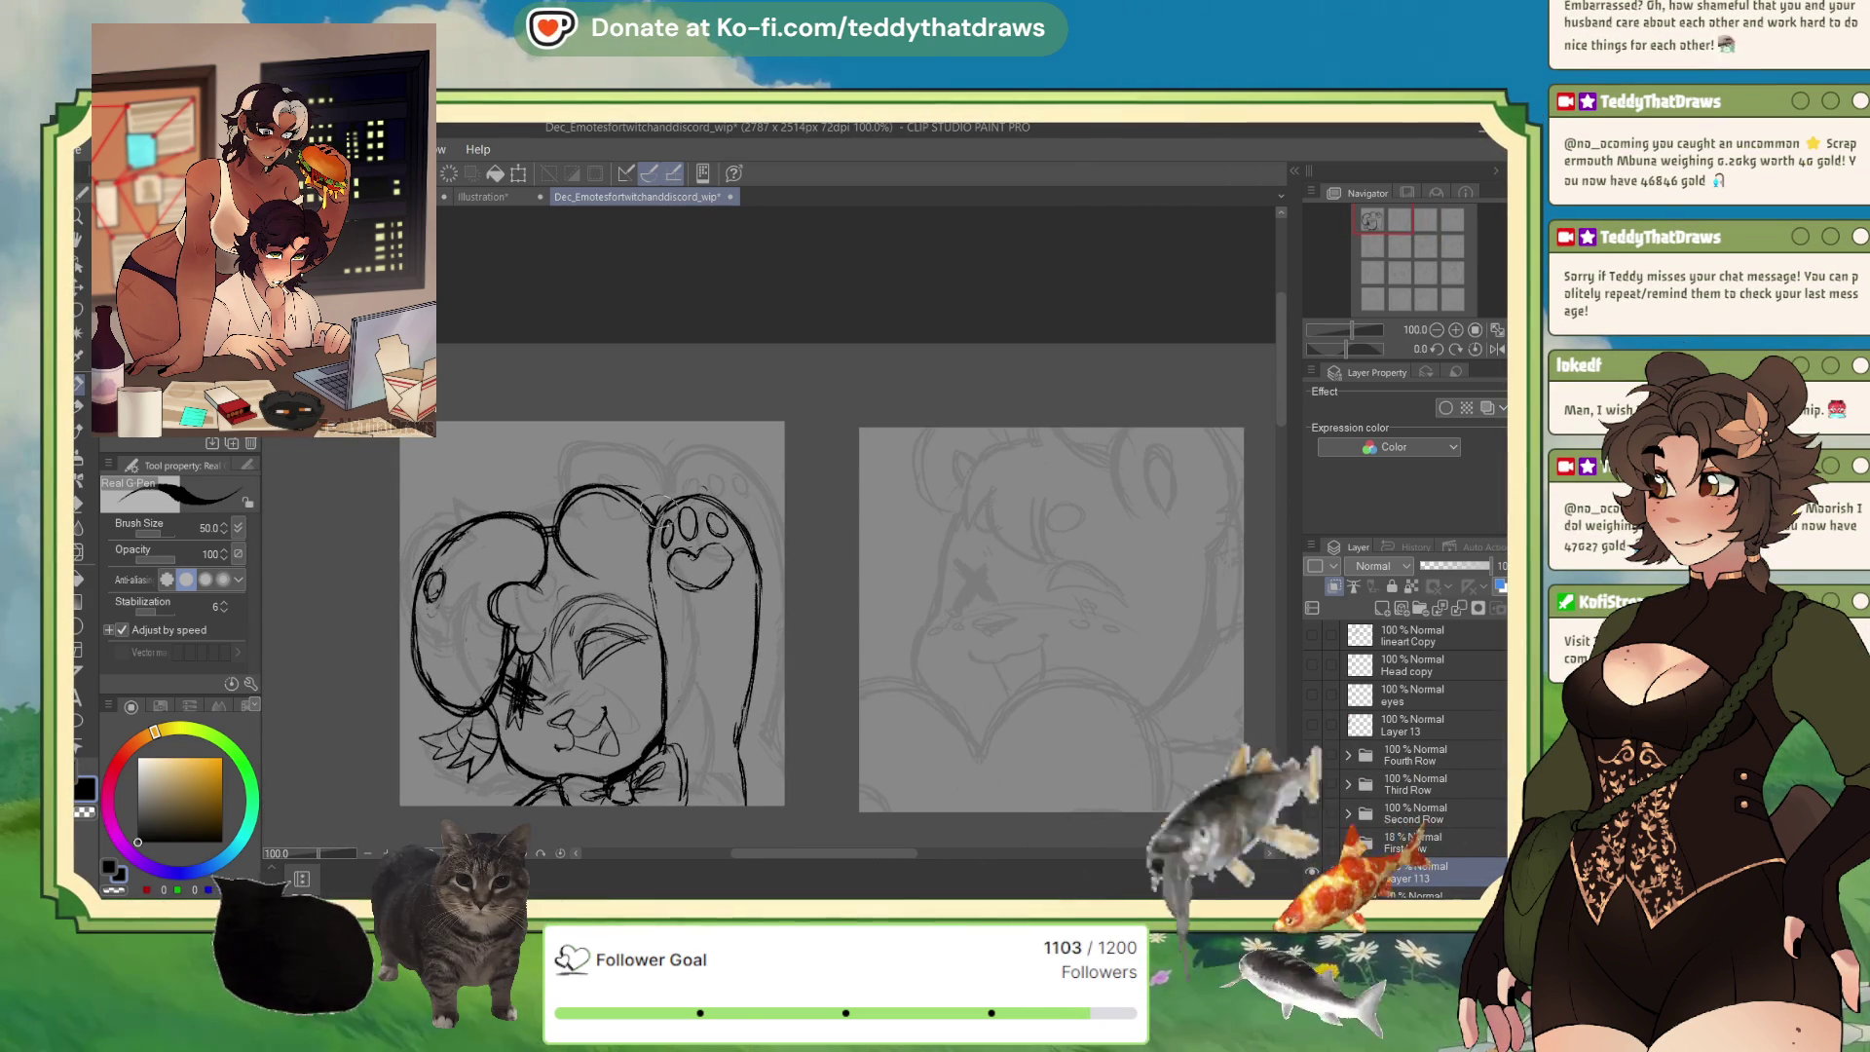
# Trace the ear outline, erase stray lines near it, redraw the head outline, then open Illustration.
pyautogui.moveTo(612, 482)
pyautogui.mouseDown()
pyautogui.moveTo(662, 495)
pyautogui.moveTo(638, 548)
pyautogui.moveTo(590, 516)
pyautogui.mouseUp()
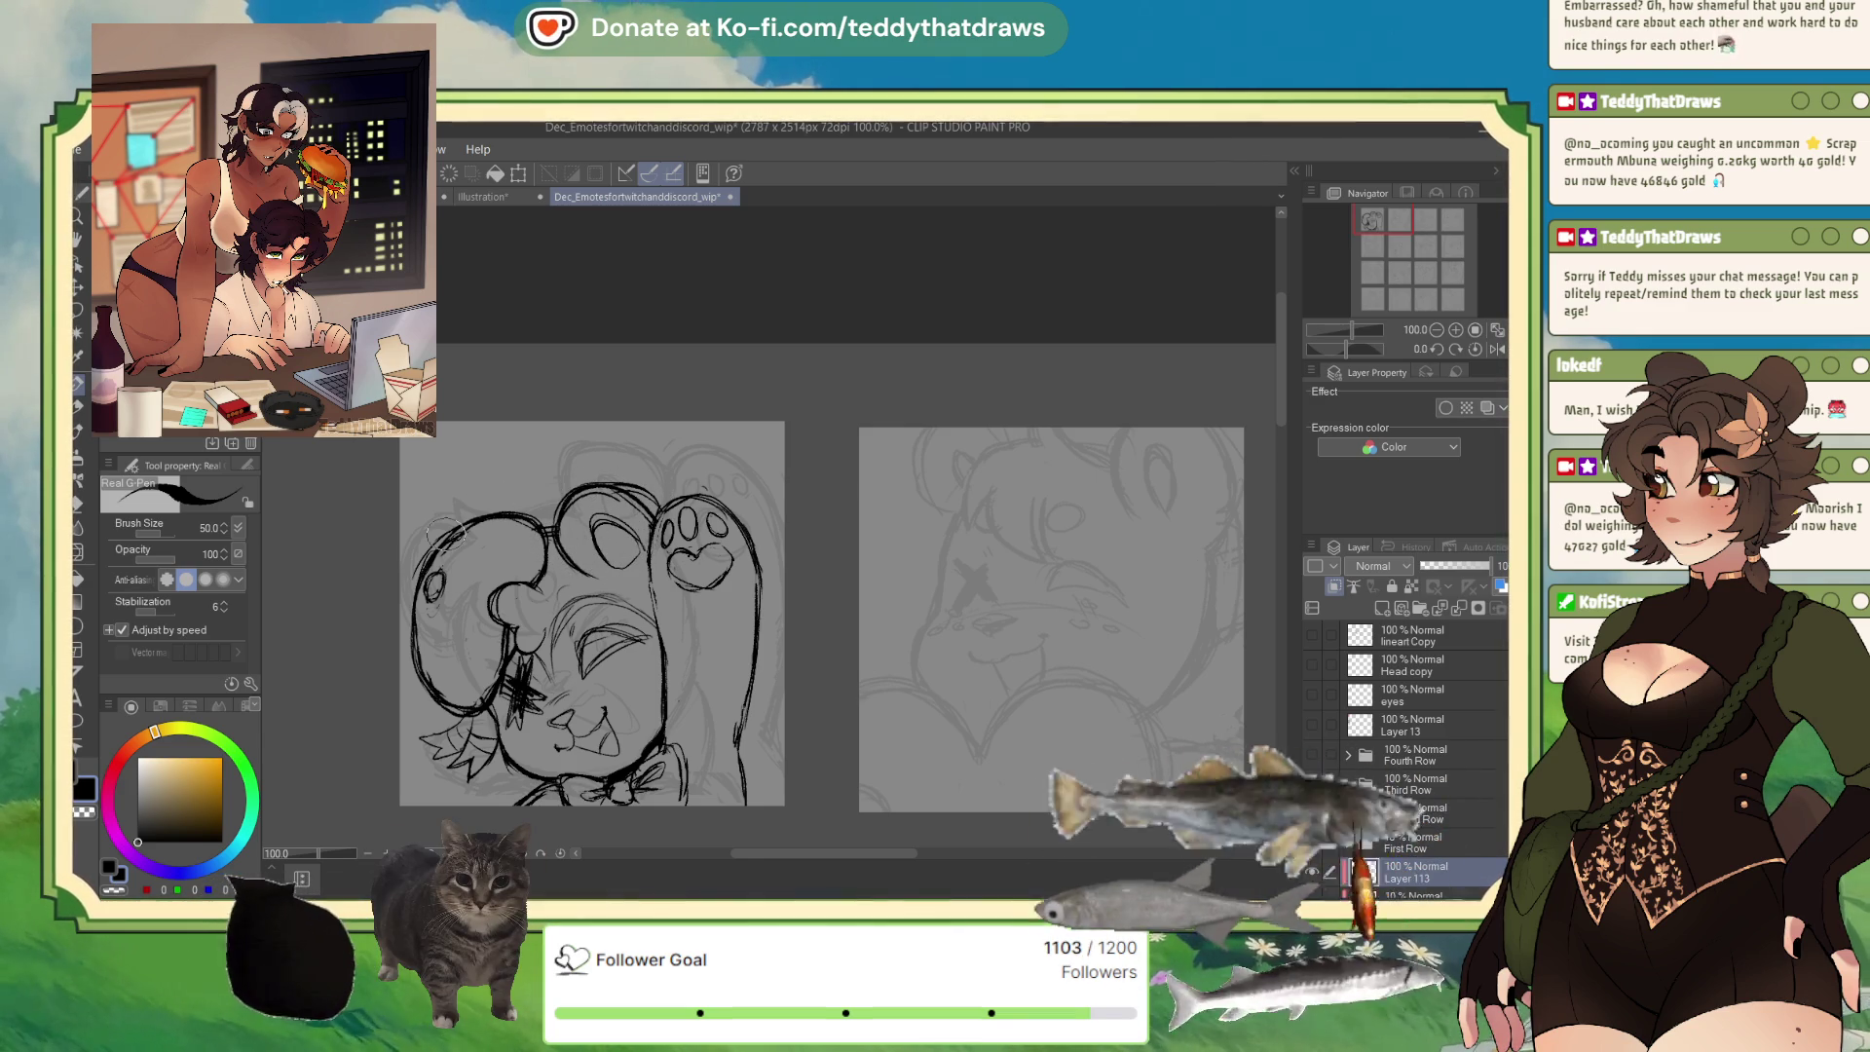
pyautogui.moveTo(546, 531)
pyautogui.mouseDown()
pyautogui.moveTo(526, 516)
pyautogui.moveTo(531, 587)
pyautogui.moveTo(563, 501)
pyautogui.moveTo(531, 589)
pyautogui.mouseUp()
pyautogui.press('c')
pyautogui.moveTo(550, 502)
pyautogui.mouseDown()
pyautogui.moveTo(483, 521)
pyautogui.moveTo(545, 587)
pyautogui.mouseUp()
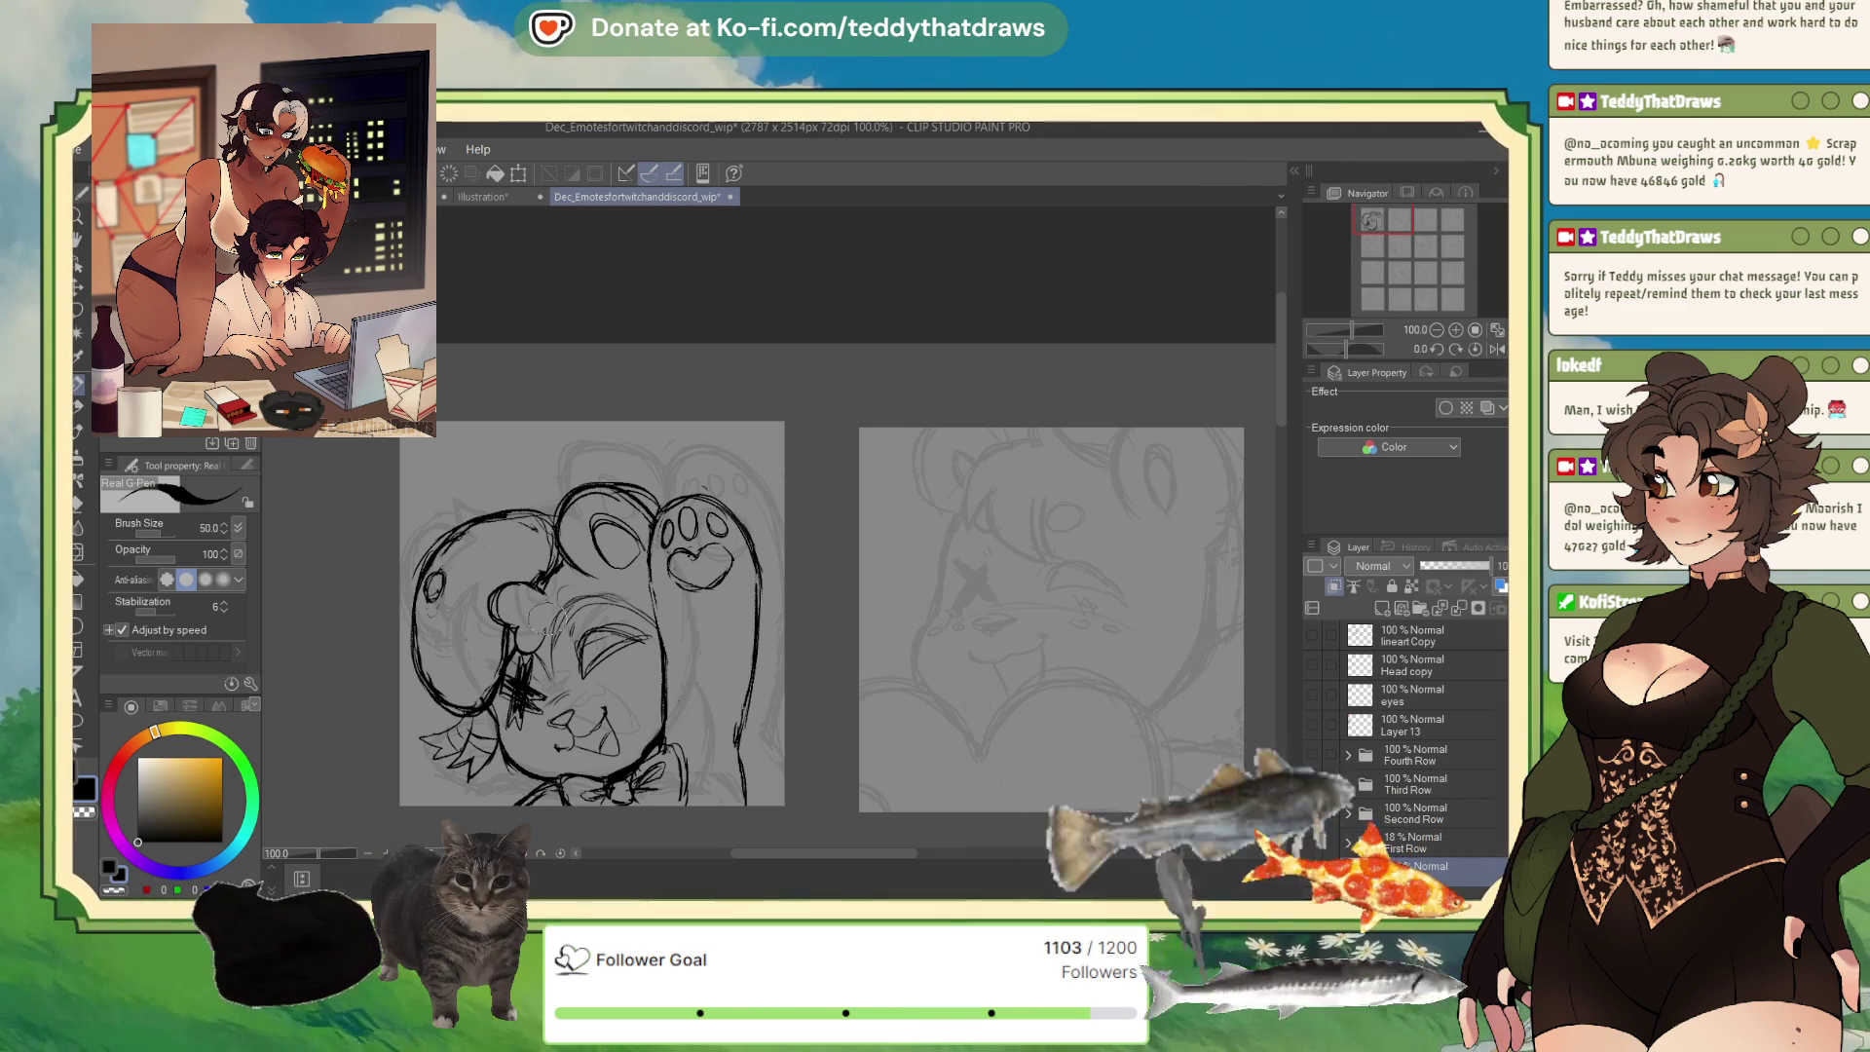
pyautogui.click(483, 197)
pyautogui.scroll(-10, 730, 468)
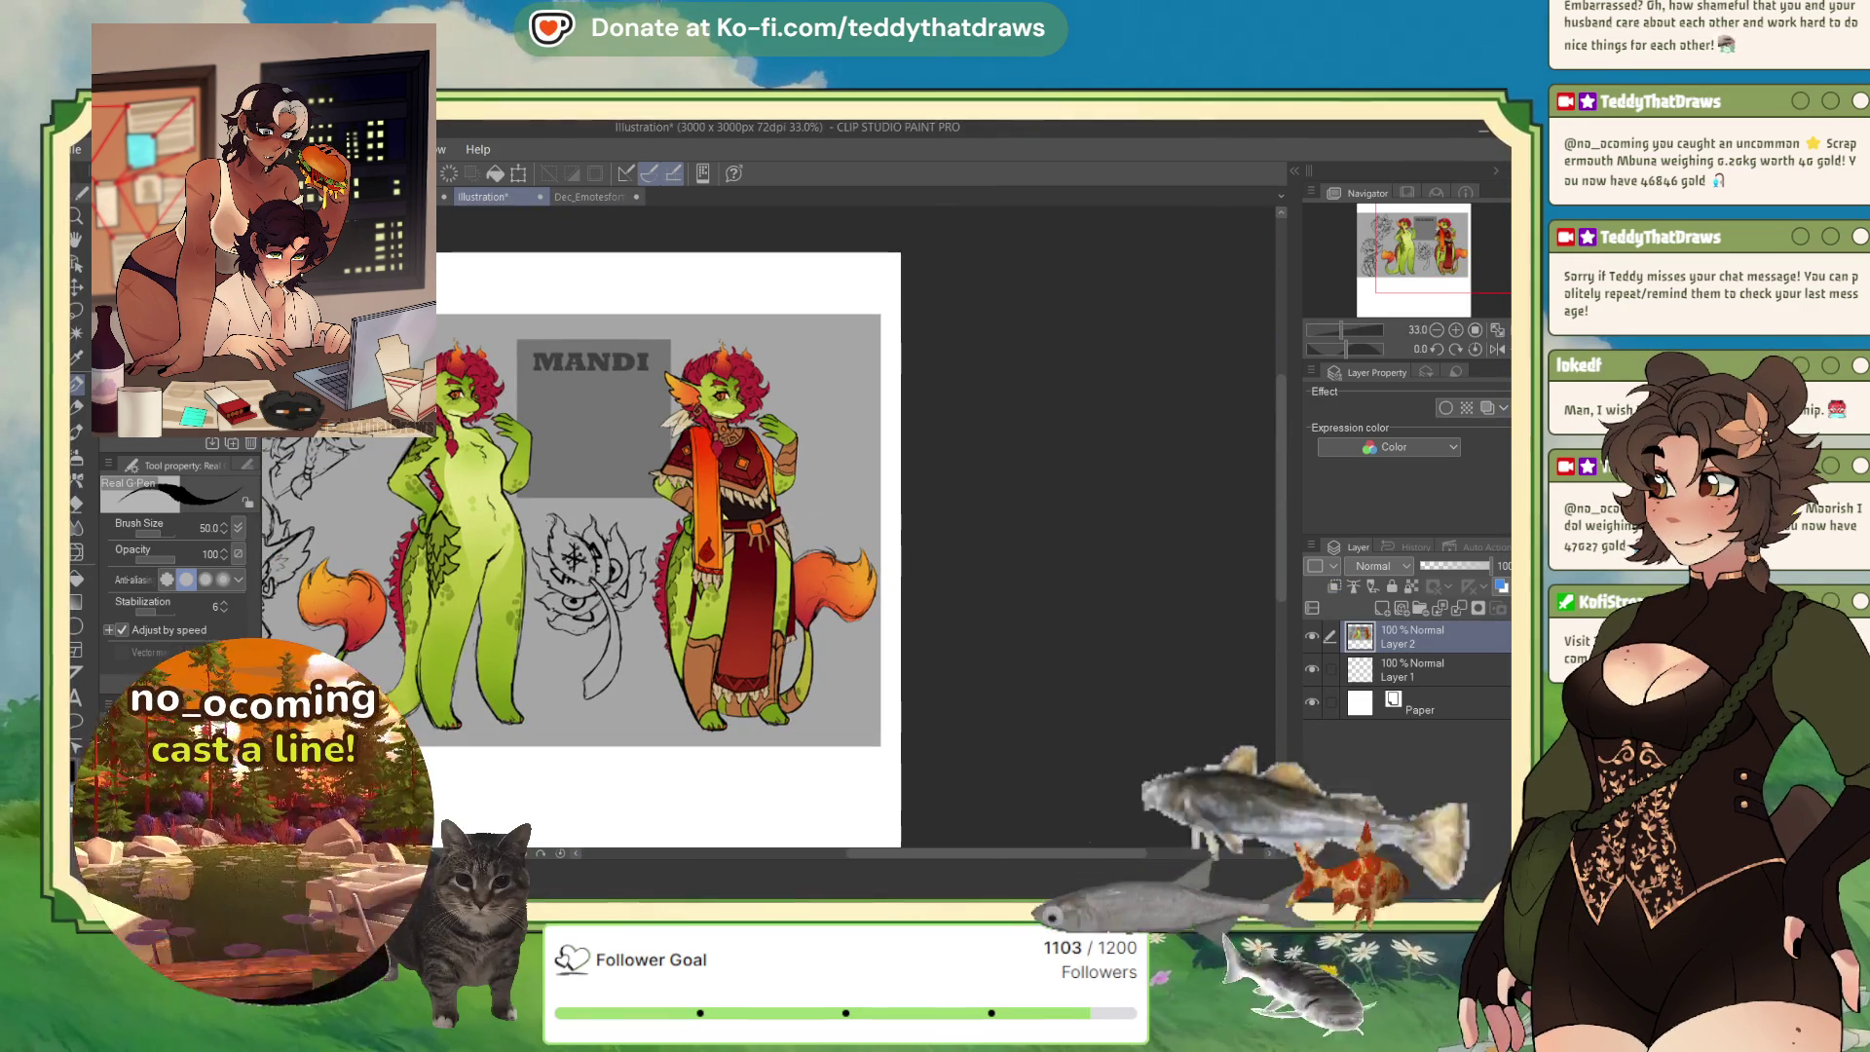
# Cycle through the streaming panel and emote sheet documents, ending on the emote sheet.
pyautogui.hotkey('ctrl', 'Tab')
pyautogui.scroll(3, 777, 401)
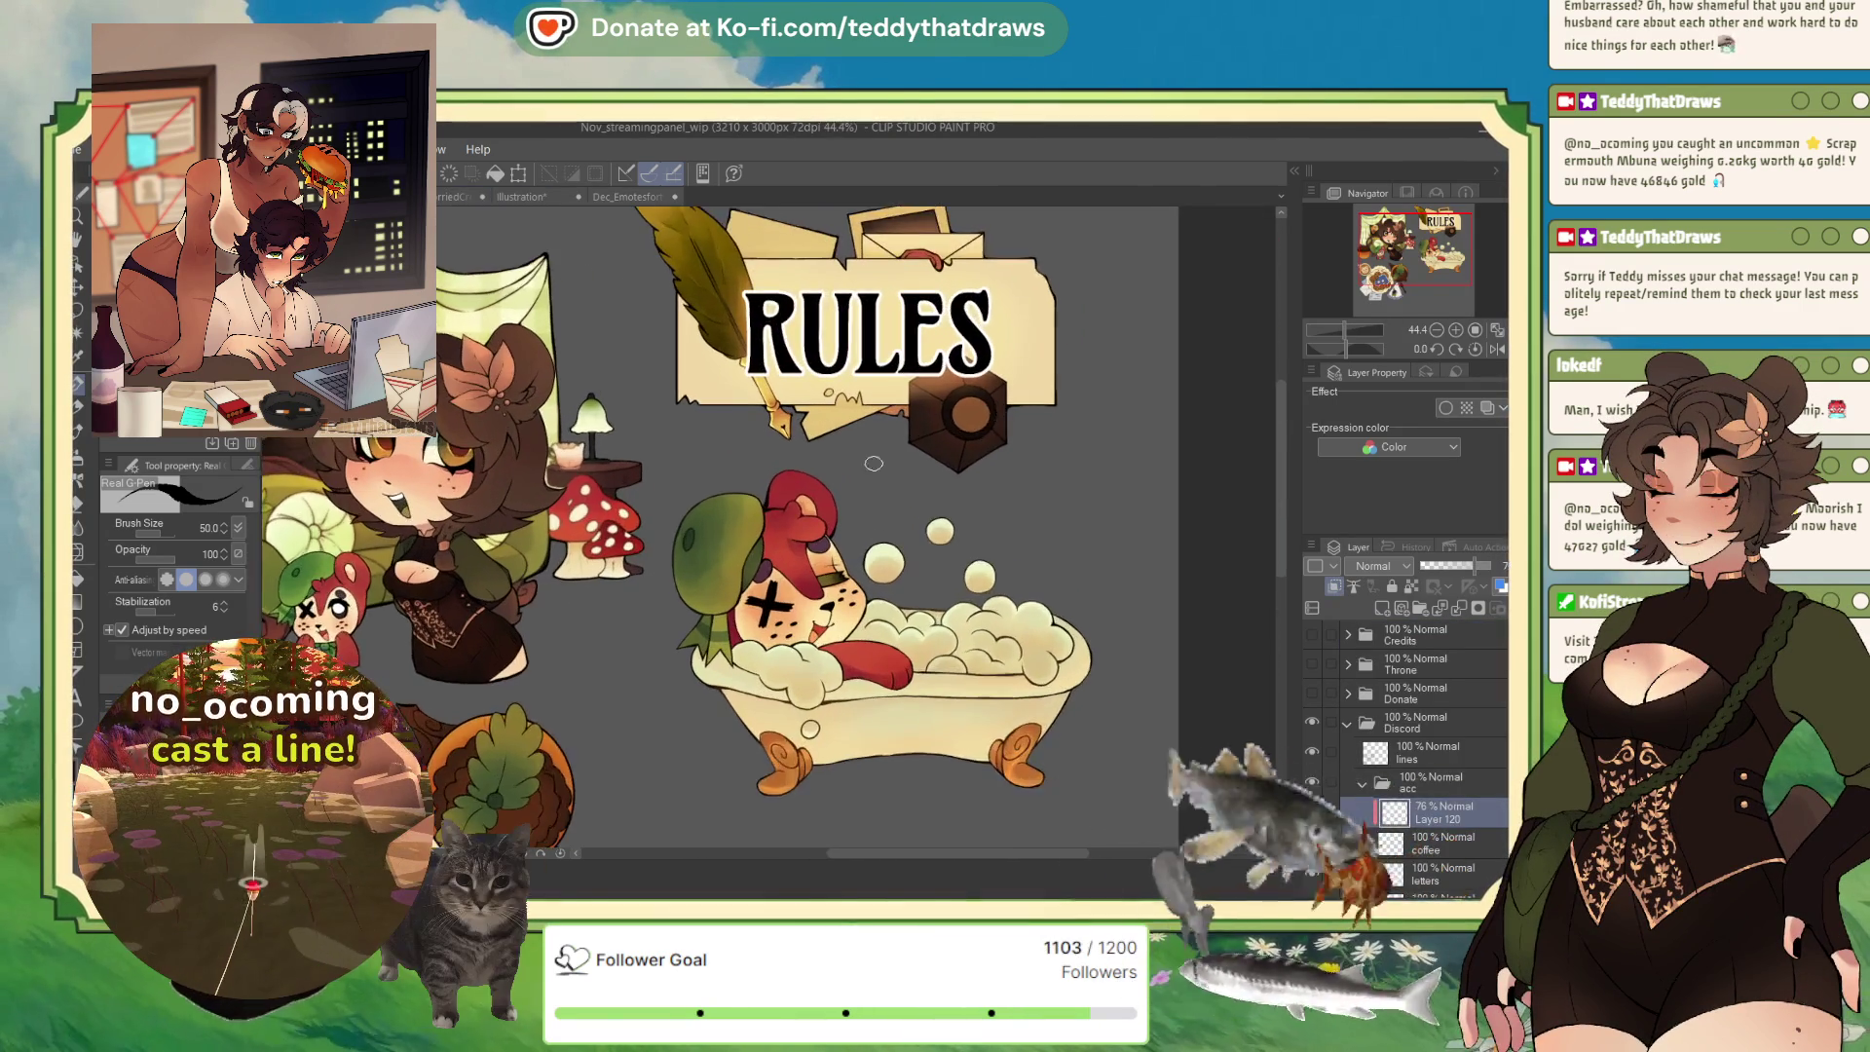
pyautogui.click(581, 197)
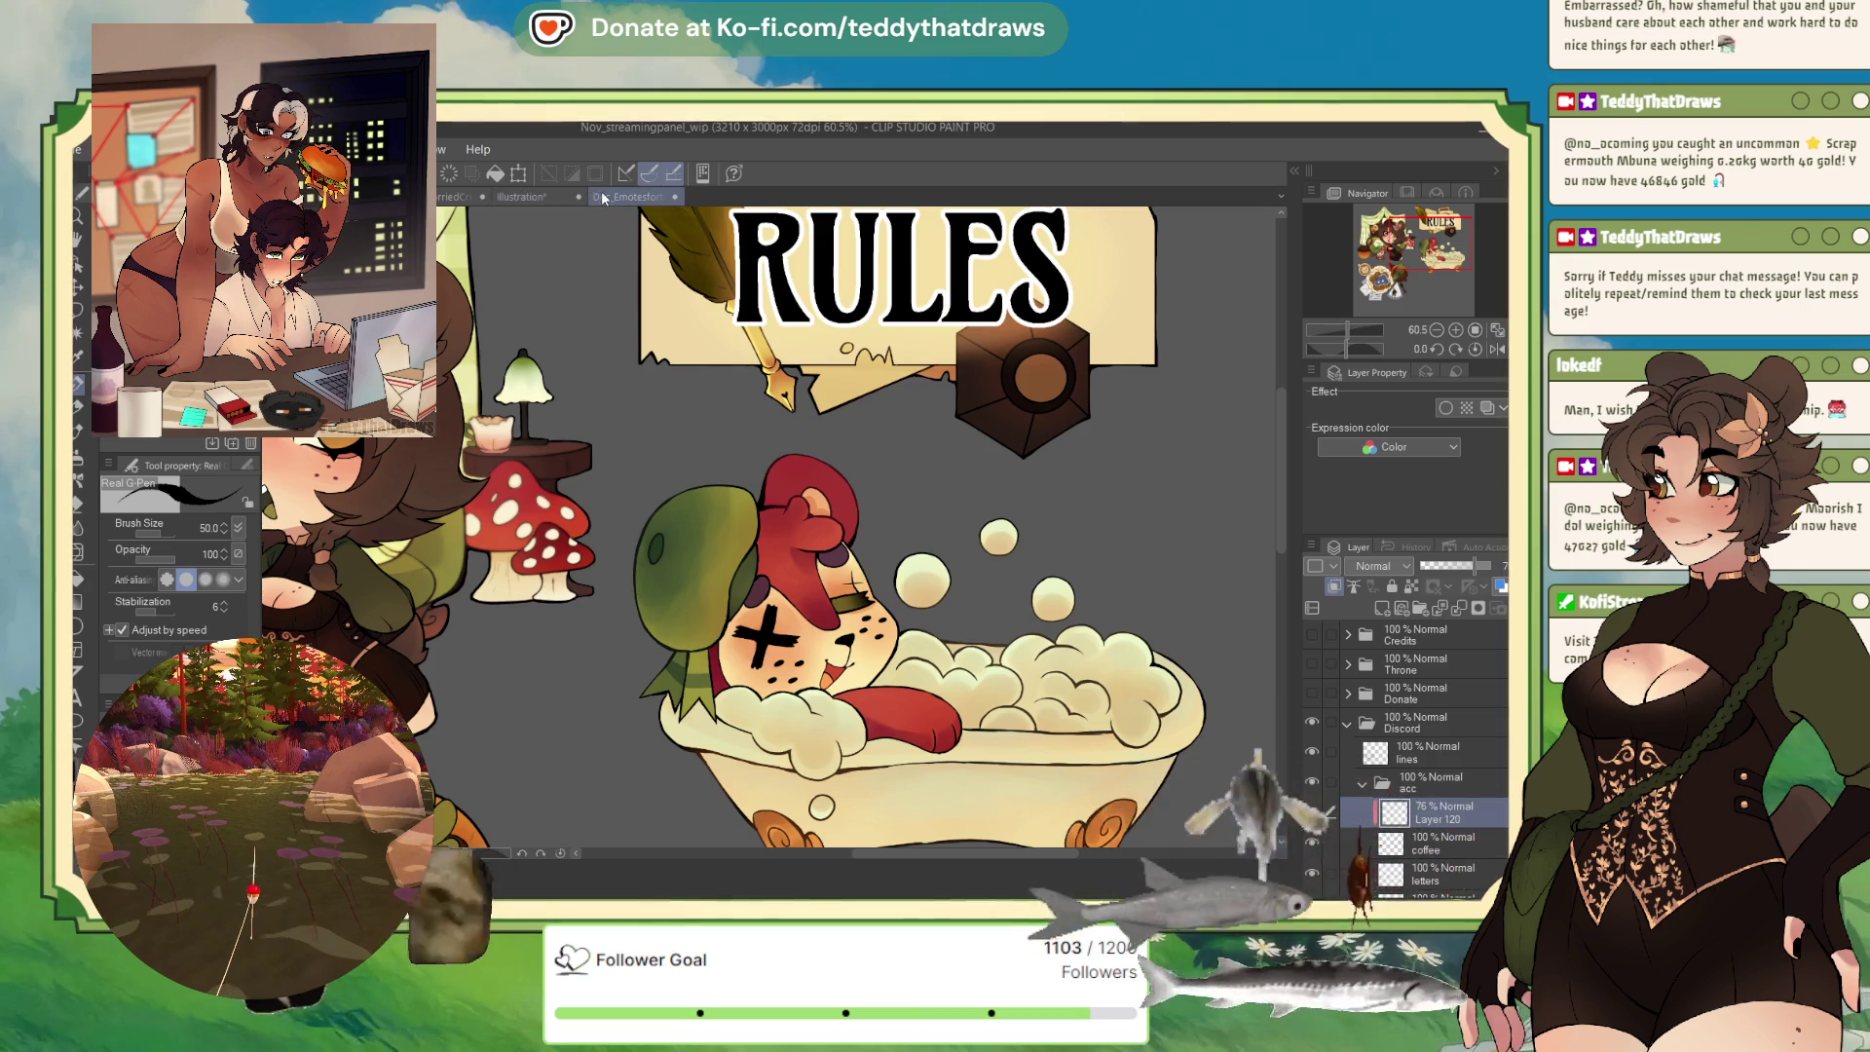
pyautogui.click(440, 197)
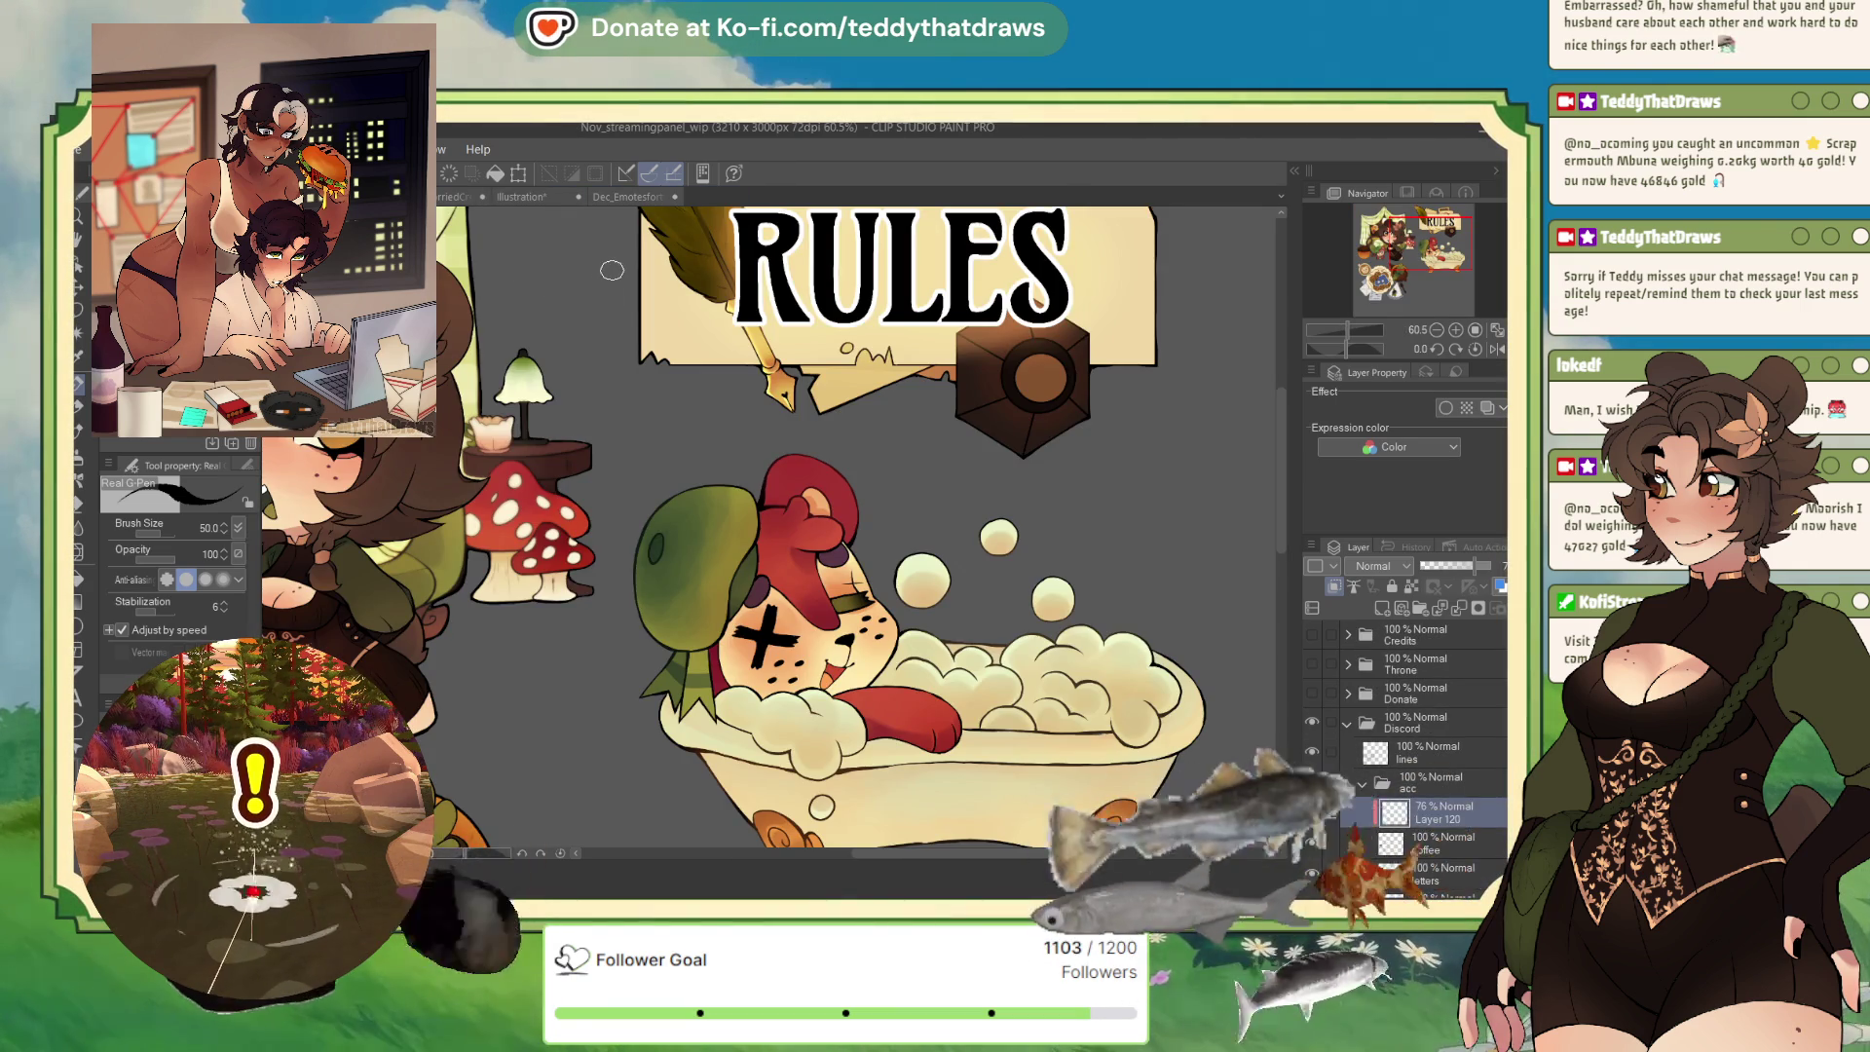
pyautogui.click(605, 196)
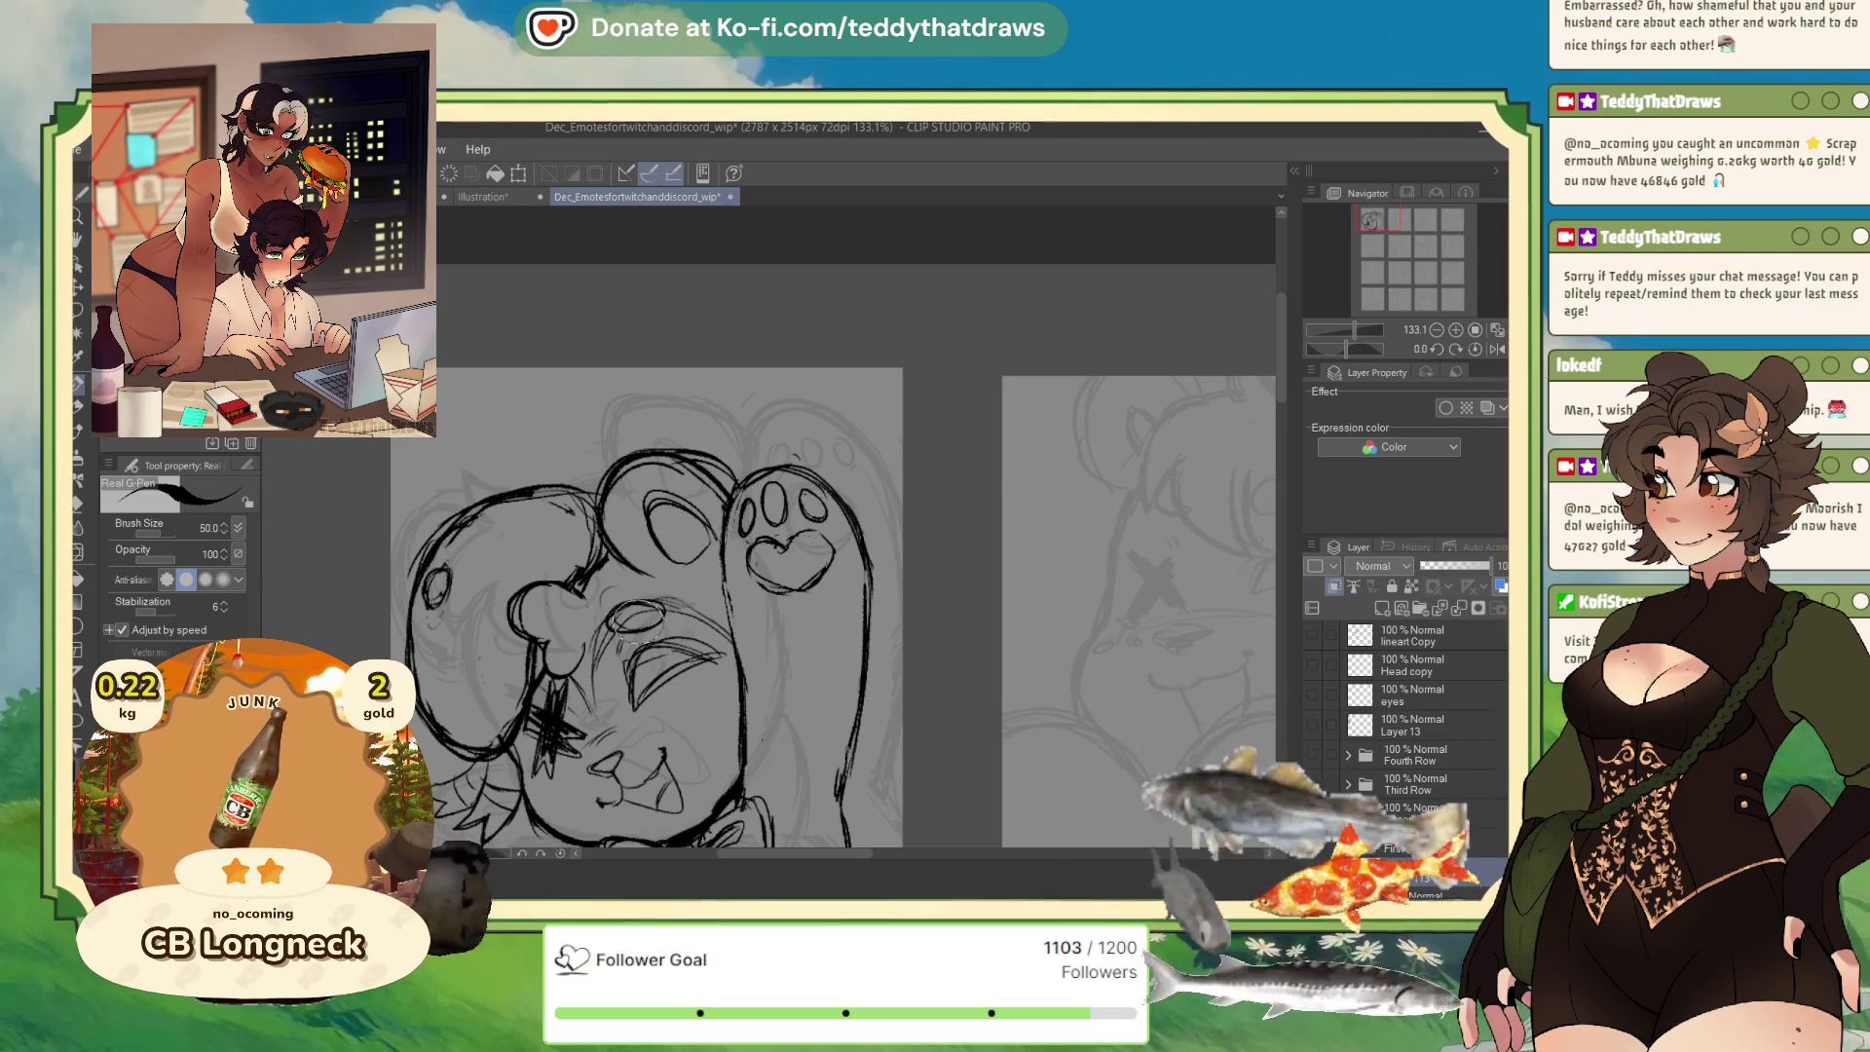
# Dot four freckles on the winking bear's cheek and add small oval freckles below the star.
pyautogui.scroll(-3, 599, 670)
pyautogui.scroll(3, 721, 492)
pyautogui.scroll(2, 724, 493)
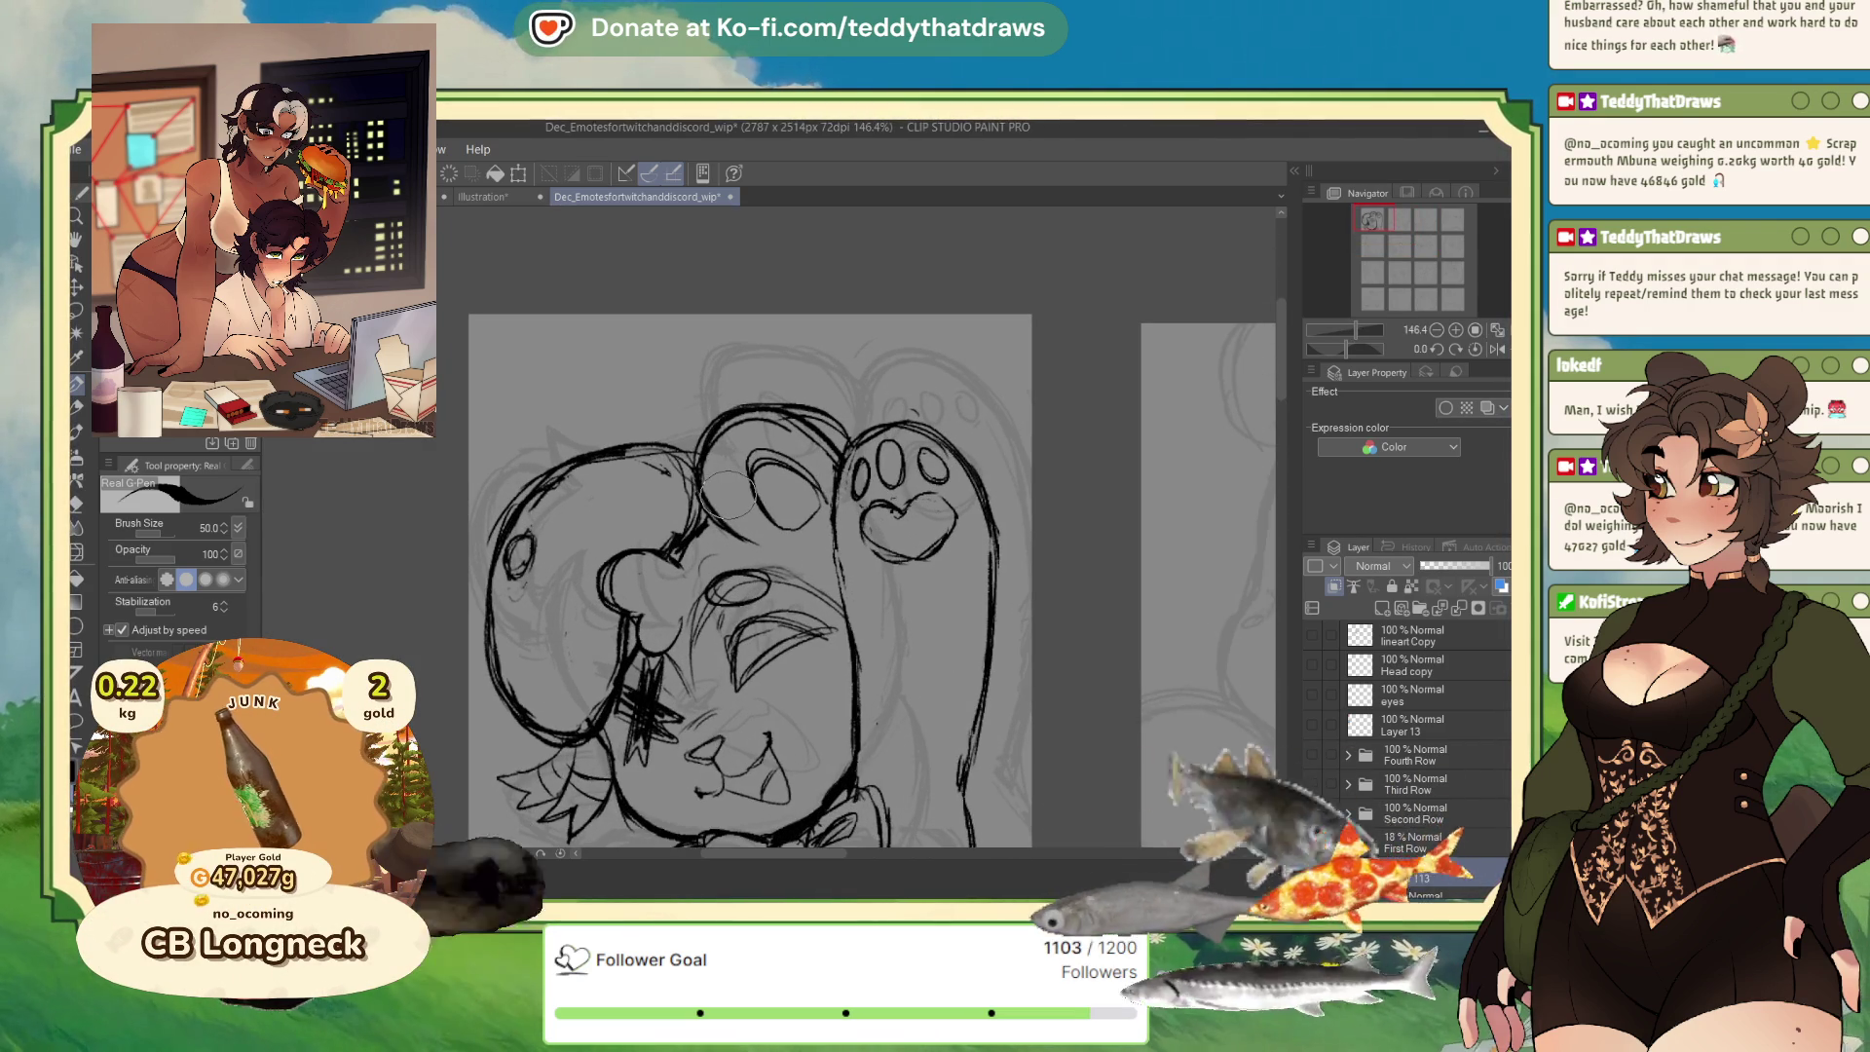
pyautogui.click(778, 698)
pyautogui.click(820, 675)
pyautogui.click(791, 666)
pyautogui.click(806, 700)
pyautogui.moveTo(644, 765); pyautogui.dragTo(631, 789)
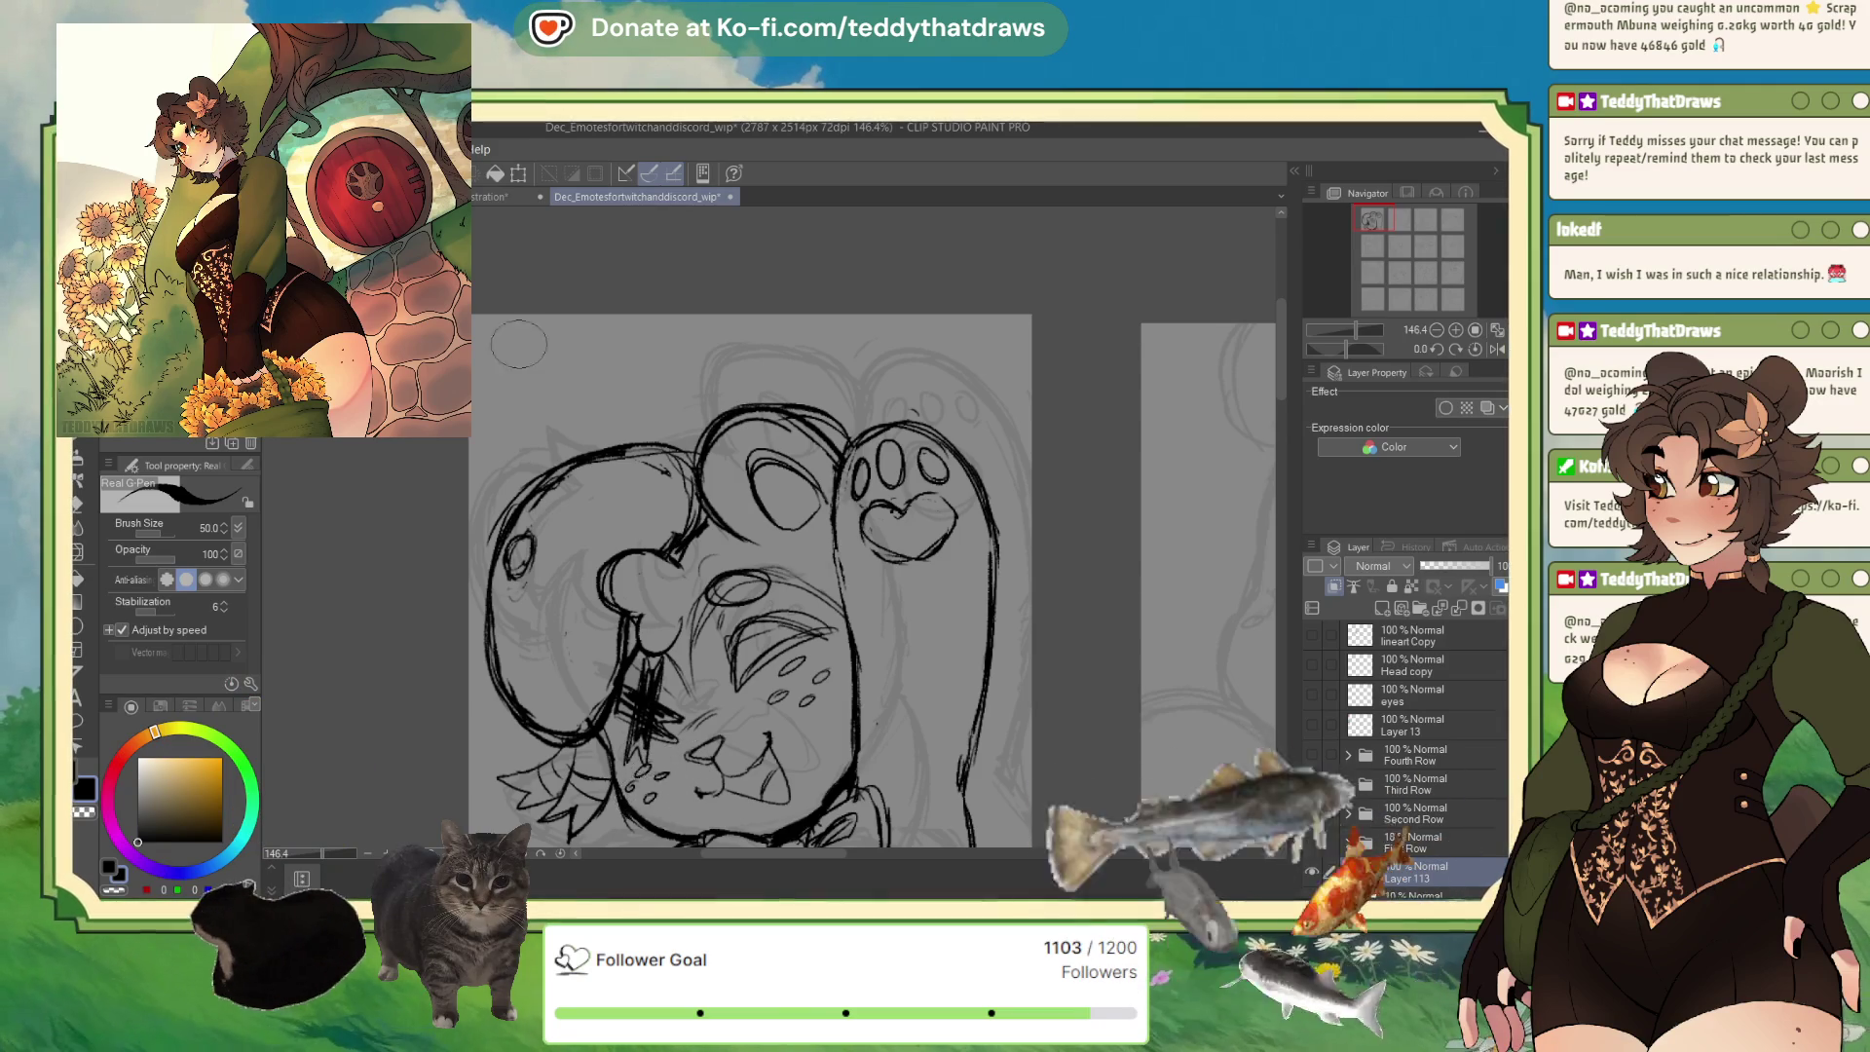
pyautogui.scroll(-4, 811, 453)
pyautogui.scroll(2, 812, 453)
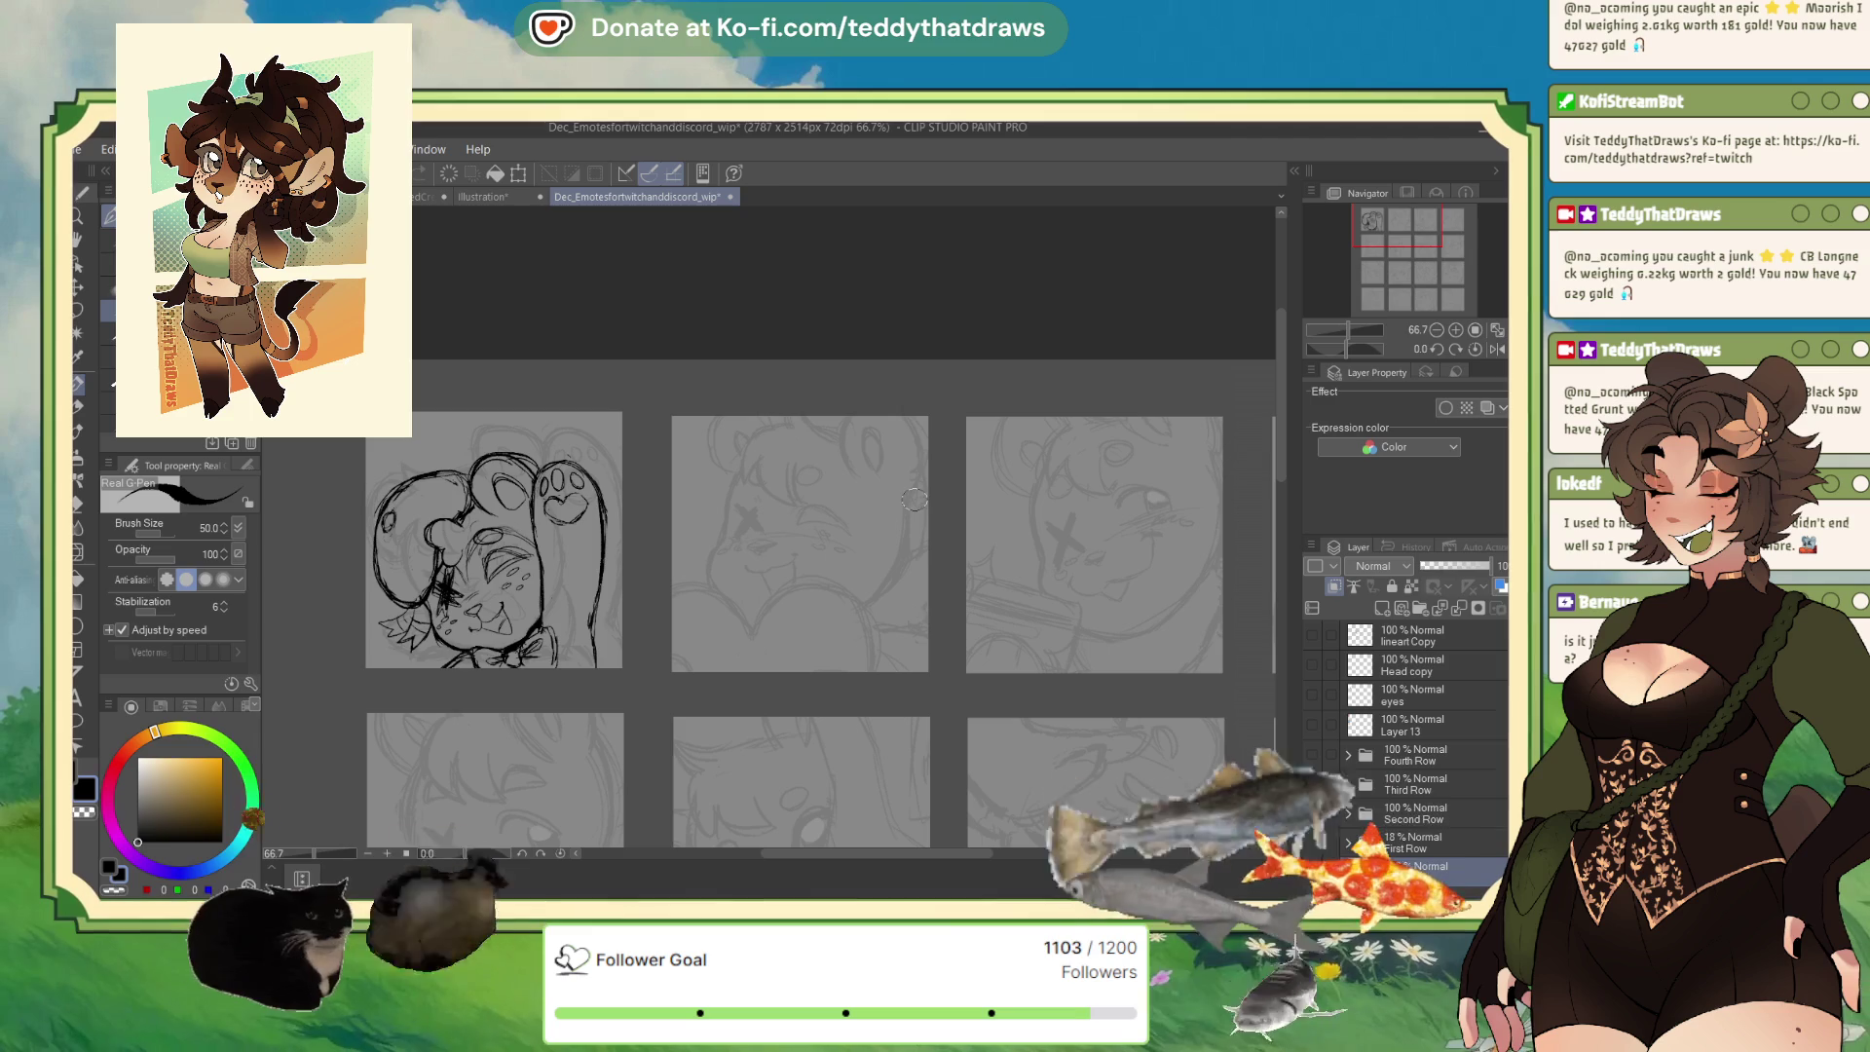
# Reveal the coloured First Row emotes, draw a curved line on the middle bear, and reselect Layer 113.
pyautogui.scroll(2, 883, 328)
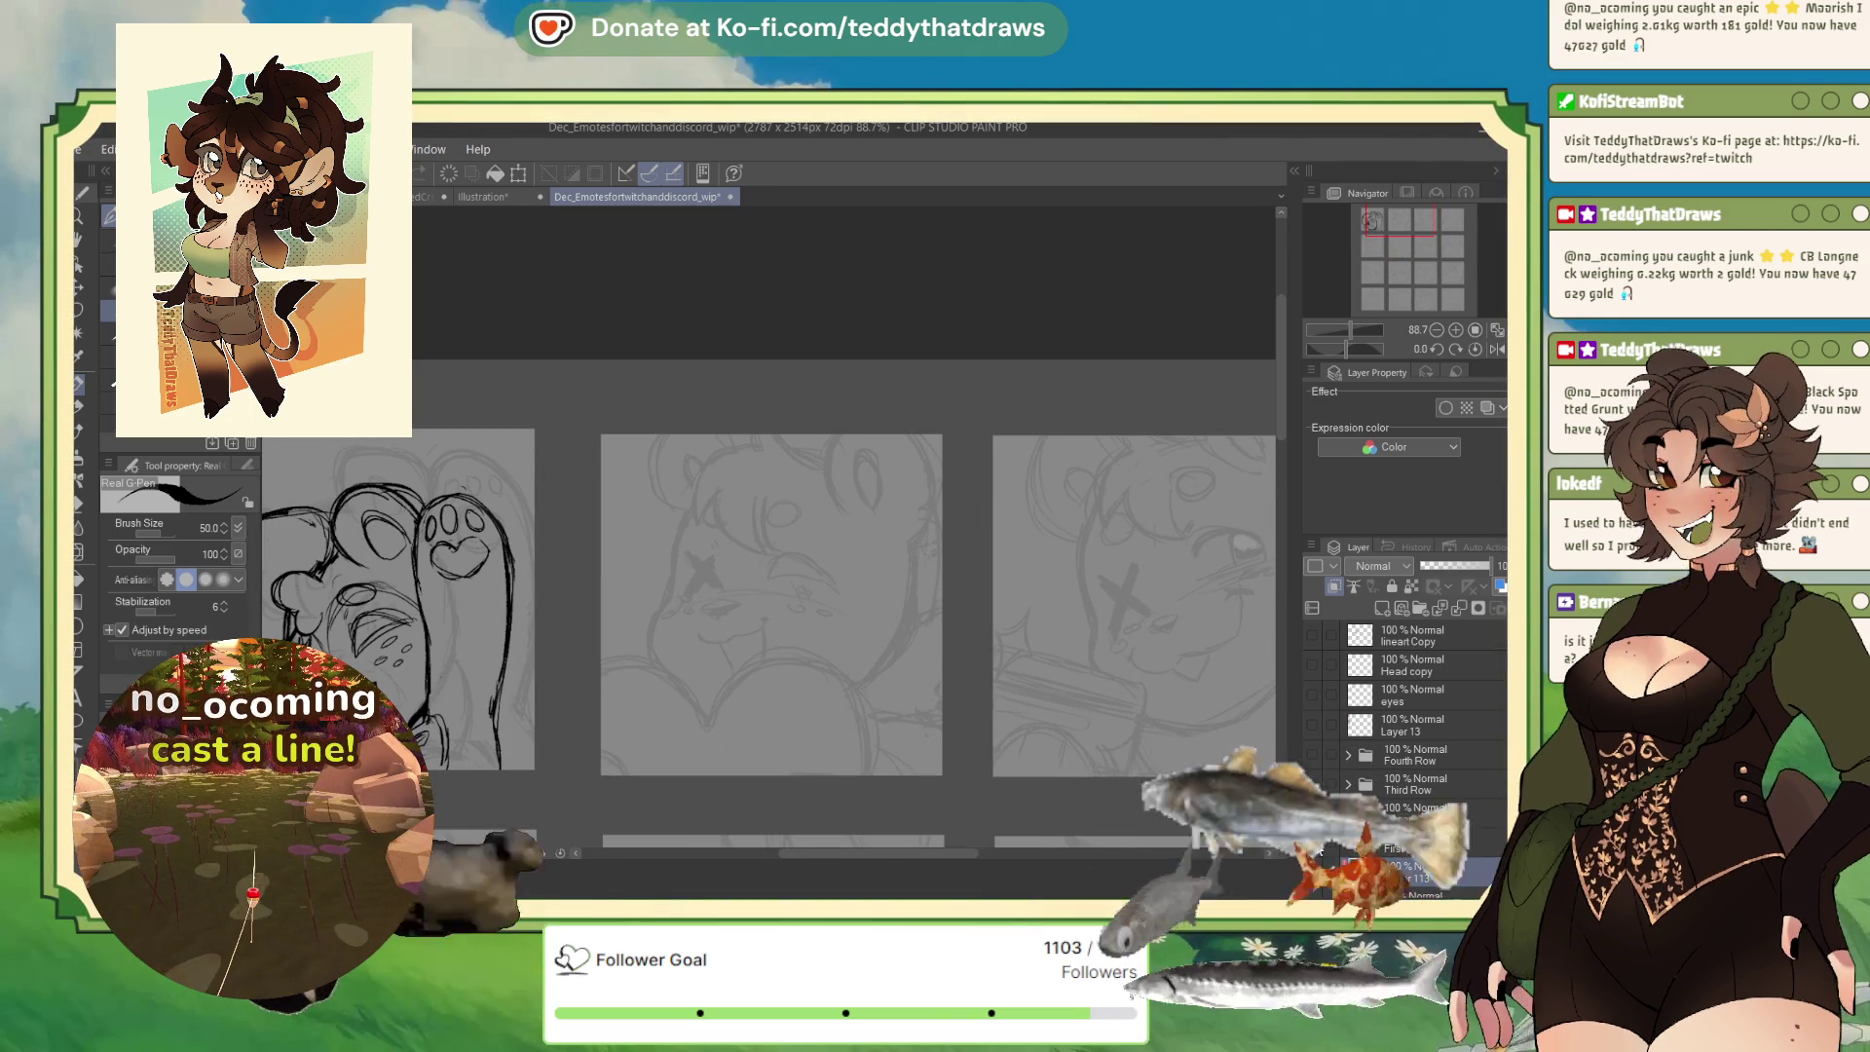
pyautogui.click(1312, 843)
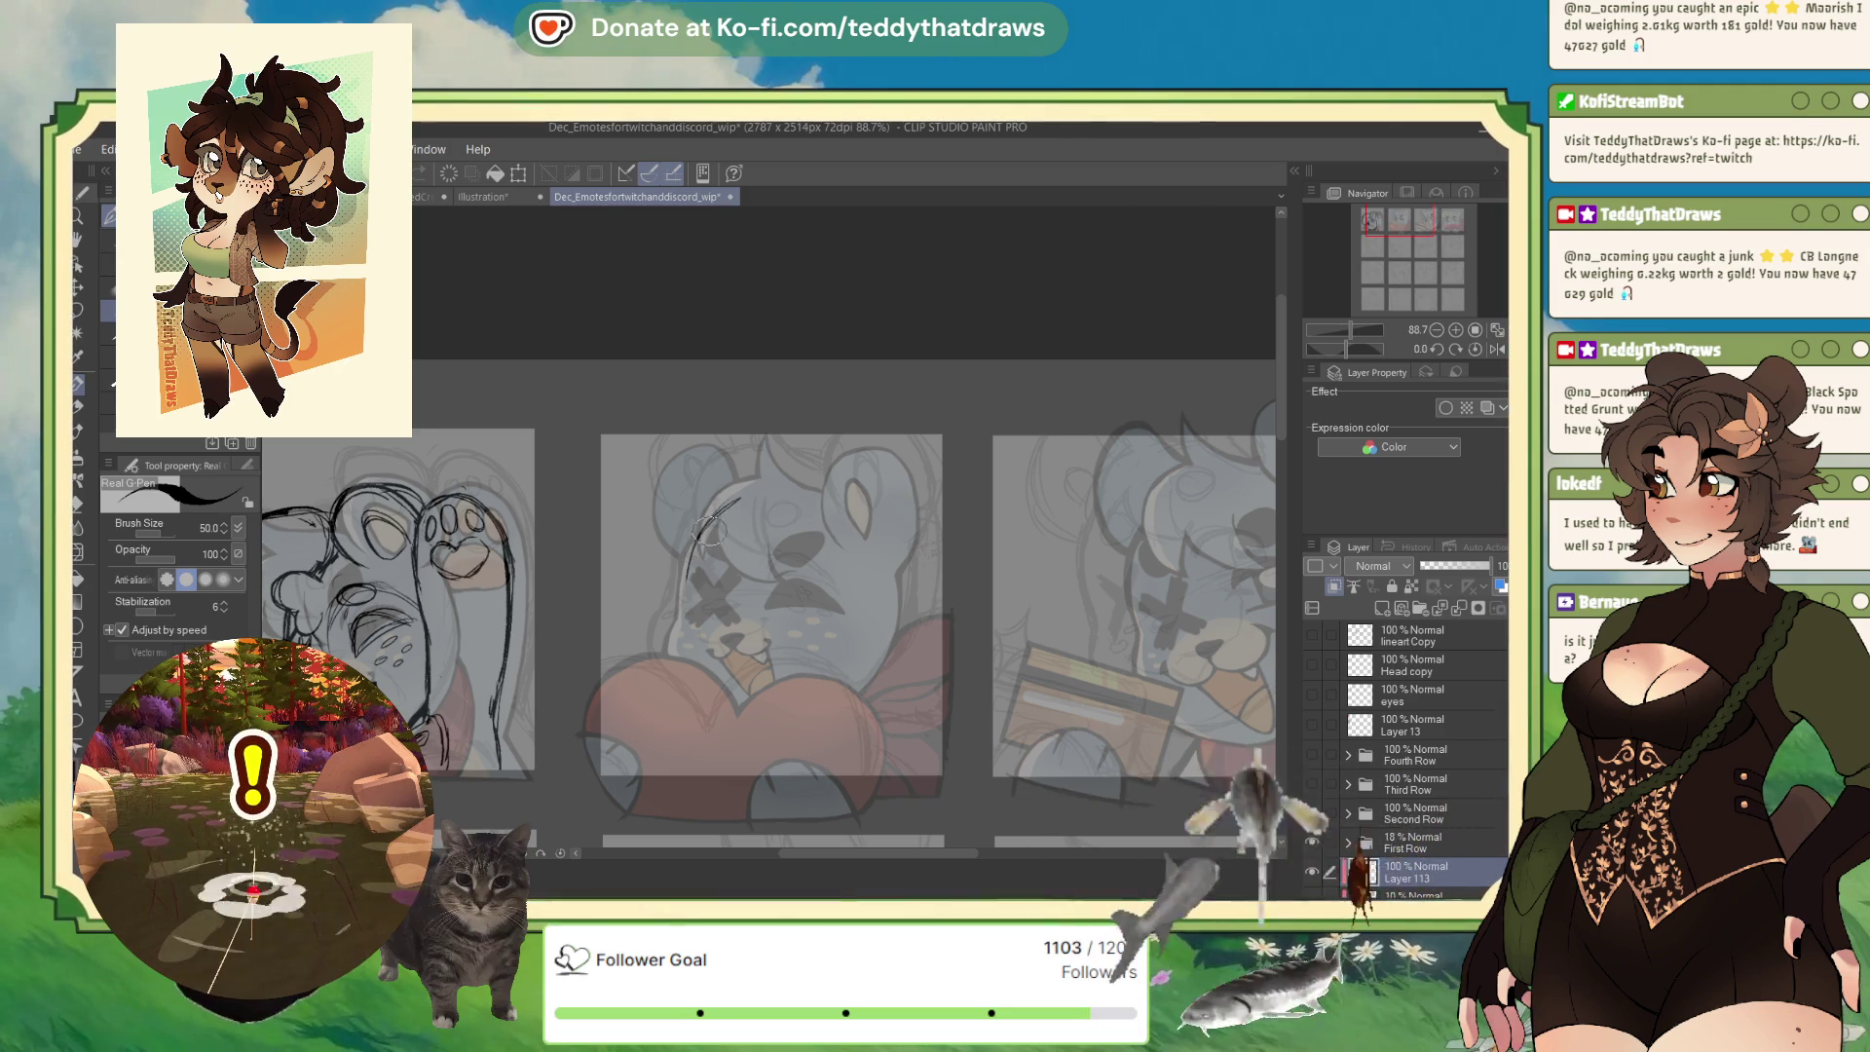
pyautogui.moveTo(684, 618); pyautogui.dragTo(739, 501)
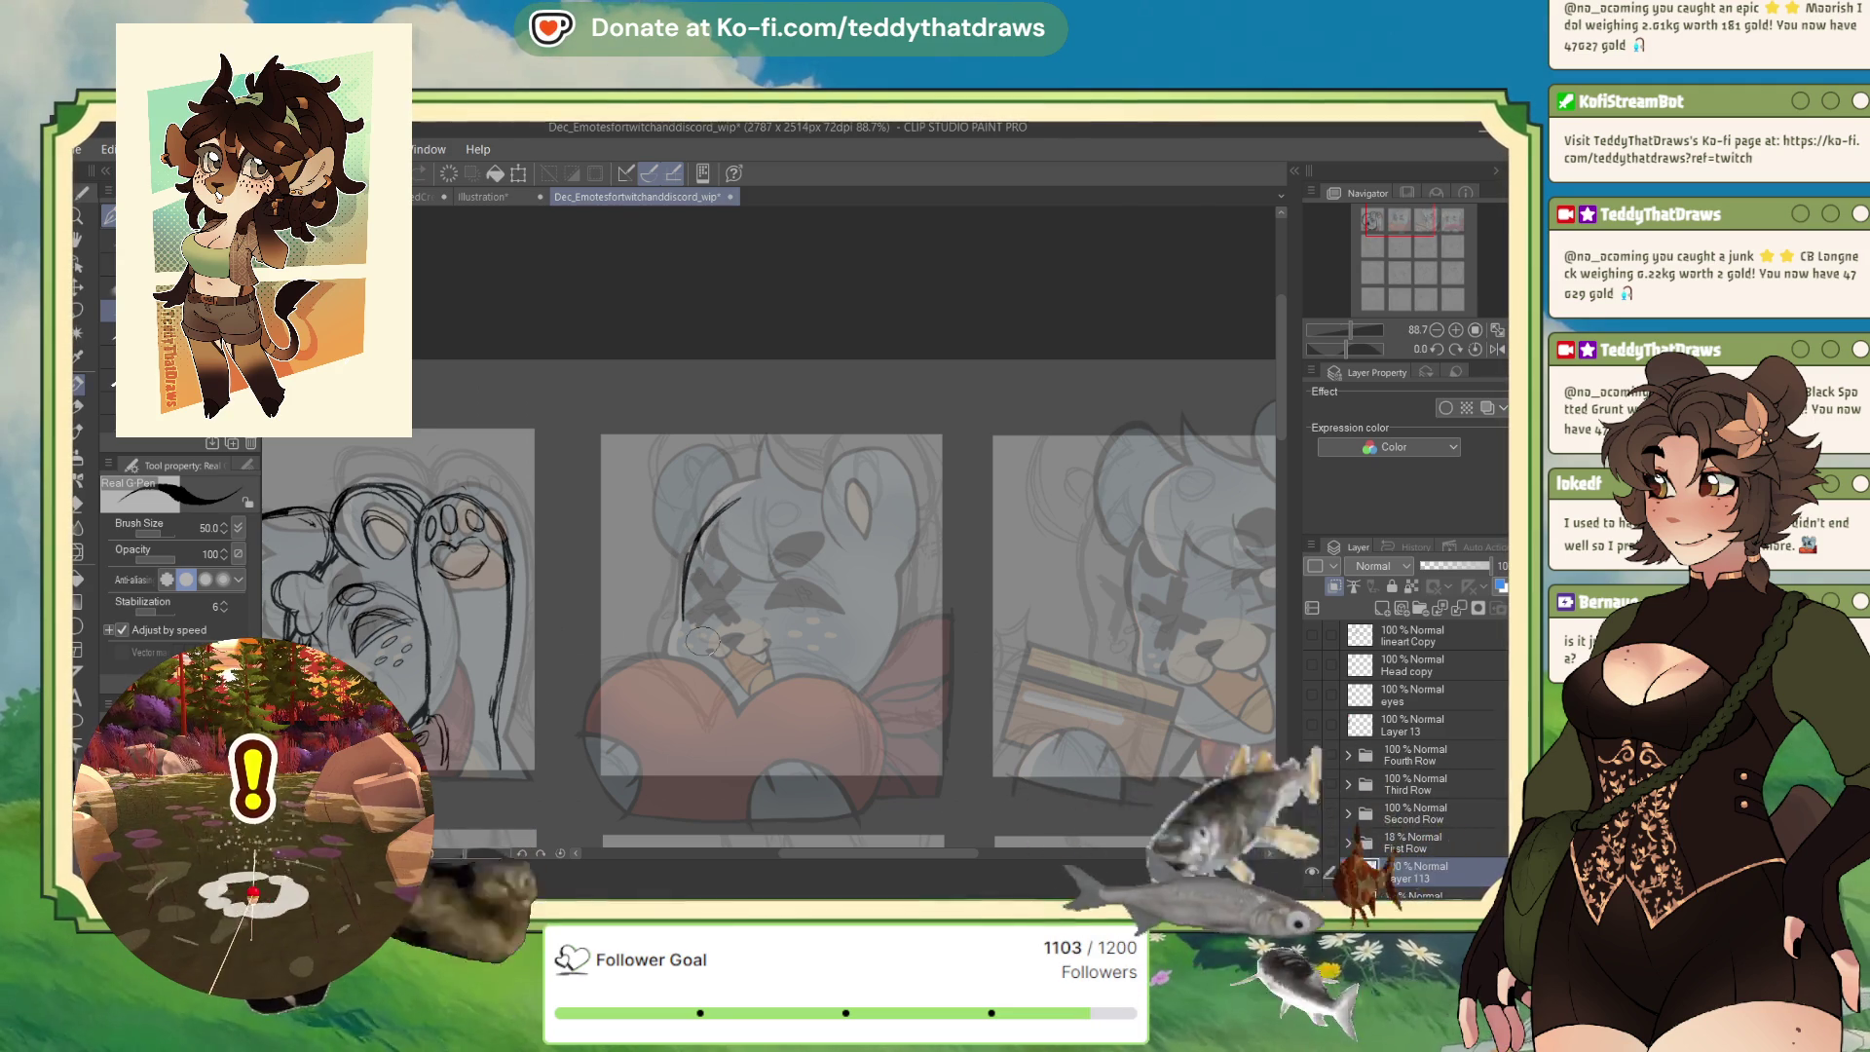
pyautogui.click(1413, 814)
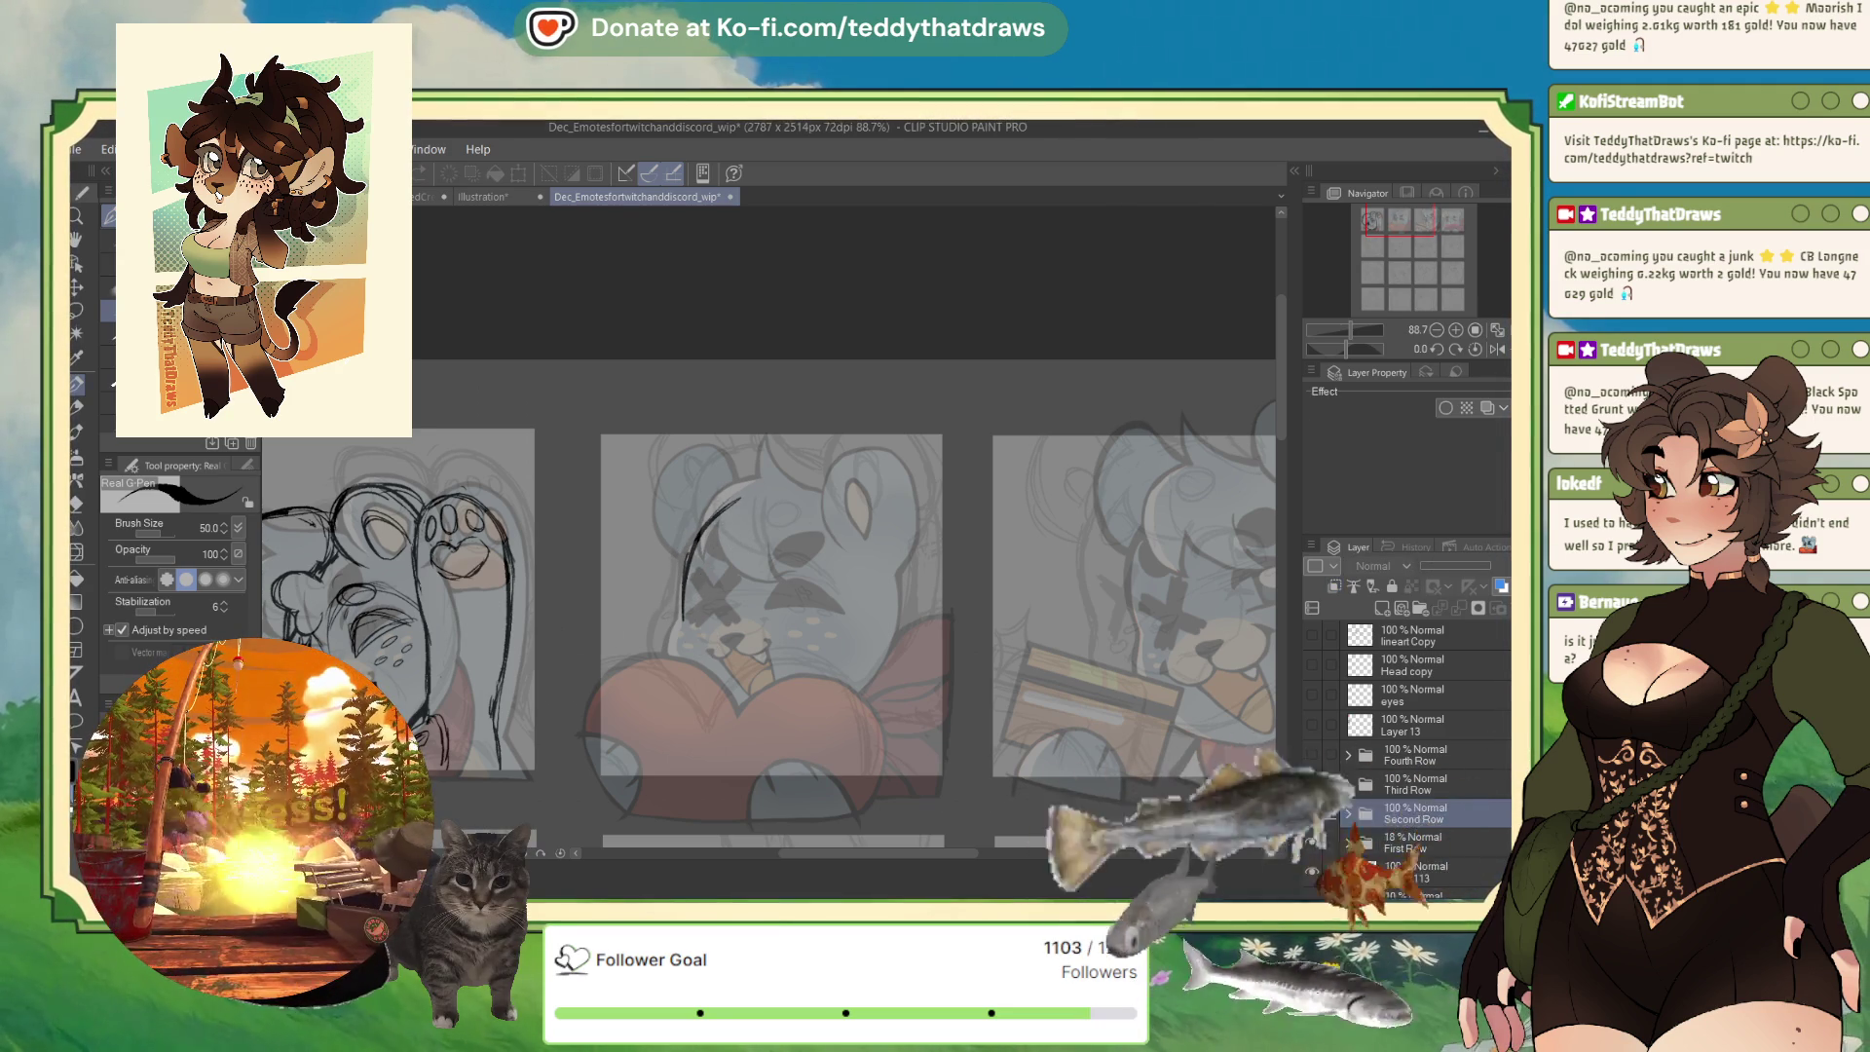
pyautogui.scroll(-2, 1415, 818)
pyautogui.click(1424, 740)
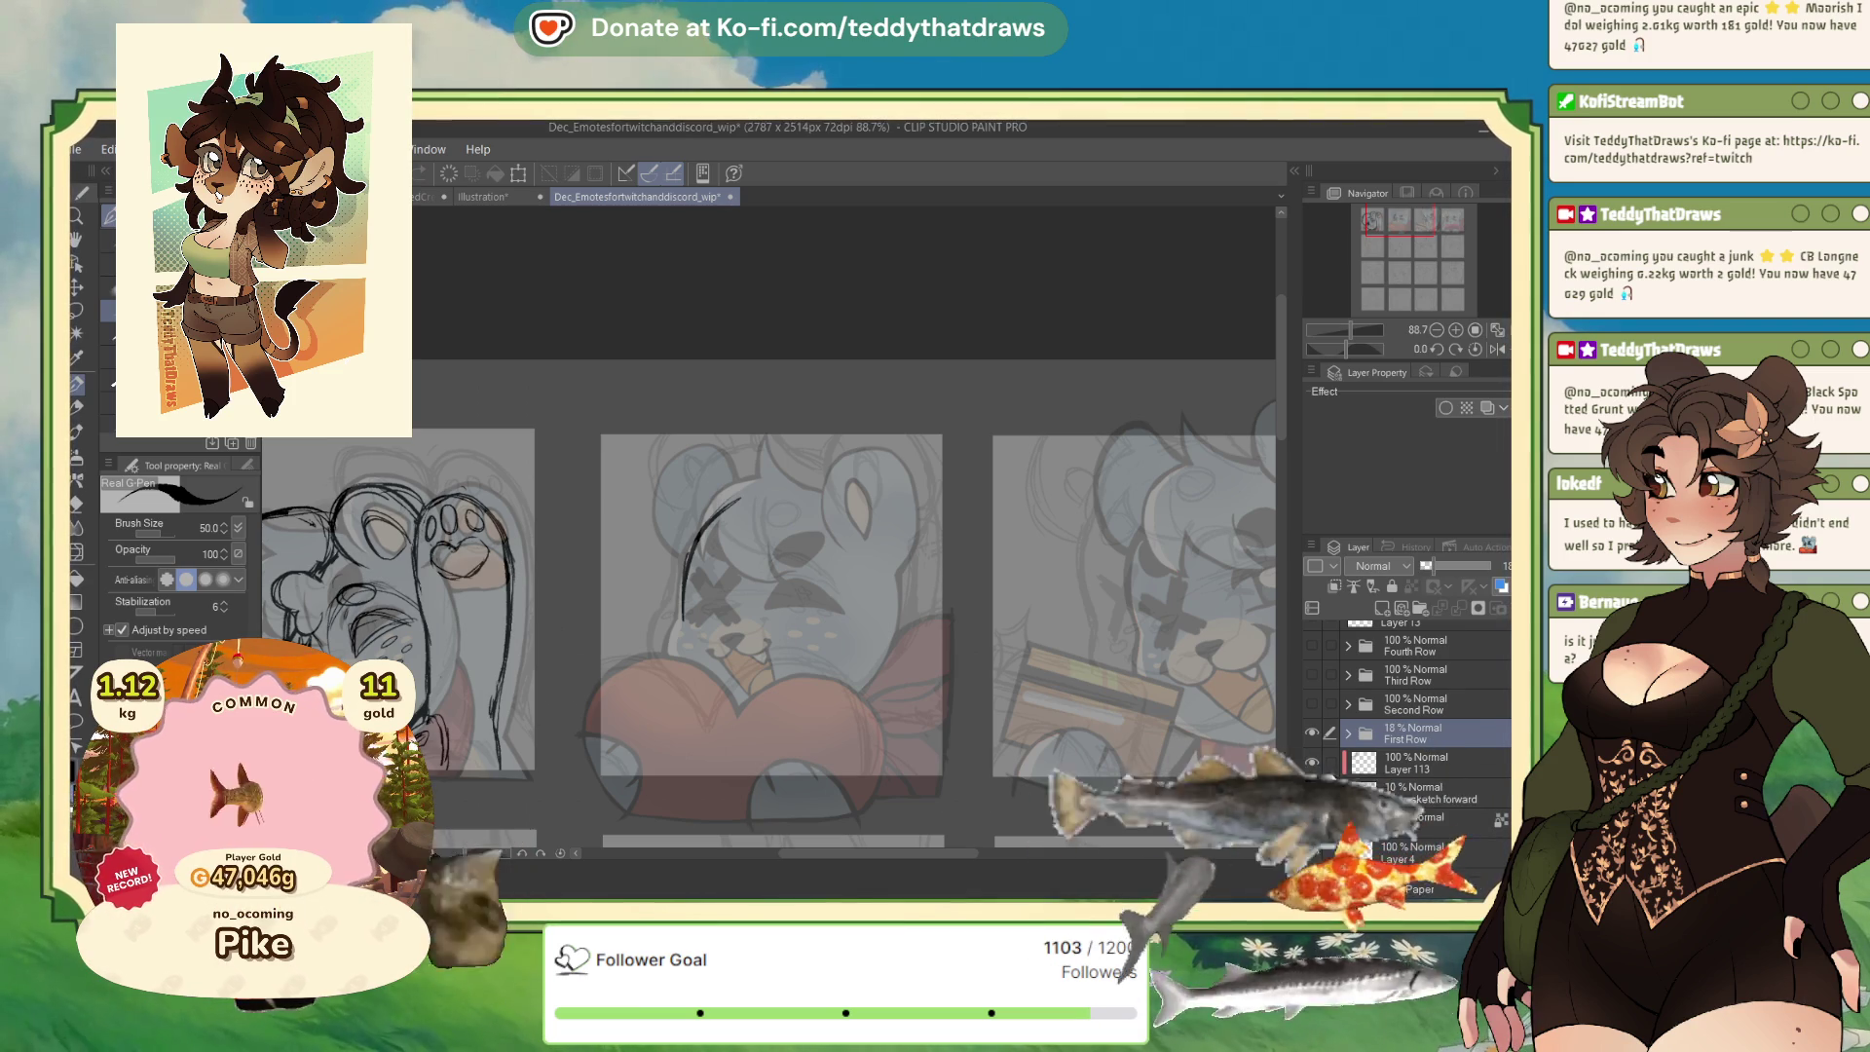
pyautogui.click(1410, 771)
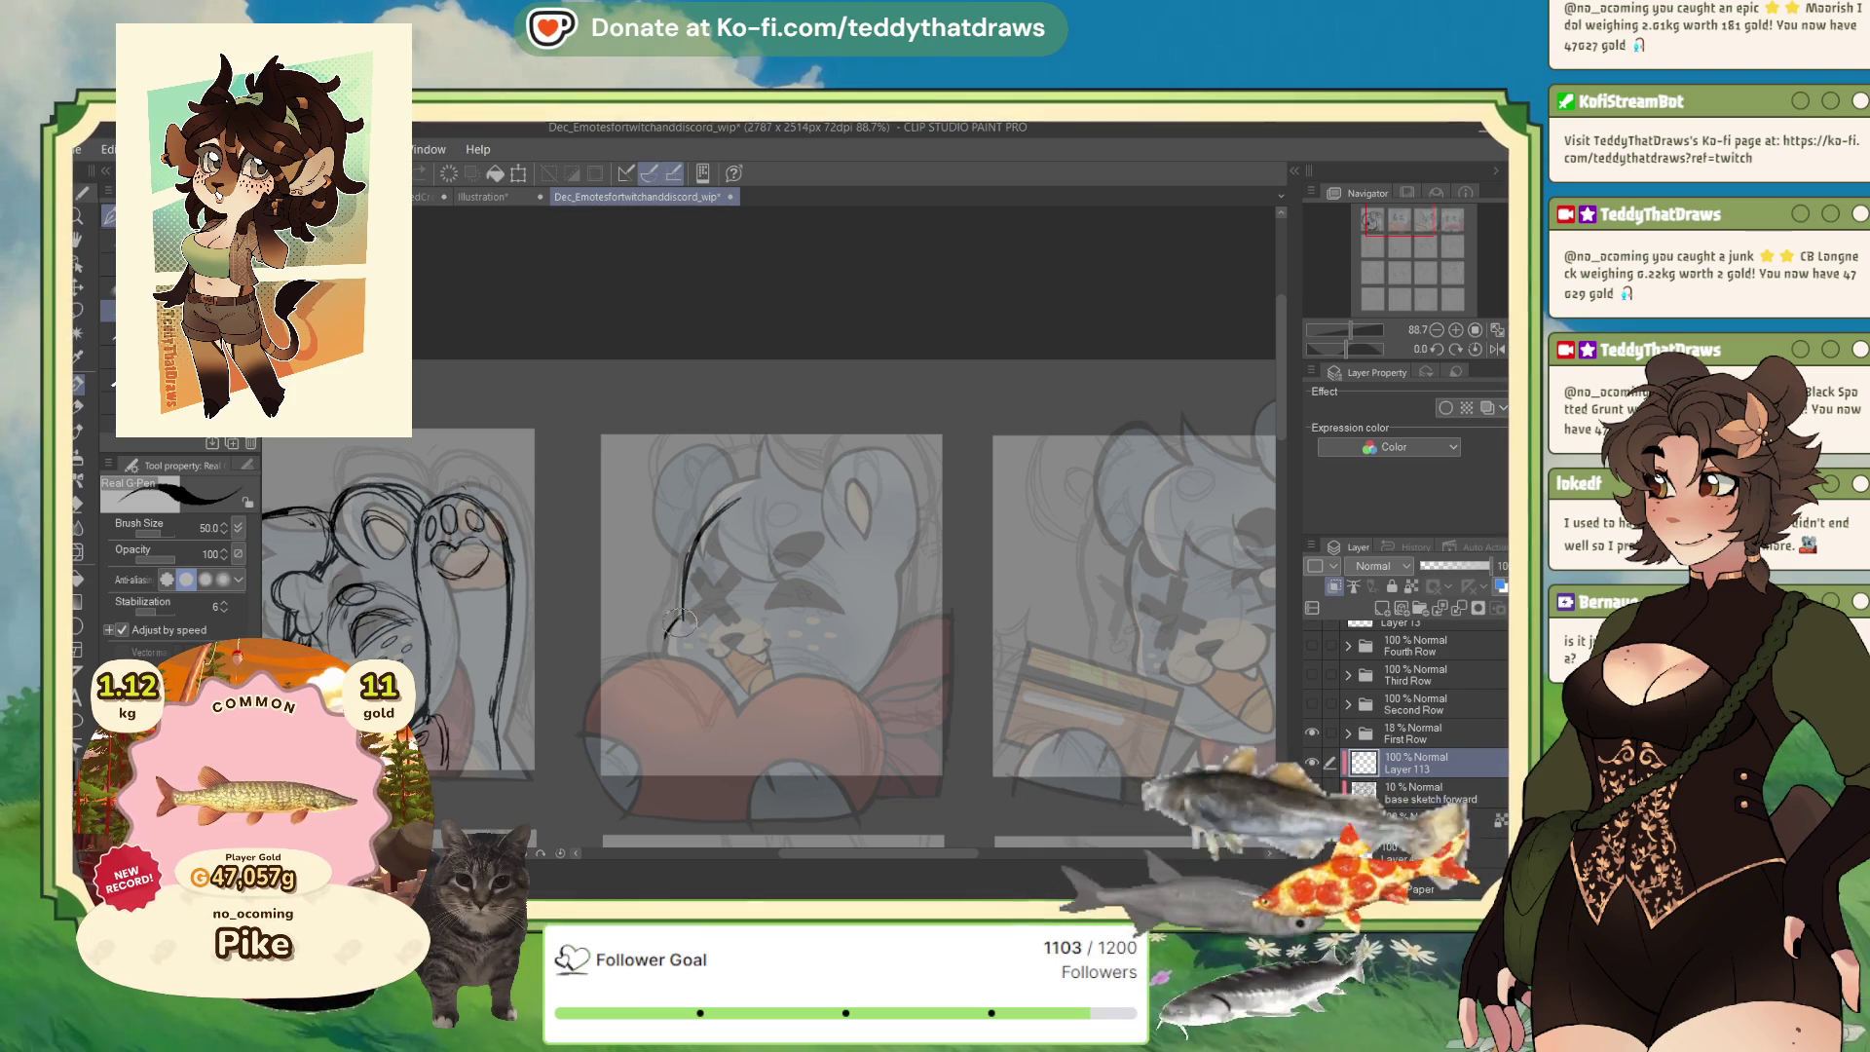
# Extend a face line, fill in the middle bear's nose, and draw the mouth around it.
pyautogui.moveTo(683, 618); pyautogui.dragTo(666, 643)
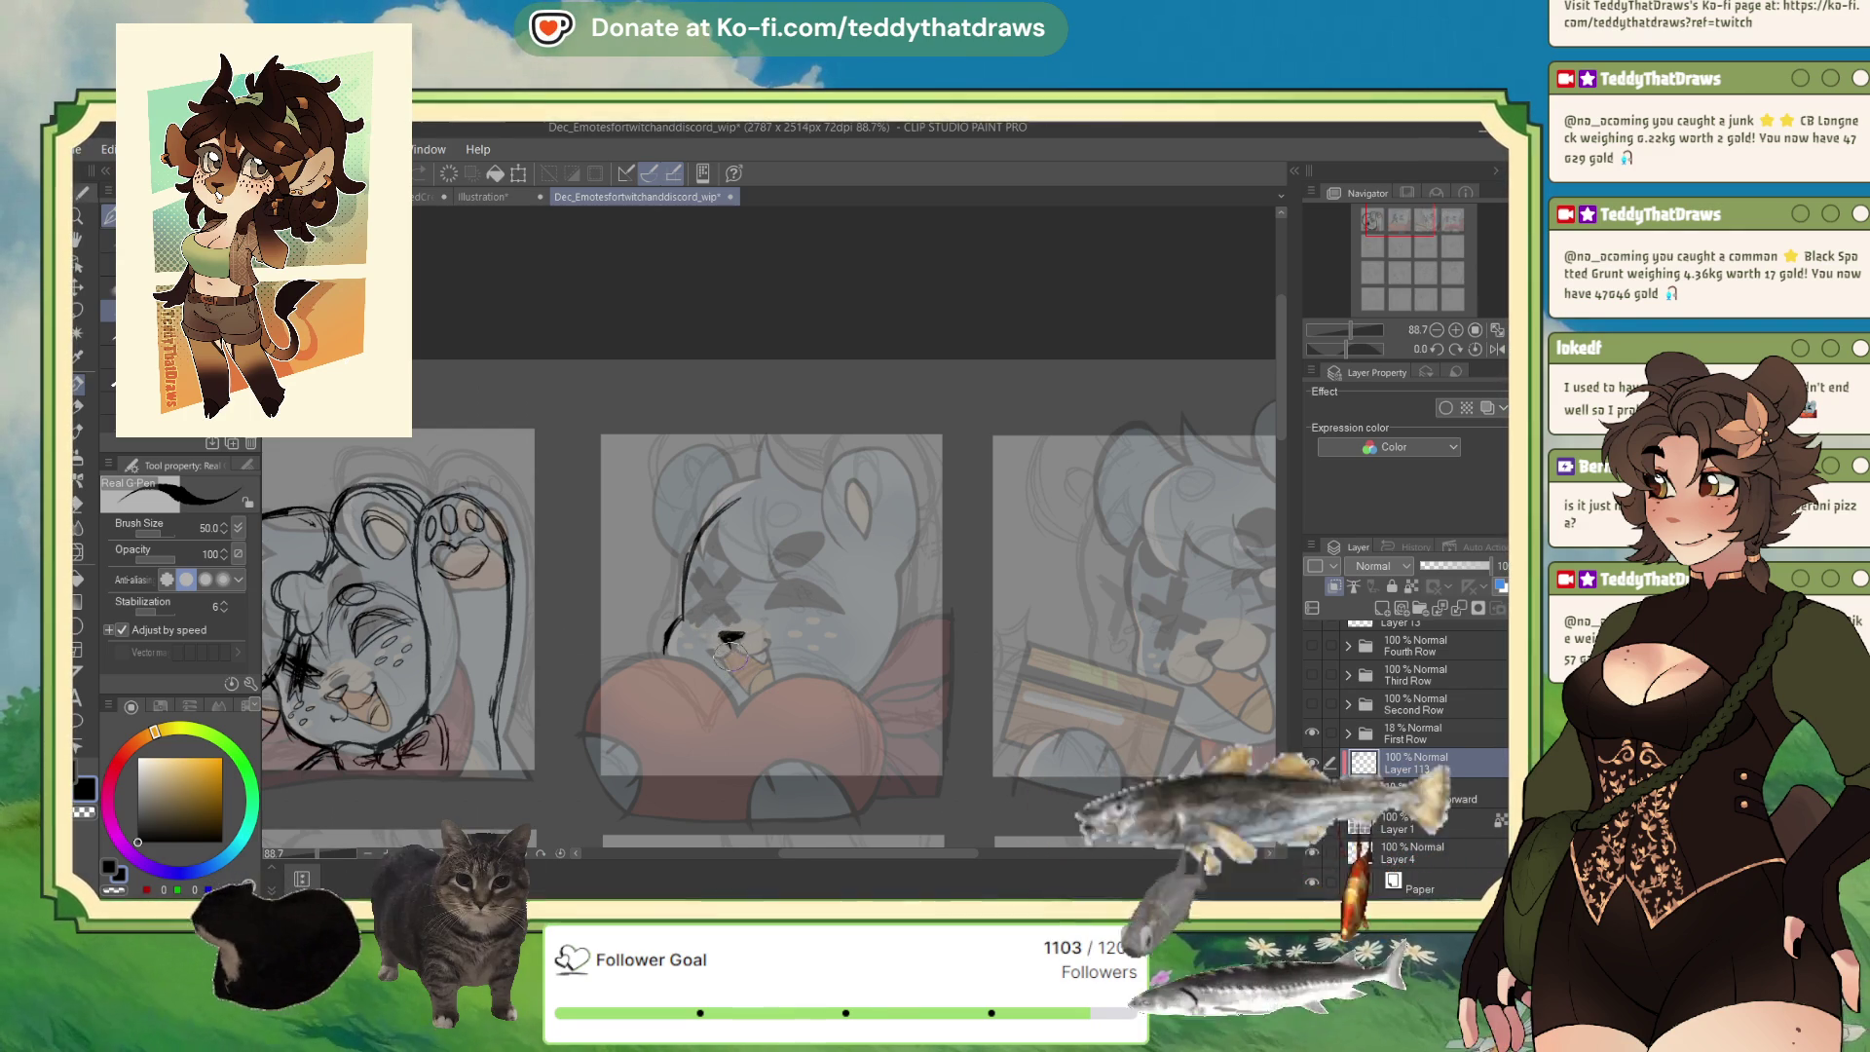
pyautogui.moveTo(730, 647)
pyautogui.mouseDown()
pyautogui.moveTo(772, 644)
pyautogui.moveTo(741, 678)
pyautogui.mouseUp()
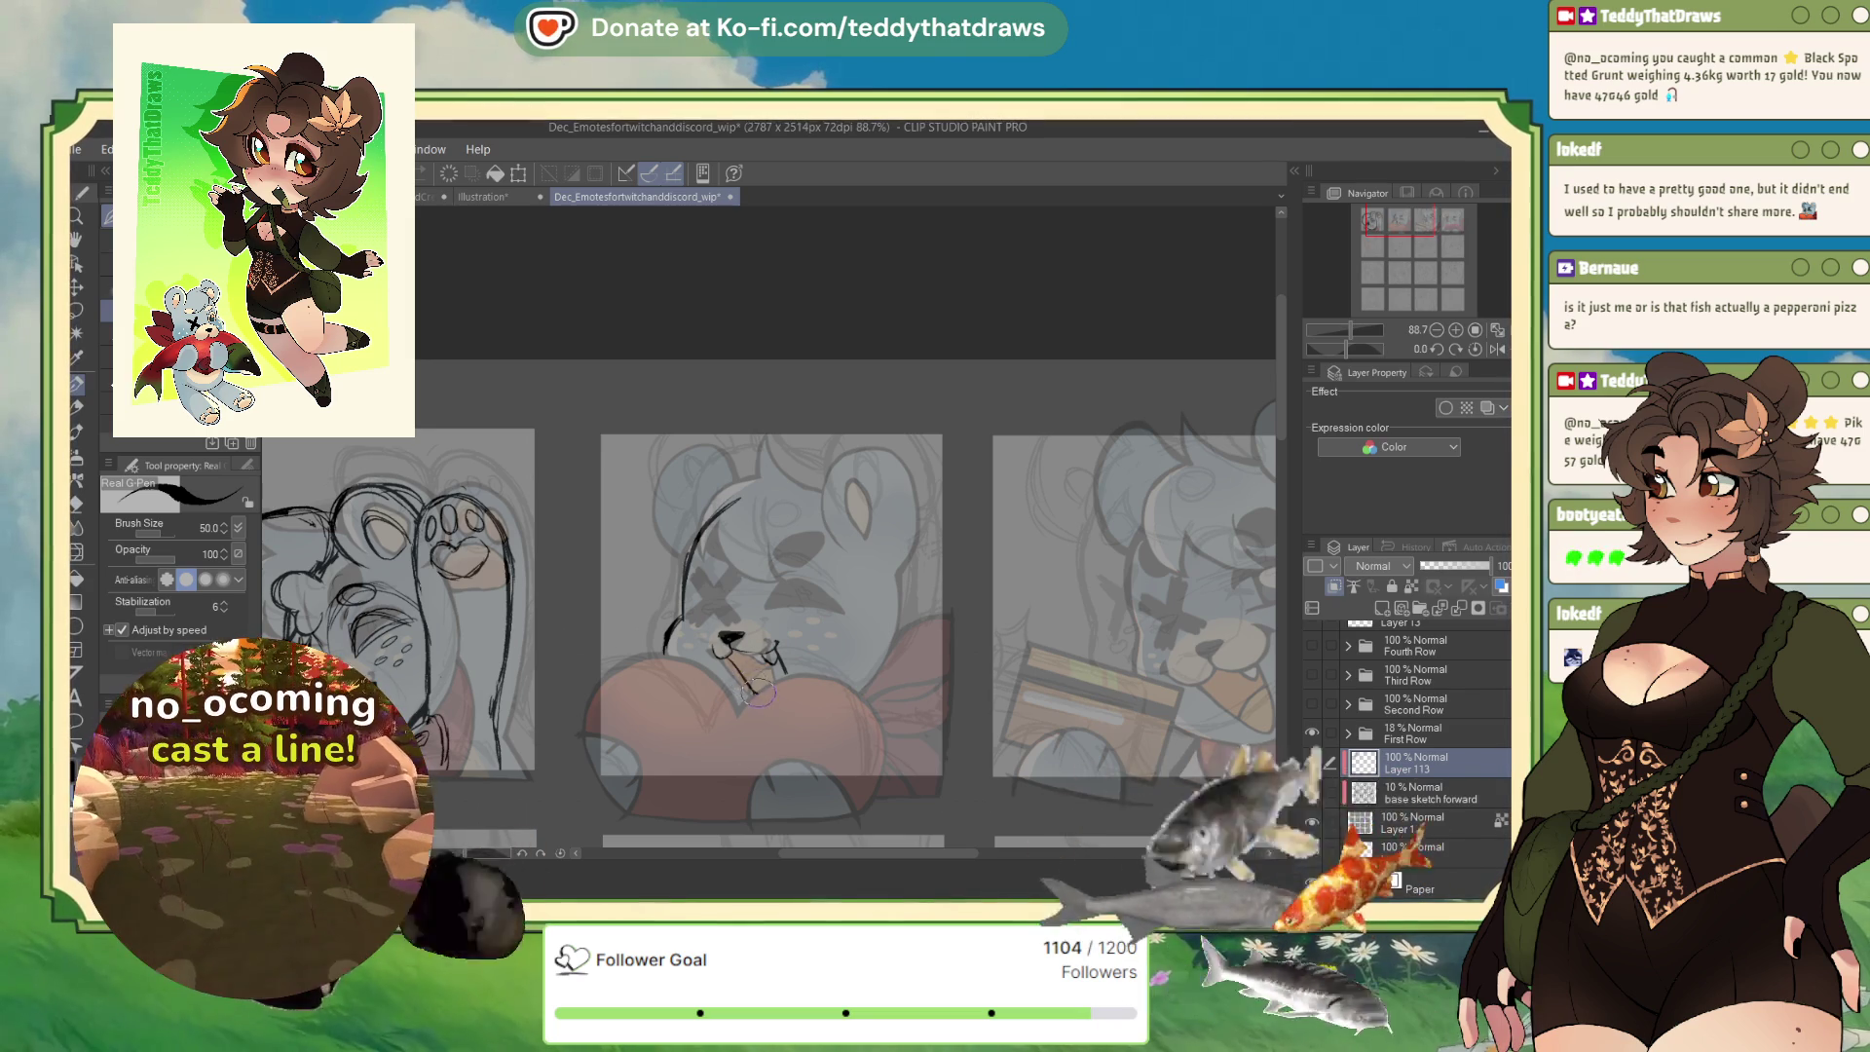
pyautogui.moveTo(716, 648); pyautogui.dragTo(760, 691)
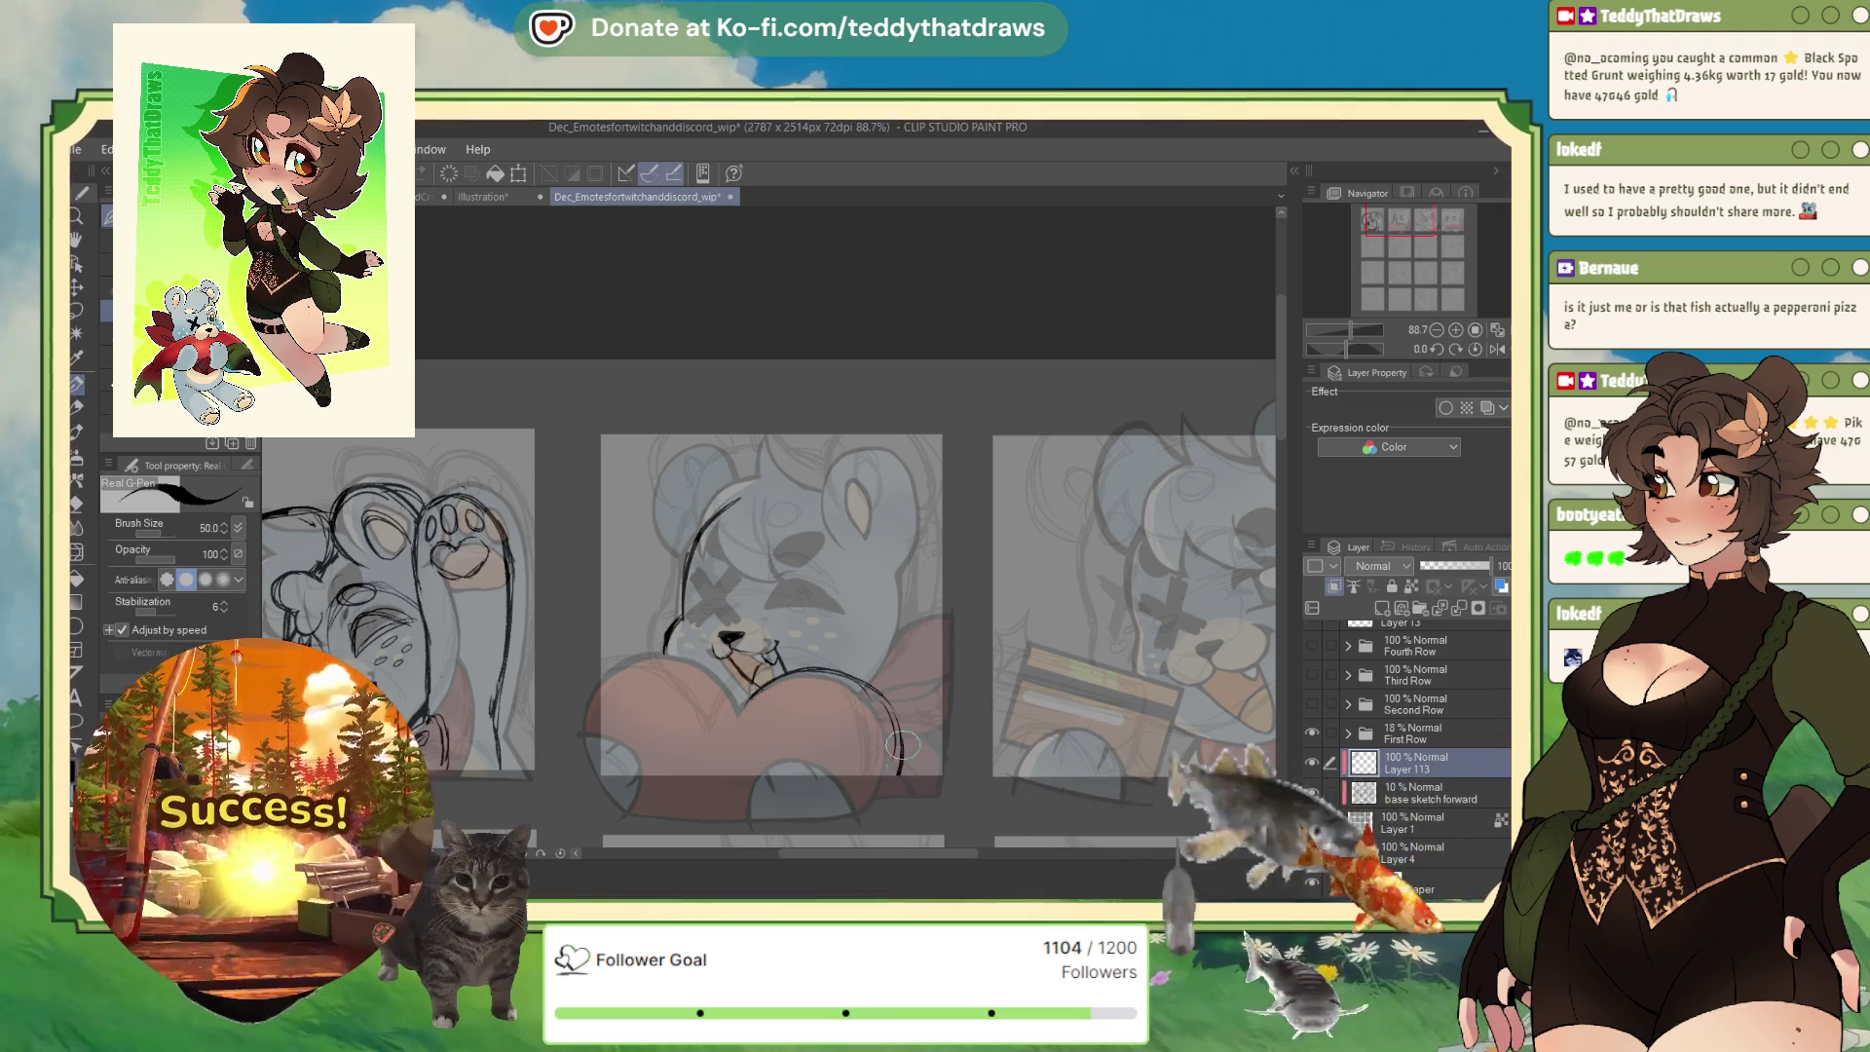
# Outline the heart's right edge boldly, redoing a bad stroke, and add its upper-left edge.
pyautogui.moveTo(885, 719); pyautogui.dragTo(880, 783)
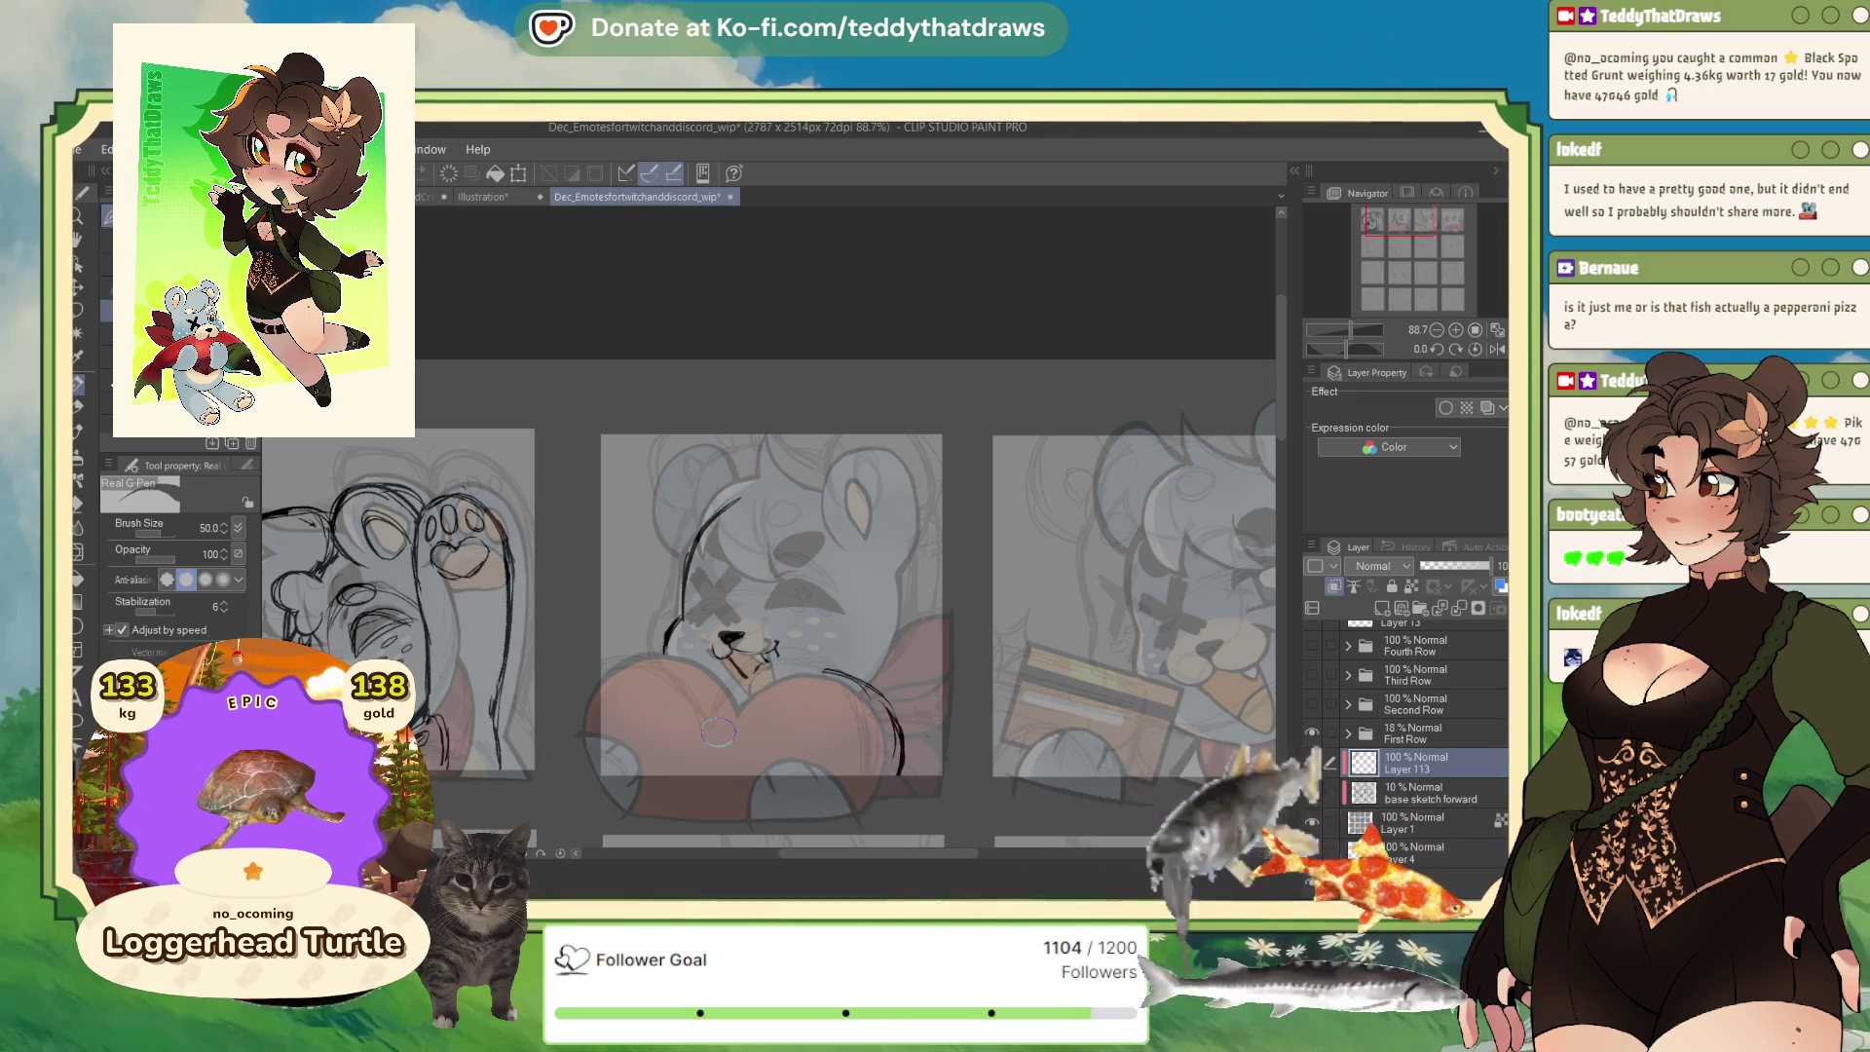
pyautogui.hotkey('ctrl', 'z')
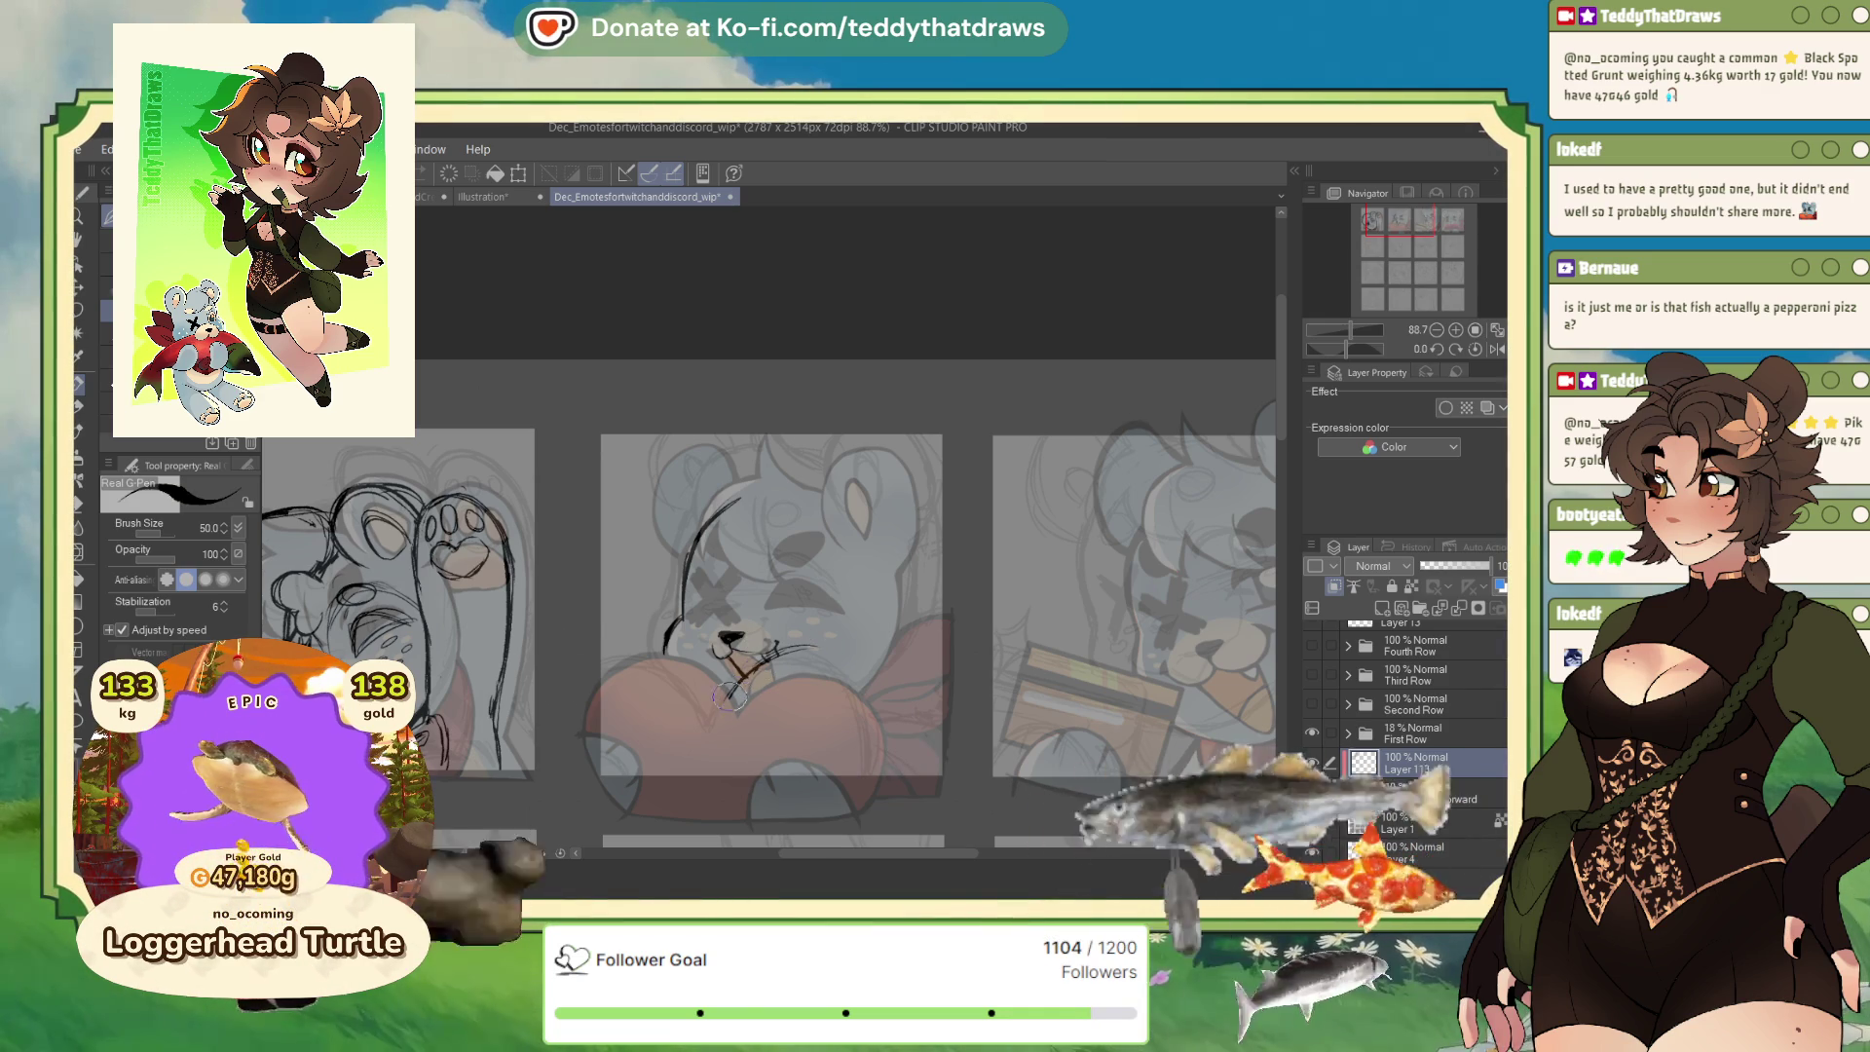
pyautogui.moveTo(883, 709); pyautogui.dragTo(861, 777)
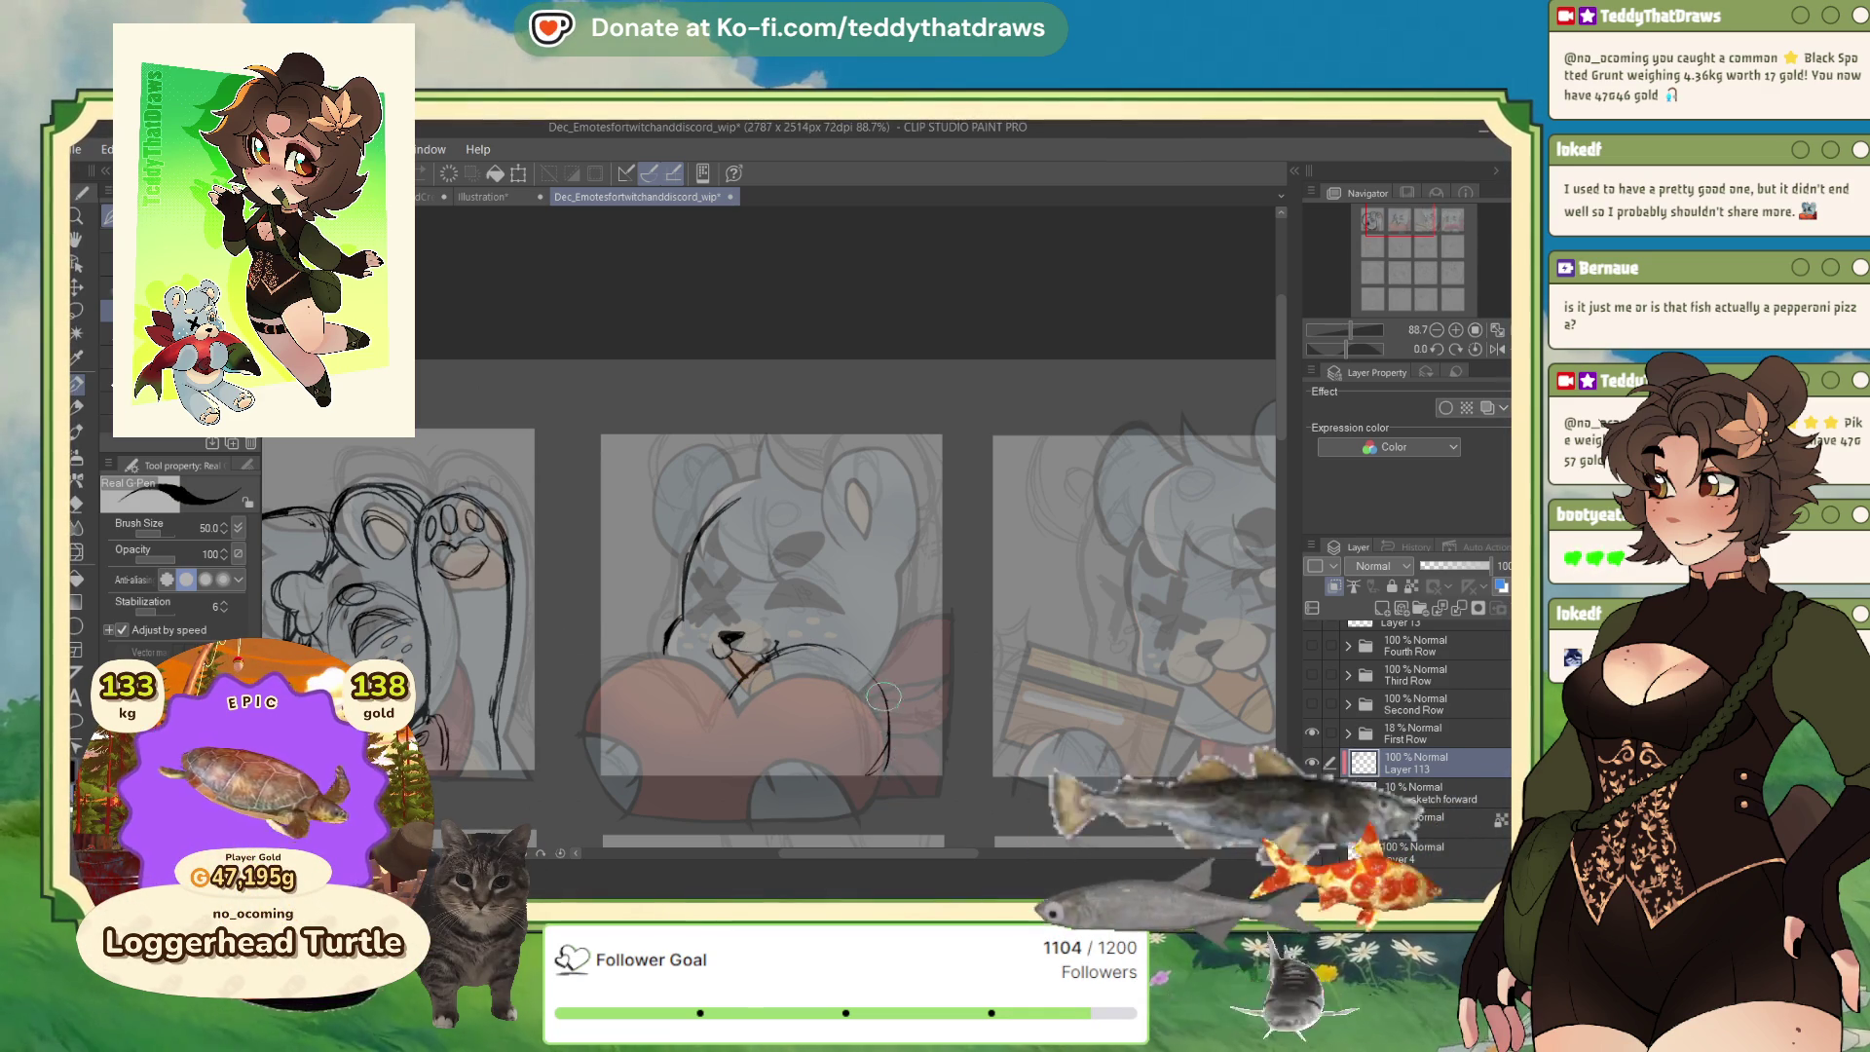
pyautogui.moveTo(880, 695); pyautogui.dragTo(862, 784)
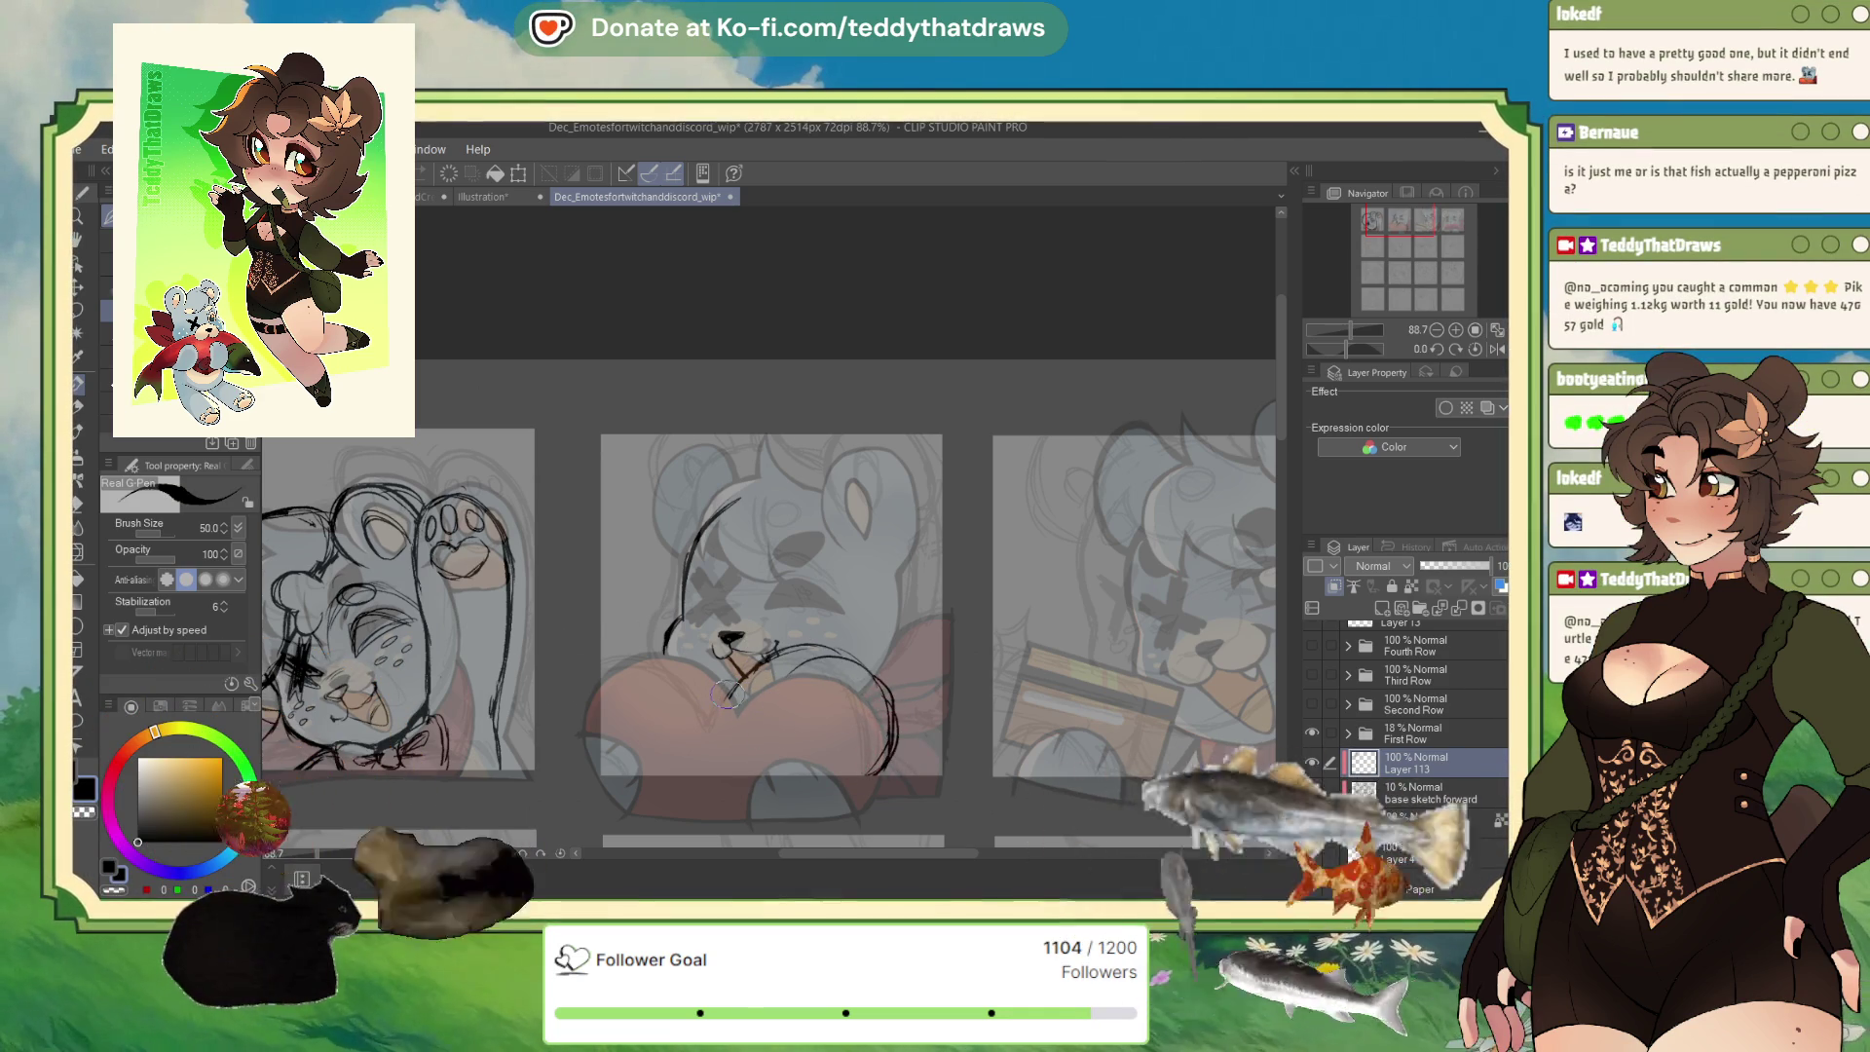
pyautogui.moveTo(620, 659)
pyautogui.mouseDown()
pyautogui.moveTo(716, 672)
pyautogui.moveTo(641, 634)
pyautogui.mouseUp()
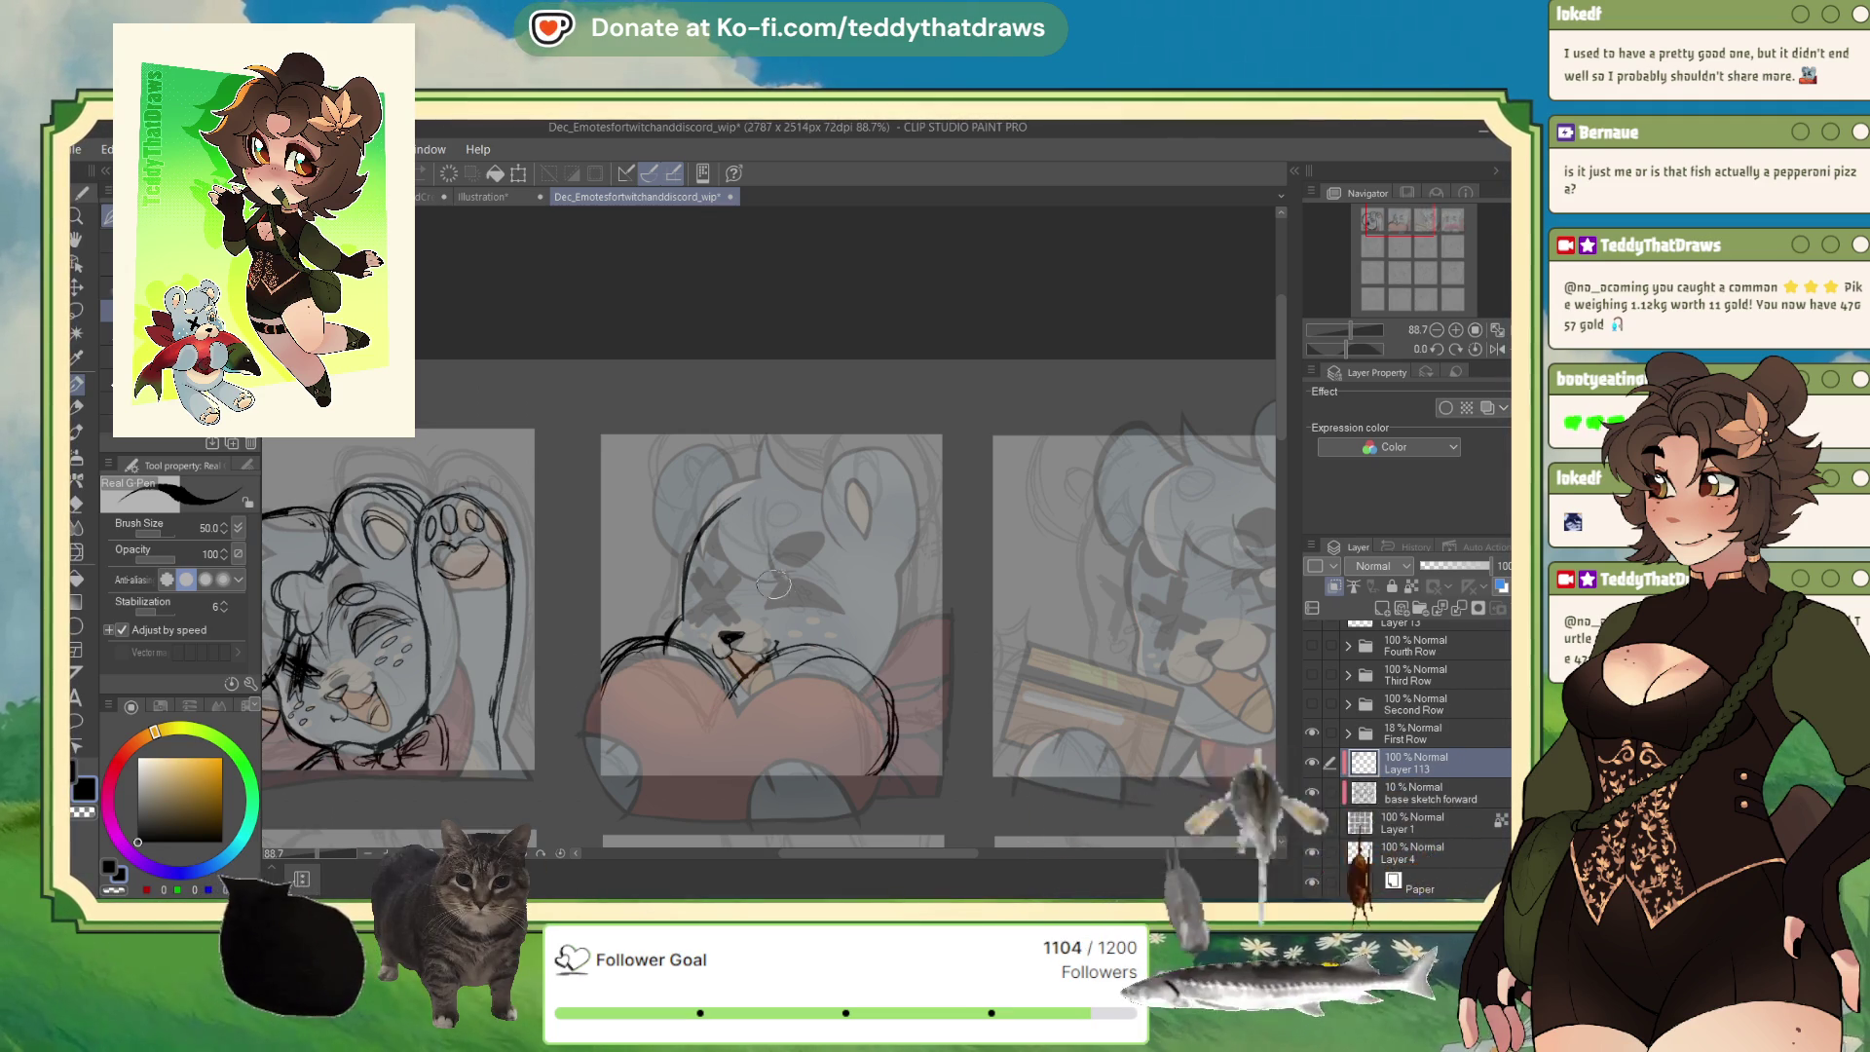
# Draw the middle bear's closed right eye and sketch the top and upper-left head outline.
pyautogui.moveTo(774, 584)
pyautogui.mouseDown()
pyautogui.moveTo(837, 608)
pyautogui.moveTo(699, 570)
pyautogui.moveTo(730, 615)
pyautogui.moveTo(694, 614)
pyautogui.mouseUp()
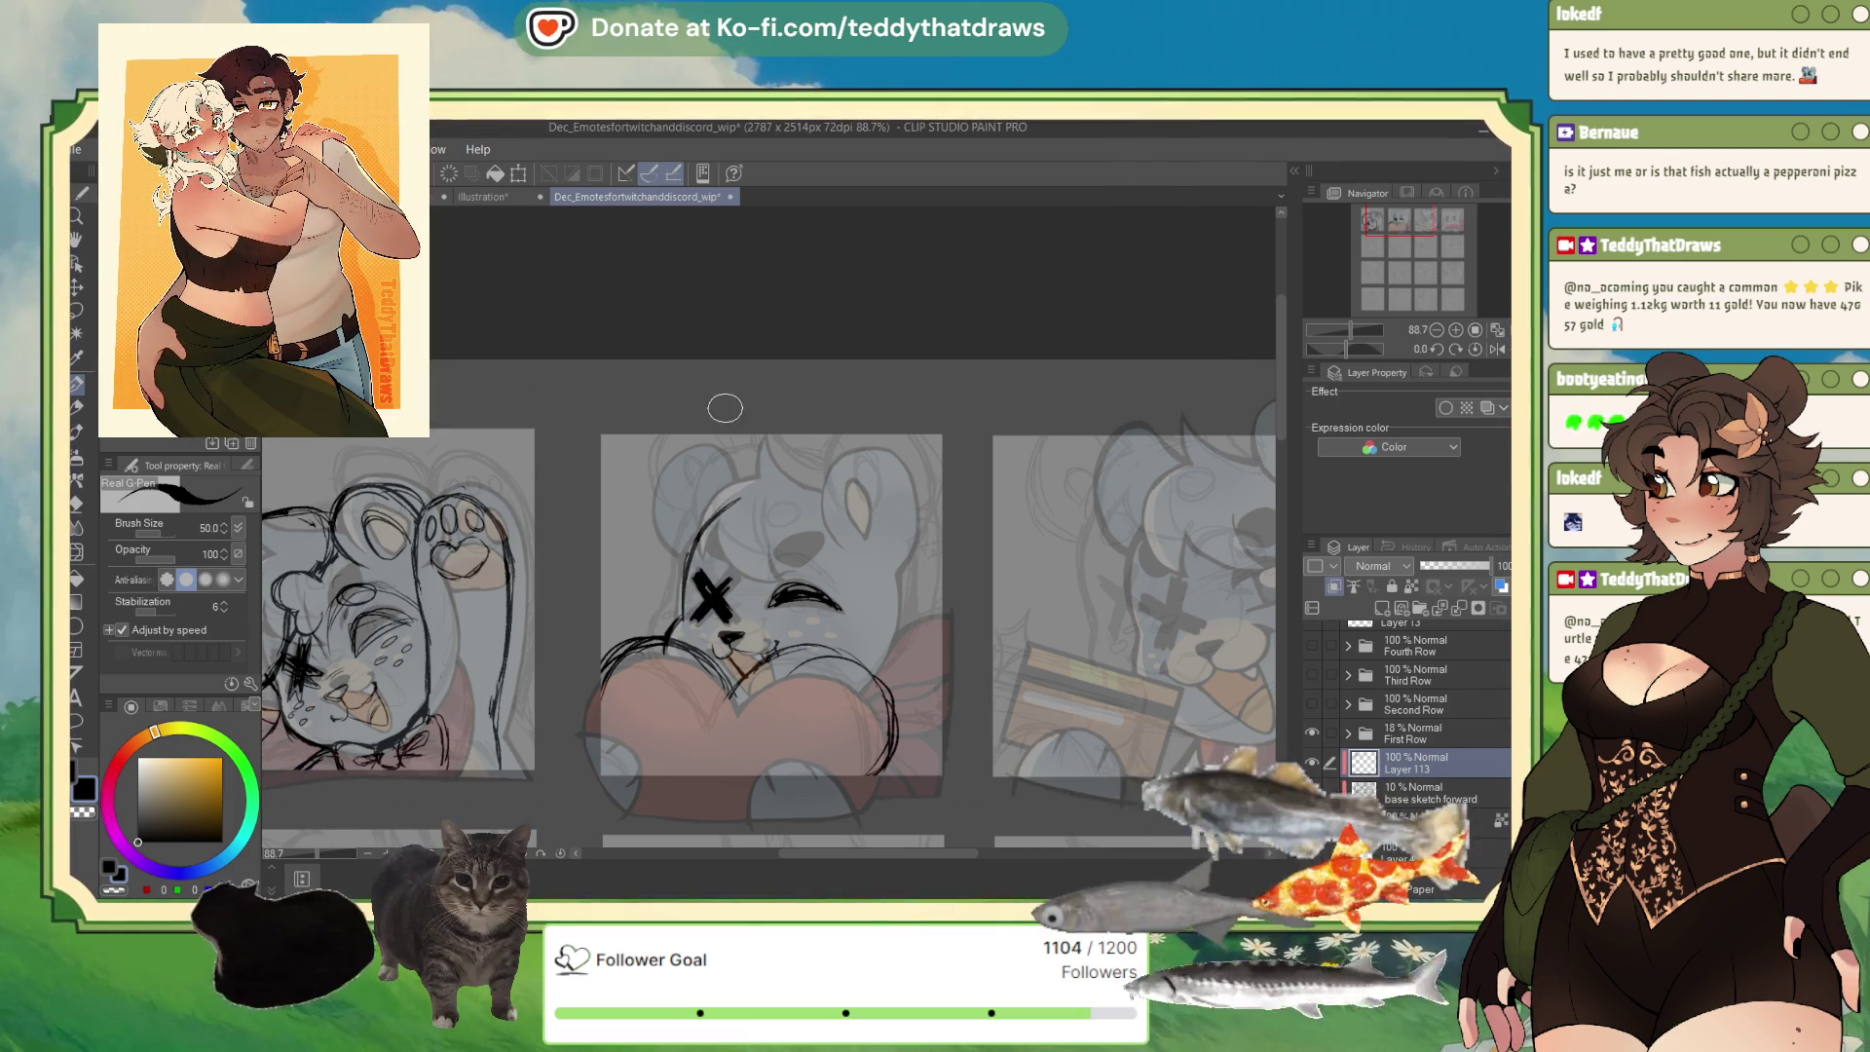
pyautogui.moveTo(818, 495); pyautogui.dragTo(768, 577)
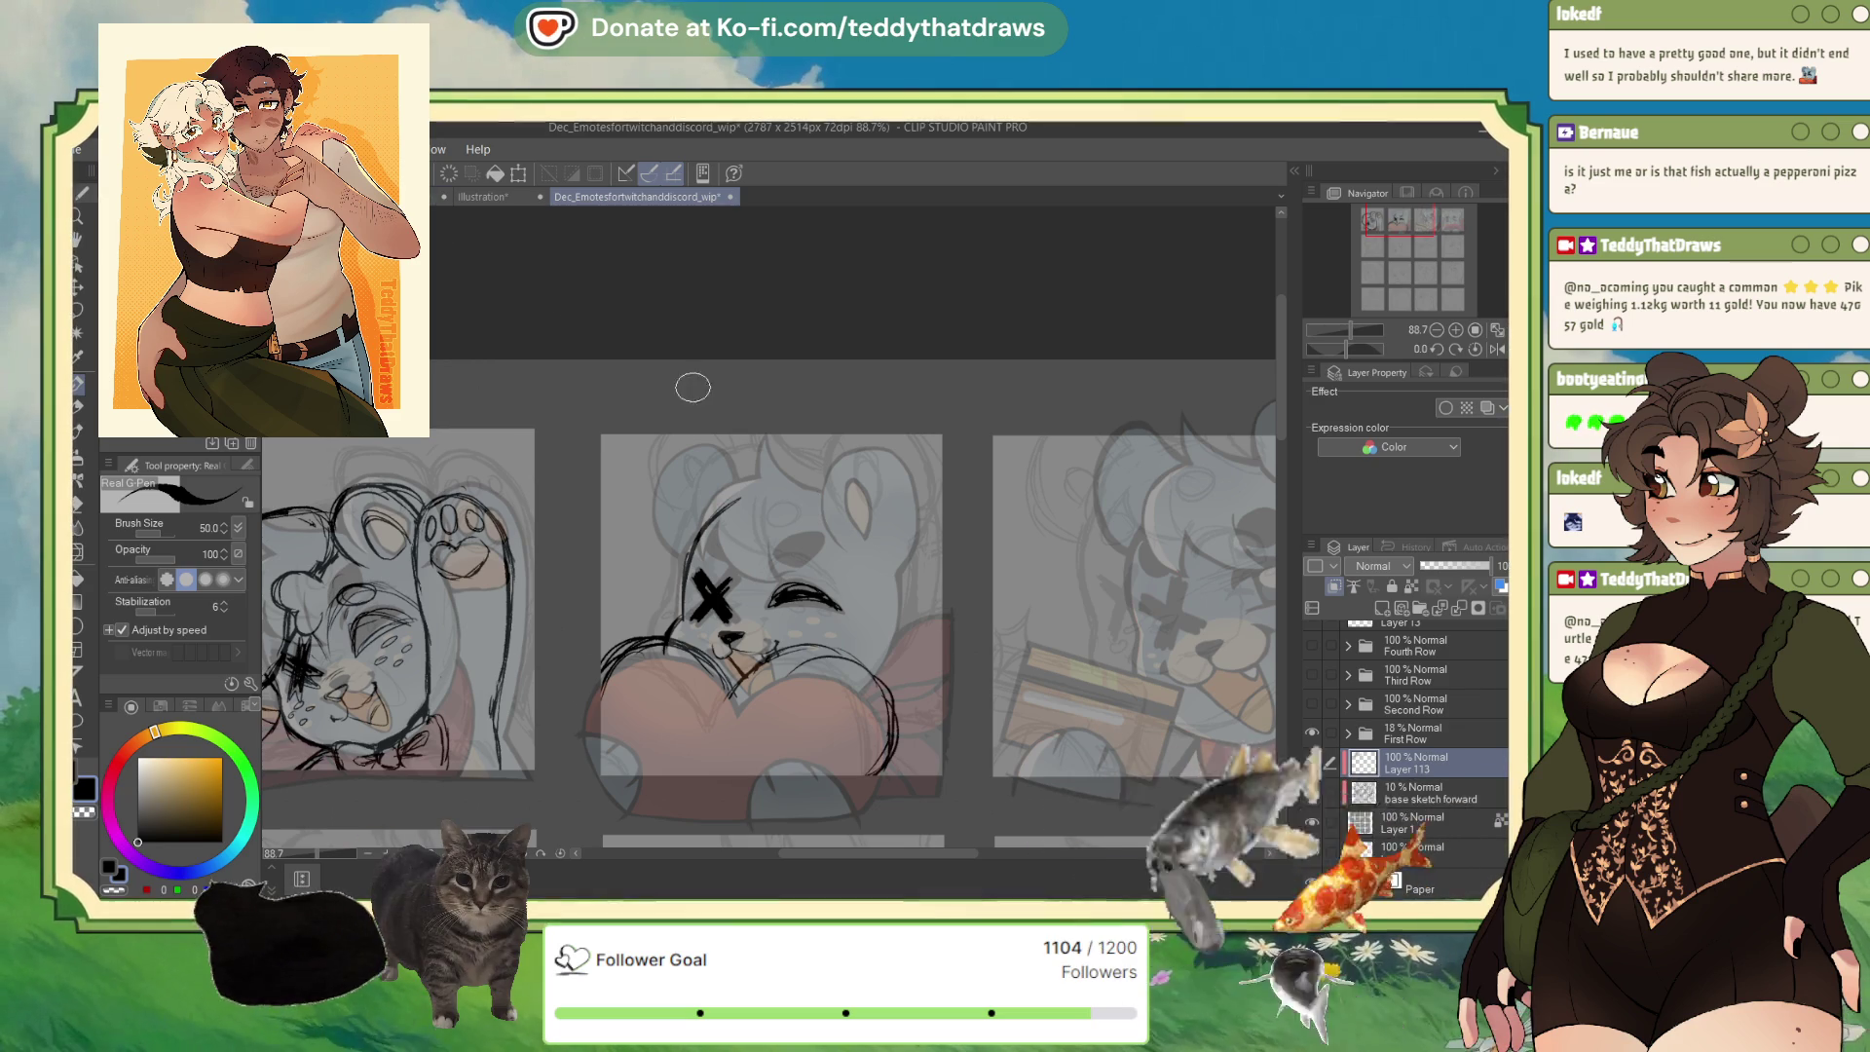
pyautogui.moveTo(833, 488)
pyautogui.mouseDown()
pyautogui.moveTo(740, 447)
pyautogui.moveTo(824, 484)
pyautogui.mouseUp()
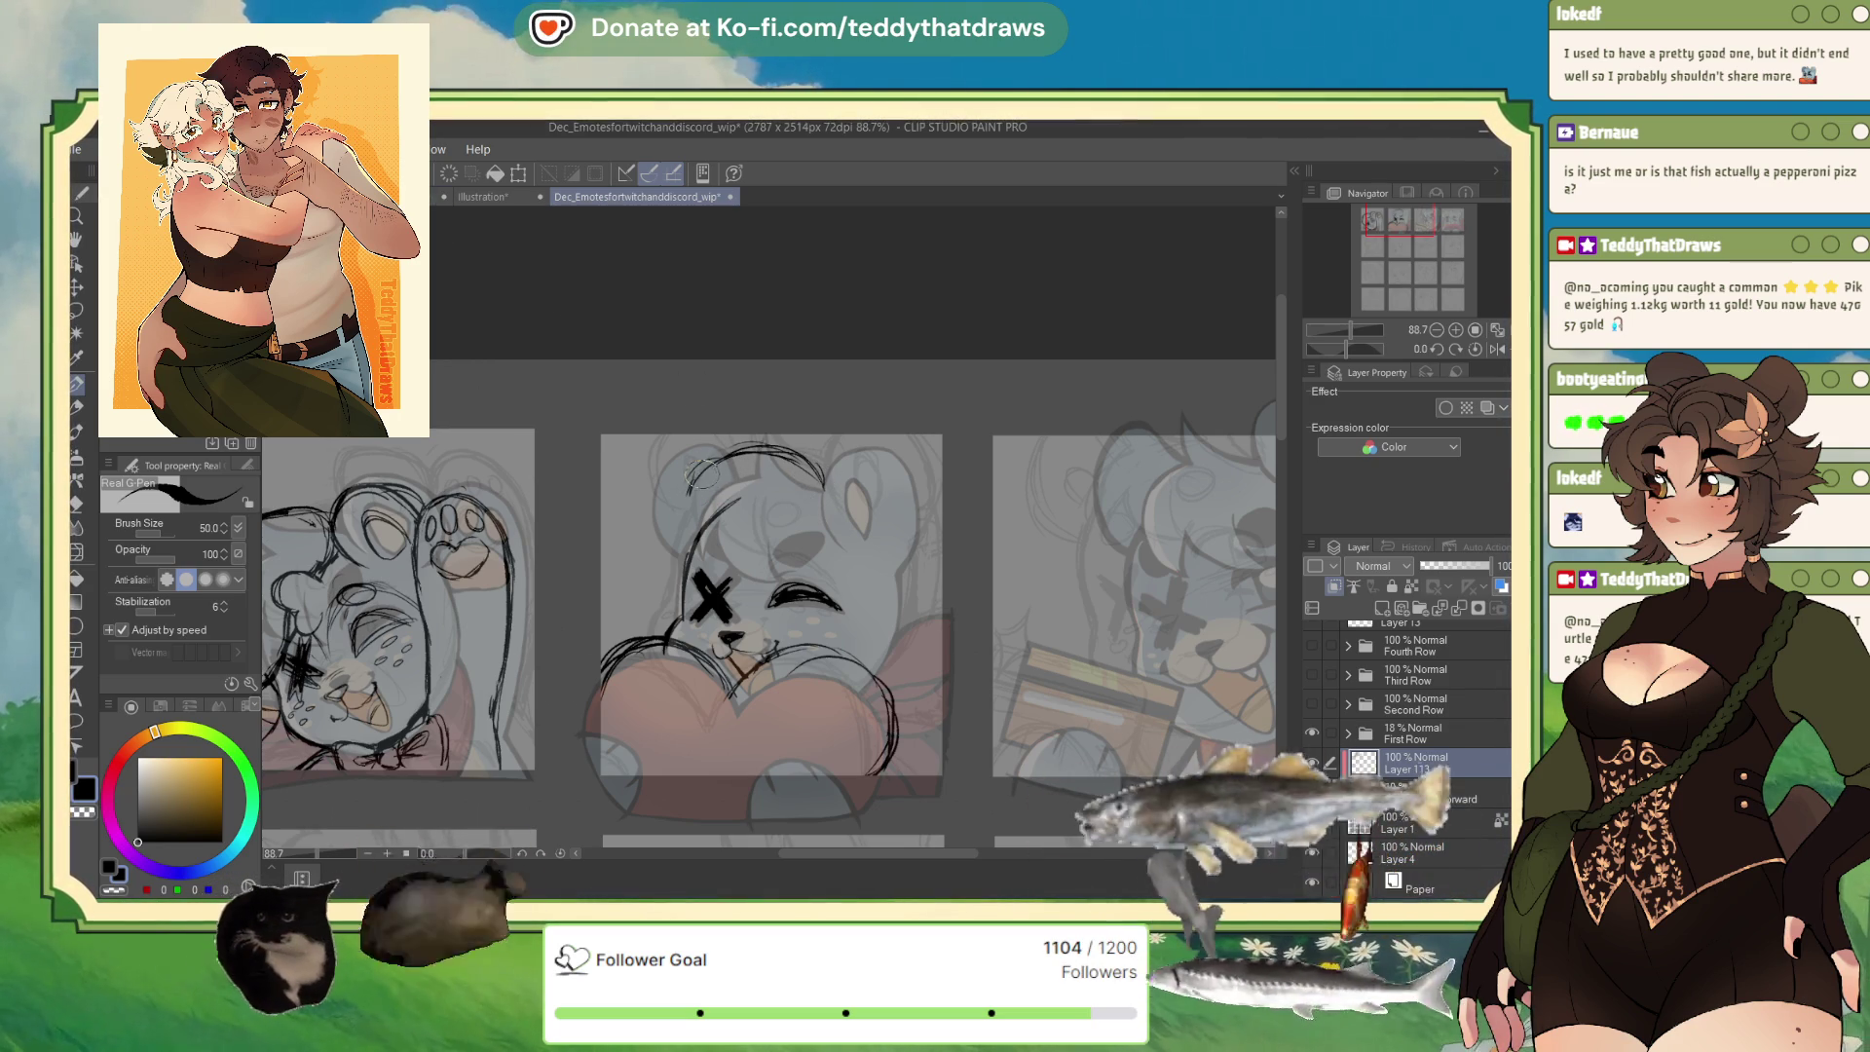
pyautogui.moveTo(654, 533)
pyautogui.mouseDown()
pyautogui.moveTo(718, 467)
pyautogui.moveTo(738, 531)
pyautogui.mouseUp()
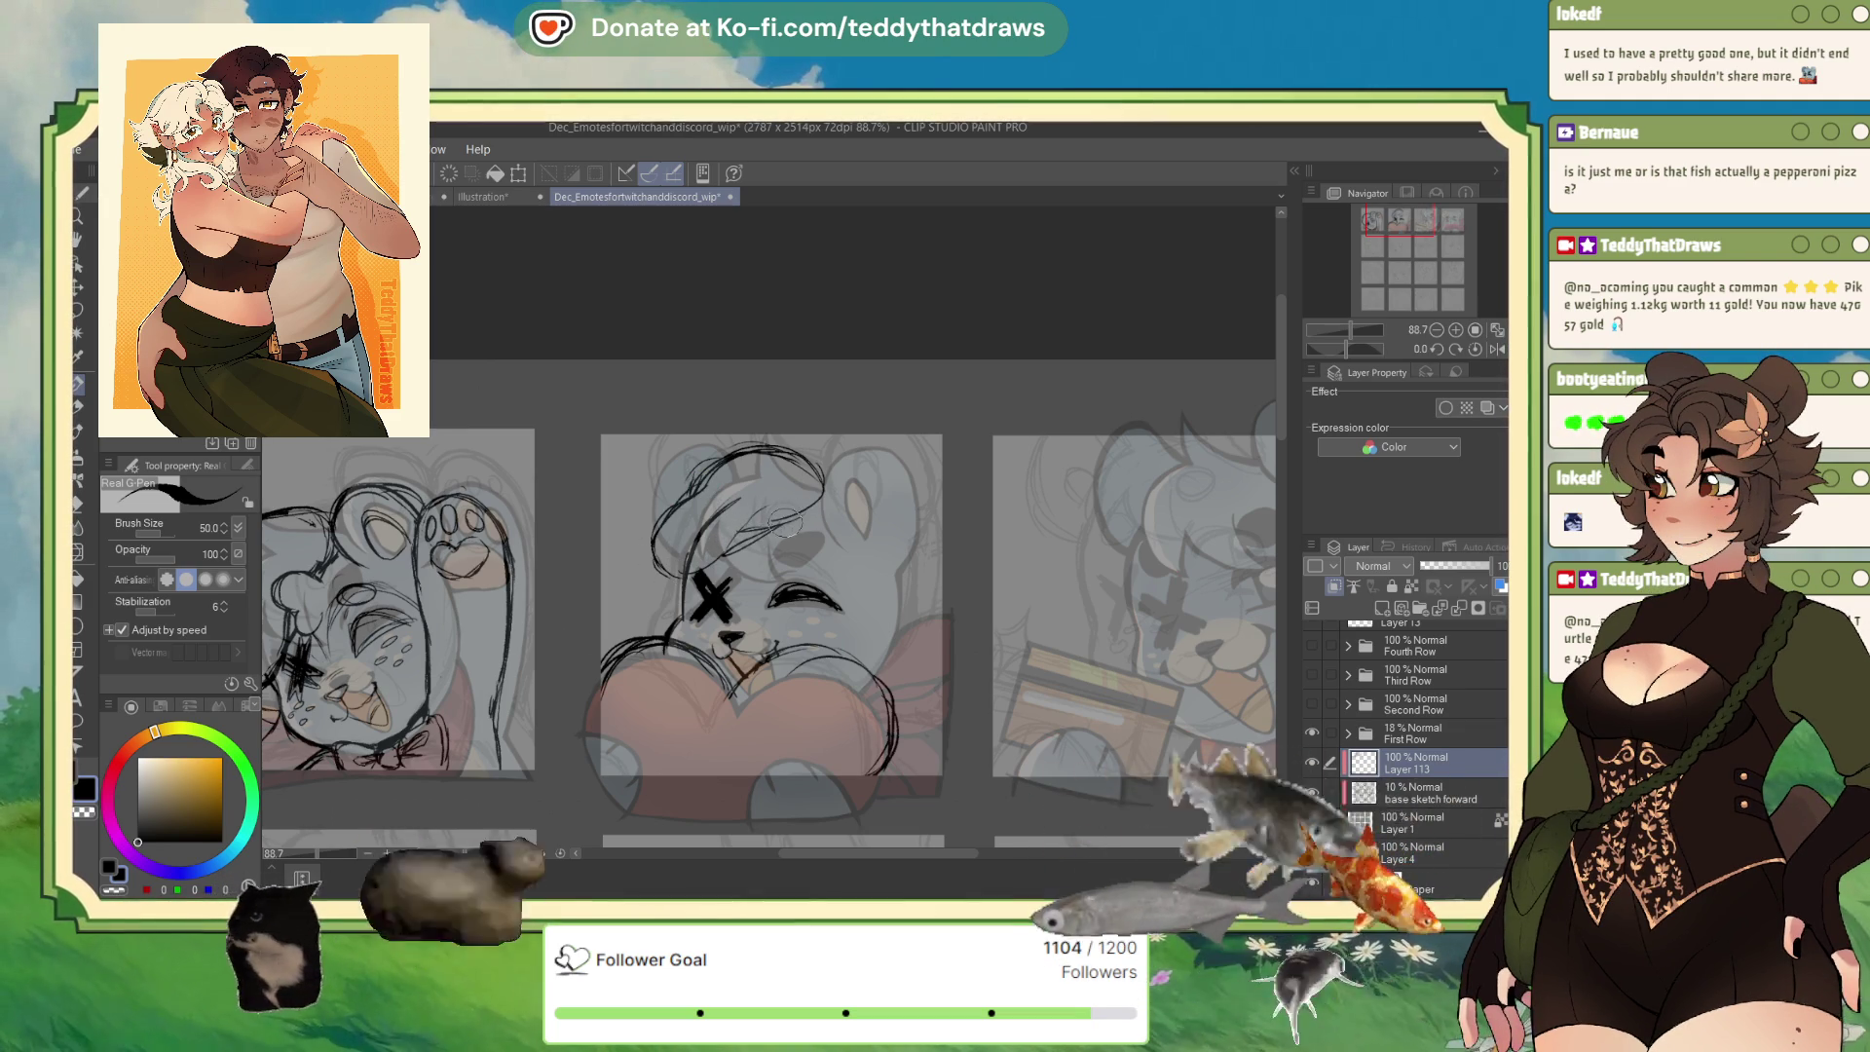
pyautogui.moveTo(655, 558)
pyautogui.mouseDown()
pyautogui.moveTo(672, 492)
pyautogui.moveTo(726, 458)
pyautogui.mouseUp()
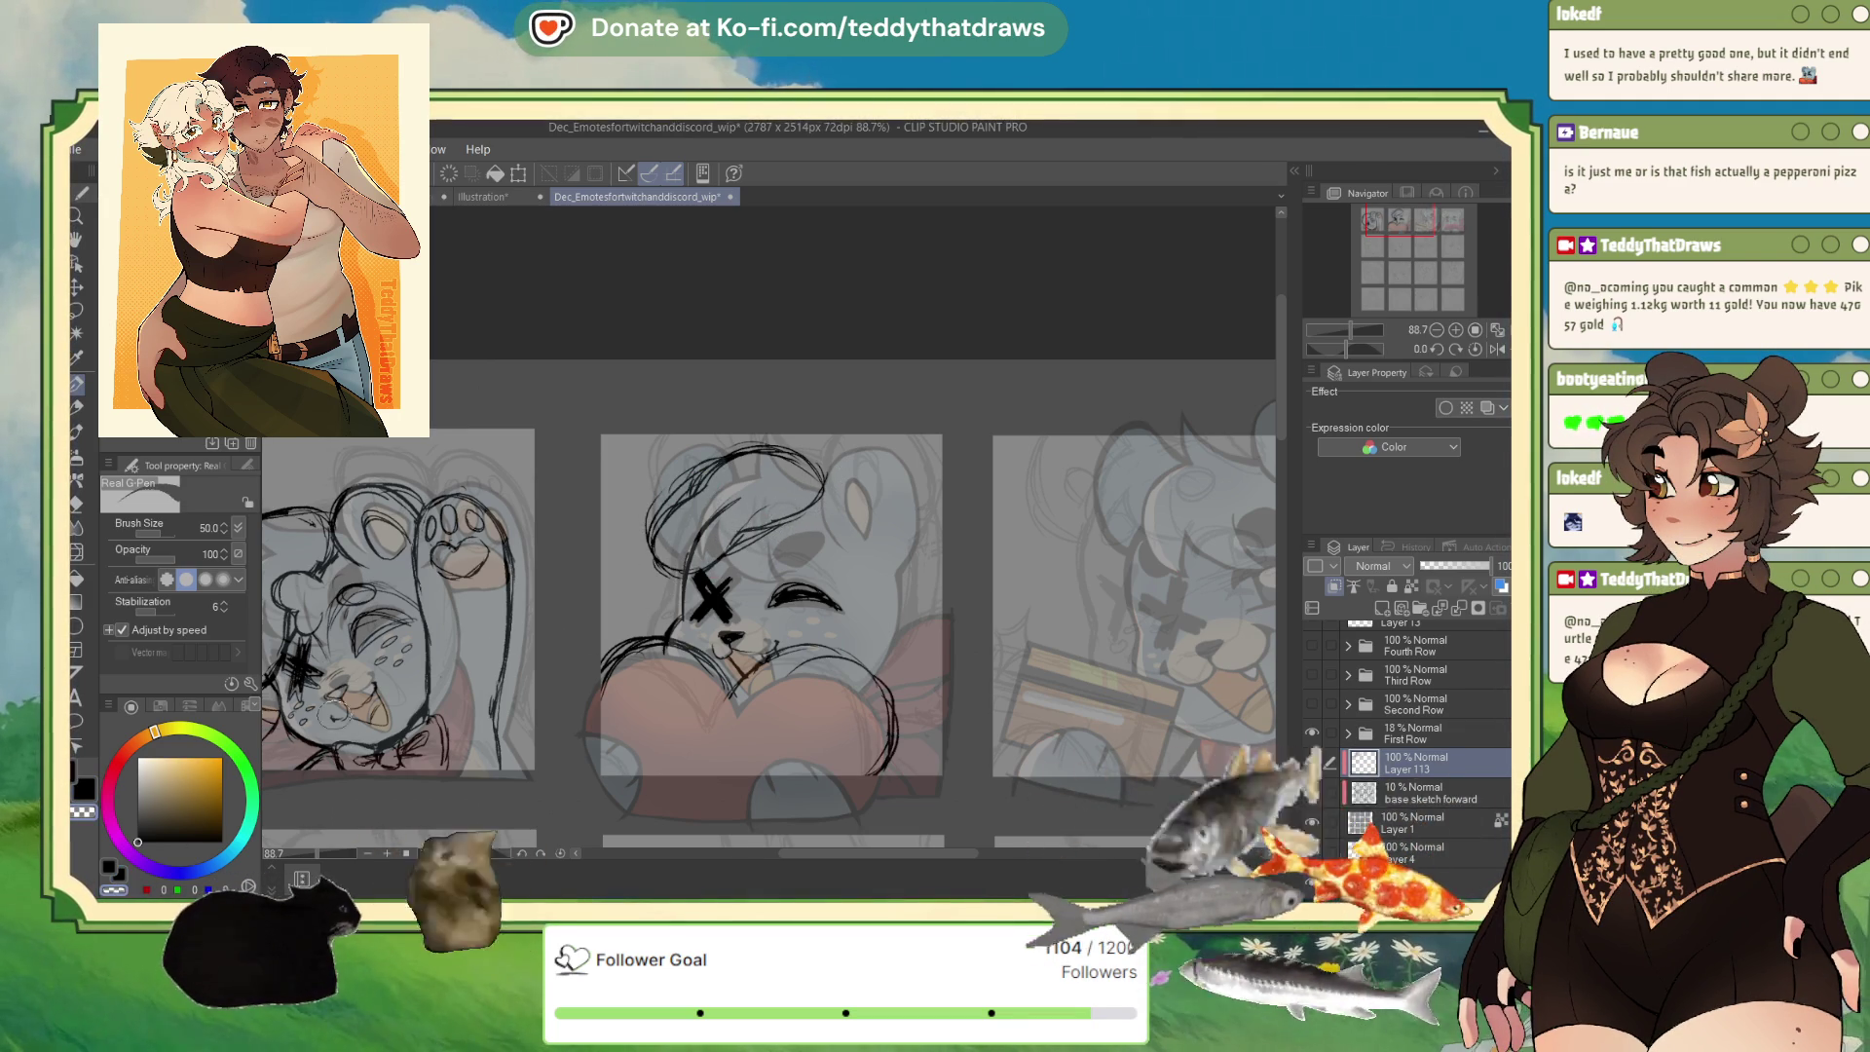